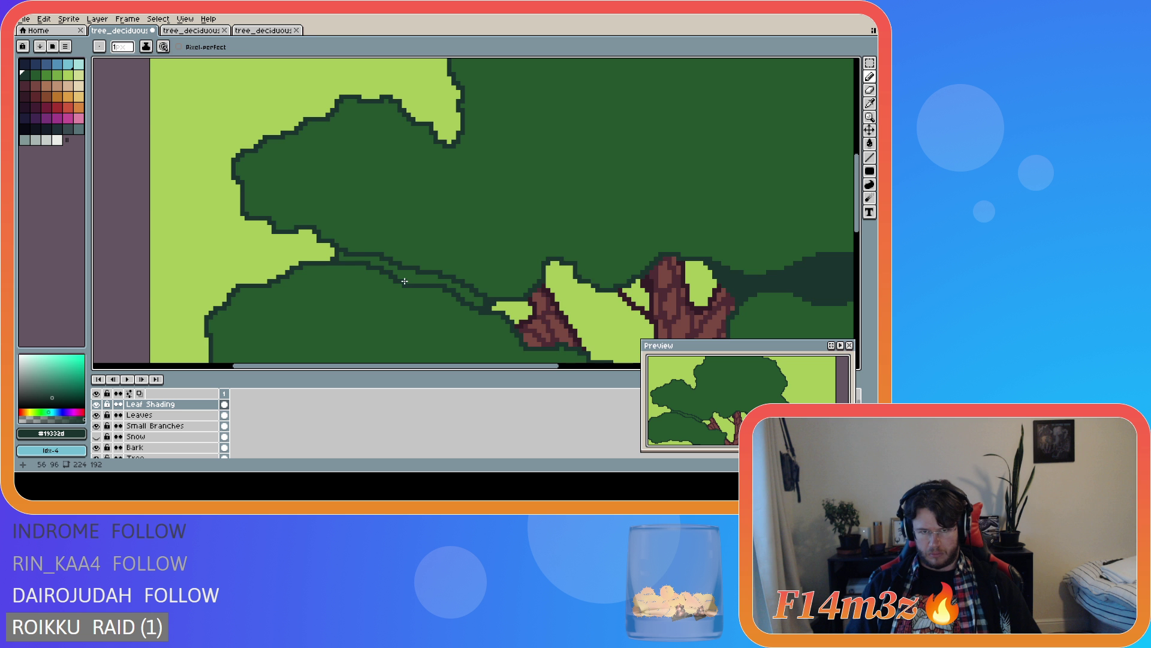
# - Select the Leaves layer with the Pencil active, ready to edit the canopy
pyautogui.scroll(-4, 454, 295)
pyautogui.press('g')
pyautogui.scroll(2, 557, 327)
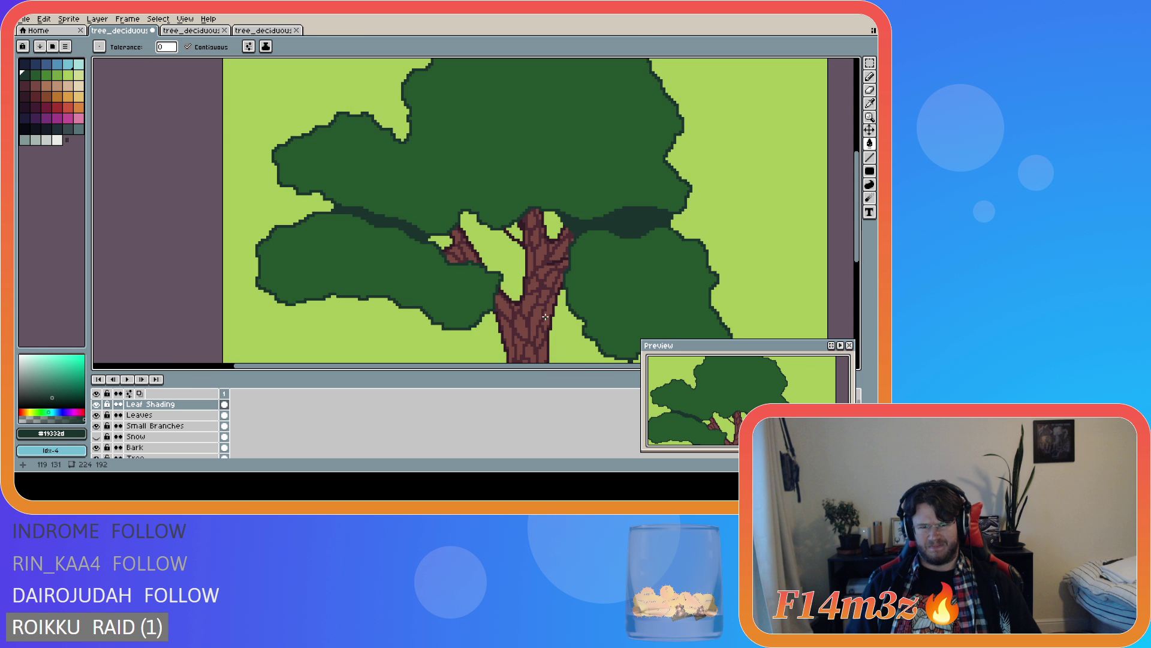
pyautogui.scroll(-3, 444, 266)
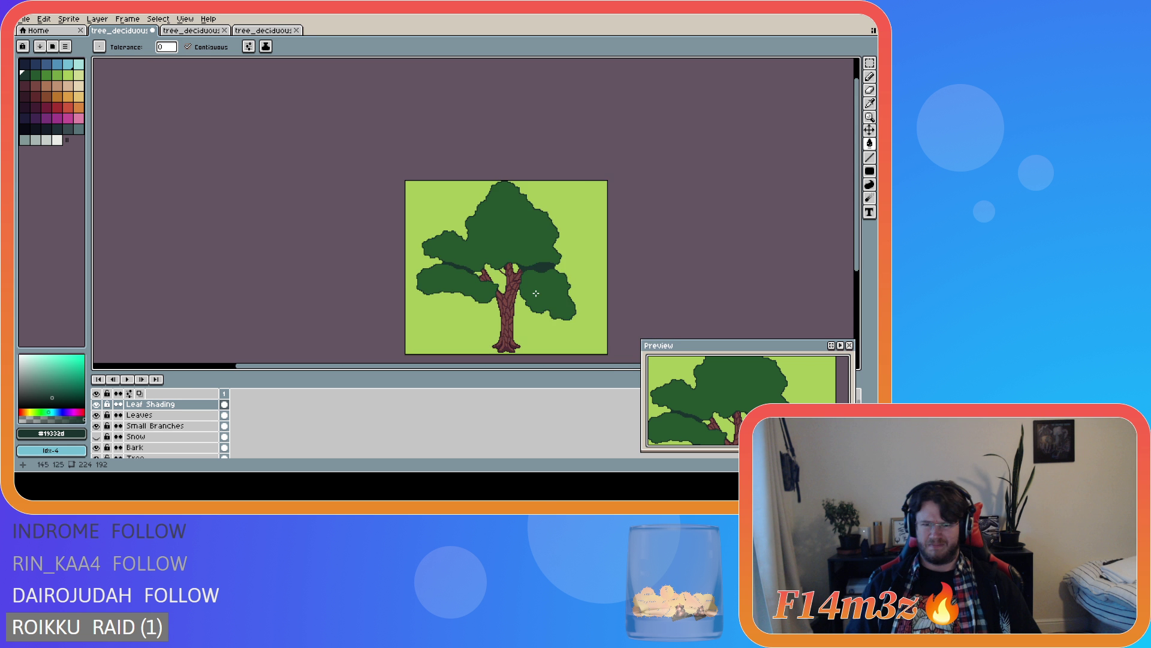
pyautogui.scroll(2, 521, 290)
pyautogui.scroll(1, 405, 246)
pyautogui.scroll(-3, 491, 264)
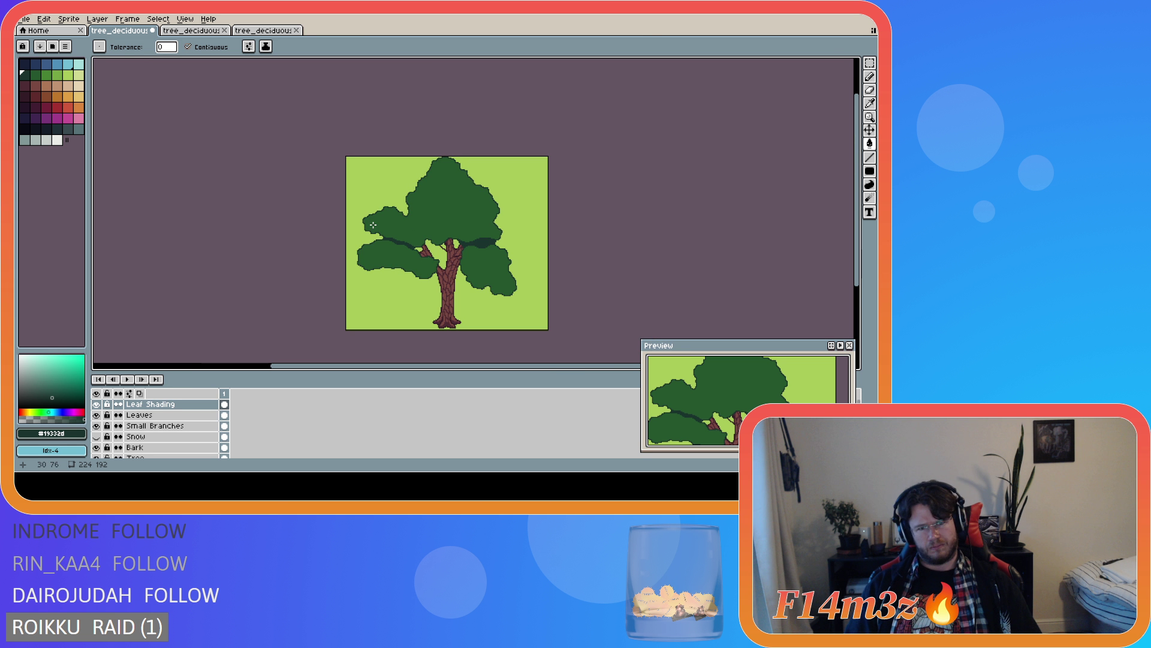
pyautogui.scroll(3, 379, 218)
pyautogui.scroll(2, 358, 252)
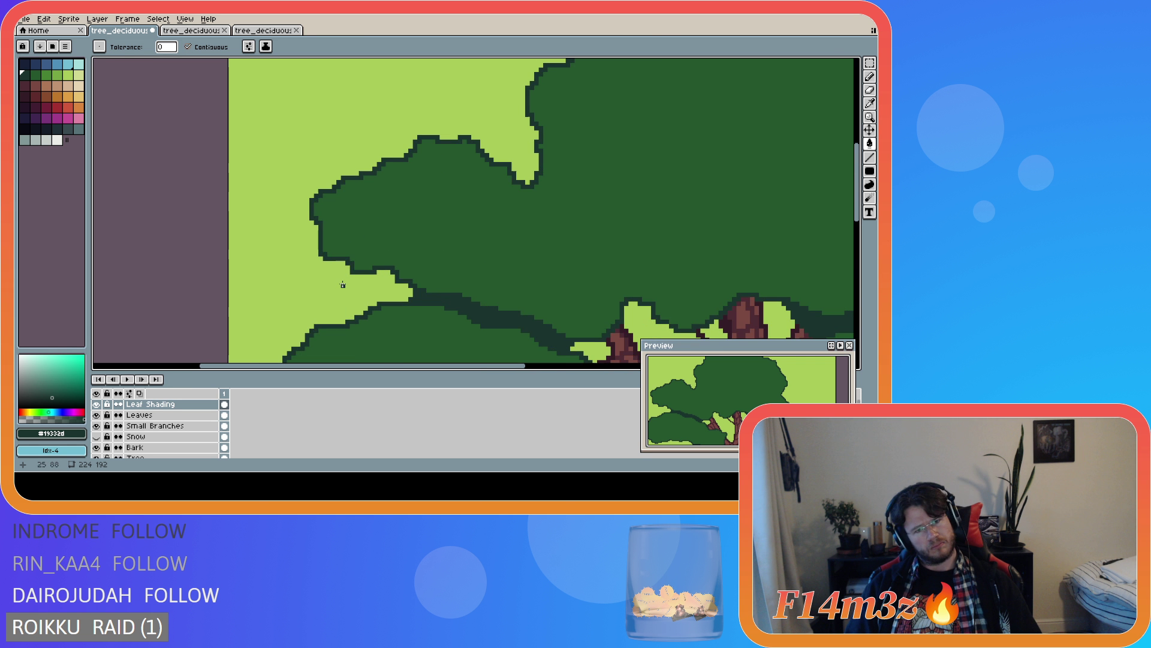
pyautogui.scroll(-1, 343, 284)
pyautogui.scroll(1, 342, 284)
pyautogui.press('b')
pyautogui.click(198, 415)
# - Save, then erase a spot on the top canopy clump's outline, alternating Eraser and Pencil
pyautogui.scroll(-1, 388, 309)
pyautogui.scroll(1, 388, 309)
pyautogui.press('e')
pyautogui.hotkey('ctrl', 's')
pyautogui.scroll(-1, 470, 323)
pyautogui.scroll(2, 440, 300)
pyautogui.click(440, 300)
pyautogui.scroll(-1, 440, 301)
pyautogui.press('e')
pyautogui.scroll(1, 439, 299)
pyautogui.press('b')
pyautogui.press('e')
pyautogui.scroll(-2, 441, 312)
pyautogui.hscroll(3, 591, 356)
pyautogui.scroll(4, 416, 276)
# - Undo the last canopy outline change, return to the Pencil, and save the tree file
pyautogui.hotkey('ctrl', 'z')
pyautogui.scroll(-2, 373, 290)
pyautogui.scroll(1, 356, 302)
pyautogui.scroll(-1, 355, 302)
pyautogui.press('v')
pyautogui.scroll(3, 376, 248)
pyautogui.press('b')
pyautogui.scroll(-2, 412, 328)
pyautogui.scroll(-2, 731, 253)
pyautogui.hotkey('ctrl', 's')
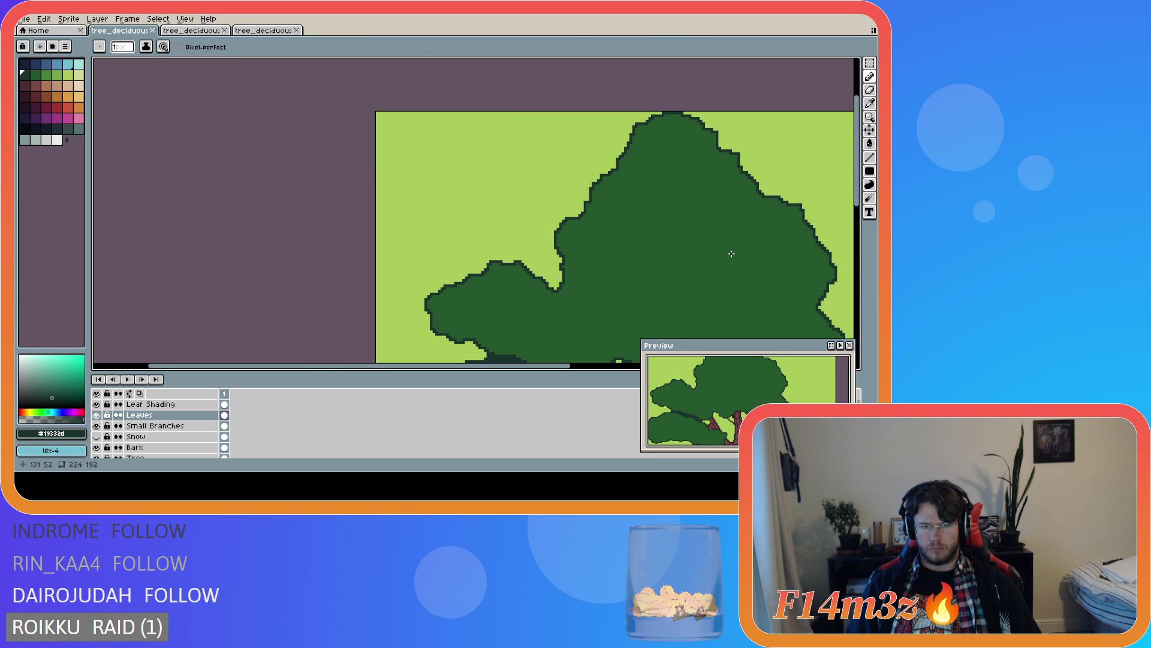
# - Undo a canopy edit, switch between Eraser and Pencil, and save the tree file
pyautogui.scroll(-2, 528, 306)
pyautogui.scroll(5, 574, 266)
pyautogui.press('e')
pyautogui.scroll(-3, 587, 280)
pyautogui.press('b')
pyautogui.hotkey('ctrl', 'z')
pyautogui.scroll(2, 602, 294)
pyautogui.press('e')
pyautogui.press('b')
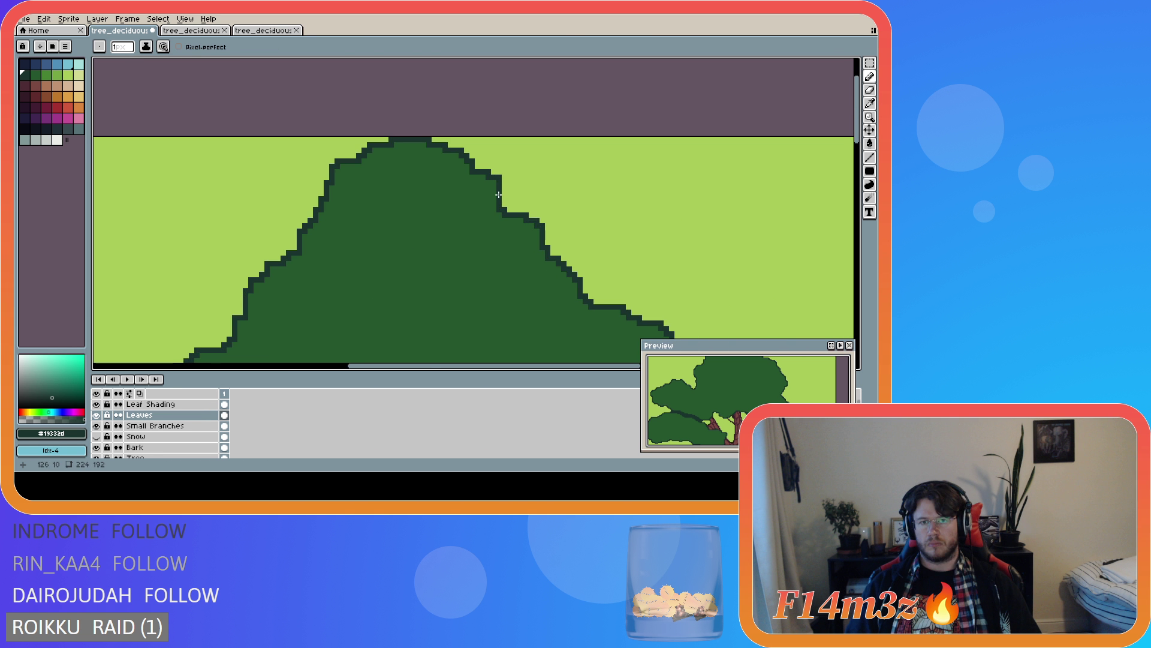
pyautogui.press('b')
pyautogui.scroll(-1, 410, 294)
pyautogui.scroll(1, 363, 199)
pyautogui.scroll(-2, 438, 269)
pyautogui.hotkey('ctrl', 's')
pyautogui.scroll(1, 367, 282)
# - Touch up the canopy edge pixels, alternating dark outline #19332d and leaf green #25562e
pyautogui.click(352, 252)
pyautogui.keyDown('alt'); pyautogui.click(336, 301); pyautogui.keyUp('alt')
pyautogui.scroll(-1, 335, 300)
pyautogui.press('b')
pyautogui.keyDown('alt'); pyautogui.click(313, 292); pyautogui.keyUp('alt')
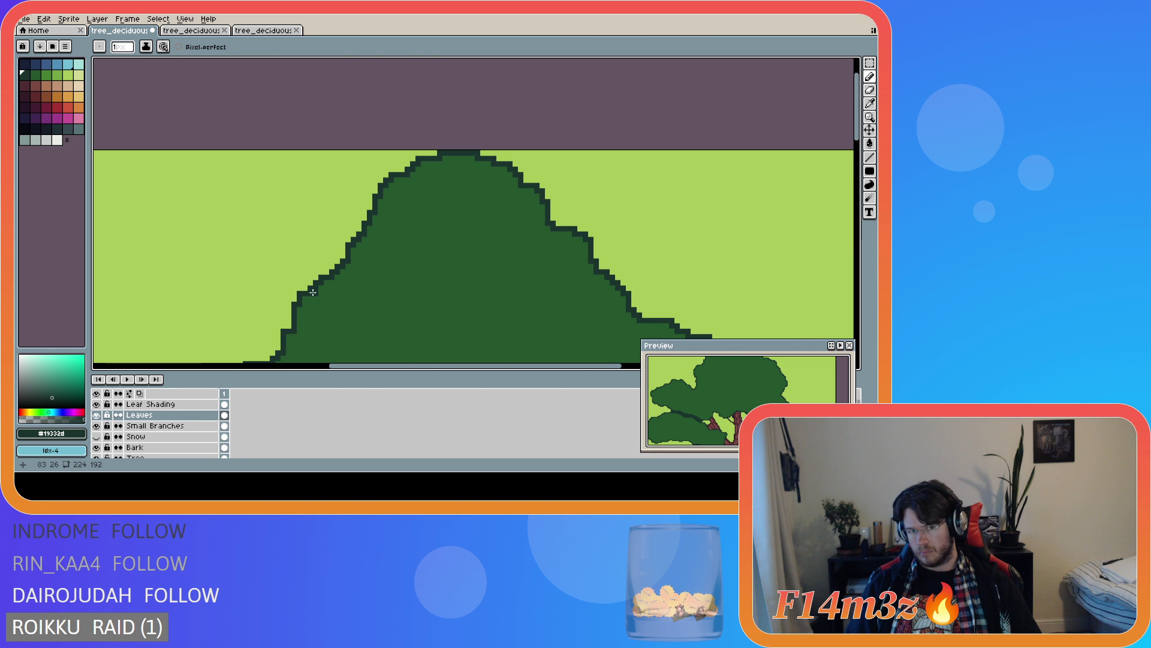
pyautogui.press('e')
pyautogui.press('b')
pyautogui.keyDown('alt'); pyautogui.click(308, 329); pyautogui.keyUp('alt')
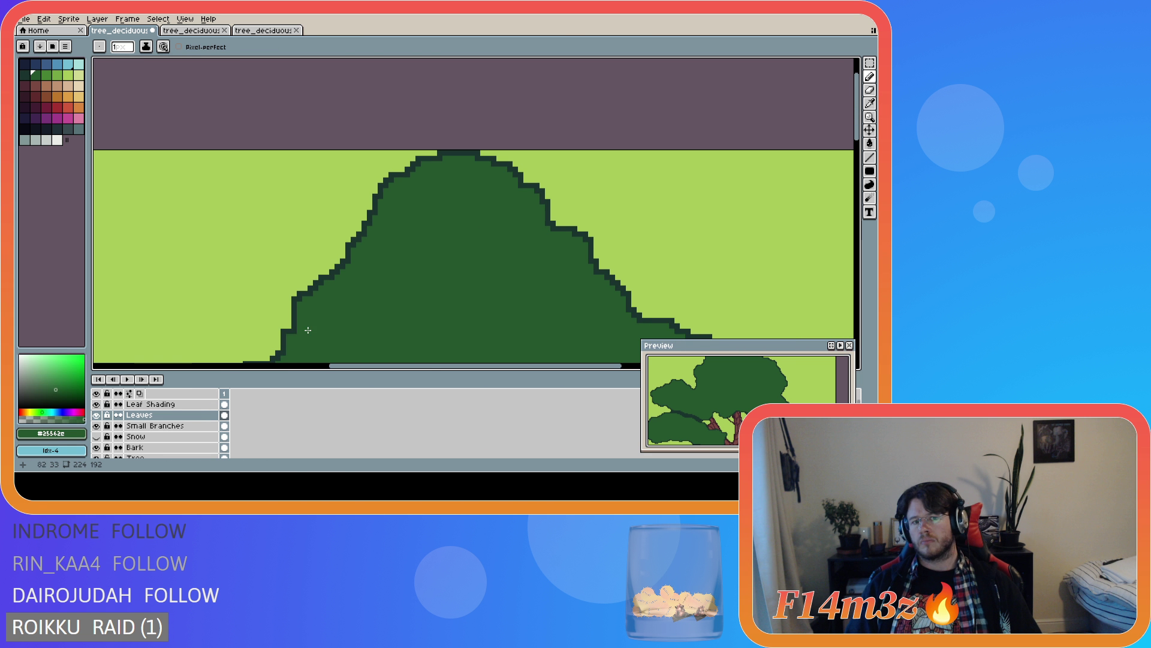
pyautogui.keyDown('alt'); pyautogui.click(289, 326); pyautogui.keyUp('alt')
pyautogui.keyDown('alt'); pyautogui.click(295, 331); pyautogui.keyUp('alt')
# - Switch among Paint Bucket, Eraser and Pencil while reviewing the treetop outline
pyautogui.scroll(-2, 502, 329)
pyautogui.scroll(2, 333, 313)
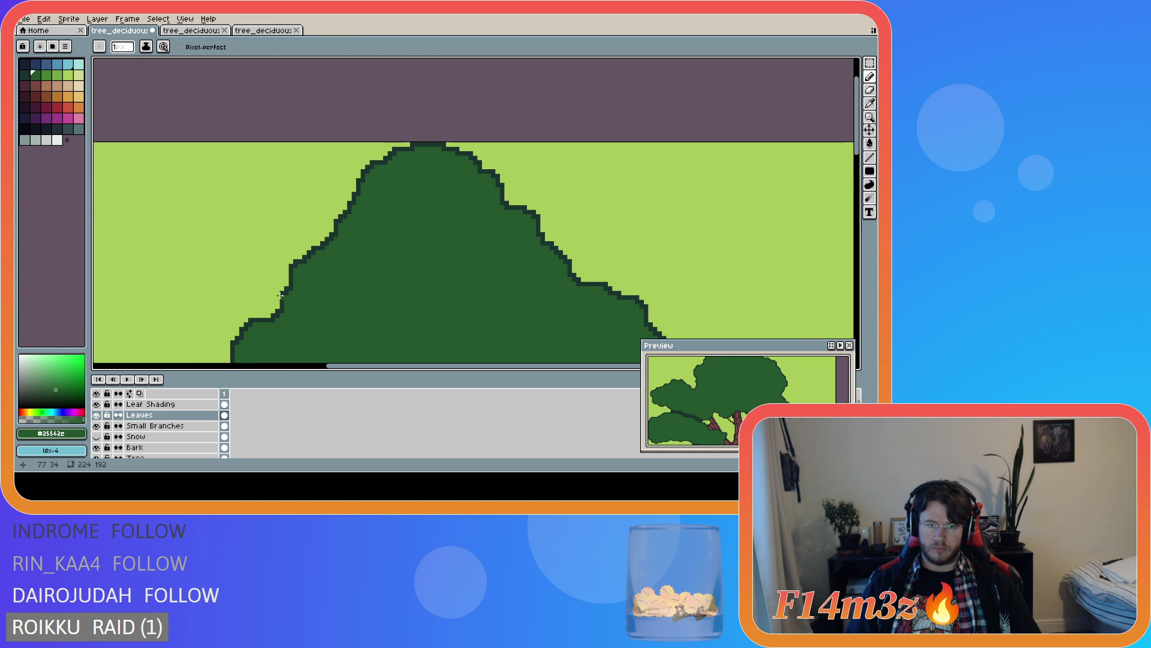
pyautogui.press('g')
pyautogui.press('9')
pyautogui.press('e')
pyautogui.press('b')
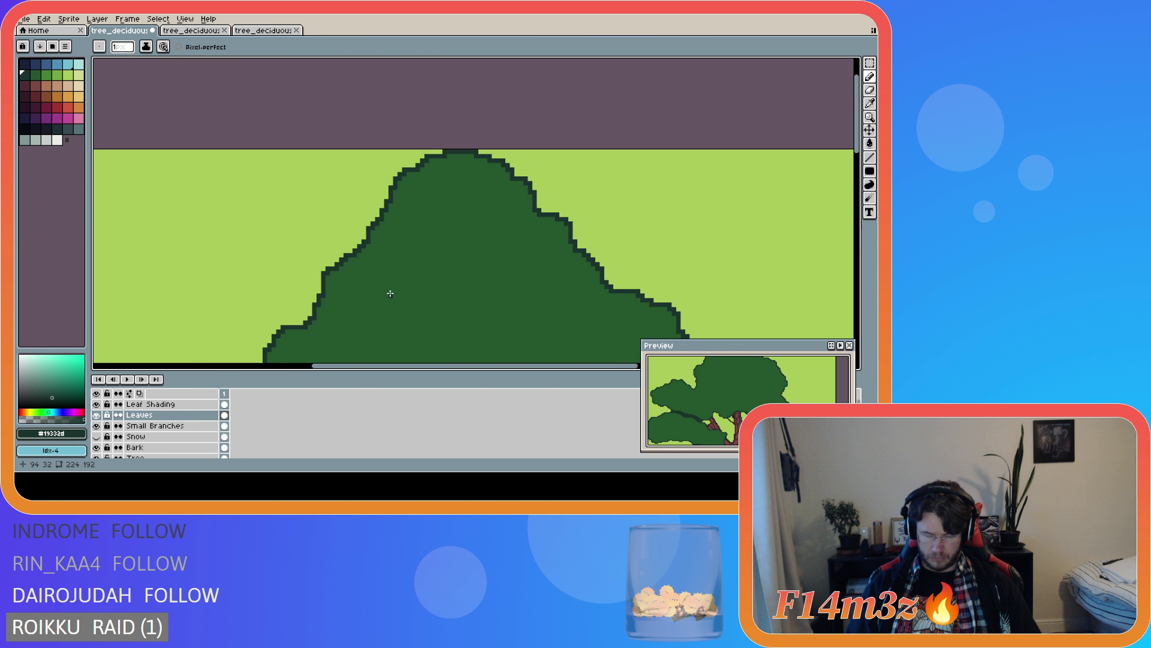
pyautogui.scroll(2, 354, 277)
pyautogui.scroll(-3, 406, 306)
pyautogui.scroll(2, 362, 297)
# - Save the tree file and adjust a pixel on the leaves
pyautogui.scroll(-1, 463, 300)
pyautogui.hotkey('ctrl', 's')
pyautogui.click(852, 171)
pyautogui.moveTo(856, 172); pyautogui.dragTo(860, 281)
# - Pan to the lower-left clump, fix its outline with leaf green and dark outline colour, and save
pyautogui.scroll(2, 654, 318)
pyautogui.press('b')
pyautogui.hscroll(-5, 532, 233)
pyautogui.scroll(1, 557, 232)
pyautogui.keyDown('alt'); pyautogui.click(583, 231); pyautogui.keyUp('alt')
pyautogui.press('e')
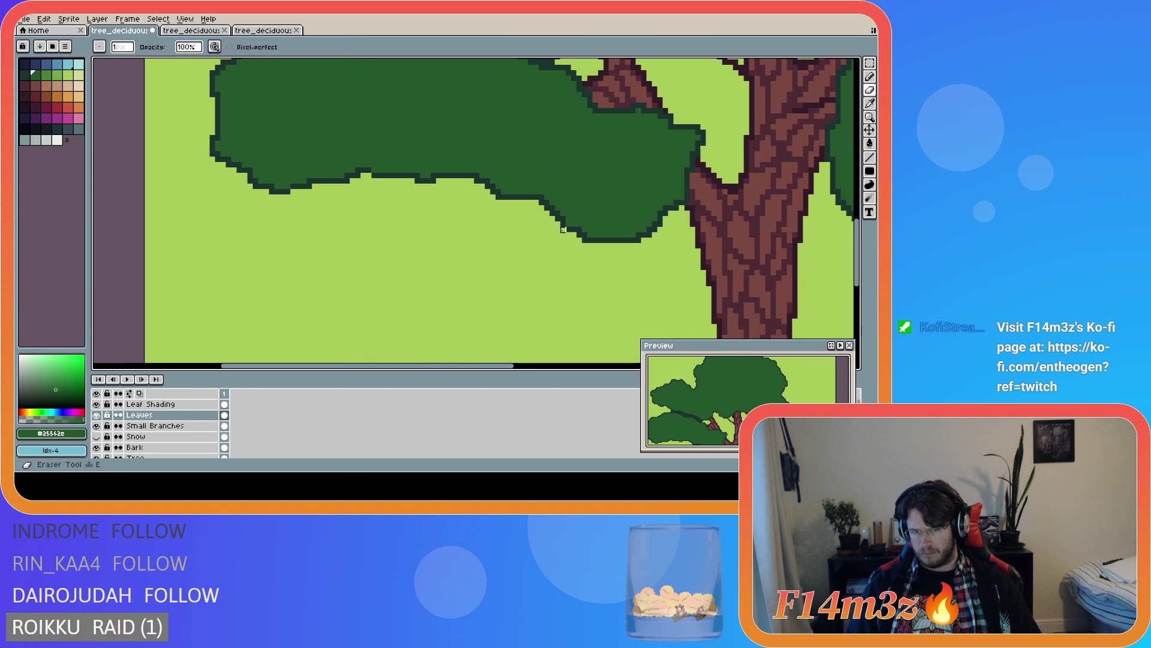
pyautogui.press('b')
pyautogui.keyDown('alt'); pyautogui.click(601, 244); pyautogui.keyUp('alt')
pyautogui.moveTo(600, 244); pyautogui.dragTo(606, 253)
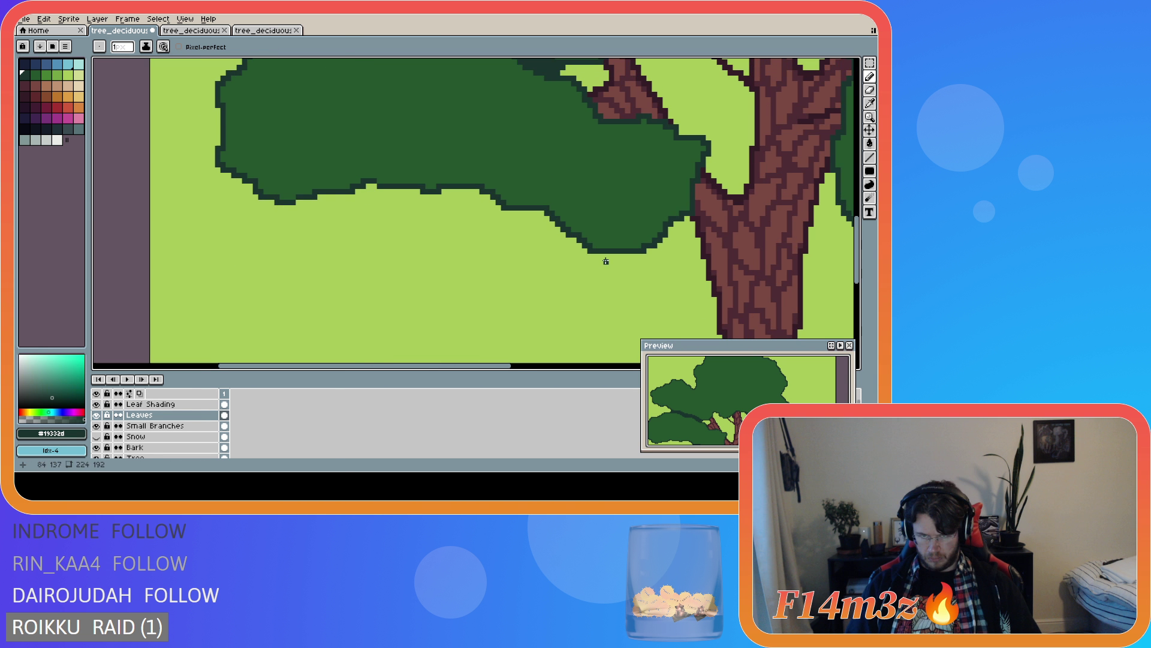
pyautogui.press('v')
pyautogui.scroll(-2, 634, 316)
pyautogui.hotkey('ctrl', 's')
# - Erase a few leaf pixels, undo it, and move up to the Leaf Shading layer
pyautogui.scroll(-3, 511, 301)
pyautogui.scroll(5, 501, 288)
pyautogui.click(412, 211)
pyautogui.scroll(-2, 576, 280)
pyautogui.scroll(-3, 575, 280)
pyautogui.hotkey('ctrl', 'z')
pyautogui.moveTo(570, 365); pyautogui.dragTo(657, 365)
pyautogui.scroll(2, 521, 288)
pyautogui.press('Up')
pyautogui.scroll(2, 454, 223)
pyautogui.scroll(-2, 454, 223)
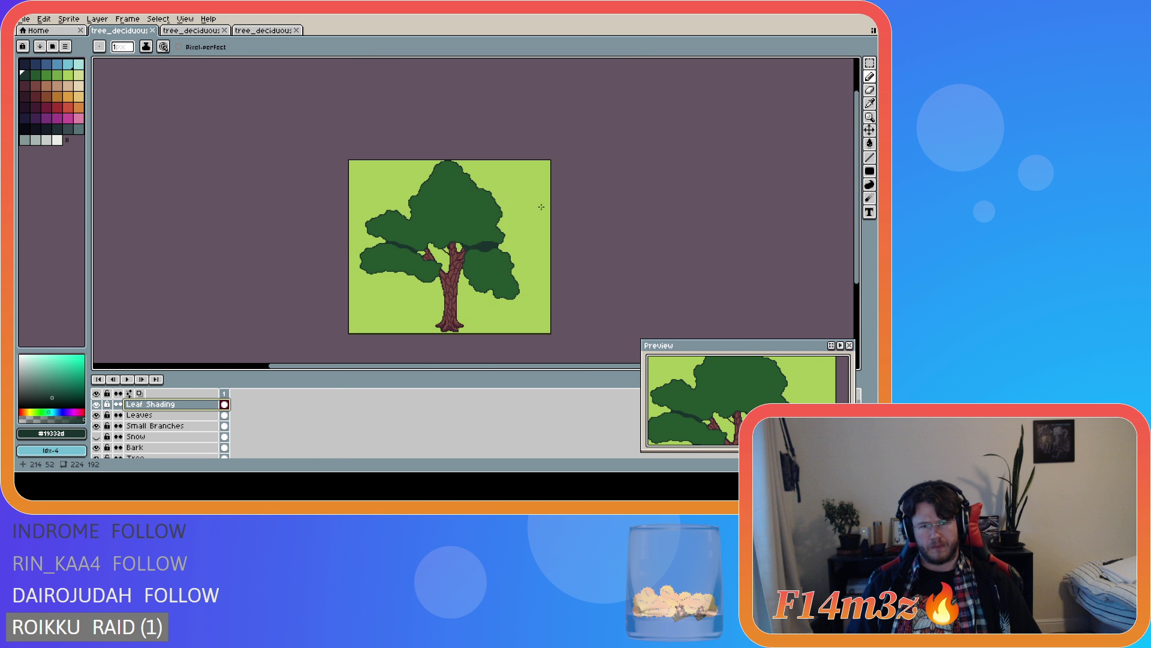
pyautogui.scroll(2, 348, 248)
pyautogui.moveTo(588, 366); pyautogui.dragTo(676, 365)
pyautogui.click(97, 415)
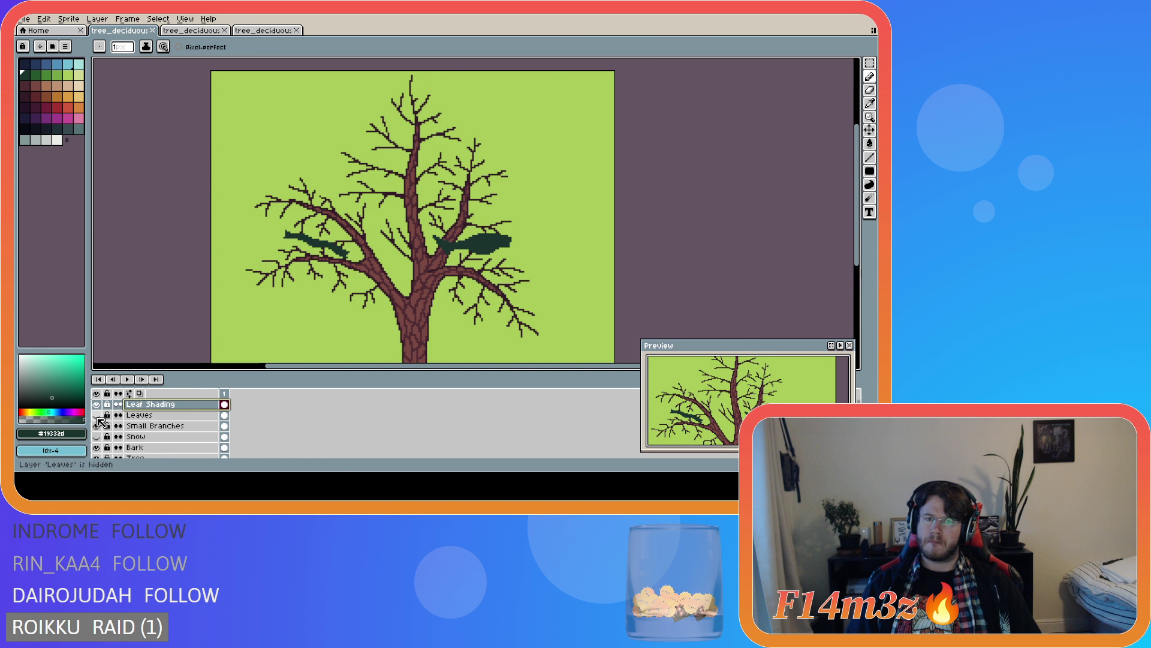
pyautogui.click(97, 416)
pyautogui.scroll(4, 639, 184)
pyautogui.moveTo(629, 354); pyautogui.dragTo(359, 359)
# - Undo the last stroke, compare with Leaves and Leaf Shading hidden, then select Leaf Shading
pyautogui.hotkey('ctrl', 'z')
pyautogui.hscroll(-5, 348, 362)
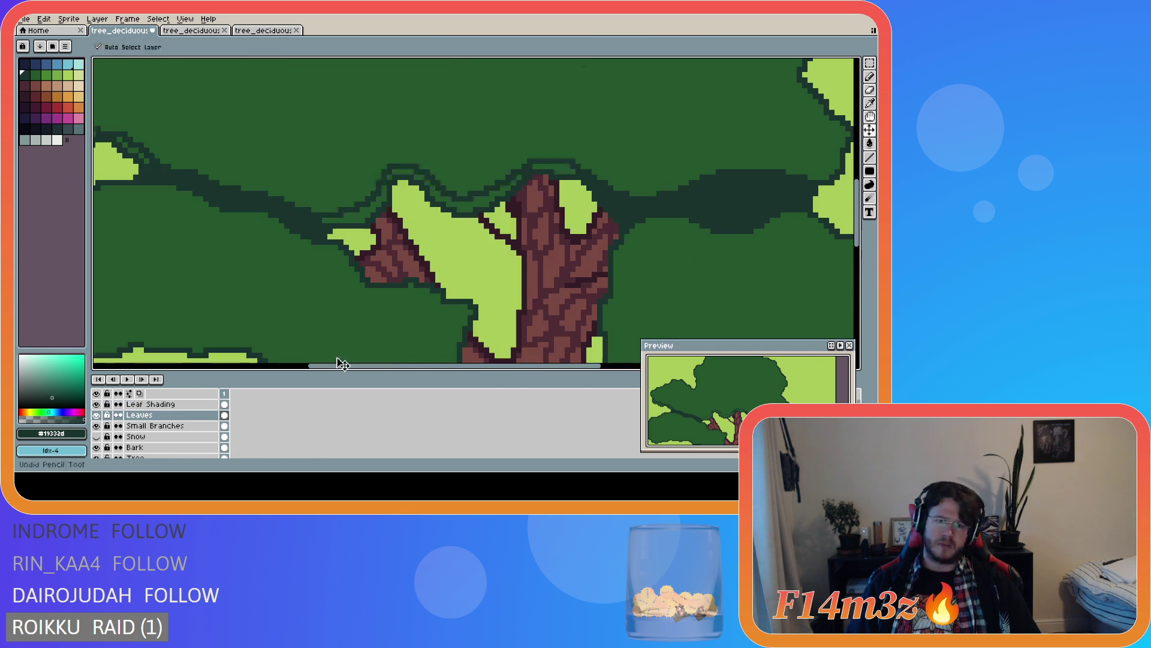
pyautogui.click(96, 415)
pyautogui.click(97, 415)
pyautogui.click(96, 405)
pyautogui.click(96, 404)
pyautogui.click(96, 405)
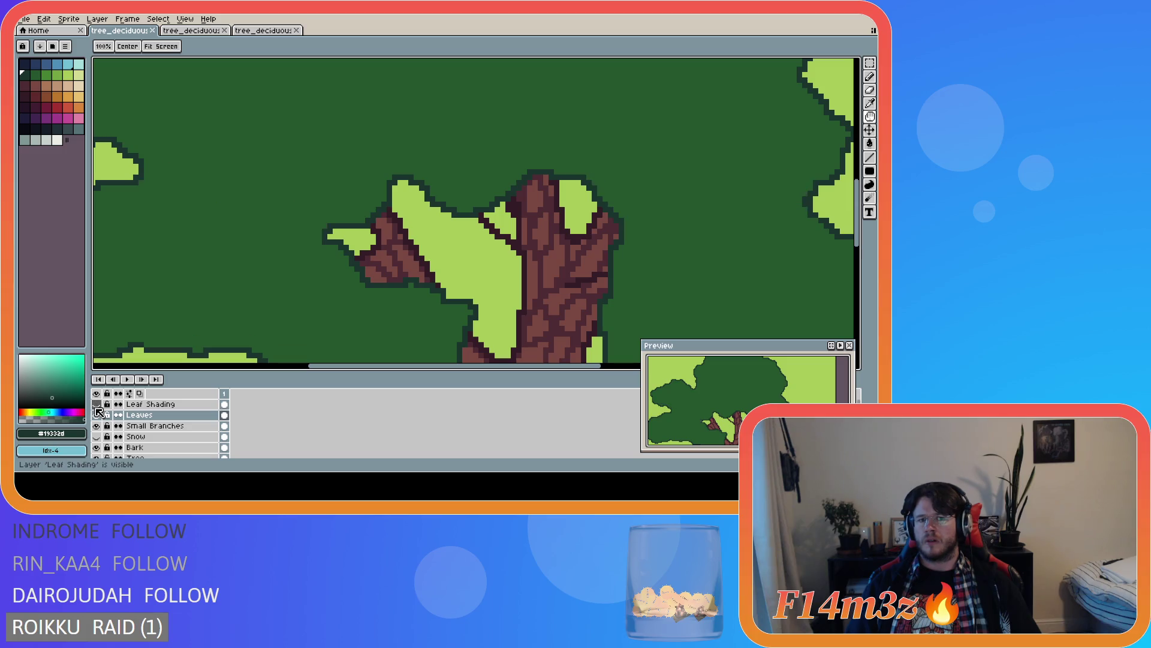
pyautogui.click(96, 404)
pyautogui.click(150, 404)
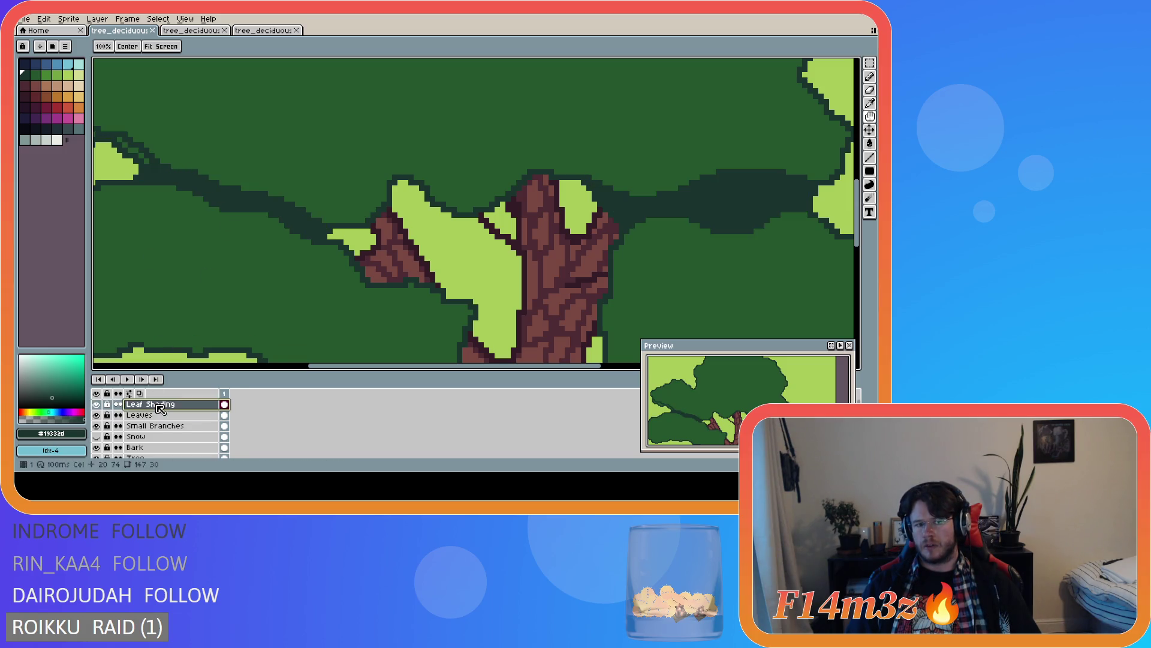
# - Try several dark Pencil strokes along the branch's upper edge, undoing each one
pyautogui.press('b')
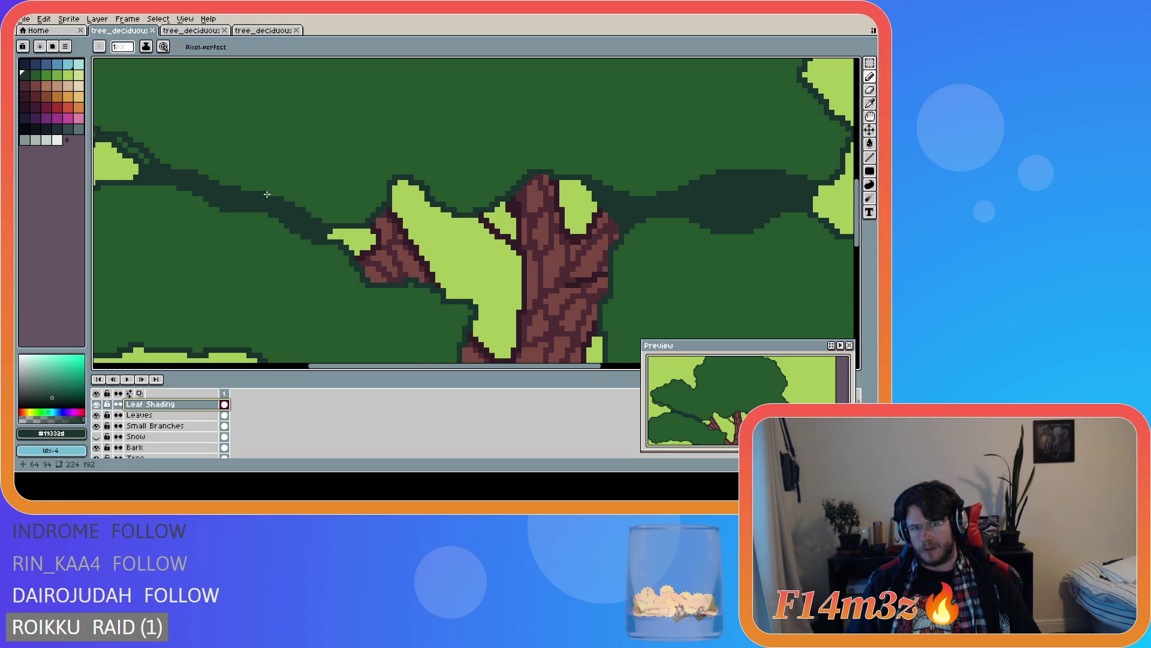
pyautogui.moveTo(300, 209)
pyautogui.mouseDown()
pyautogui.moveTo(347, 211)
pyautogui.moveTo(383, 168)
pyautogui.moveTo(418, 160)
pyautogui.moveTo(459, 196)
pyautogui.moveTo(556, 155)
pyautogui.moveTo(624, 189)
pyautogui.mouseUp()
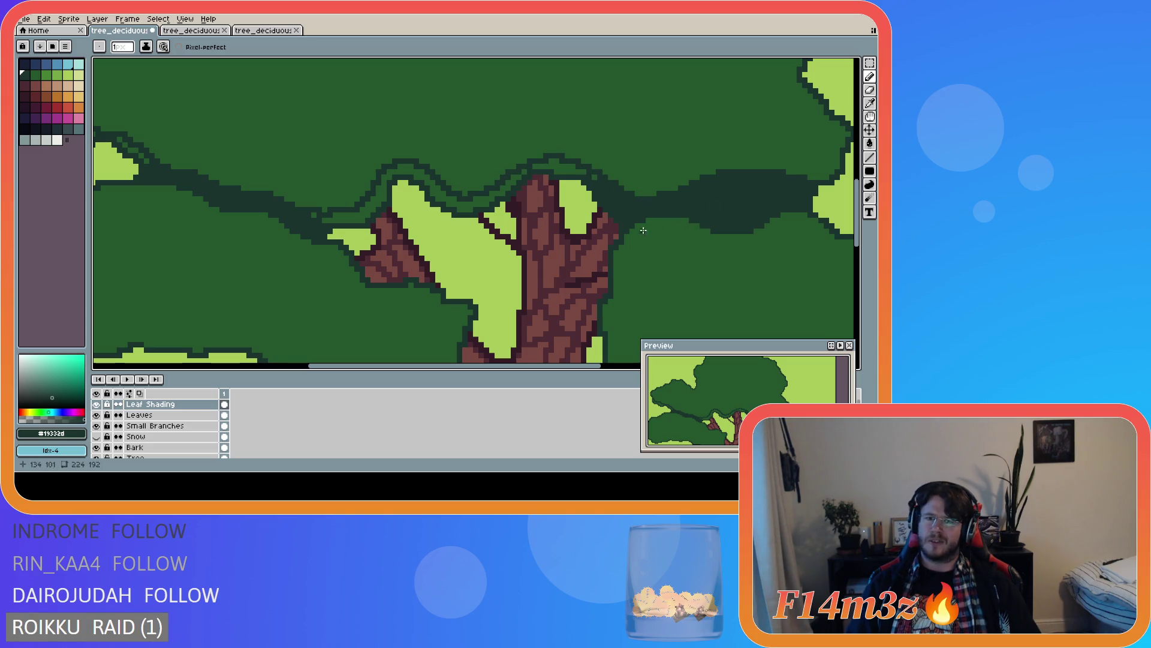
pyautogui.hotkey('ctrl', 'z')
pyautogui.moveTo(270, 195)
pyautogui.mouseDown()
pyautogui.moveTo(342, 213)
pyautogui.moveTo(372, 204)
pyautogui.moveTo(398, 169)
pyautogui.moveTo(468, 196)
pyautogui.moveTo(556, 160)
pyautogui.moveTo(633, 195)
pyautogui.mouseUp()
pyautogui.hotkey('ctrl', 'z')
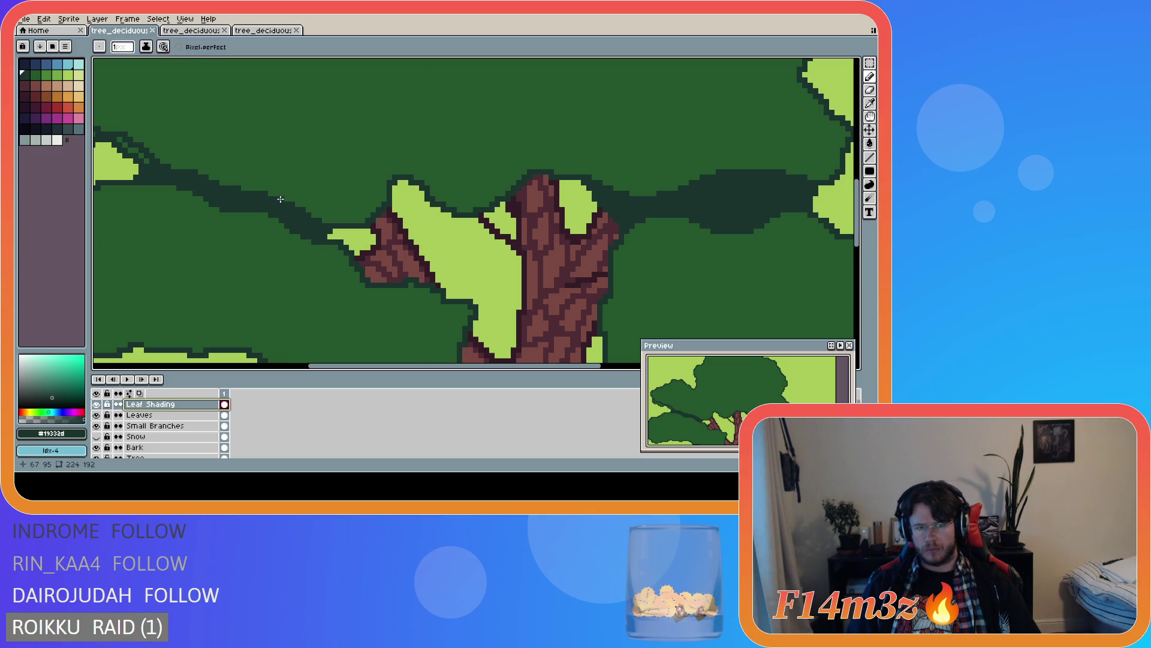
pyautogui.moveTo(312, 213)
pyautogui.mouseDown()
pyautogui.moveTo(359, 208)
pyautogui.moveTo(392, 171)
pyautogui.moveTo(425, 168)
pyautogui.mouseUp()
pyautogui.hotkey('ctrl', 'z')
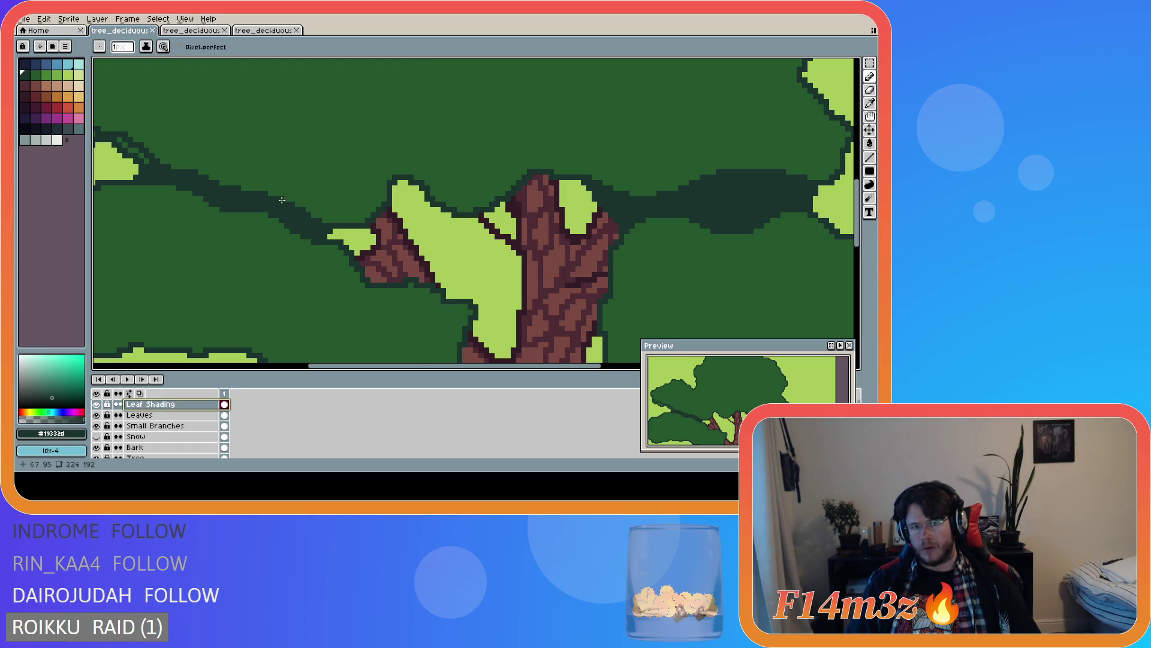
pyautogui.moveTo(341, 213)
pyautogui.mouseDown()
pyautogui.moveTo(389, 171)
pyautogui.moveTo(429, 166)
pyautogui.mouseUp()
pyautogui.hotkey('ctrl', 'z')
pyautogui.moveTo(277, 199)
pyautogui.mouseDown()
pyautogui.moveTo(343, 209)
pyautogui.moveTo(360, 198)
pyautogui.mouseUp()
pyautogui.hotkey('ctrl', 'z')
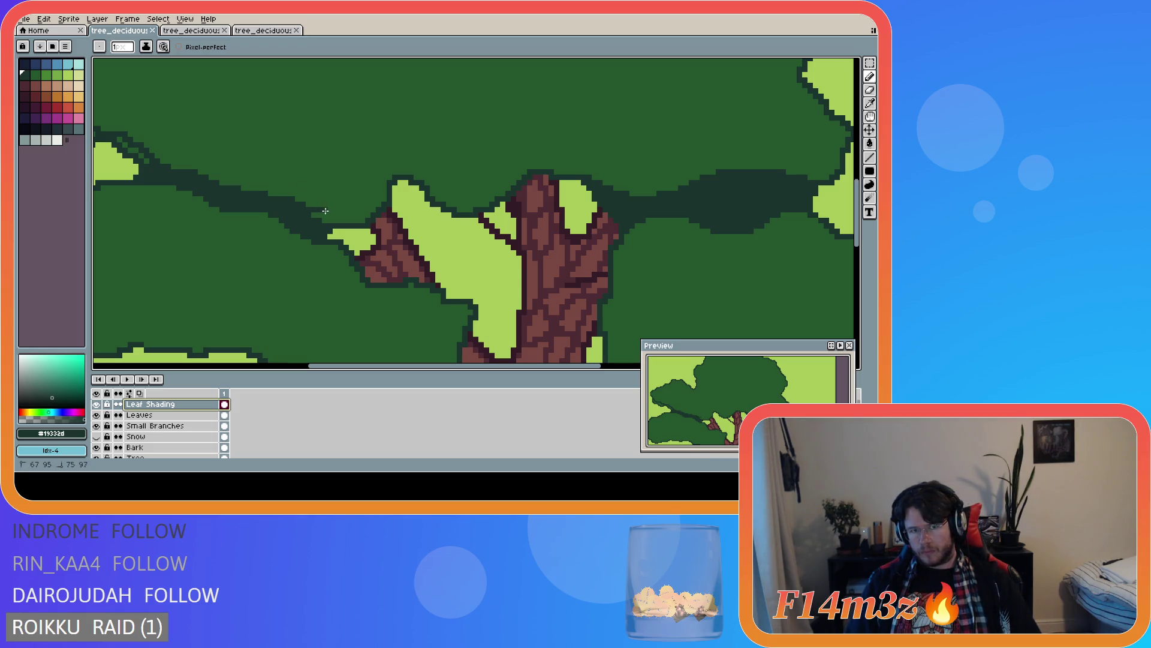
# - Settle the dark shading line along the branch edge and extend it along the right leaf edge
pyautogui.press('ctrl')
pyautogui.moveTo(288, 197)
pyautogui.mouseDown()
pyautogui.moveTo(354, 212)
pyautogui.moveTo(392, 161)
pyautogui.moveTo(456, 200)
pyautogui.moveTo(485, 202)
pyautogui.mouseUp()
pyautogui.hotkey('ctrl', 'z')
pyautogui.moveTo(266, 193)
pyautogui.mouseDown()
pyautogui.moveTo(348, 213)
pyautogui.moveTo(388, 172)
pyautogui.mouseUp()
pyautogui.hotkey('ctrl', 'z')
pyautogui.moveTo(283, 198)
pyautogui.mouseDown()
pyautogui.moveTo(357, 210)
pyautogui.moveTo(386, 170)
pyautogui.moveTo(414, 167)
pyautogui.moveTo(459, 193)
pyautogui.moveTo(488, 191)
pyautogui.moveTo(543, 158)
pyautogui.moveTo(604, 182)
pyautogui.mouseUp()
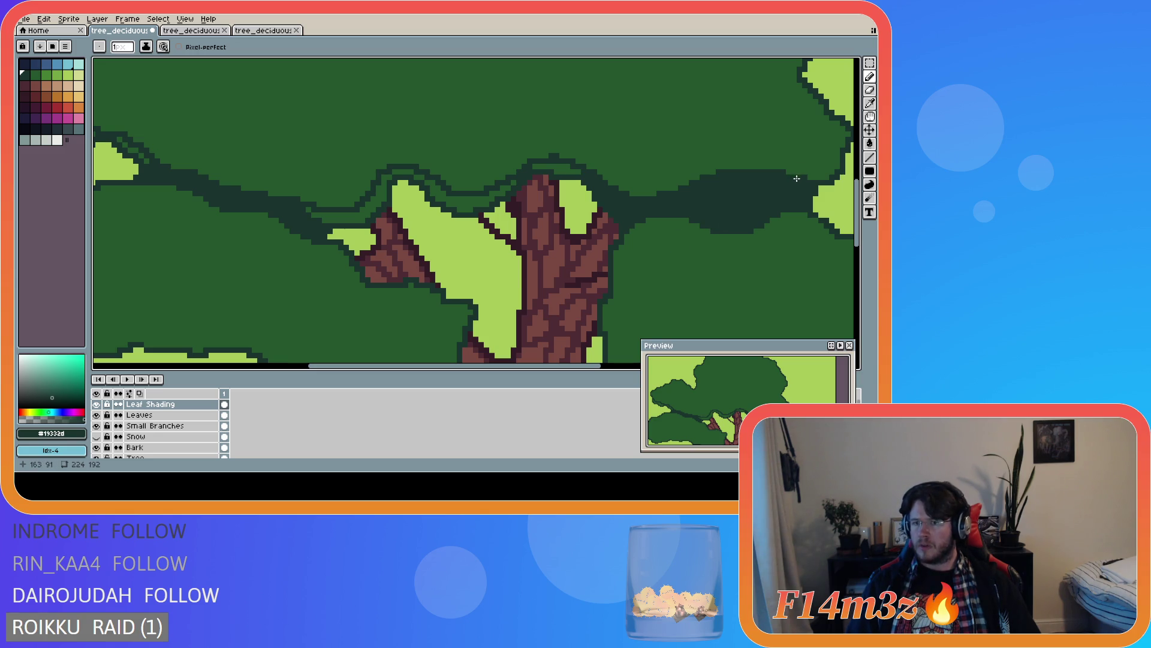
pyautogui.moveTo(812, 175); pyautogui.dragTo(836, 159)
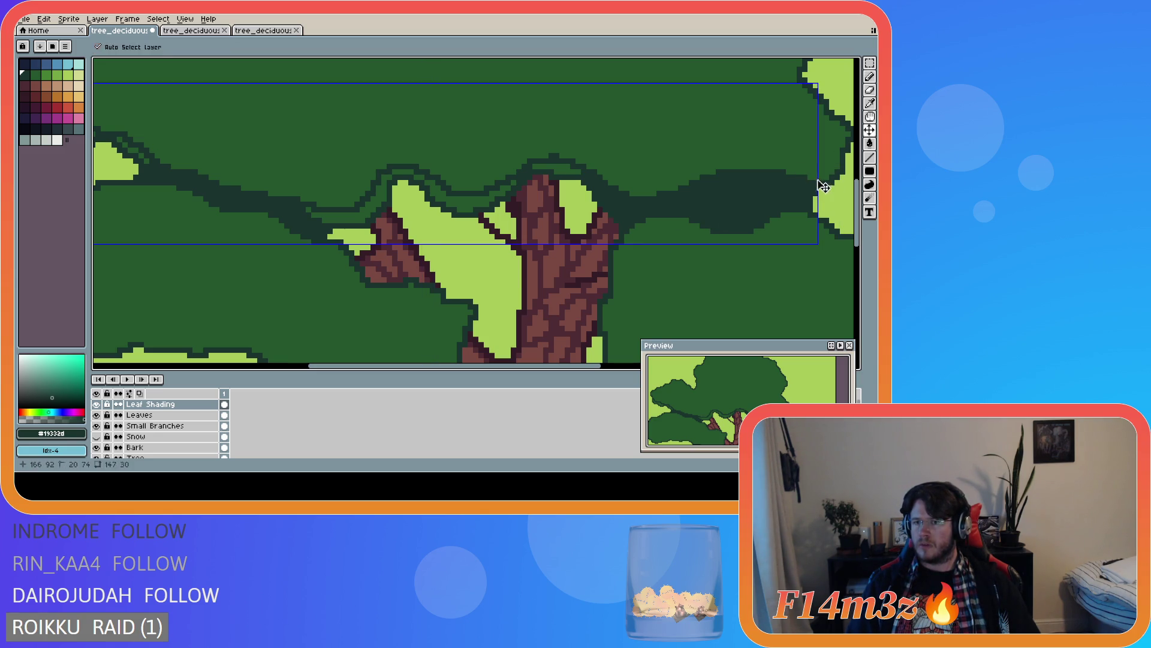
# - Try short outline strokes at the upper-right leaf edge, then undo them
pyautogui.press('ctrl')
pyautogui.moveTo(806, 177); pyautogui.dragTo(841, 150)
pyautogui.hotkey('ctrl', 'z')
pyautogui.hotkey('ctrl', 'z')
pyautogui.hotkey('ctrl', 'z')
pyautogui.hotkey('ctrl', 'z')
pyautogui.hotkey('ctrl', 'z')
pyautogui.hotkey('ctrl', 'z')
pyautogui.moveTo(798, 182); pyautogui.dragTo(843, 155)
pyautogui.hotkey('ctrl', 'z')
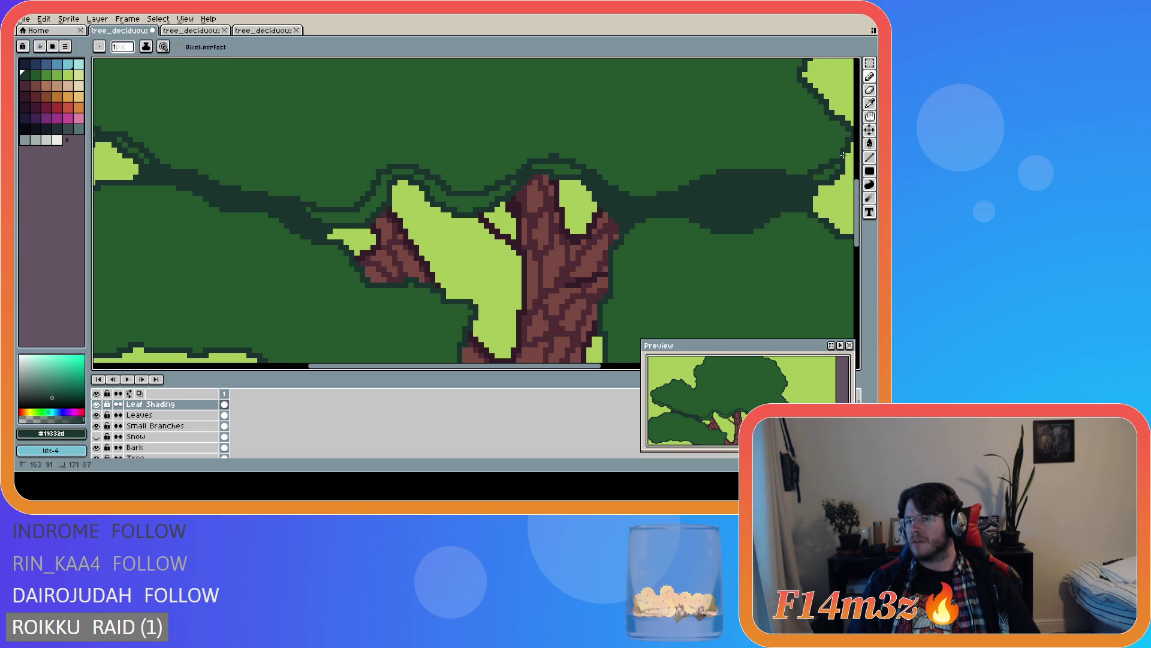
pyautogui.moveTo(549, 367); pyautogui.dragTo(615, 268)
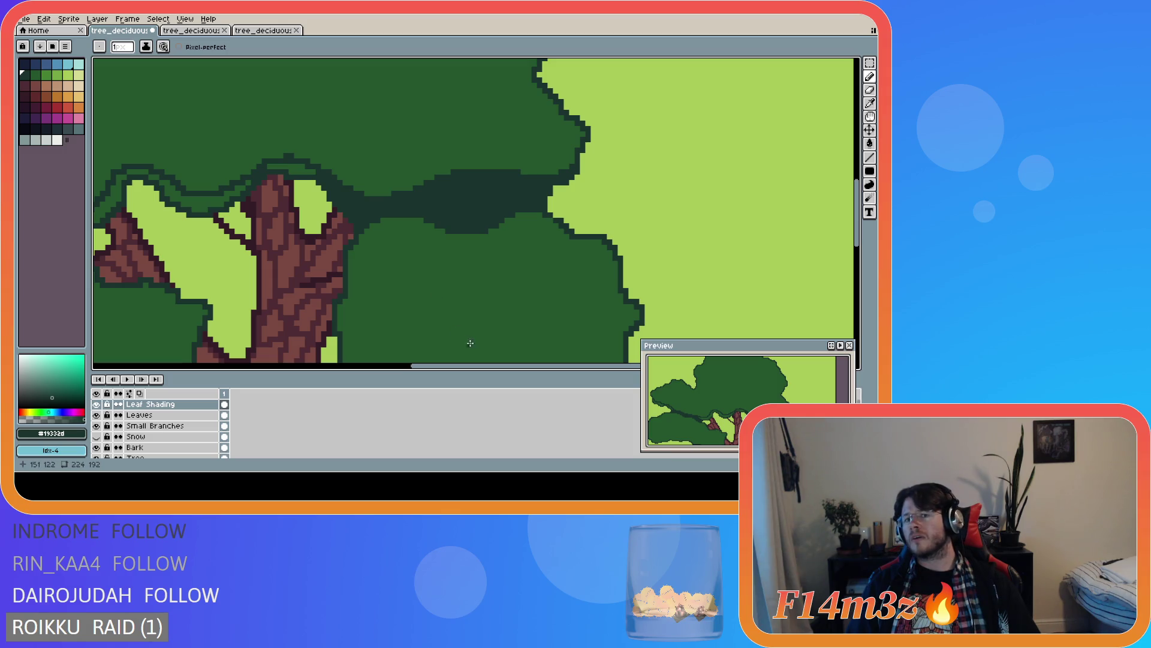
# - Undo an accidental Paint Bucket fill, then pencil dark outline pixels along the canopy above the trunk
pyautogui.press('g')
pyautogui.click(291, 165)
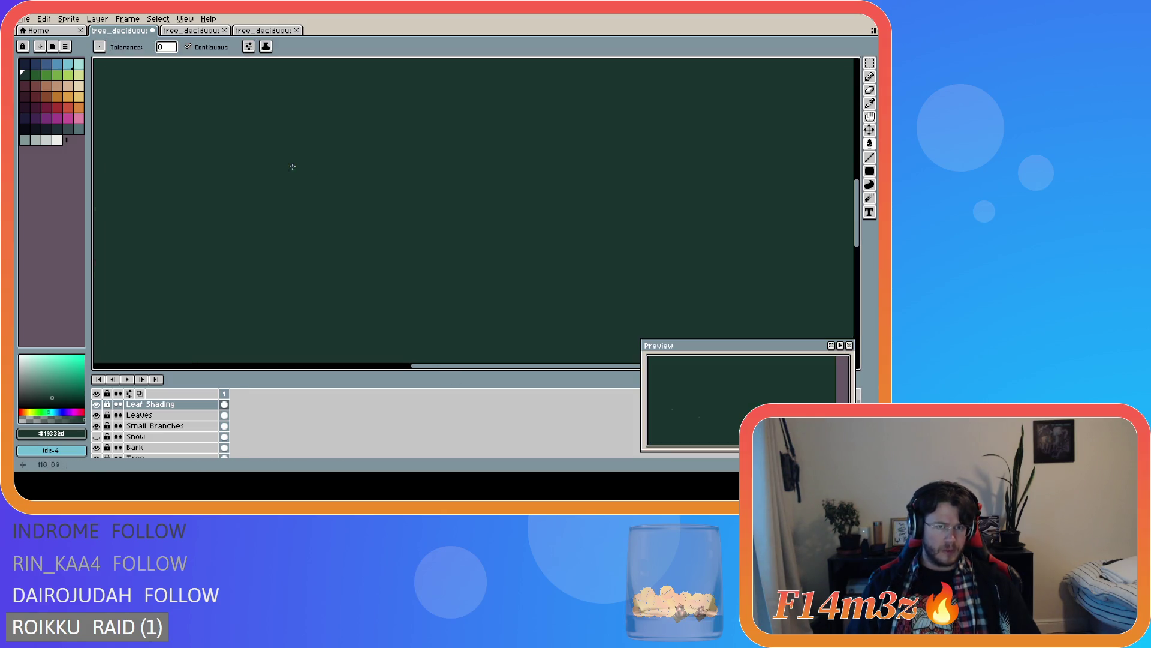
pyautogui.hotkey('ctrl', 'z')
pyautogui.moveTo(426, 365)
pyautogui.mouseDown()
pyautogui.moveTo(342, 360)
pyautogui.moveTo(322, 346)
pyautogui.mouseUp()
pyautogui.press('b')
pyautogui.moveTo(318, 211)
pyautogui.mouseDown()
pyautogui.moveTo(376, 218)
pyautogui.moveTo(338, 216)
pyautogui.moveTo(388, 202)
pyautogui.moveTo(397, 177)
pyautogui.moveTo(422, 173)
pyautogui.moveTo(471, 208)
pyautogui.moveTo(510, 192)
pyautogui.moveTo(482, 209)
pyautogui.mouseUp()
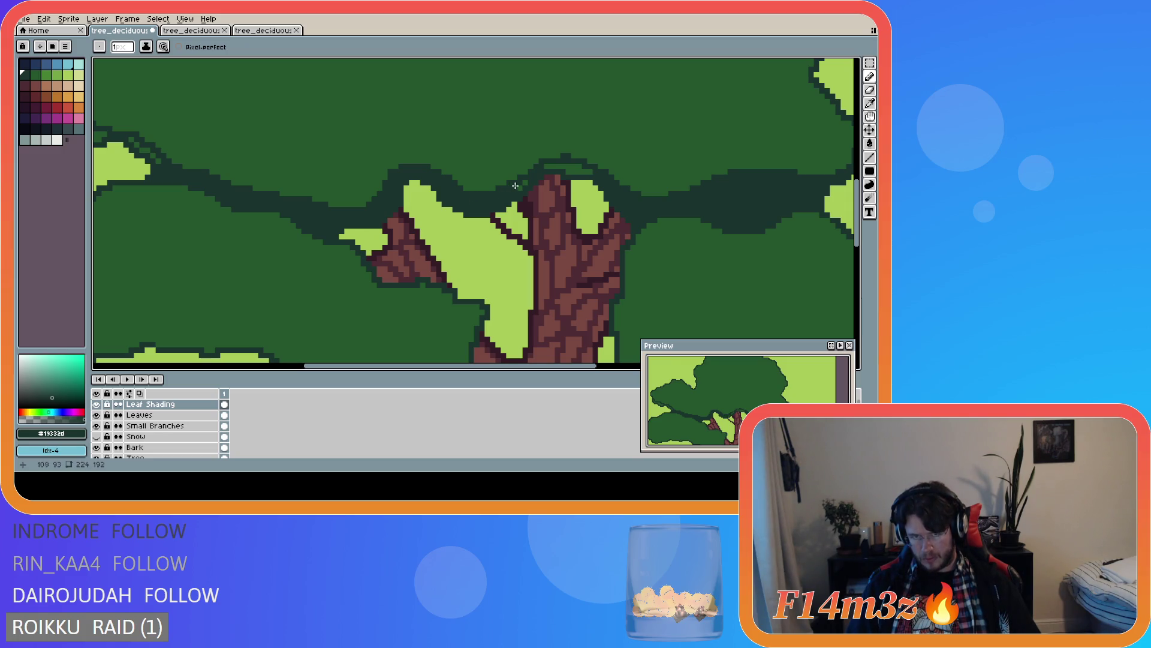
pyautogui.moveTo(550, 163); pyautogui.dragTo(590, 173)
# - Touch up the left edge of the dark shading band under the upper canopy
pyautogui.scroll(-2, 554, 332)
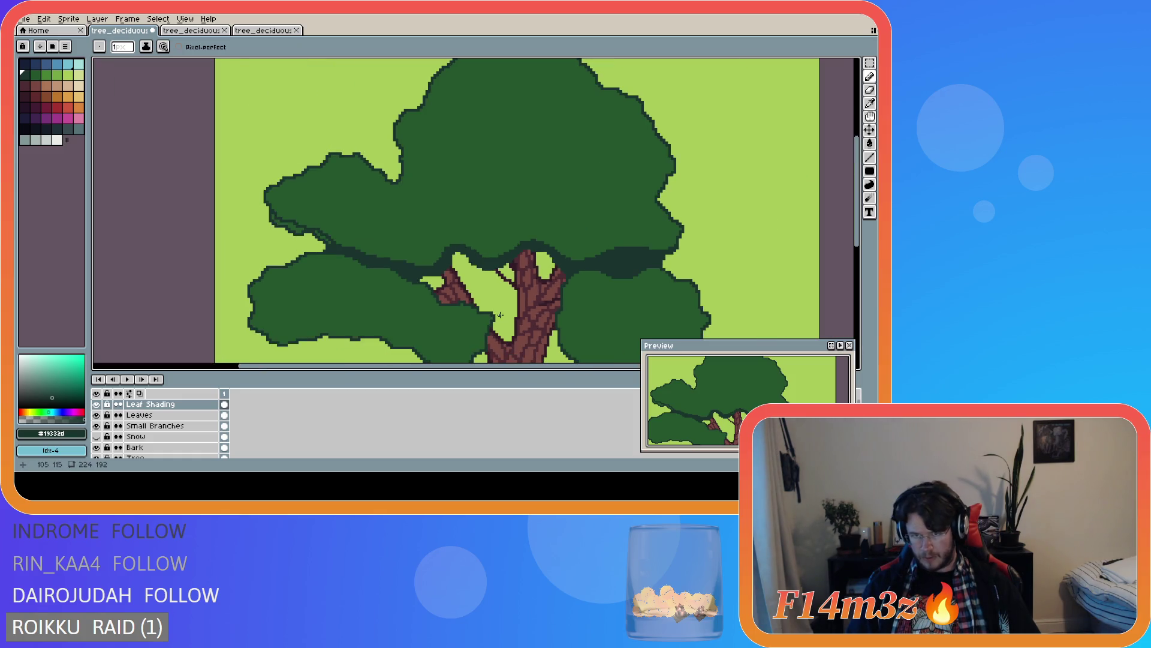
pyautogui.scroll(2, 541, 238)
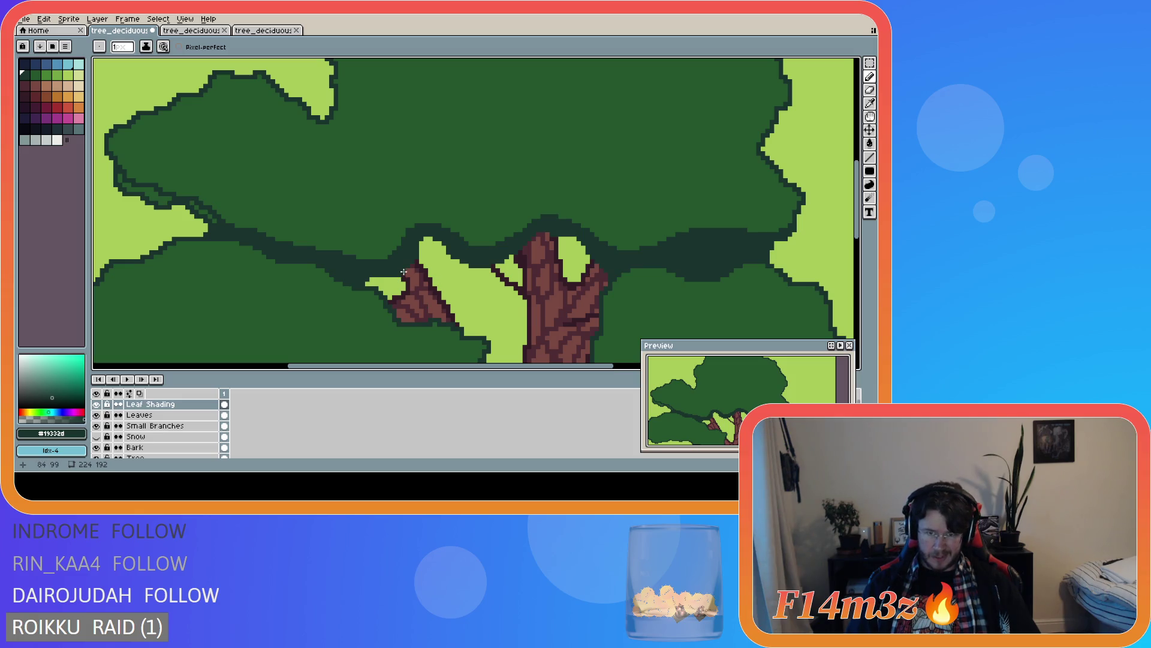
pyautogui.scroll(1, 407, 237)
pyautogui.press('b')
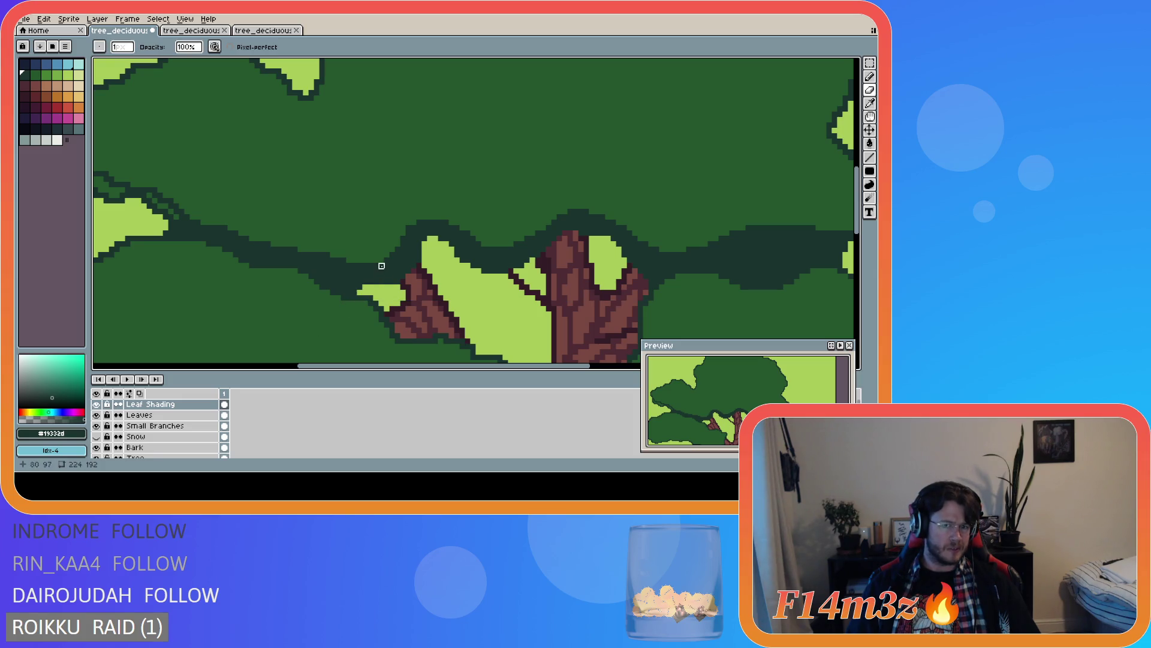
pyautogui.press('e')
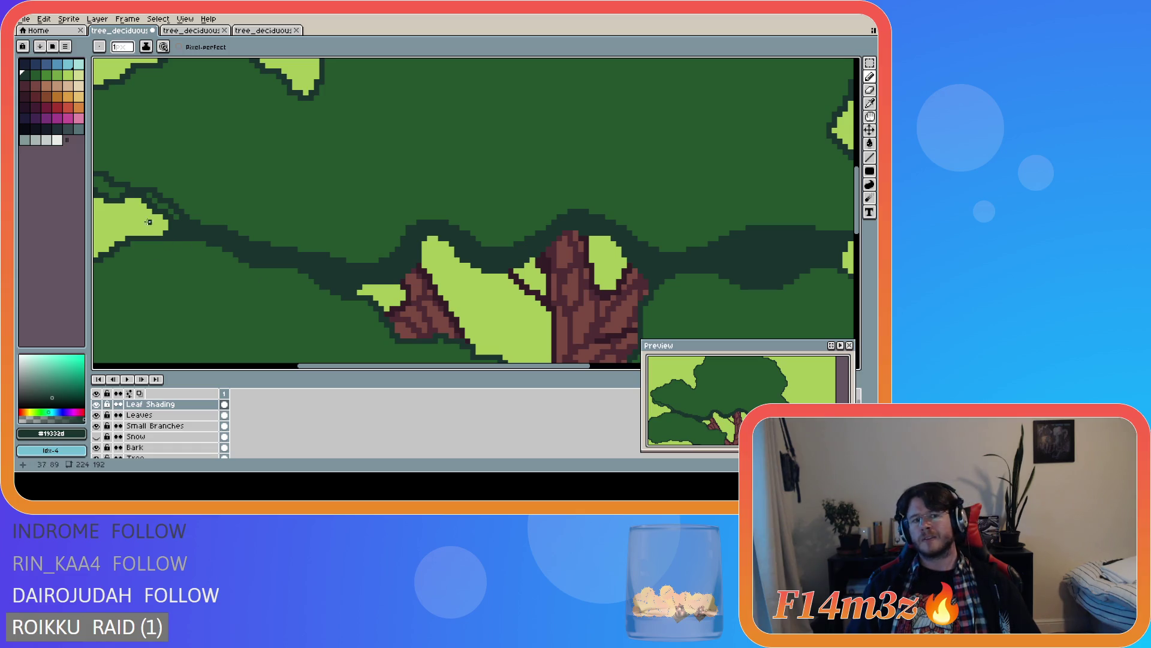
pyautogui.moveTo(178, 217); pyautogui.dragTo(155, 201)
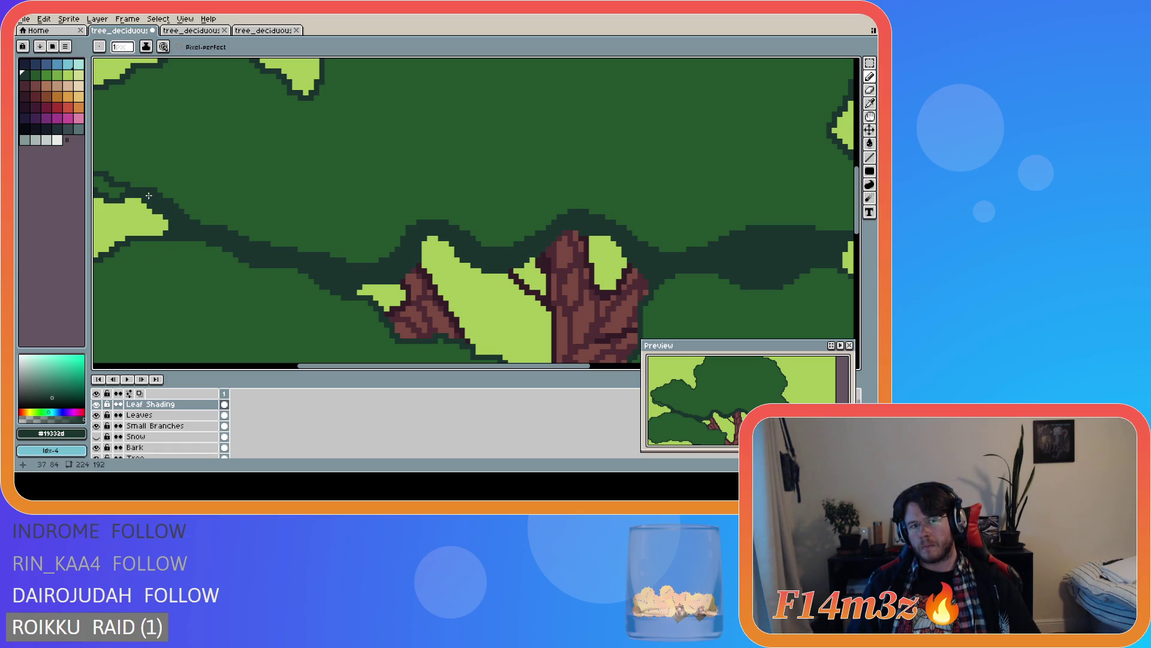
# - Paint the dark green shading band leftward along the left clump, then fix stray pixels
pyautogui.moveTo(89, 358); pyautogui.dragTo(285, 360)
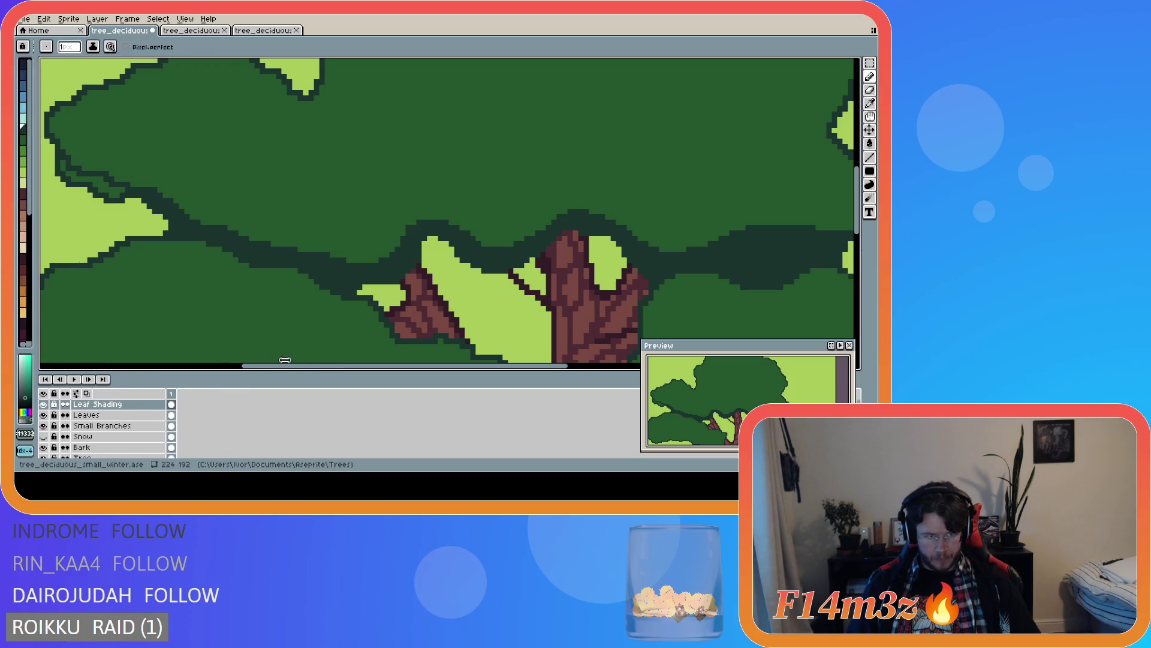
pyautogui.moveTo(35, 309); pyautogui.dragTo(88, 306)
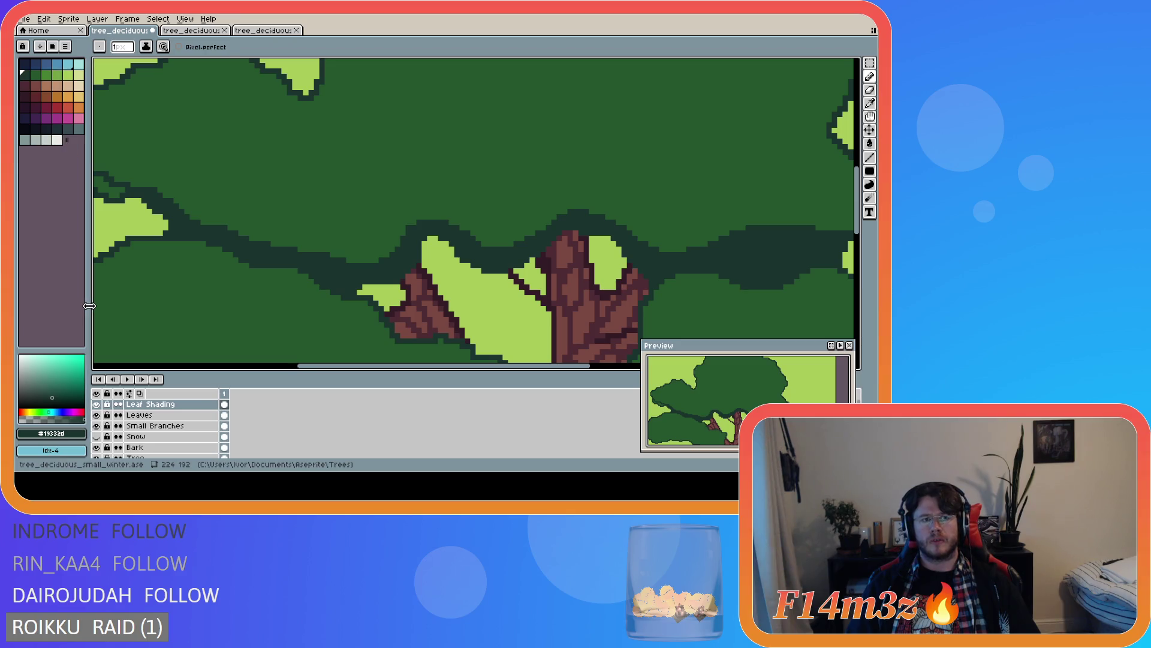
pyautogui.moveTo(318, 367); pyautogui.dragTo(239, 366)
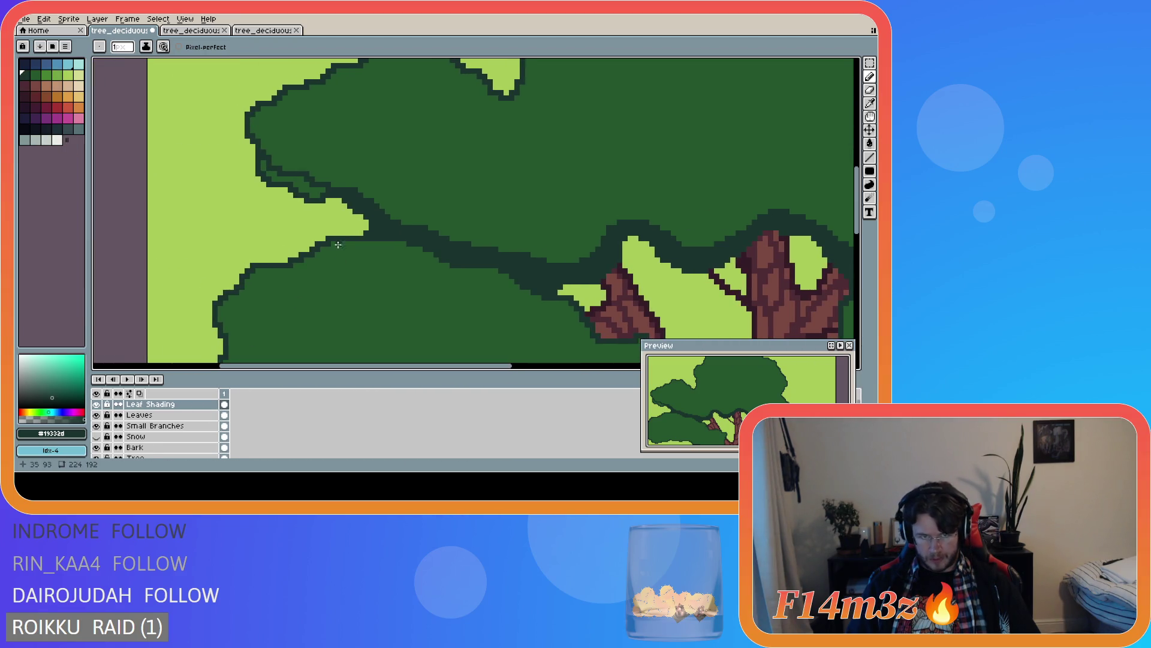
pyautogui.moveTo(328, 191)
pyautogui.mouseDown()
pyautogui.moveTo(260, 162)
pyautogui.moveTo(299, 188)
pyautogui.mouseUp()
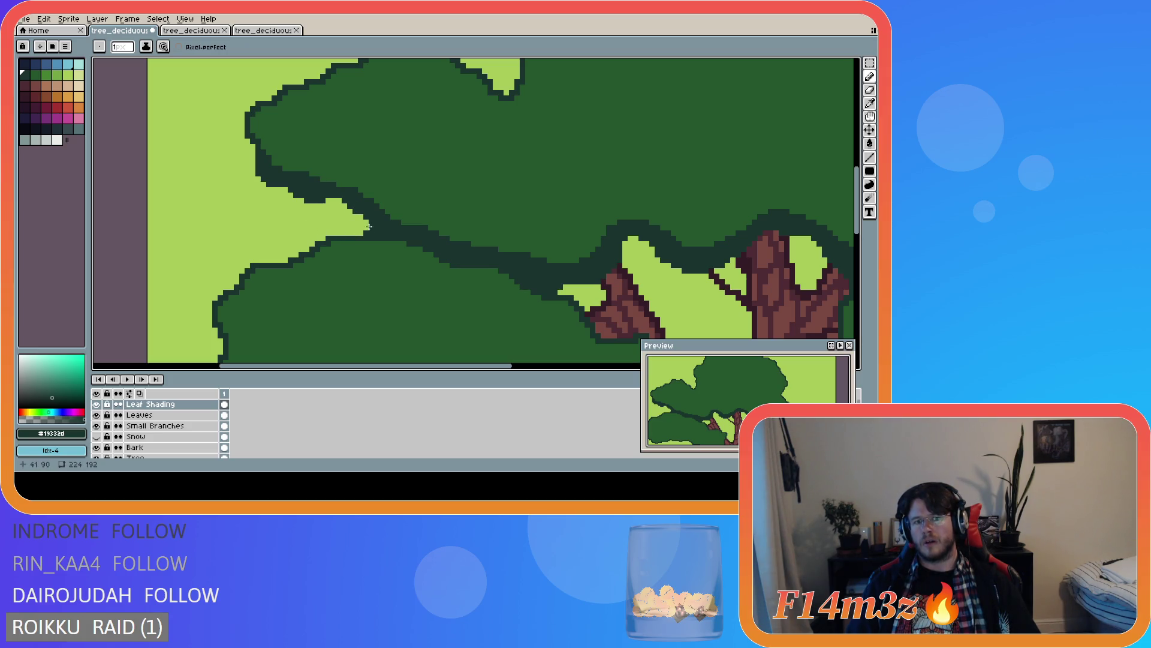
pyautogui.press('e')
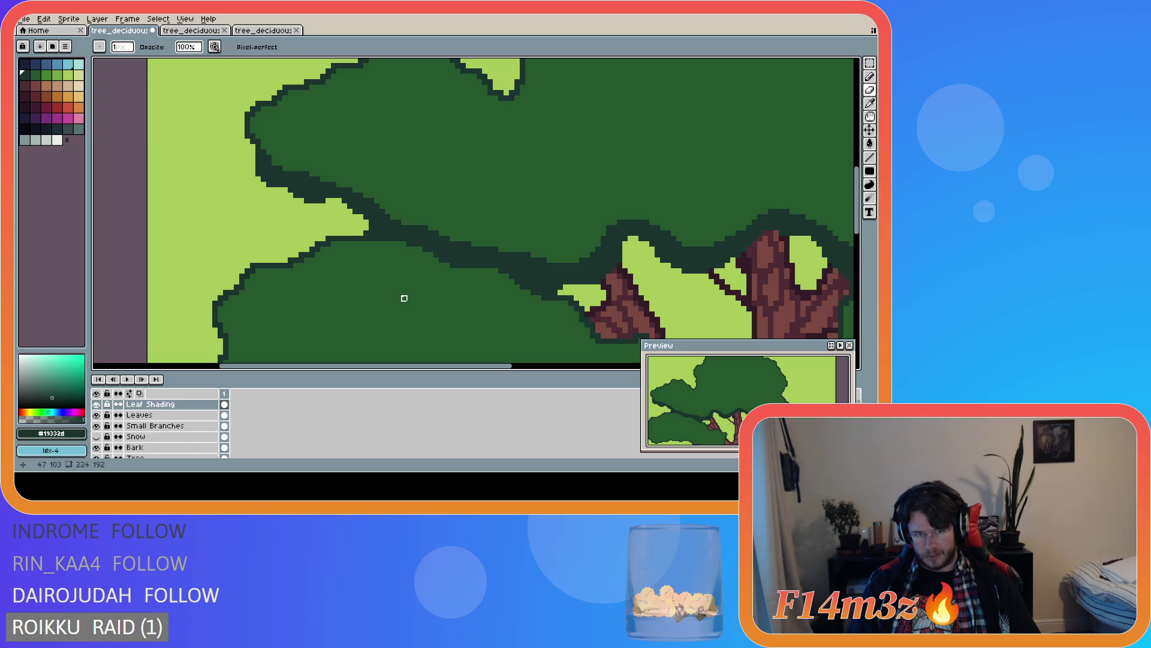
pyautogui.press('b')
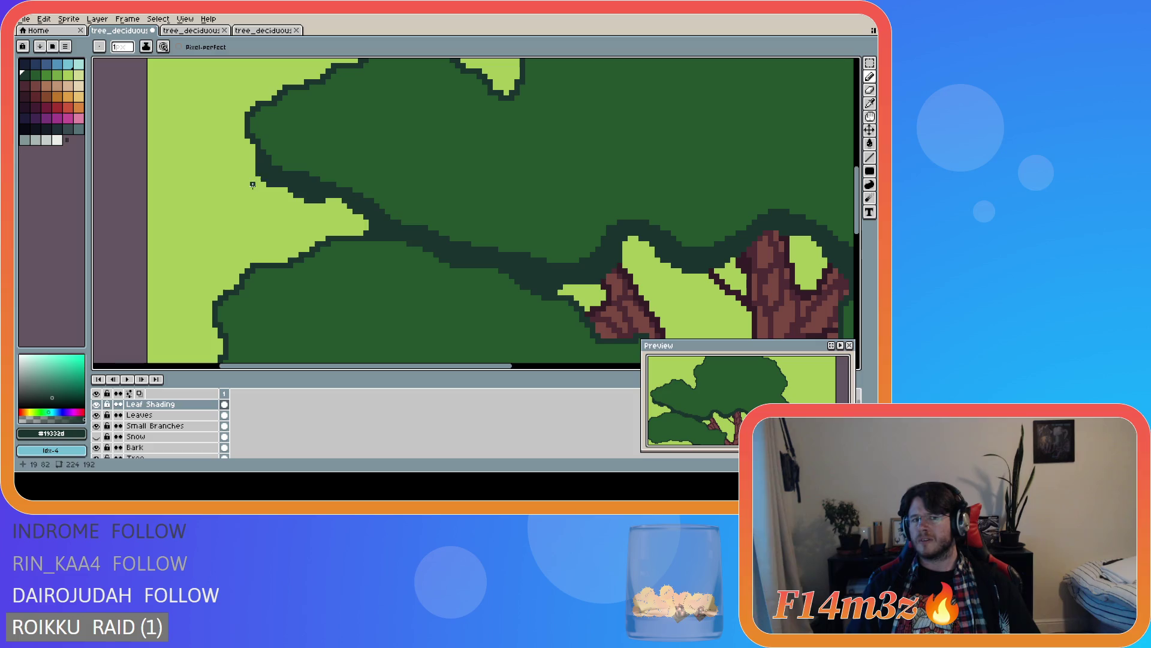
pyautogui.scroll(-3, 486, 259)
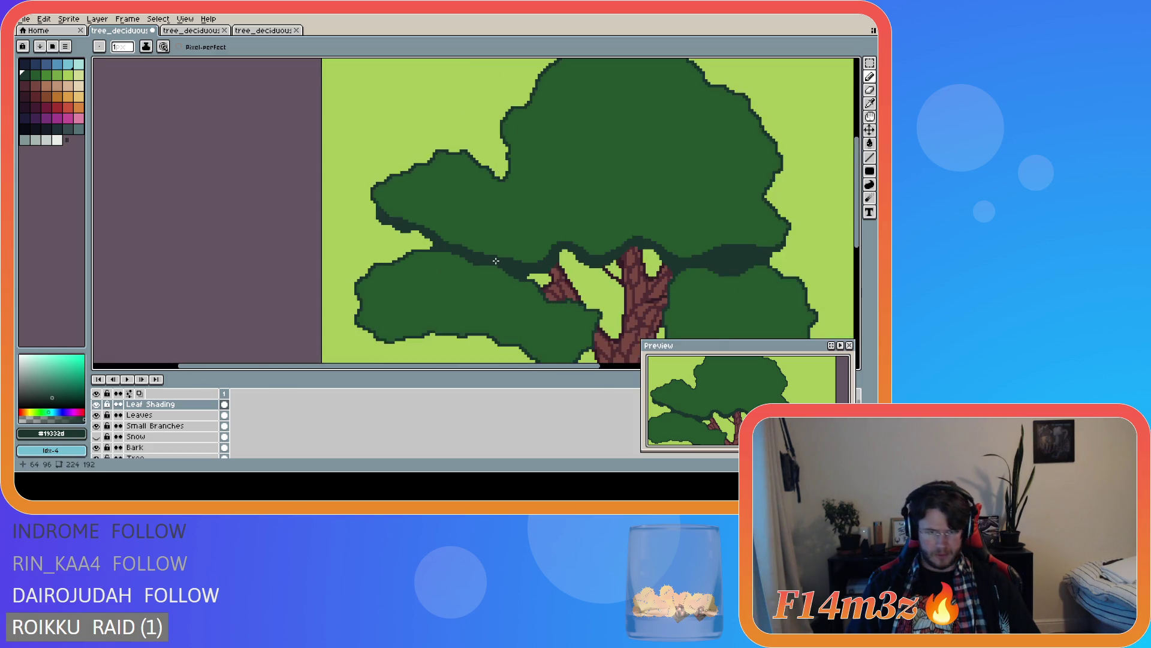
# - Zoom out to review the whole tree and save it as tree_deciduous_small_winter.ase
pyautogui.scroll(1, 511, 333)
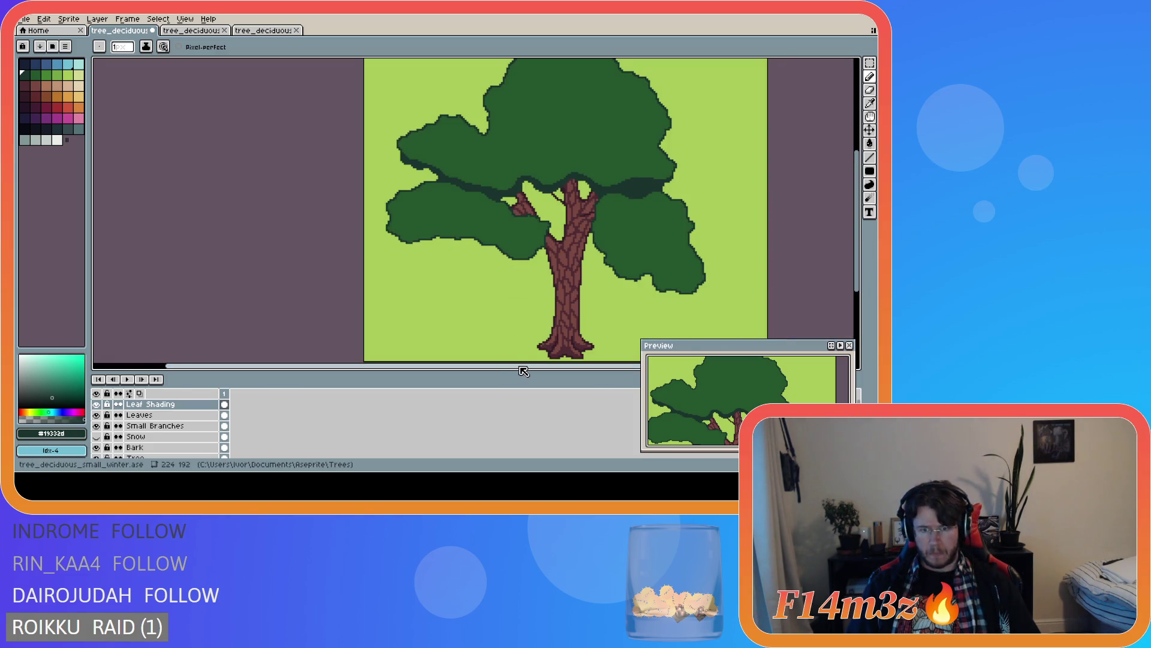
pyautogui.moveTo(525, 367); pyautogui.dragTo(596, 367)
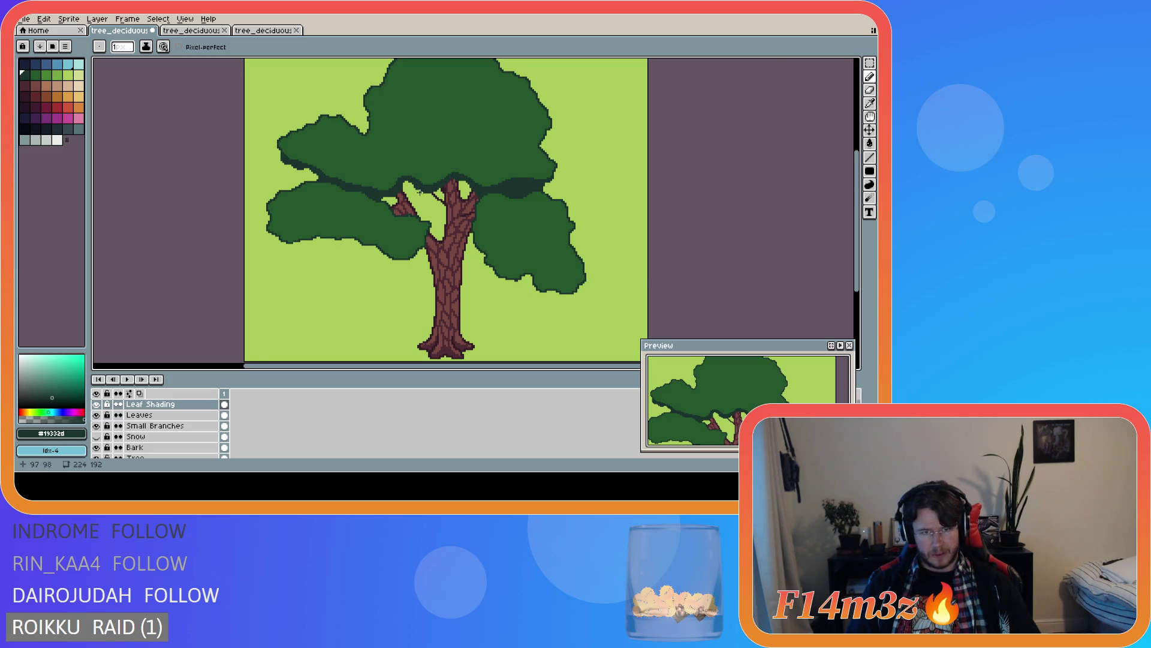
pyautogui.scroll(2, 422, 192)
pyautogui.press('e')
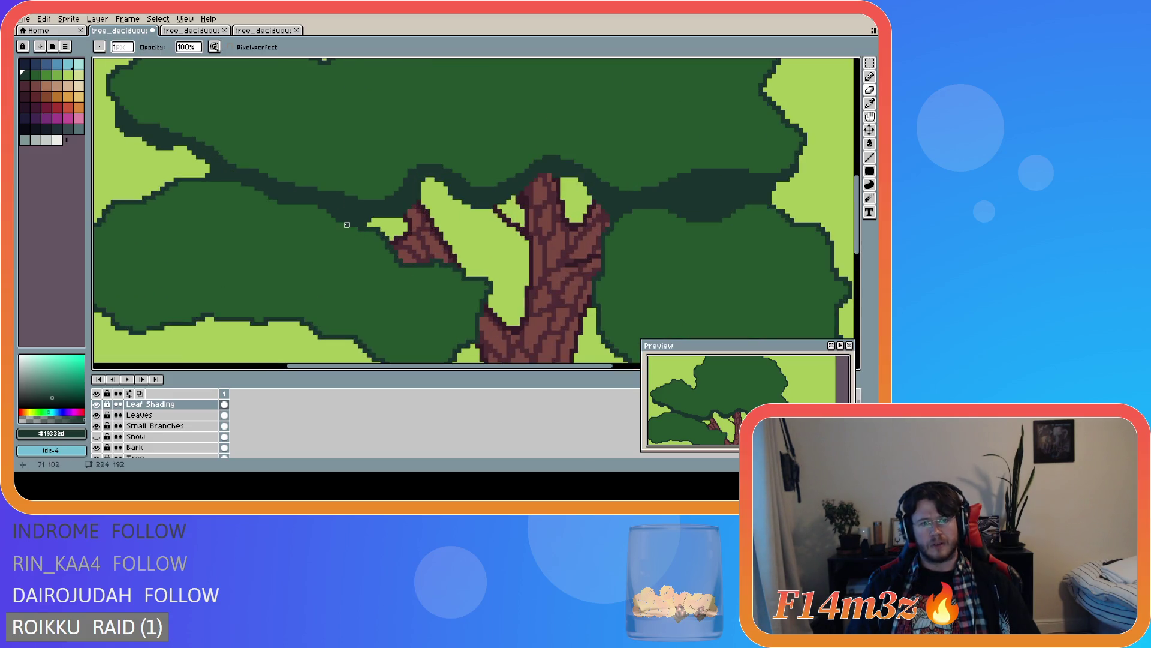
pyautogui.hotkey('ctrl', 's')
pyautogui.scroll(-4, 474, 263)
pyautogui.scroll(3, 471, 260)
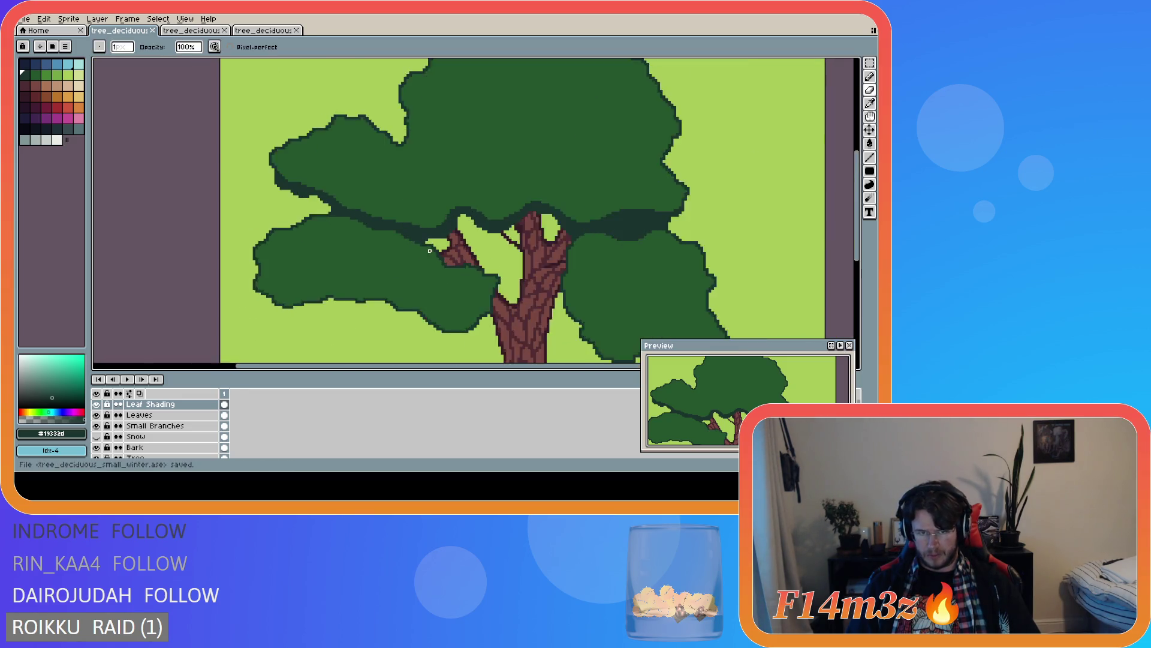
pyautogui.scroll(-2, 515, 294)
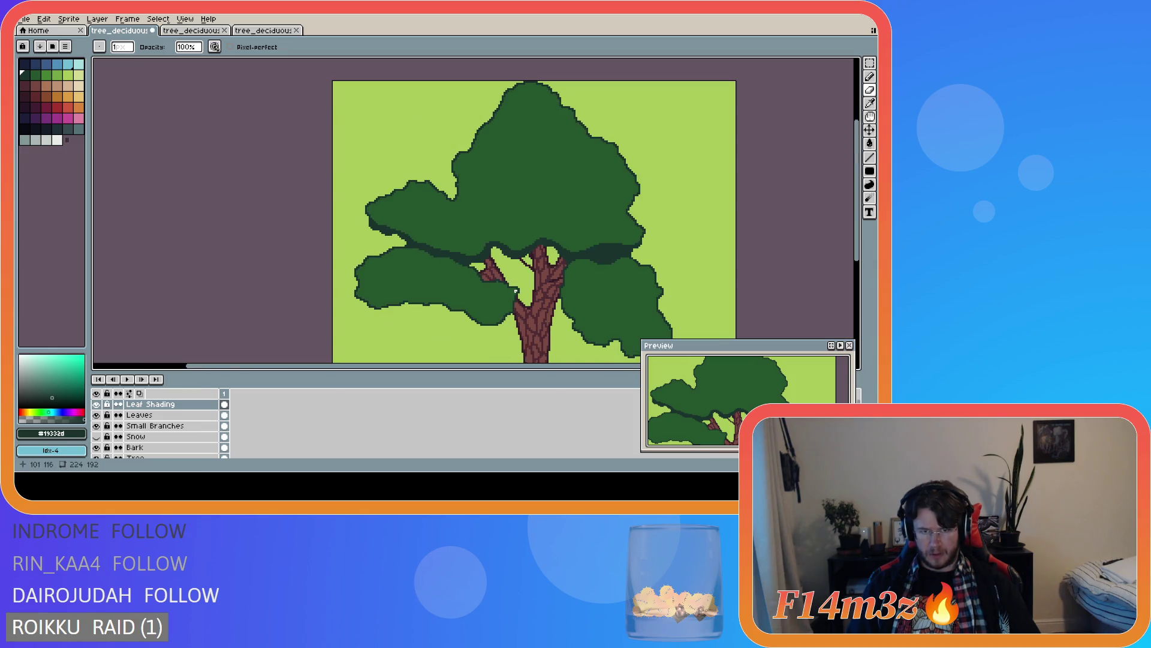
pyautogui.scroll(-2, 538, 289)
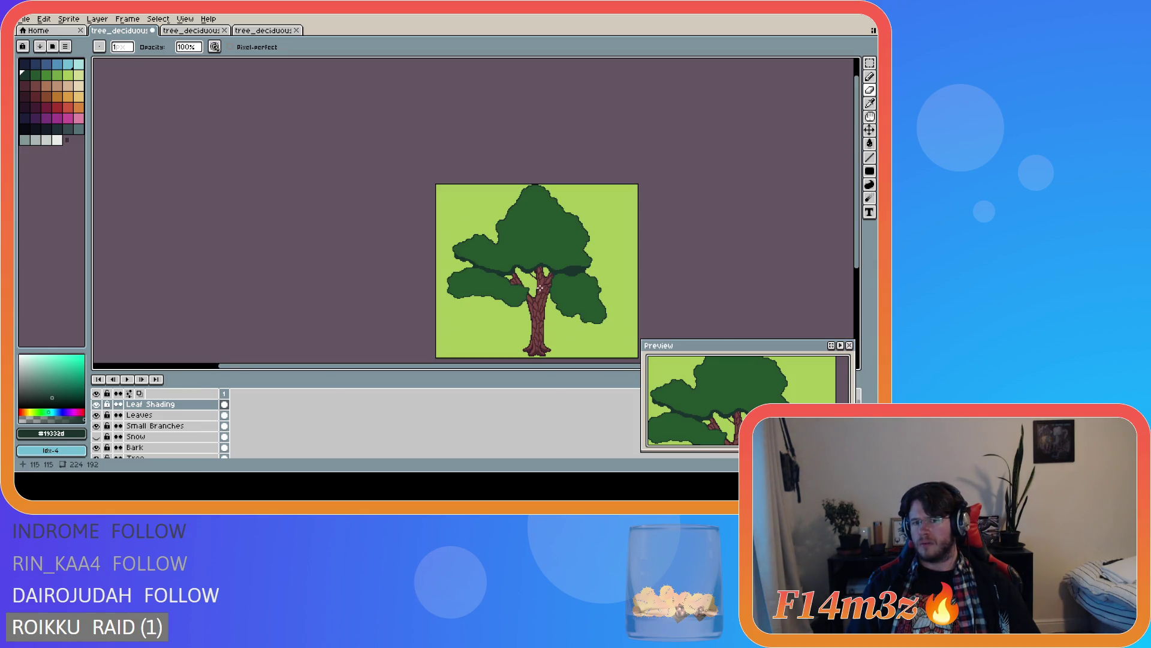
pyautogui.scroll(2, 659, 296)
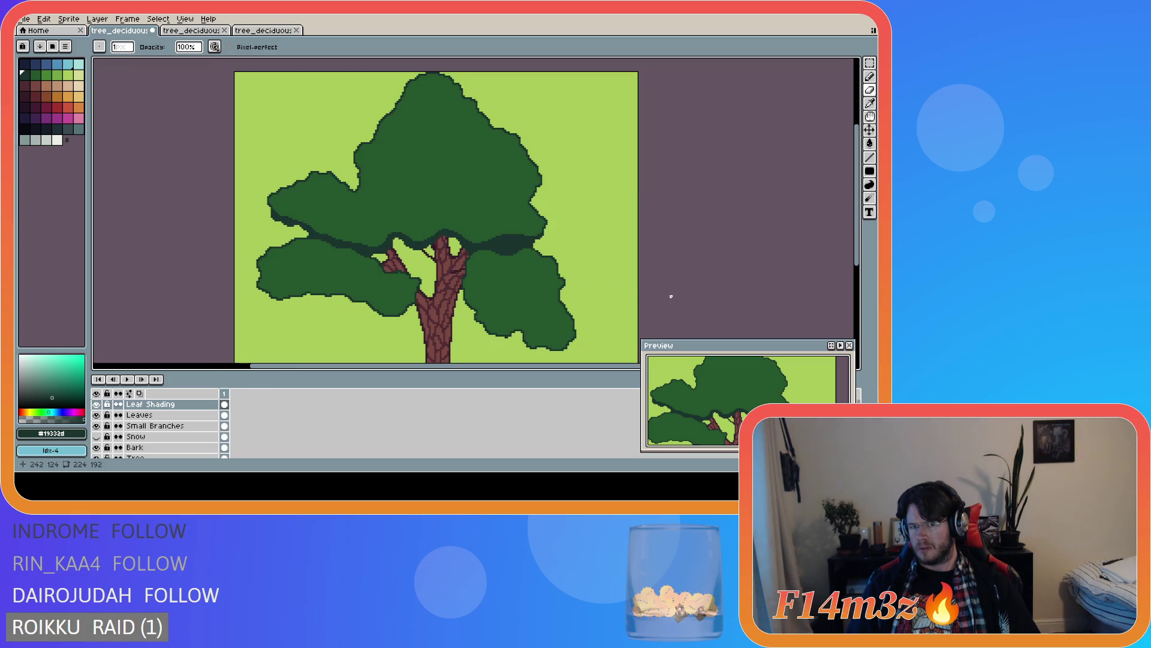
pyautogui.hotkey('ctrl', 's')
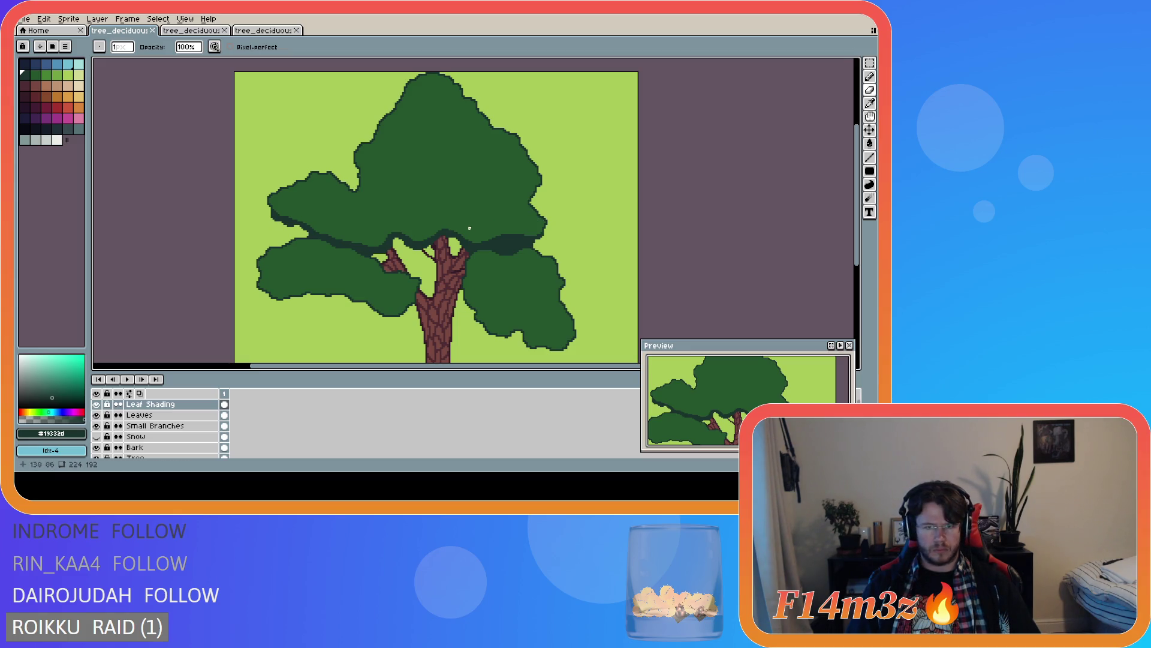
pyautogui.scroll(2, 470, 228)
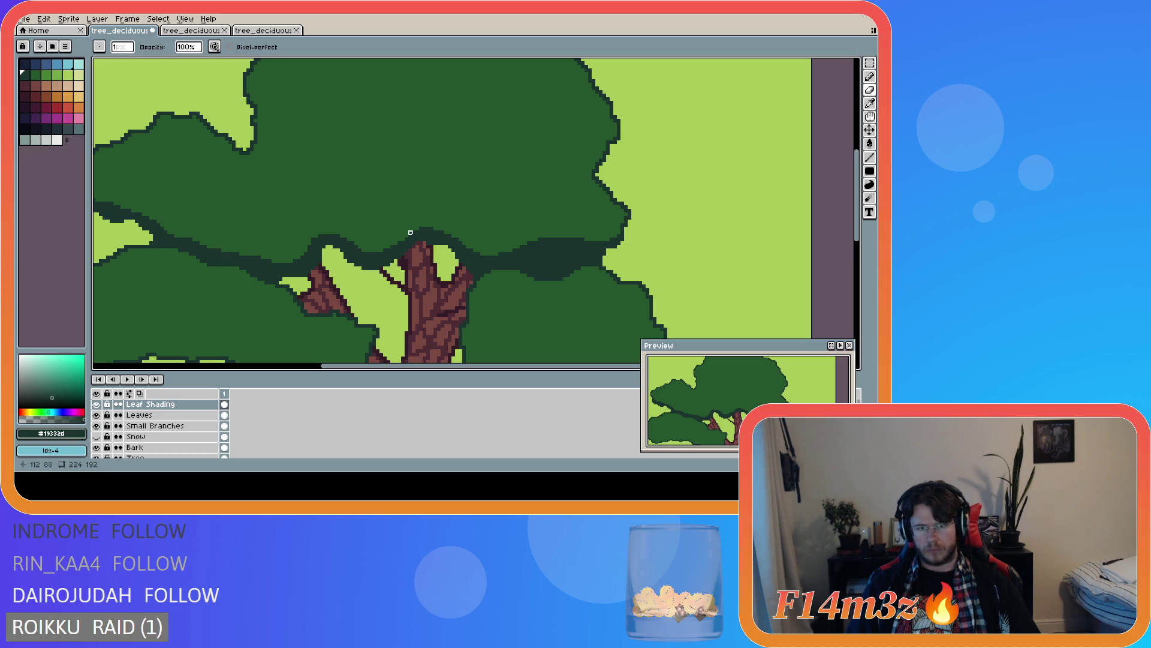
pyautogui.press('ctrl')
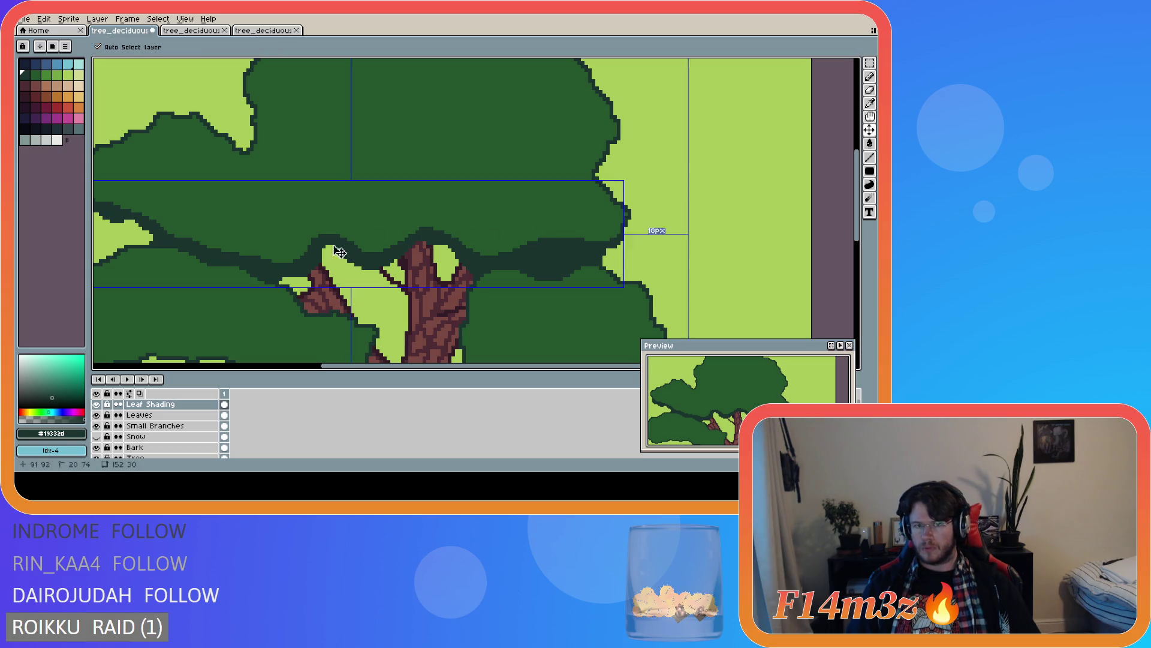
# - Re-save the tree file and zoom onto the trunk and branches with Small Branches visible
pyautogui.scroll(-3, 583, 251)
pyautogui.scroll(1, 584, 251)
pyautogui.hotkey('ctrl', 's')
pyautogui.moveTo(860, 213); pyautogui.dragTo(862, 234)
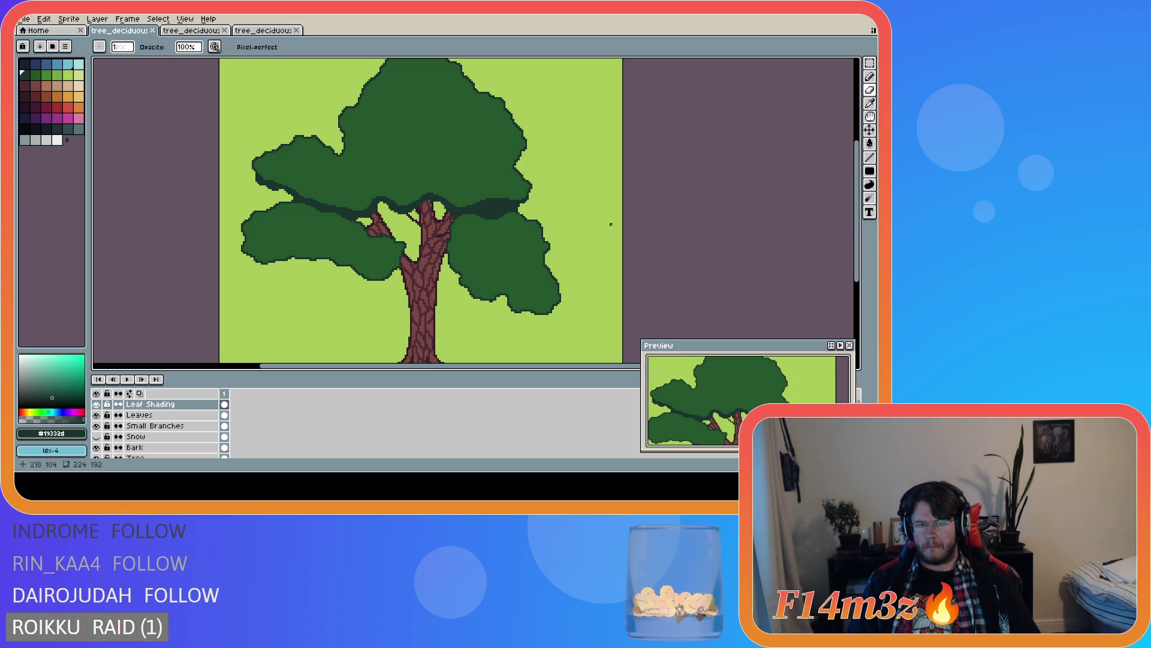
pyautogui.scroll(2, 398, 225)
pyautogui.scroll(-1, 398, 225)
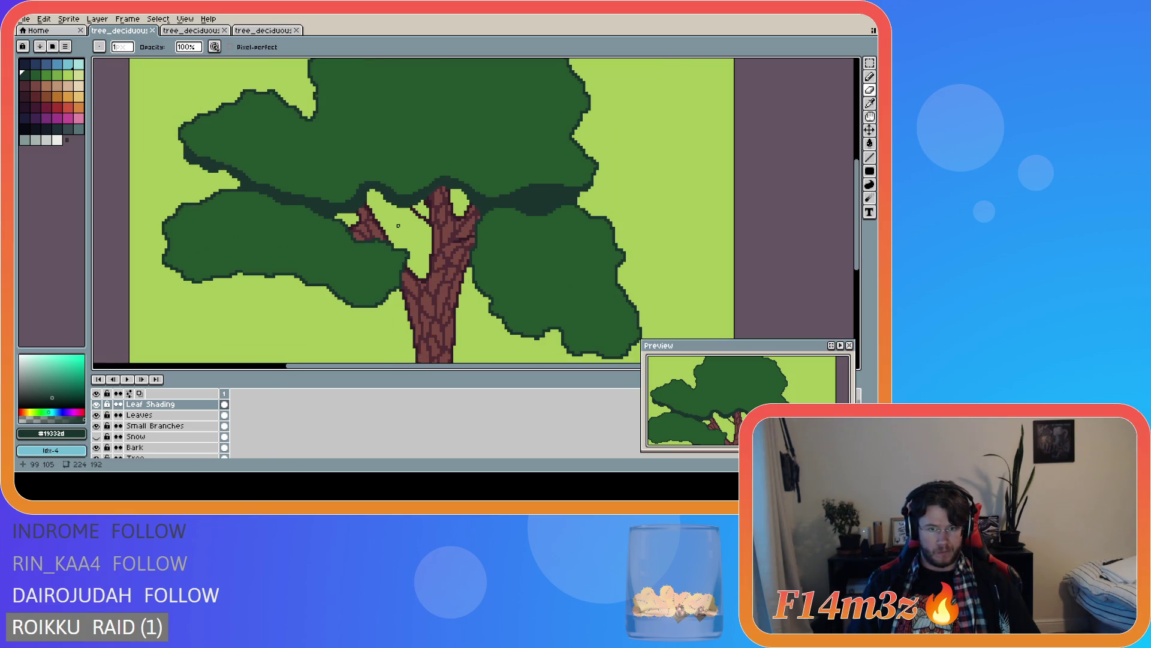
pyautogui.scroll(1, 389, 229)
pyautogui.scroll(-1, 350, 264)
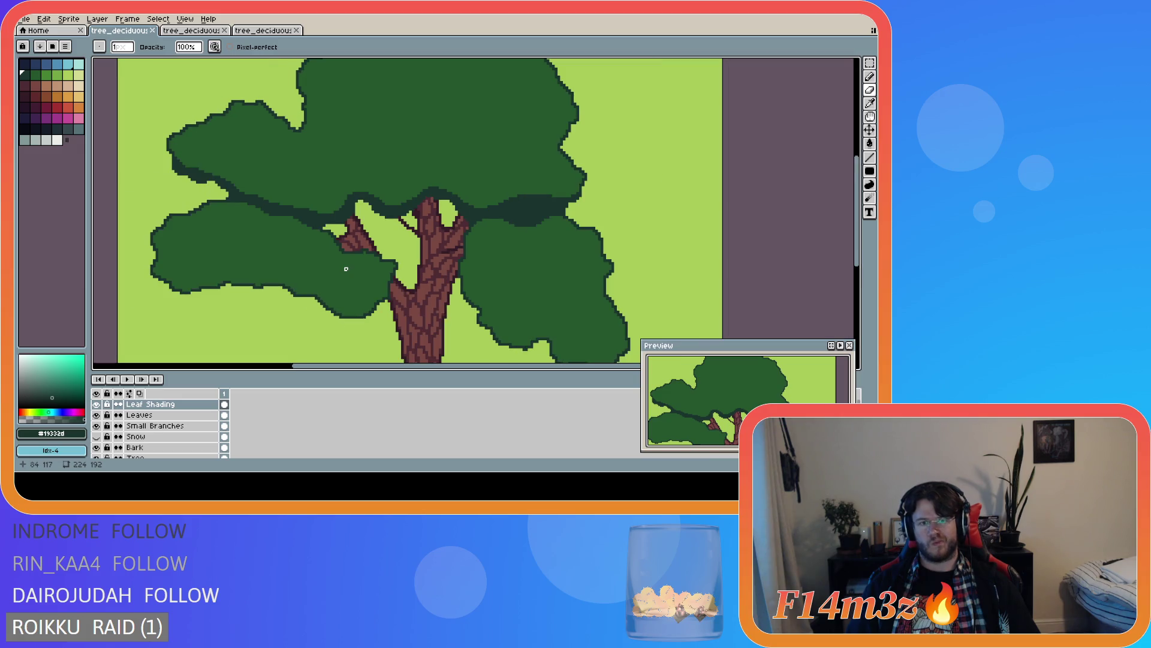
pyautogui.scroll(1, 346, 266)
# - Hide the Small Branches and Leaves layers to check the bare branches, then show them again
pyautogui.click(97, 426)
pyautogui.click(97, 415)
pyautogui.click(97, 415)
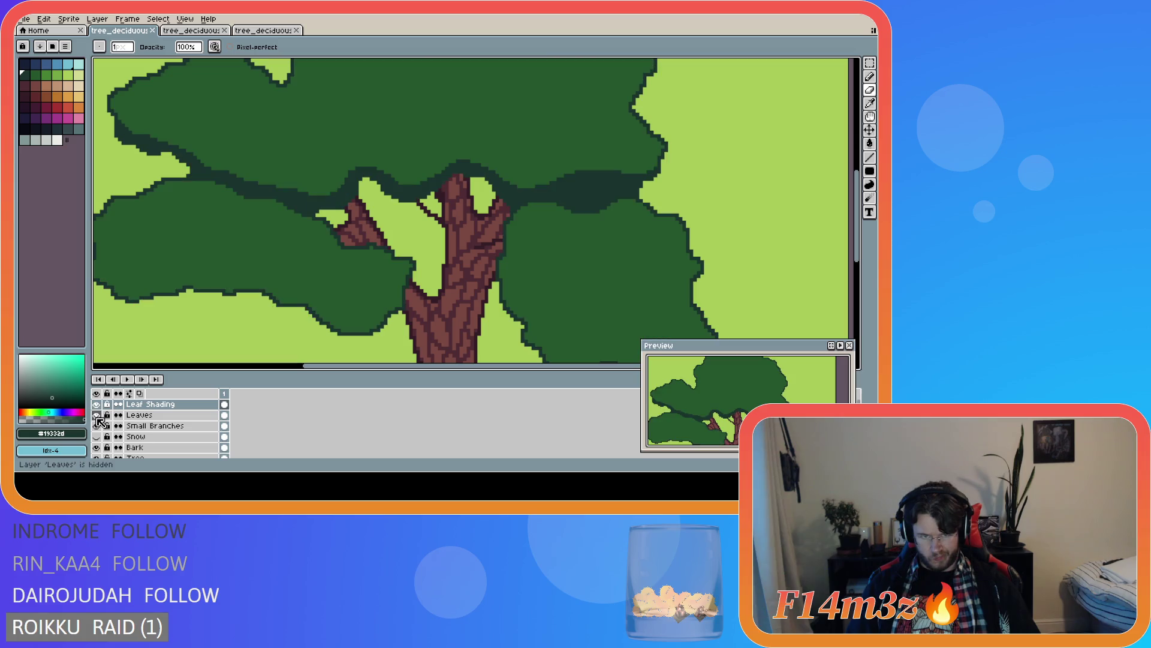
pyautogui.click(96, 415)
pyautogui.click(96, 414)
pyautogui.click(96, 426)
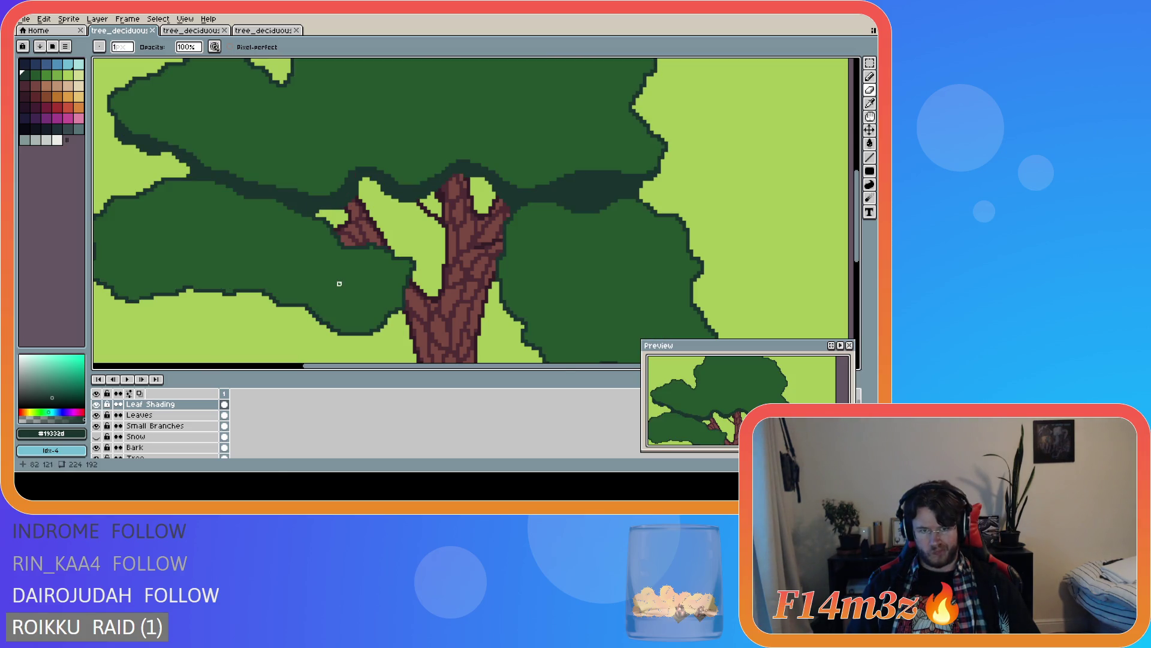
pyautogui.scroll(1, 352, 246)
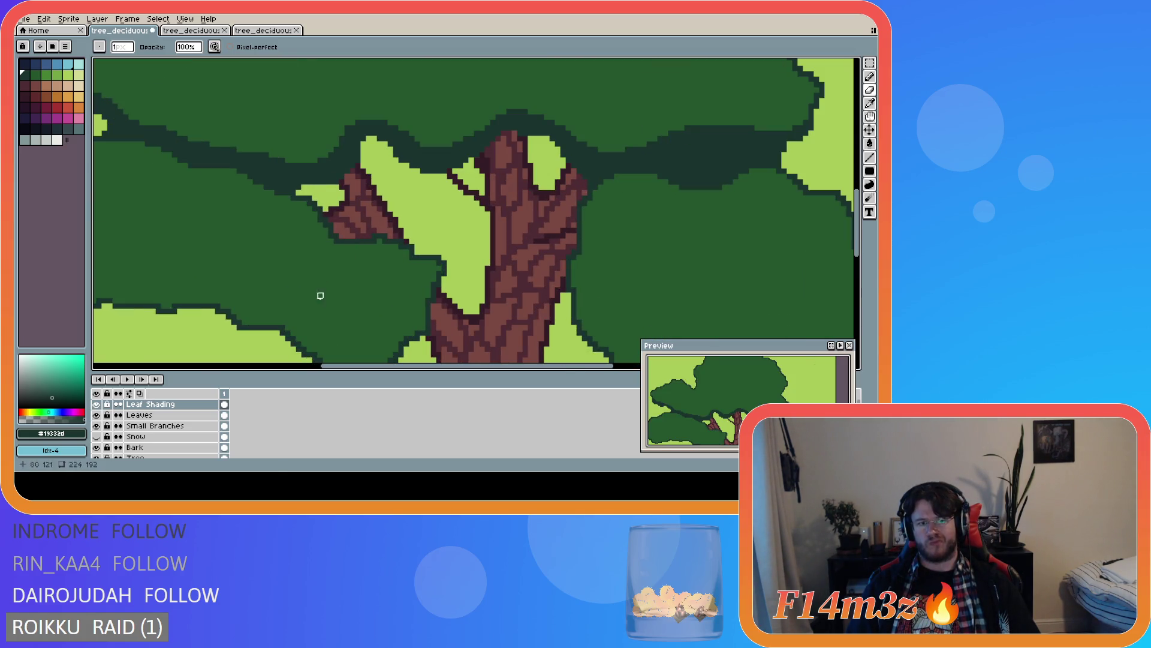
# - Add a leaf pixel beside the left branch on the Leaves layer and save
pyautogui.click(174, 415)
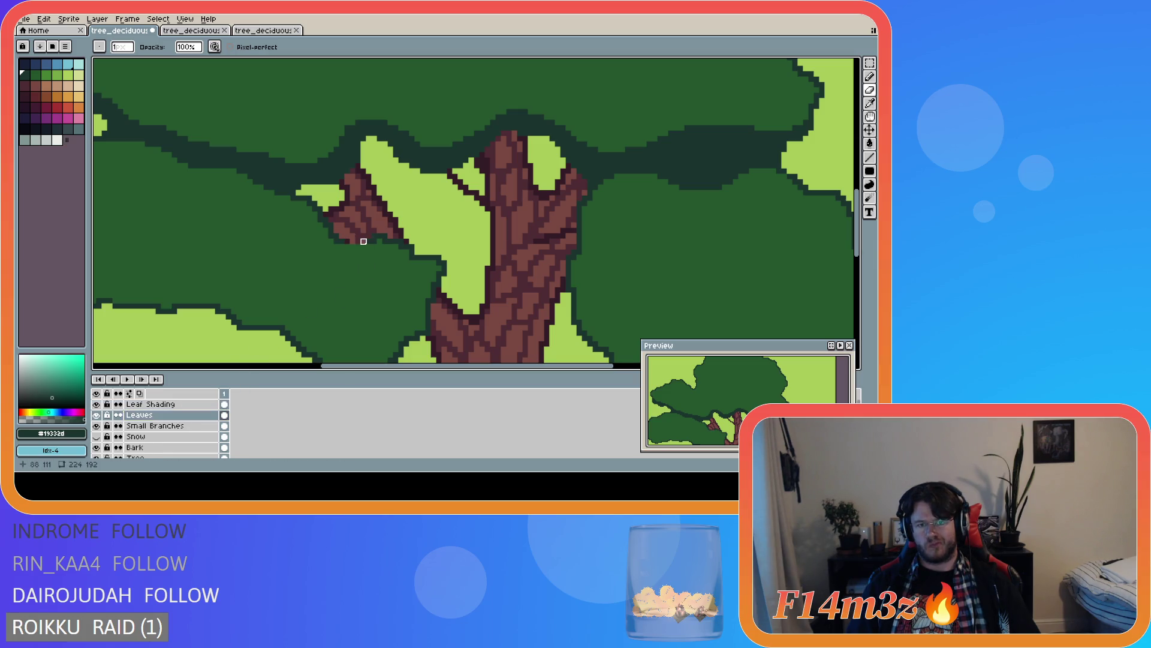
pyautogui.press('e')
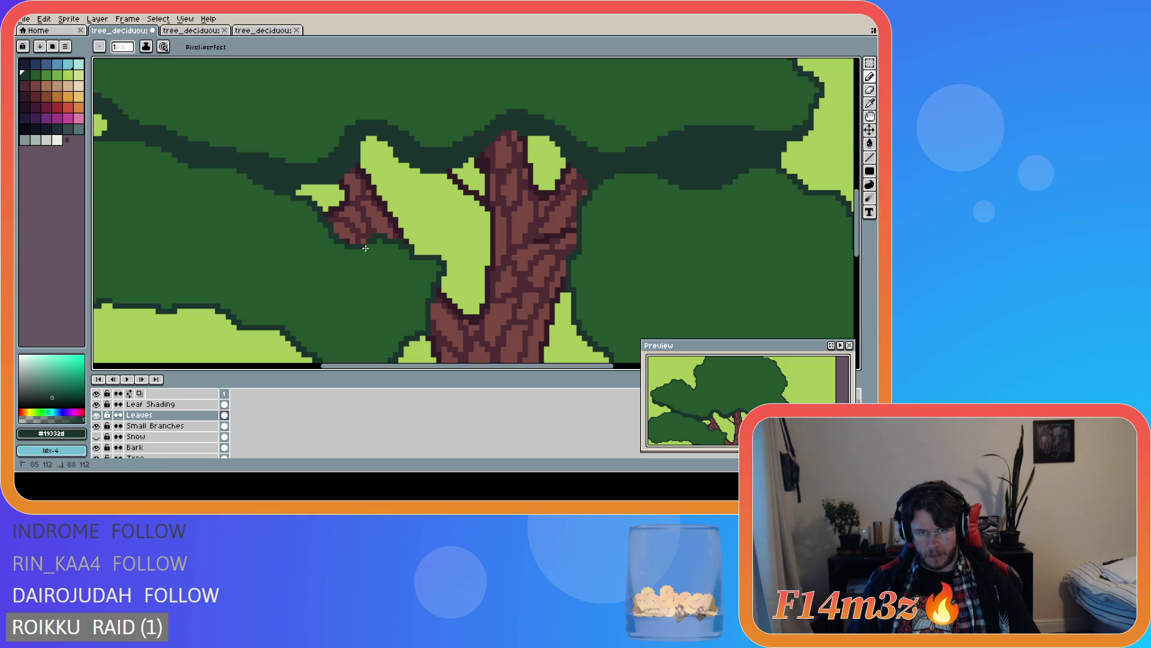
pyautogui.click(347, 243)
pyautogui.scroll(-1, 443, 304)
pyautogui.hotkey('ctrl', 's')
pyautogui.scroll(-1, 443, 305)
pyautogui.scroll(-1, 443, 304)
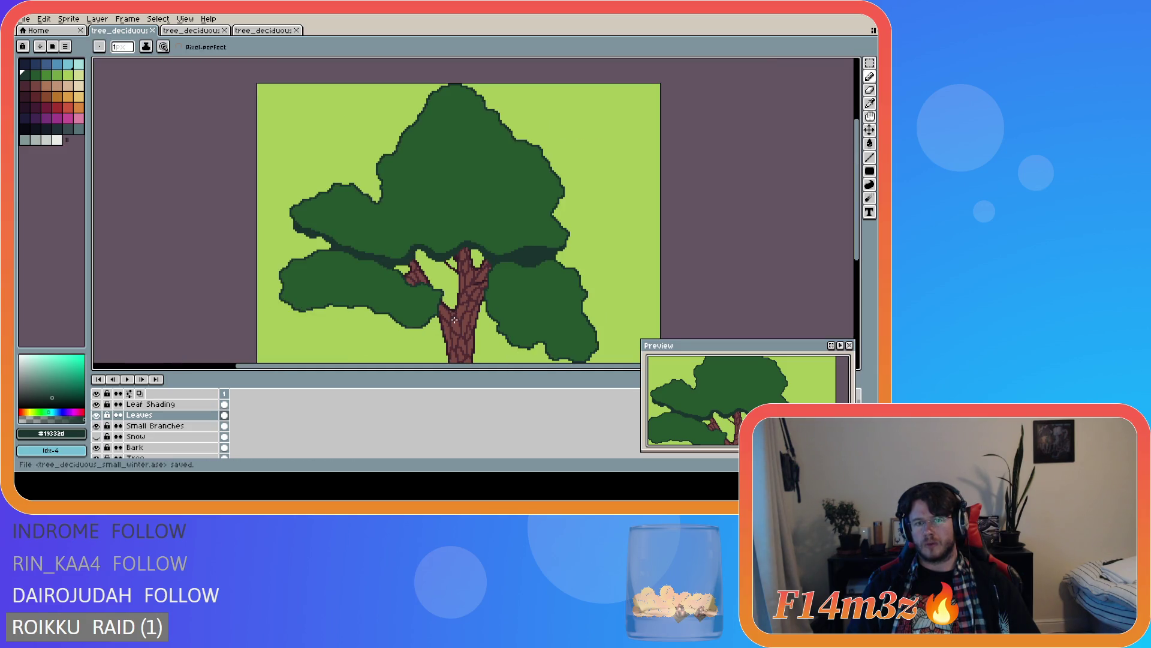
pyautogui.scroll(2, 455, 319)
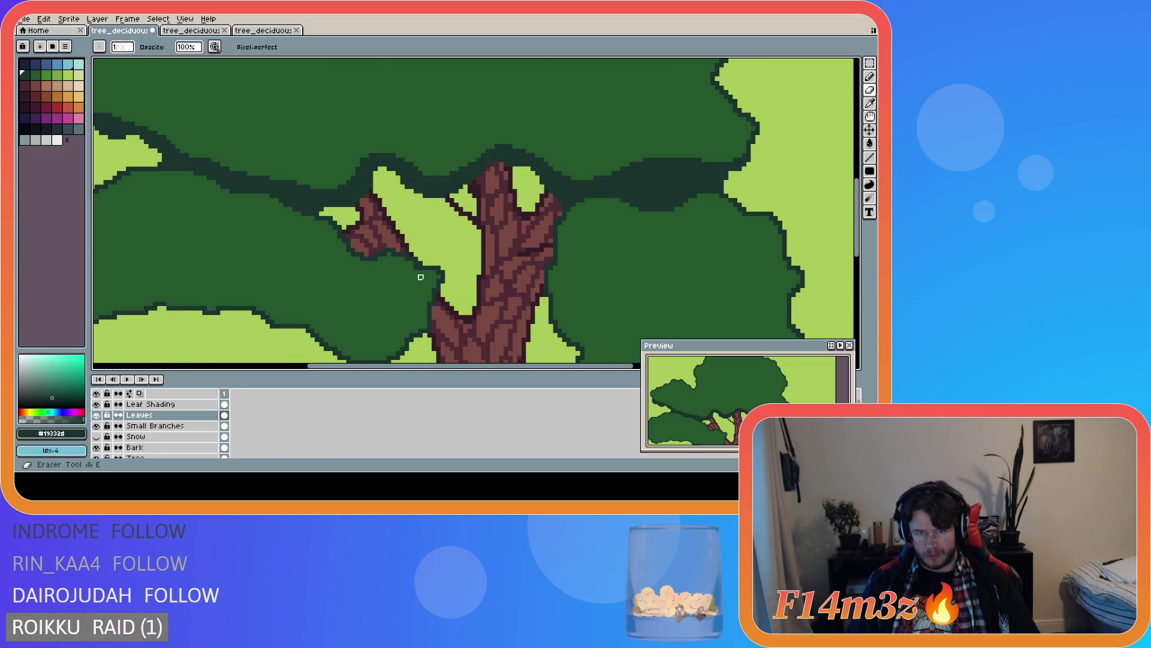
# - Pick up the leaf green, hide the Leaf Shading layer, and make Leaves the active layer
pyautogui.keyDown('alt'); pyautogui.click(415, 268); pyautogui.keyUp('alt')
pyautogui.click(415, 268)
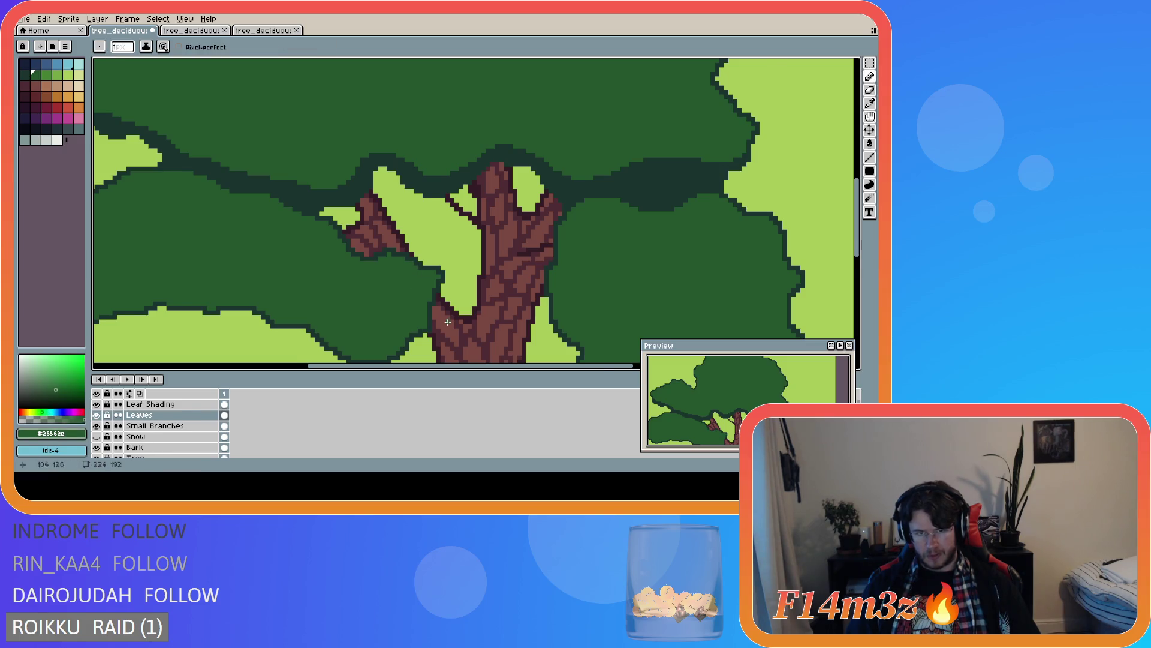
pyautogui.click(97, 404)
pyautogui.click(224, 414)
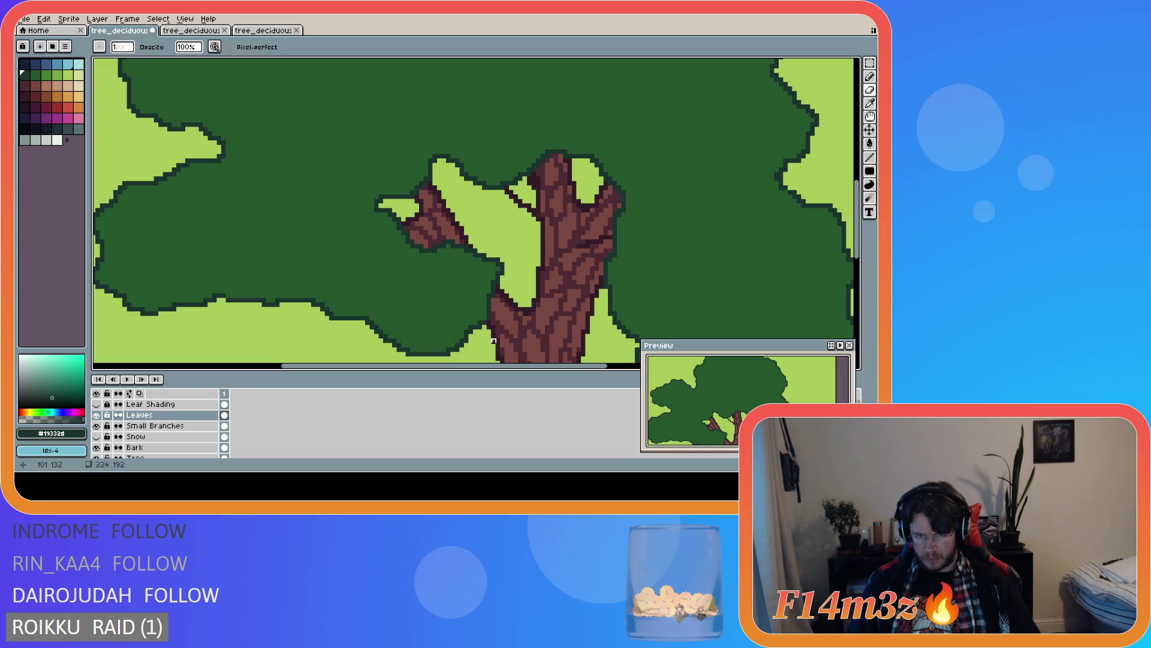
pyautogui.press('e')
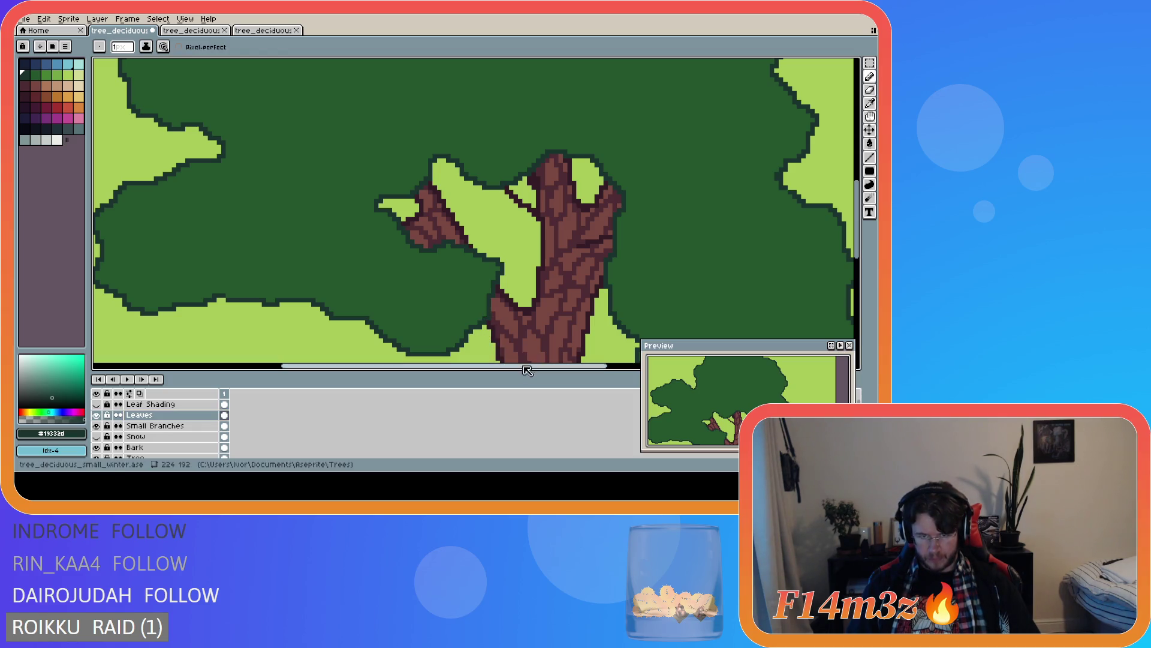
pyautogui.scroll(3, 497, 360)
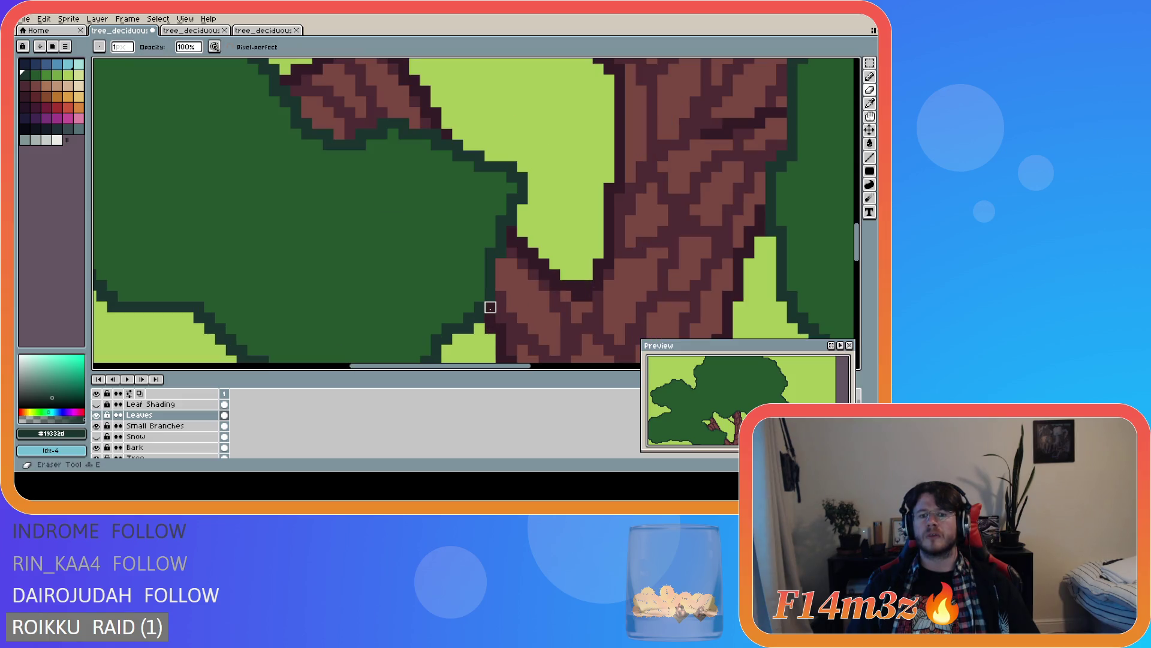
pyautogui.scroll(-2, 527, 414)
pyautogui.scroll(-3, 393, 345)
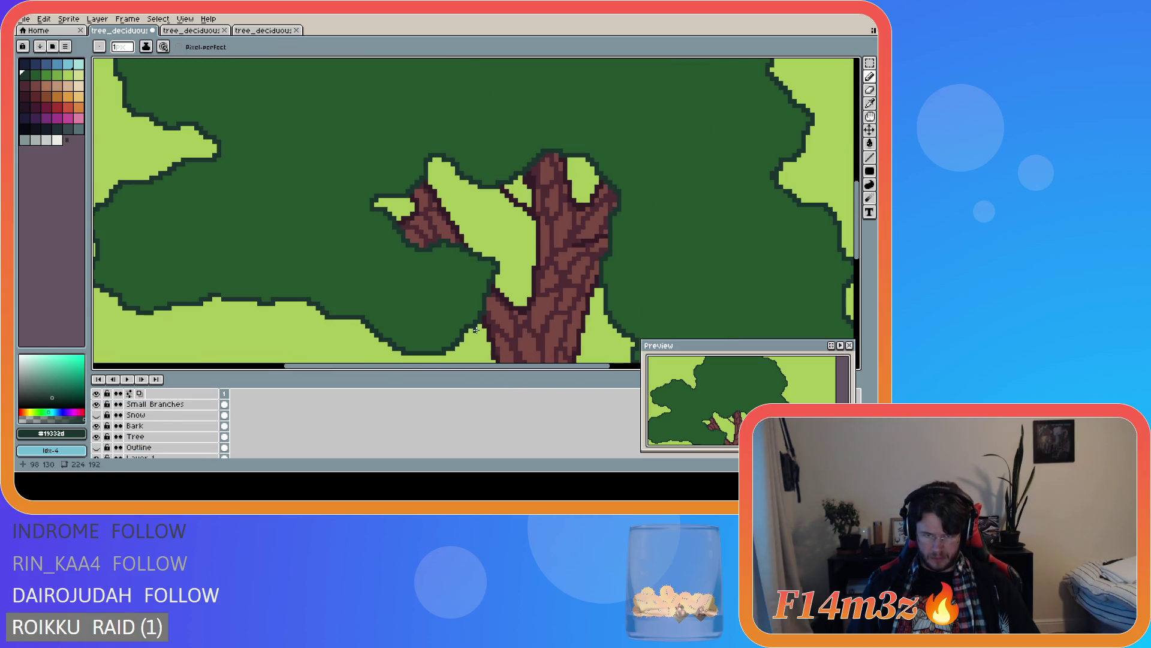
# - Show the Leaf Shading layer again and sample the shading green #19332d from the tree
pyautogui.scroll(2, 226, 437)
pyautogui.click(97, 405)
pyautogui.click(97, 405)
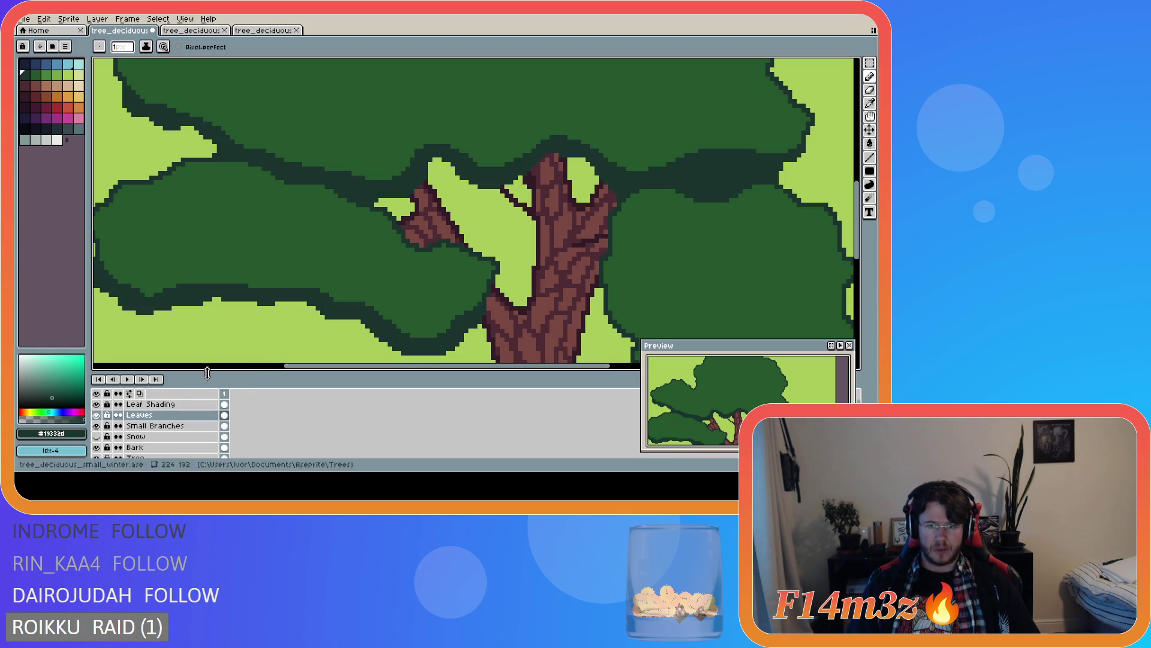
pyautogui.click(85, 406)
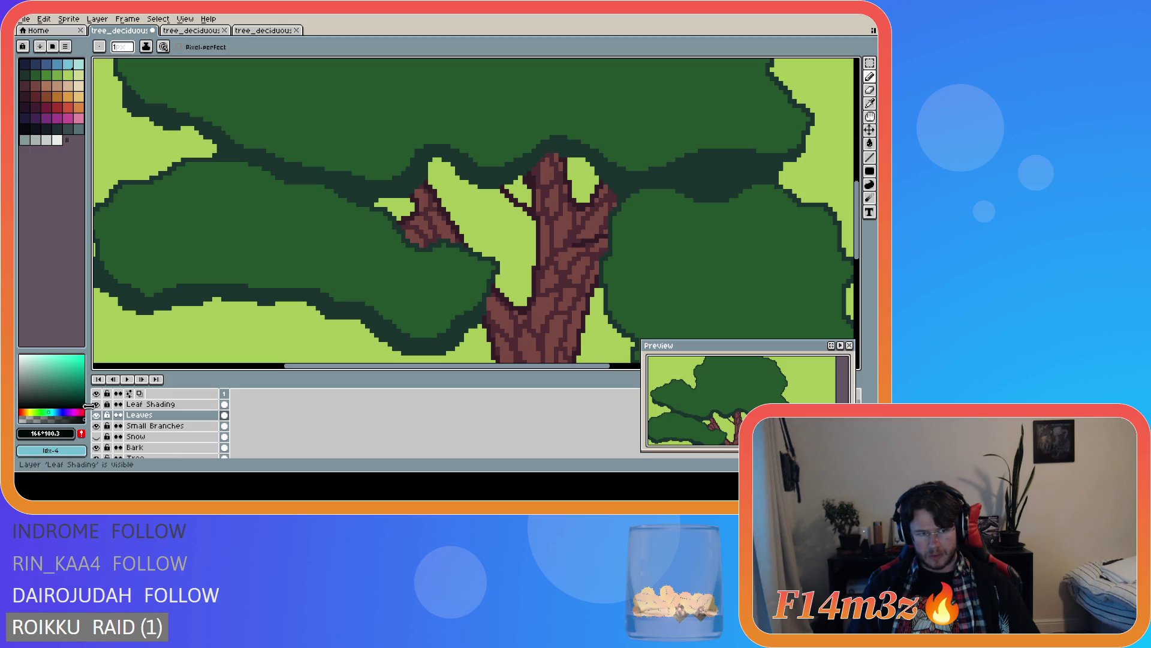
pyautogui.press('i')
pyautogui.click(380, 325)
# - Toggle Leaf Shading on and off to compare the canopy, then save the file
pyautogui.click(96, 405)
pyautogui.click(97, 405)
pyautogui.click(97, 405)
pyautogui.click(96, 404)
pyautogui.click(97, 404)
pyautogui.click(96, 405)
pyautogui.press('v')
pyautogui.hotkey('ctrl', 's')
pyautogui.scroll(-3, 423, 316)
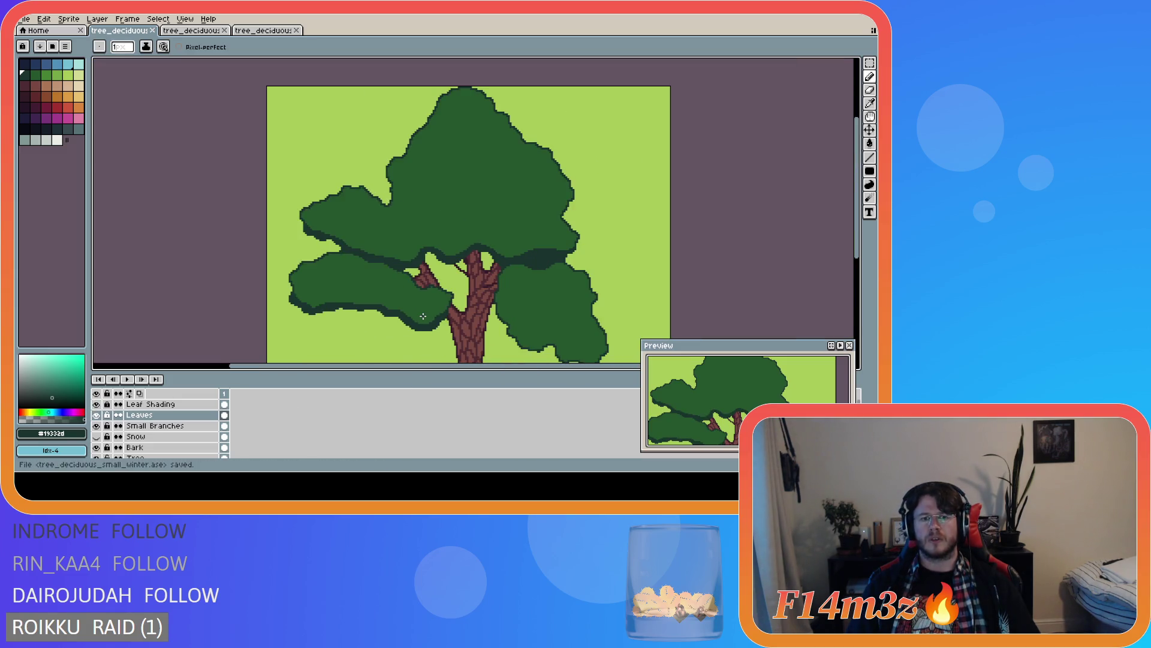
# - Zoom onto the left branch and darken a stretch of the left clump's lower outline
pyautogui.scroll(2, 350, 338)
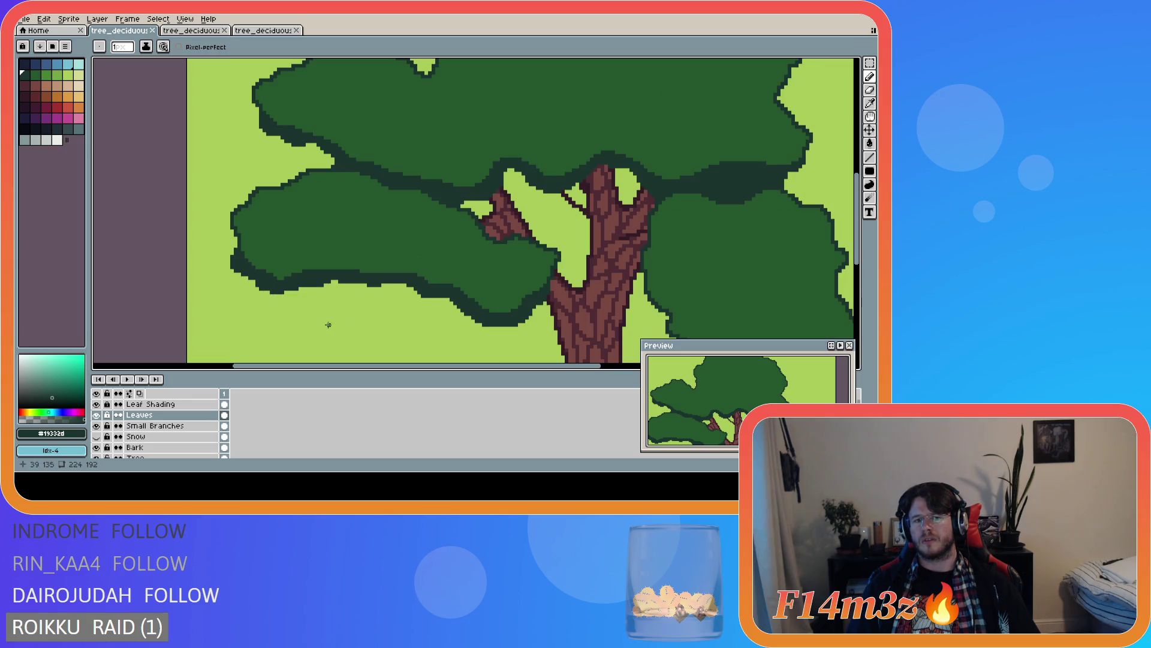
pyautogui.scroll(-1, 327, 321)
pyautogui.scroll(1, 327, 320)
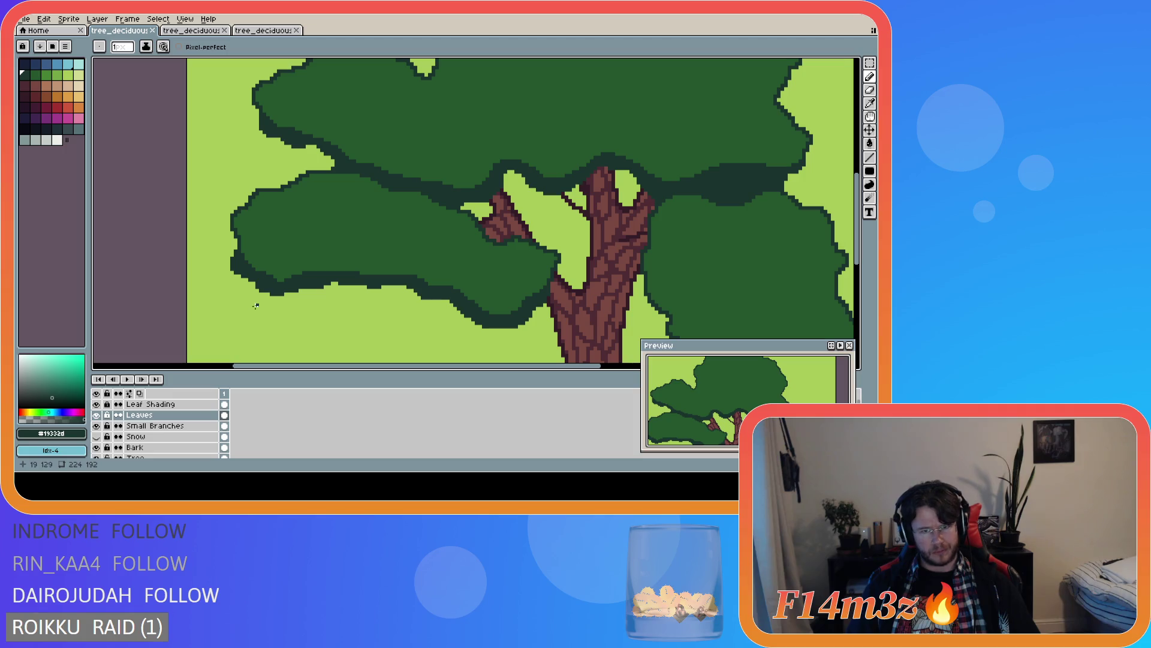
pyautogui.scroll(-2, 311, 283)
pyautogui.scroll(-3, 410, 288)
pyautogui.scroll(1, 422, 315)
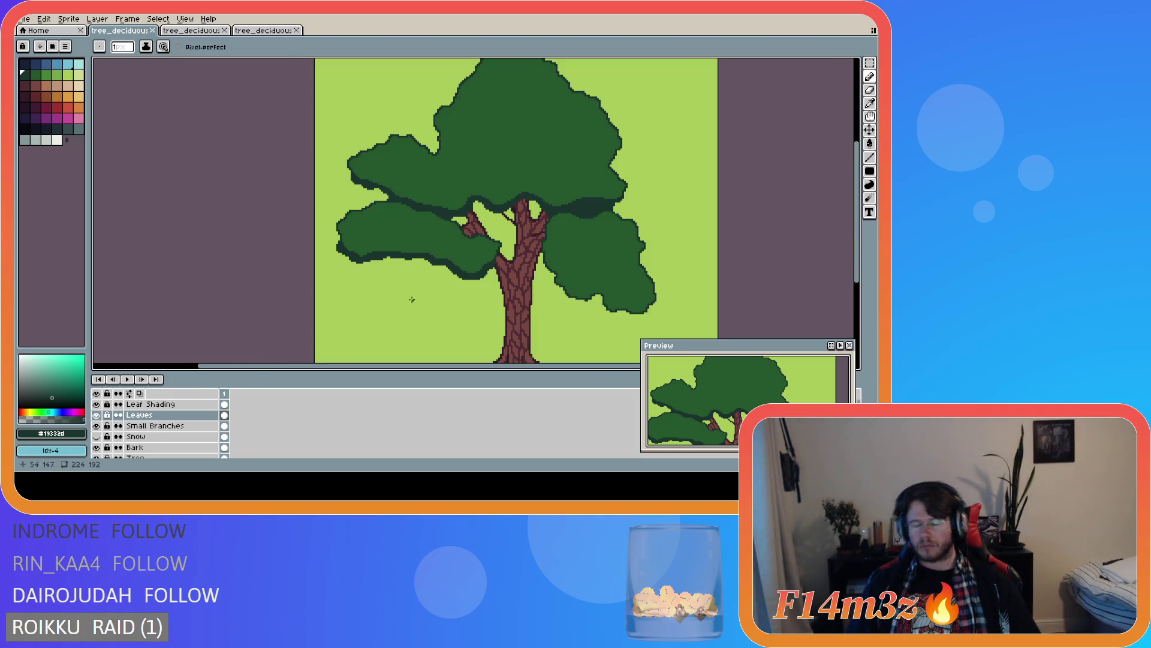
pyautogui.scroll(2, 386, 273)
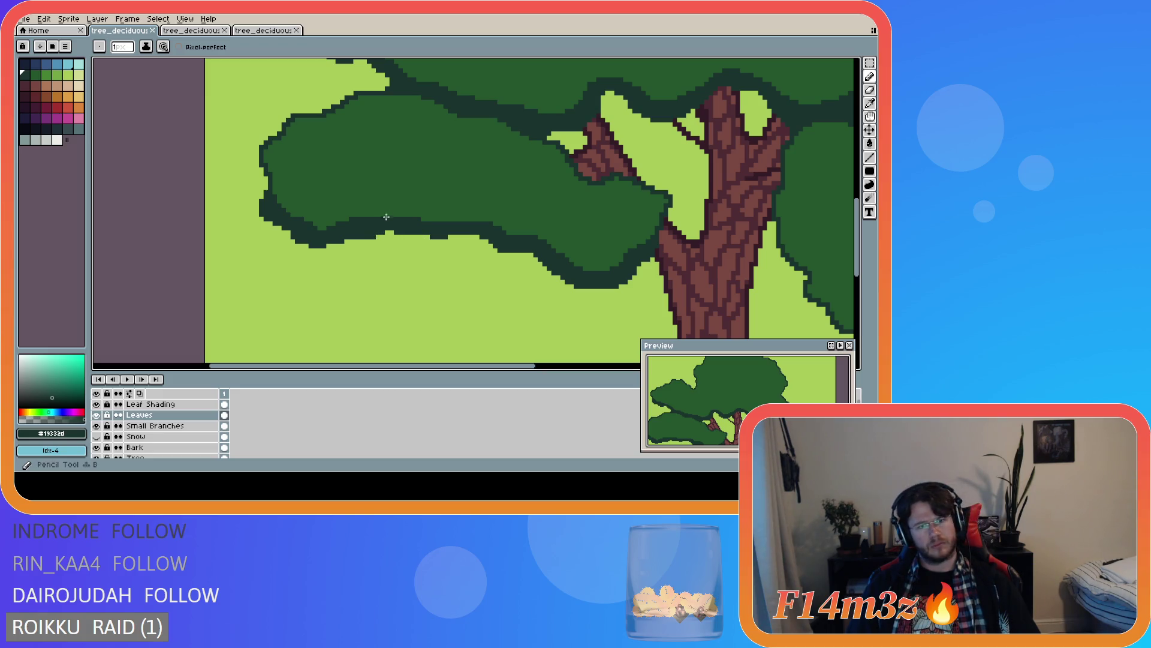
pyautogui.moveTo(374, 214); pyautogui.dragTo(401, 214)
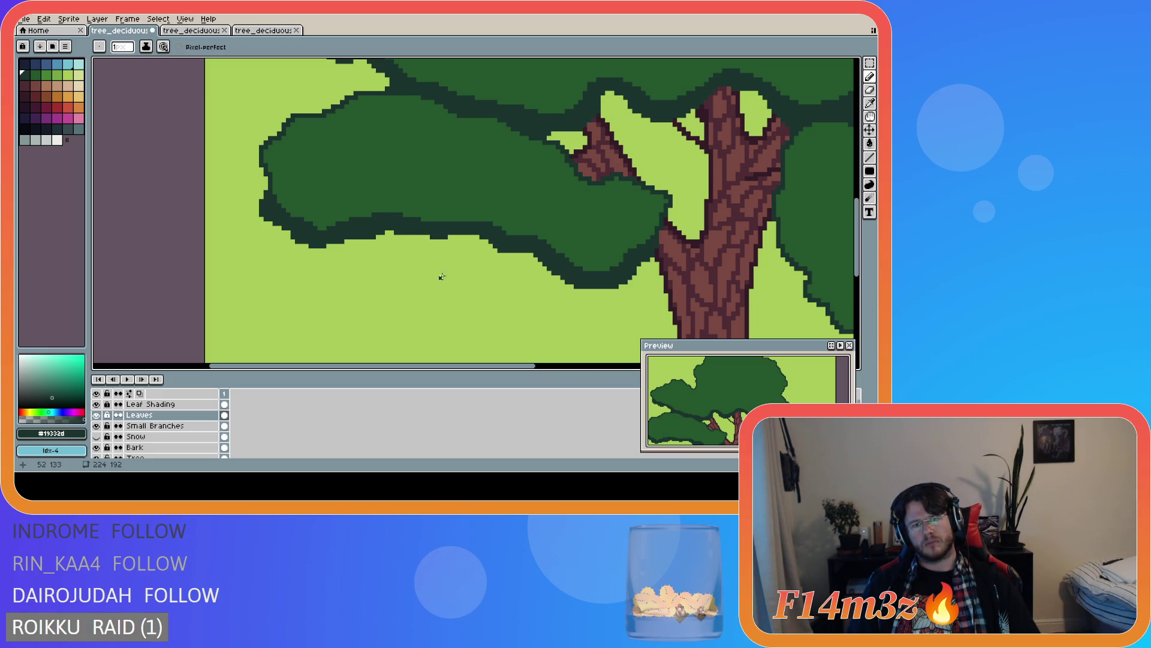
pyautogui.scroll(-1, 441, 274)
pyautogui.scroll(2, 470, 287)
pyautogui.scroll(-1, 451, 235)
pyautogui.press('e')
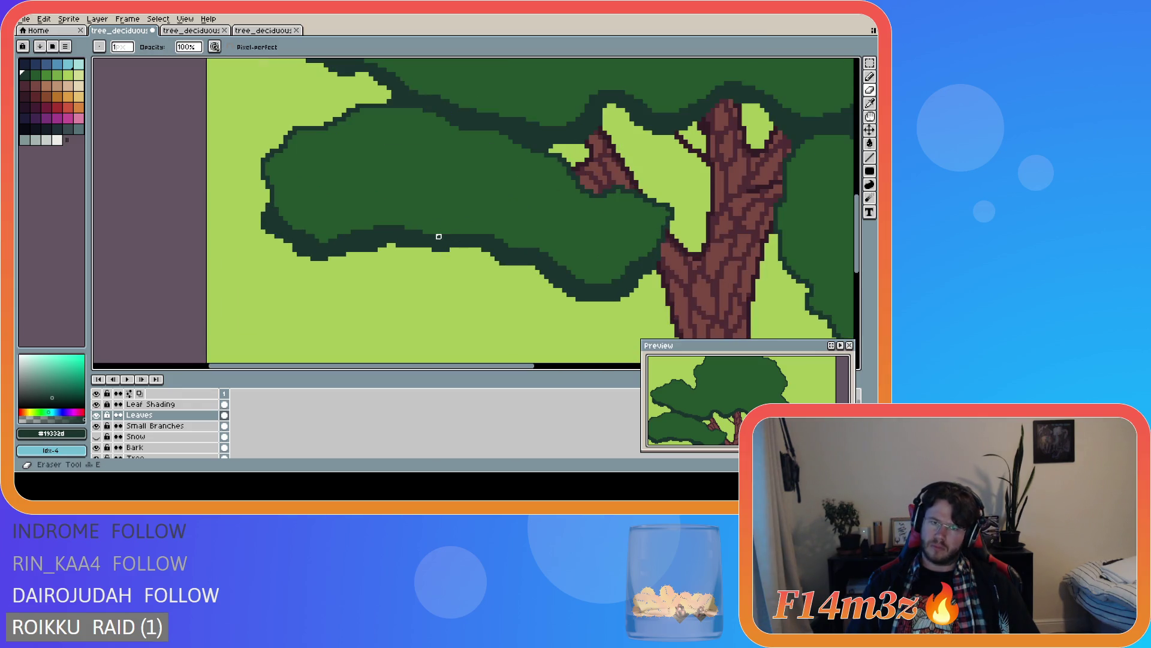
# - On the Leaf Shading layer, draw a dark stroke along the left clump's lower edge
pyautogui.hotkey('ctrl', 's')
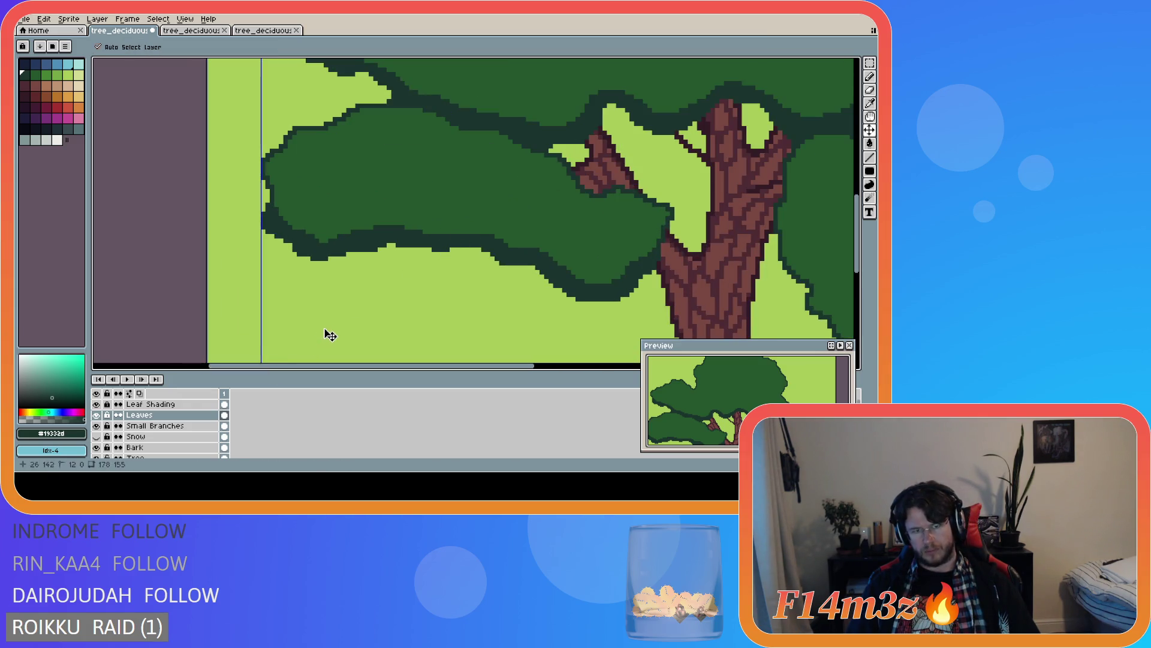
pyautogui.click(179, 401)
pyautogui.press('b')
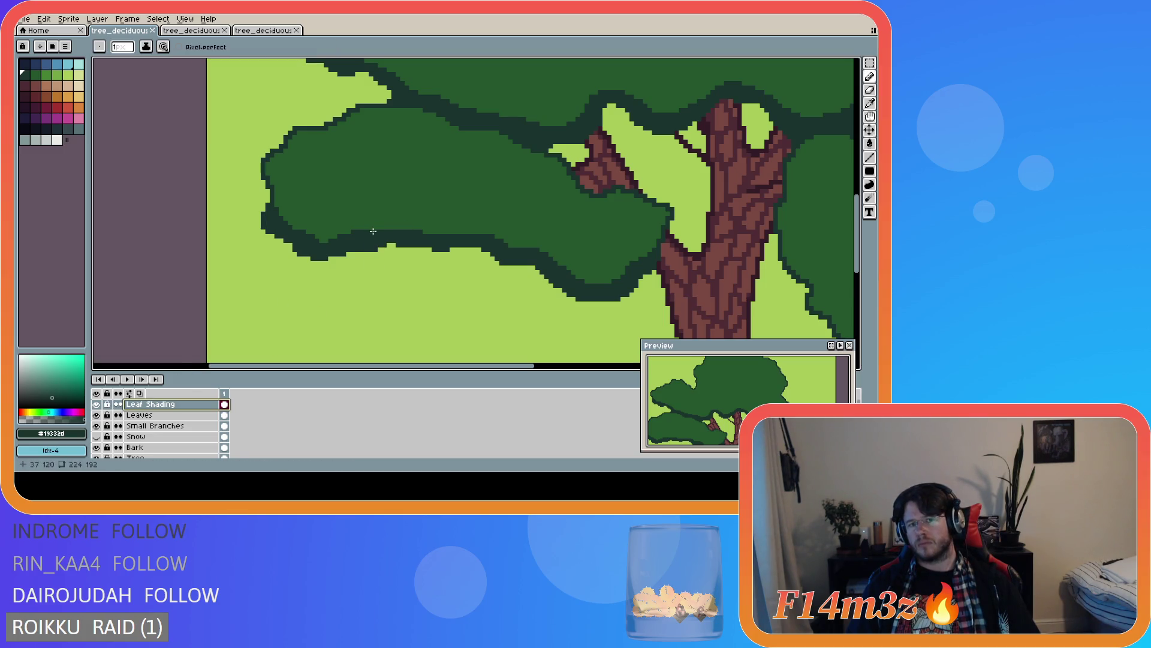
pyautogui.moveTo(373, 228); pyautogui.dragTo(401, 226)
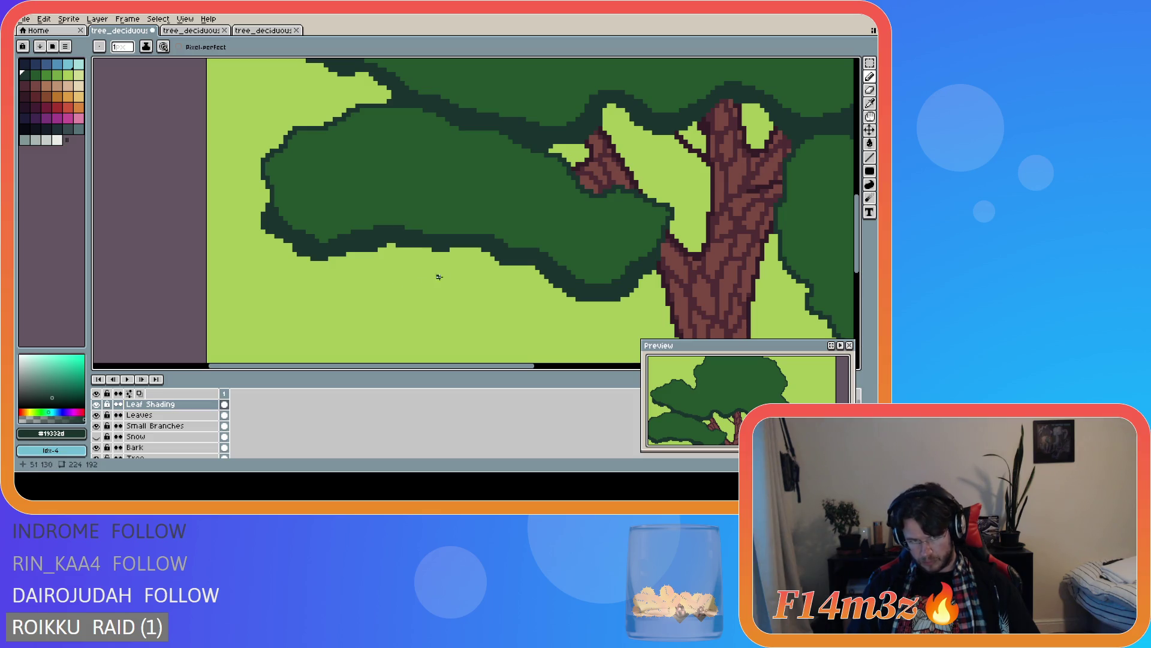
# - Erase a few stray pixels from the dark leaf outline and save the tree file
pyautogui.press('e')
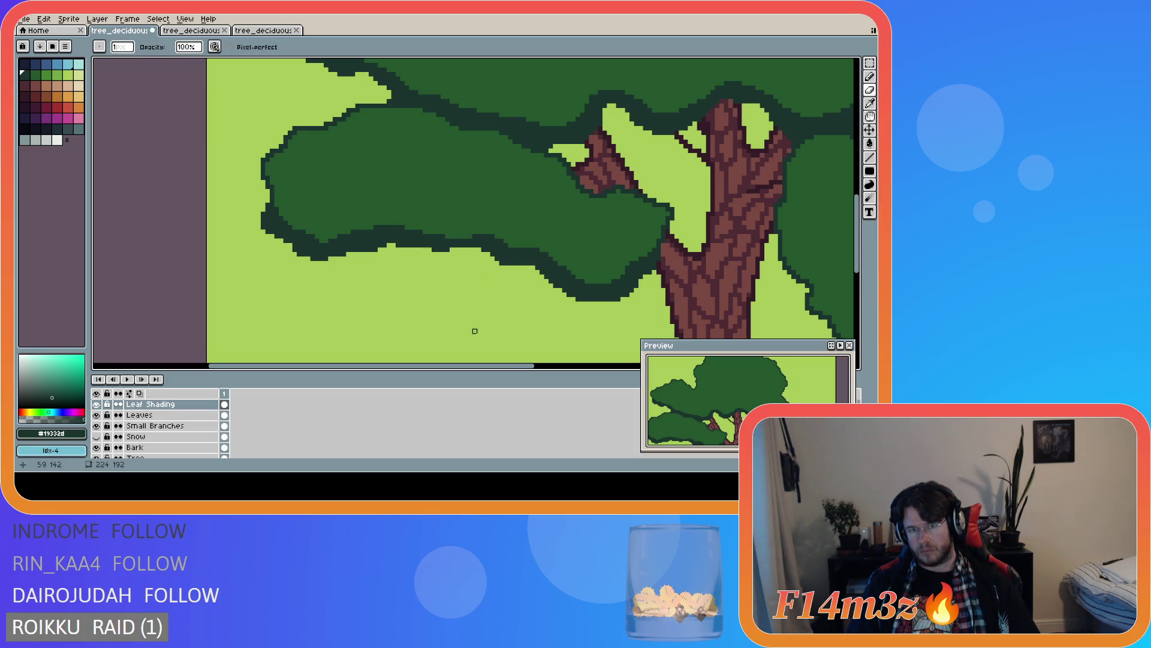
pyautogui.moveTo(443, 236); pyautogui.dragTo(452, 236)
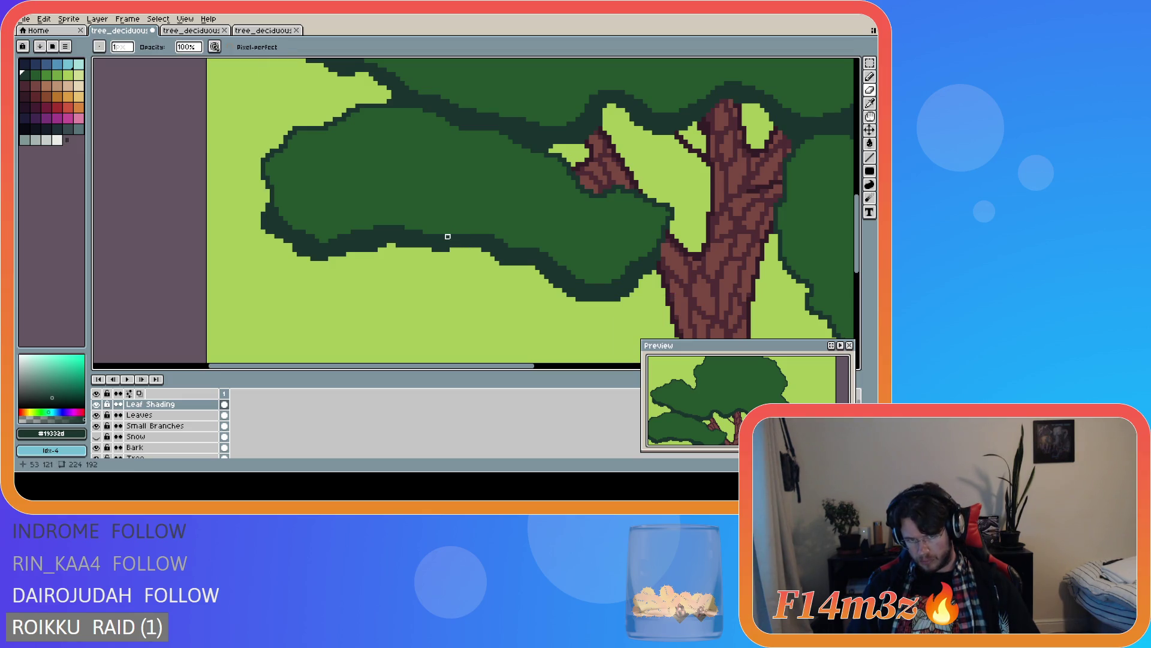
pyautogui.scroll(-1, 452, 349)
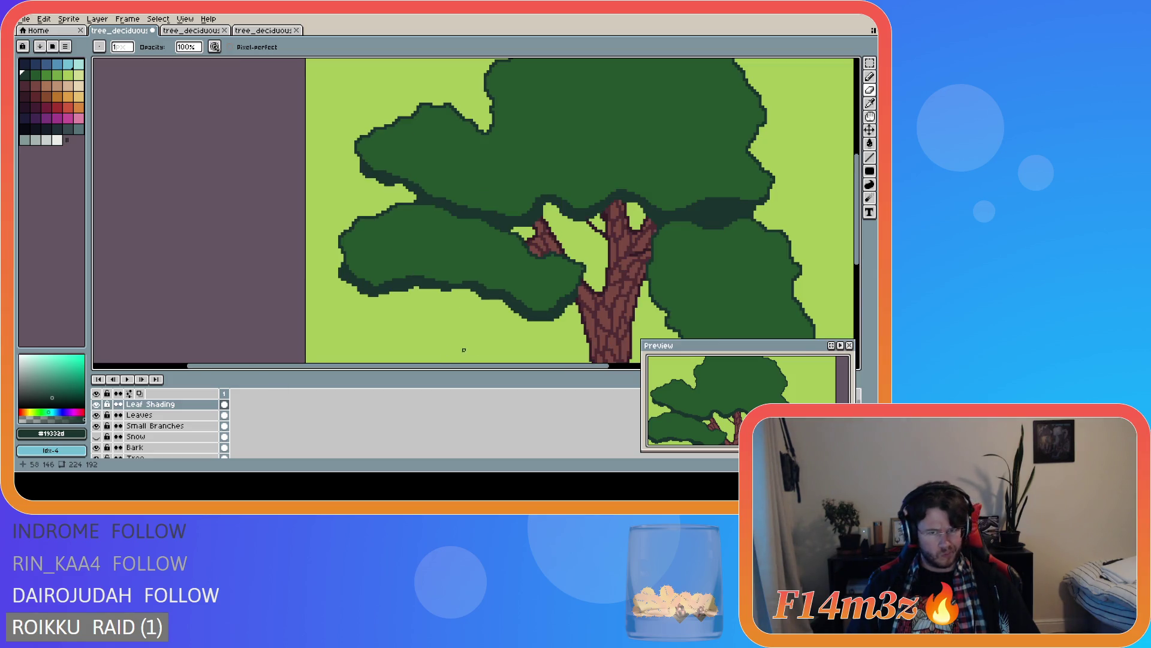
pyautogui.scroll(-2, 463, 333)
pyautogui.hotkey('ctrl', 's')
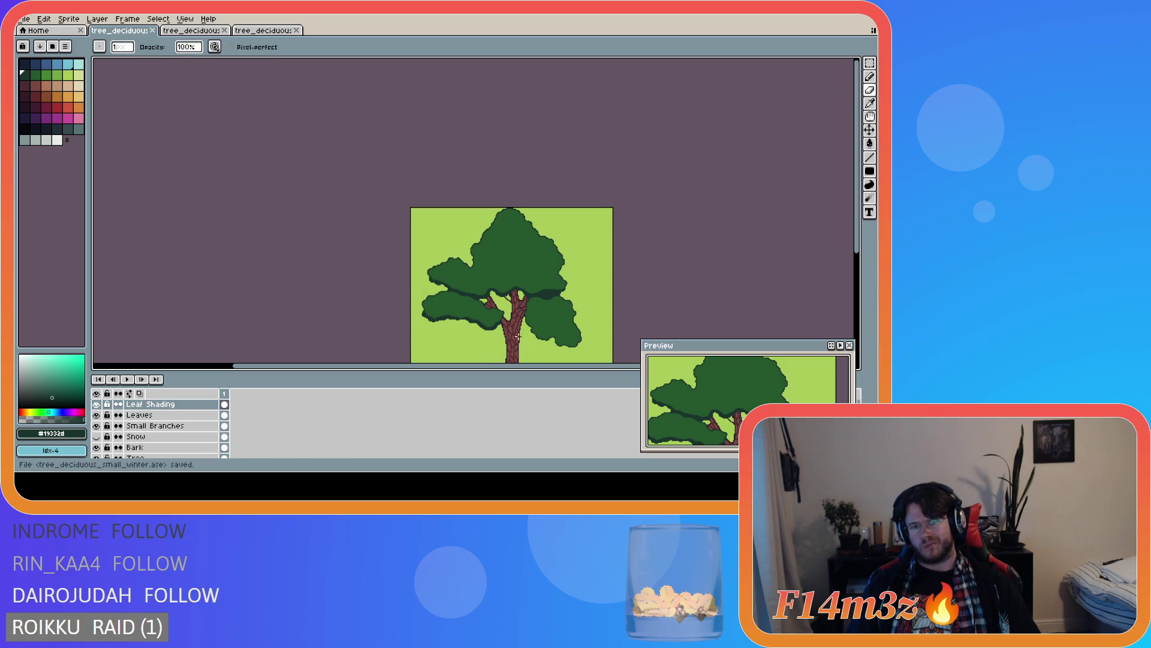
# - Touch up a pixel near the left clump's edge and save the tree file
pyautogui.scroll(2, 517, 345)
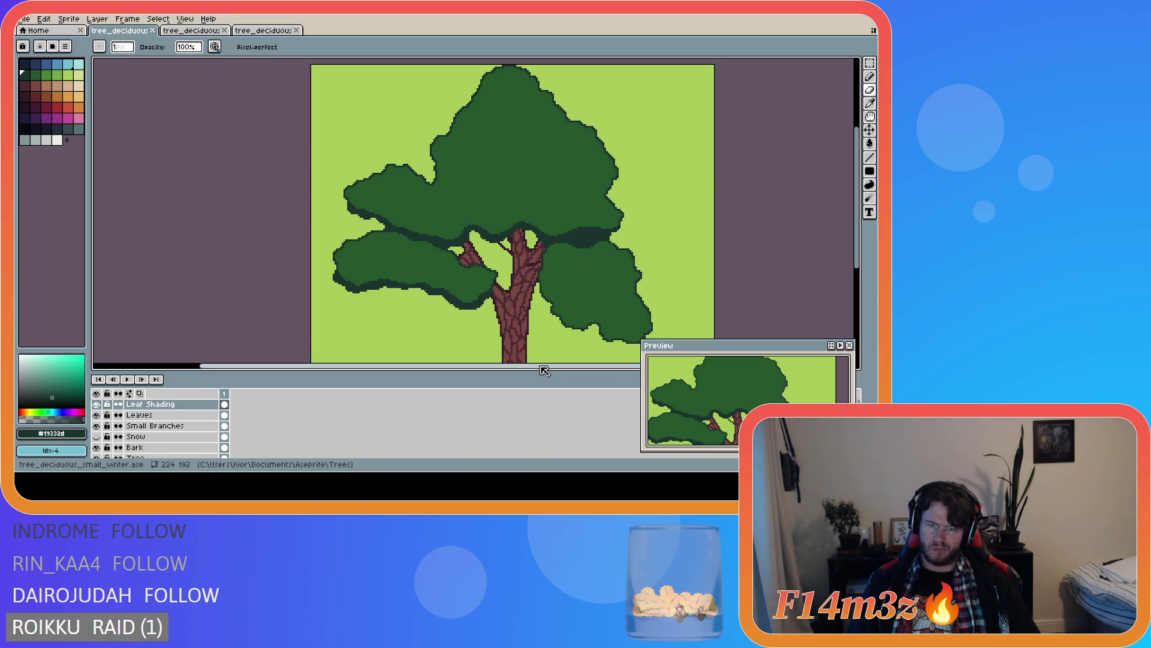
pyautogui.moveTo(539, 365); pyautogui.dragTo(599, 366)
pyautogui.hotkey('ctrl', 's')
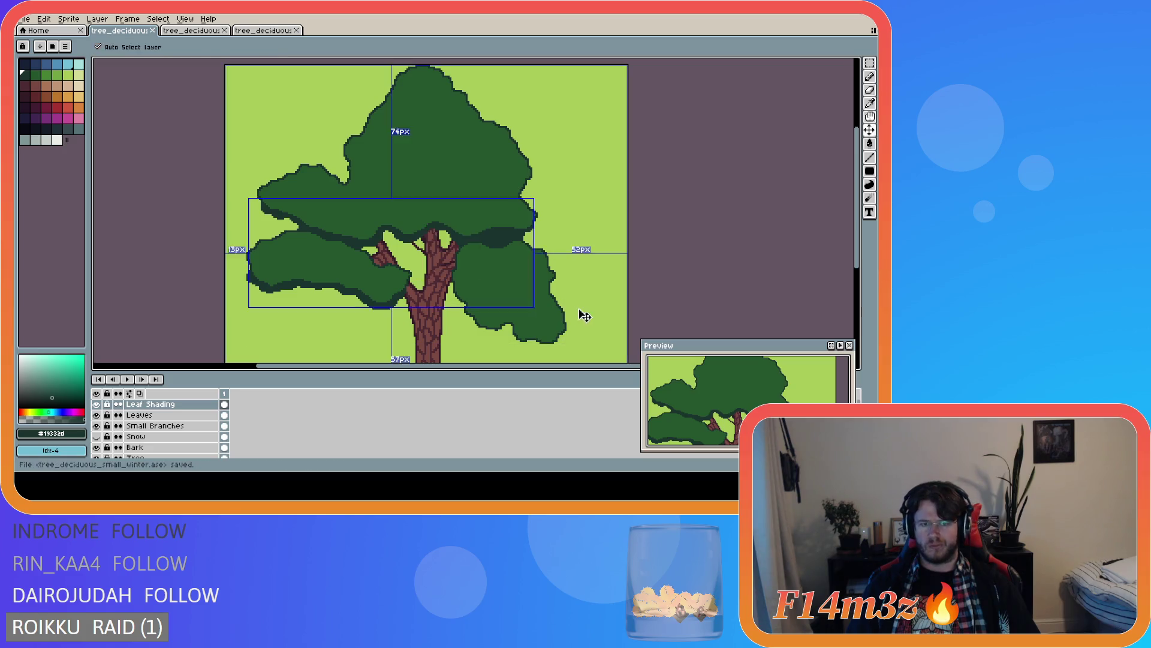
pyautogui.scroll(3, 343, 303)
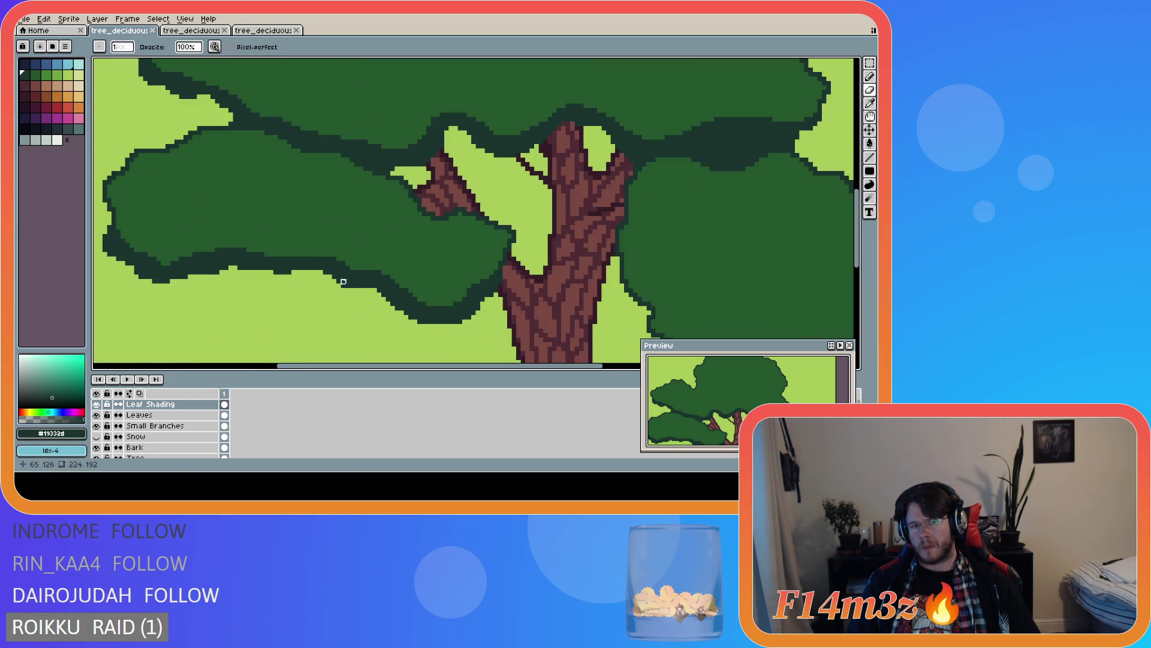
pyautogui.click(339, 259)
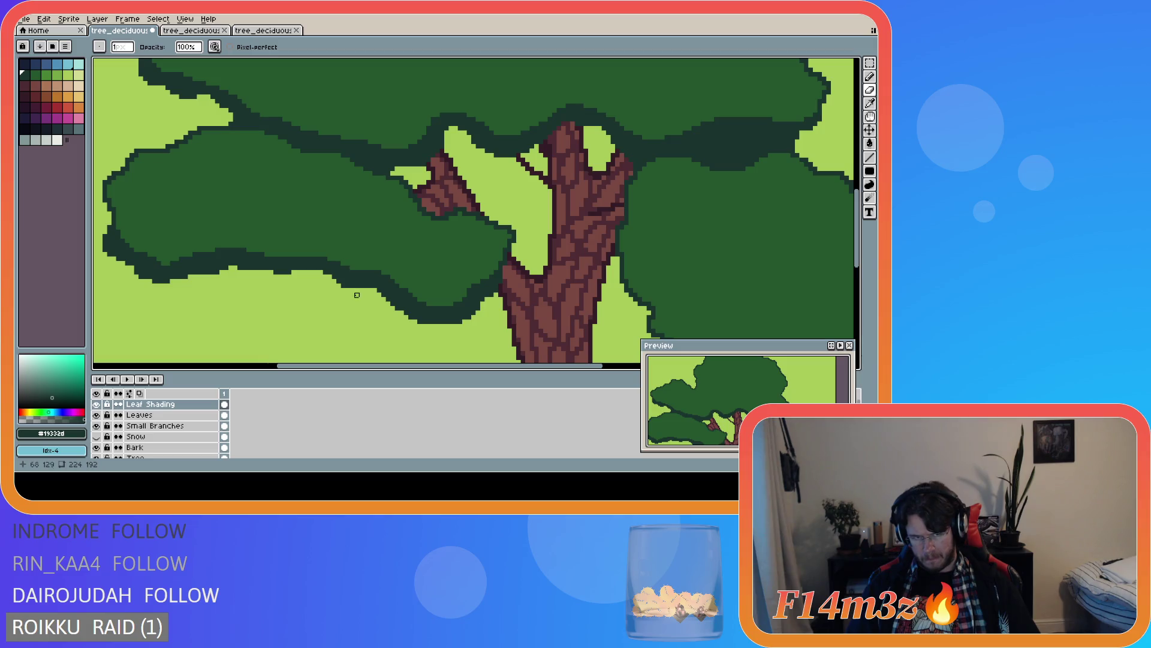
pyautogui.scroll(-3, 416, 304)
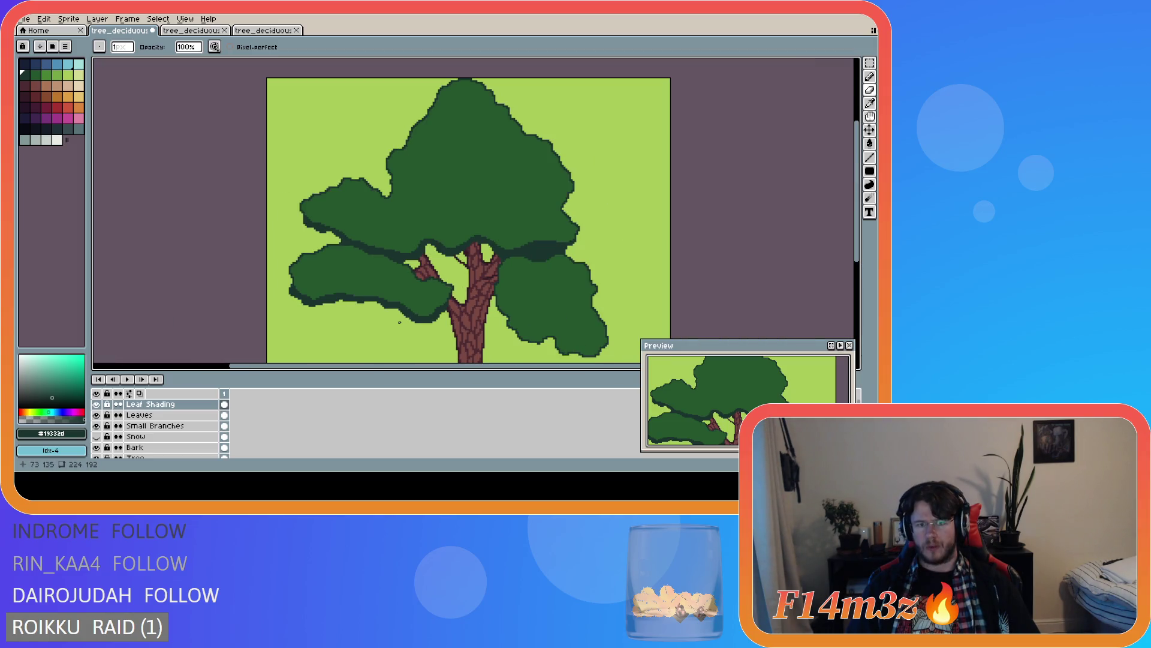
pyautogui.scroll(3, 421, 331)
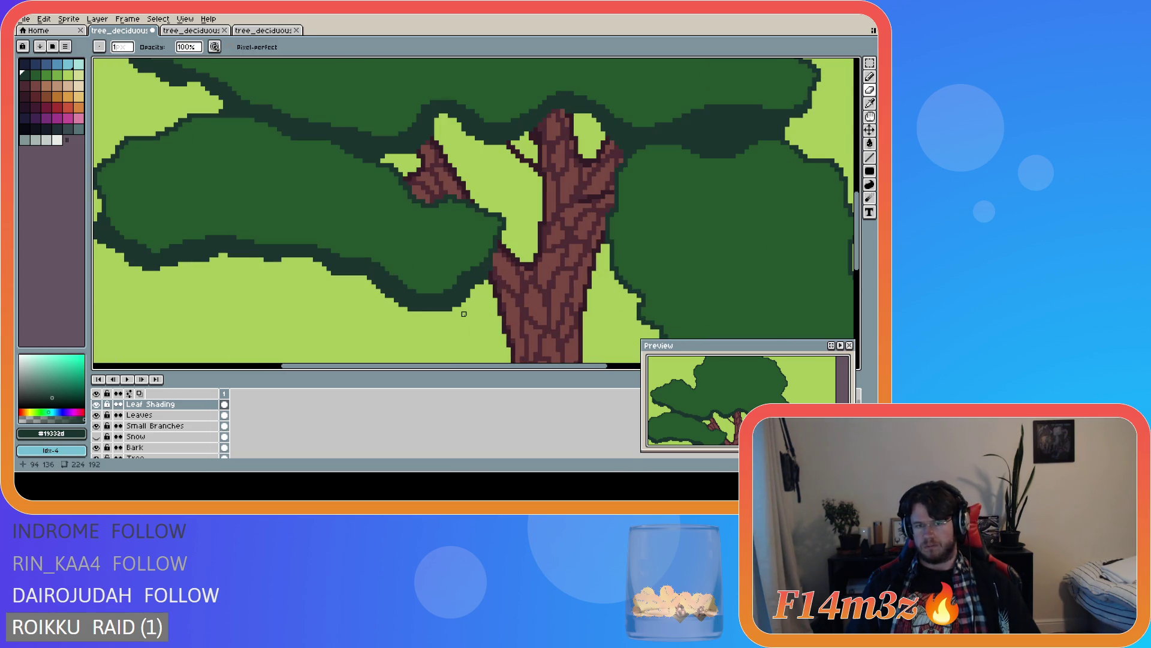
pyautogui.scroll(-3, 455, 314)
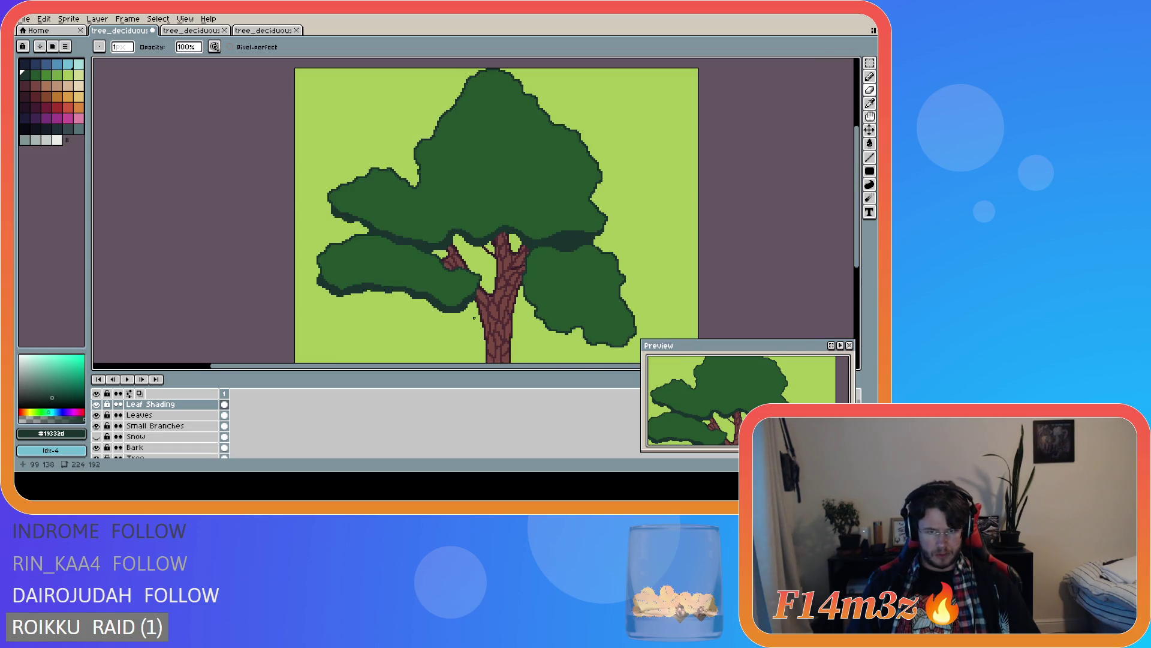
pyautogui.hotkey('ctrl', 's')
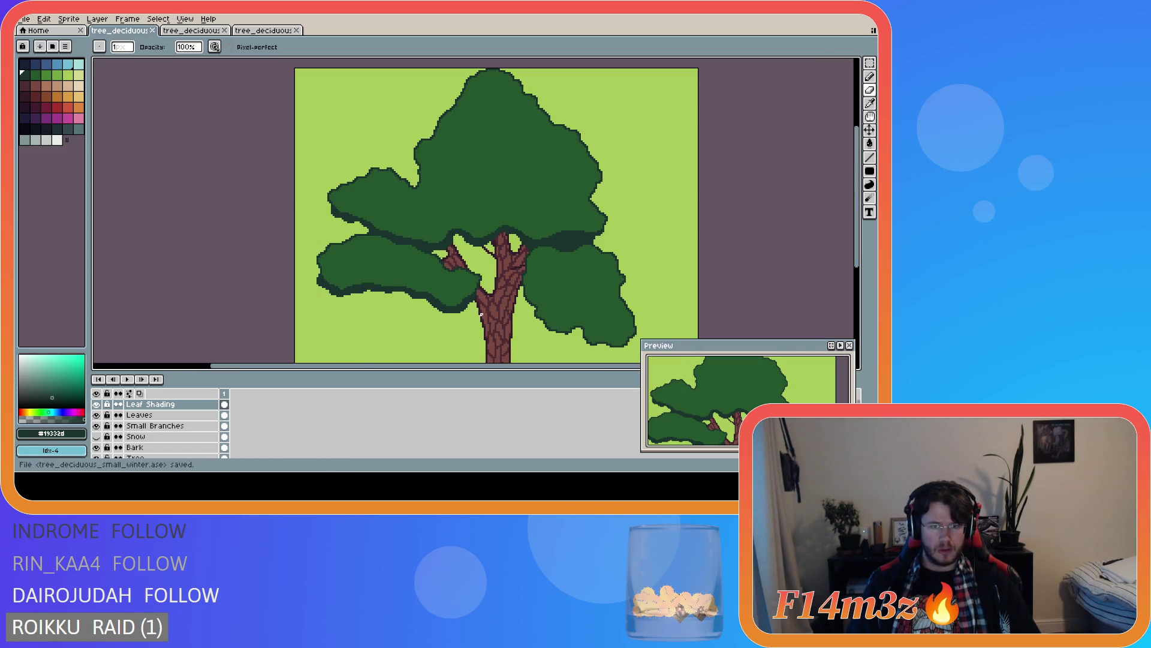
# - Remove another stray pixel on the lower-left clump's dark outline
pyautogui.scroll(3, 407, 307)
pyautogui.hotkey('ctrl', 's')
pyautogui.scroll(-3, 501, 321)
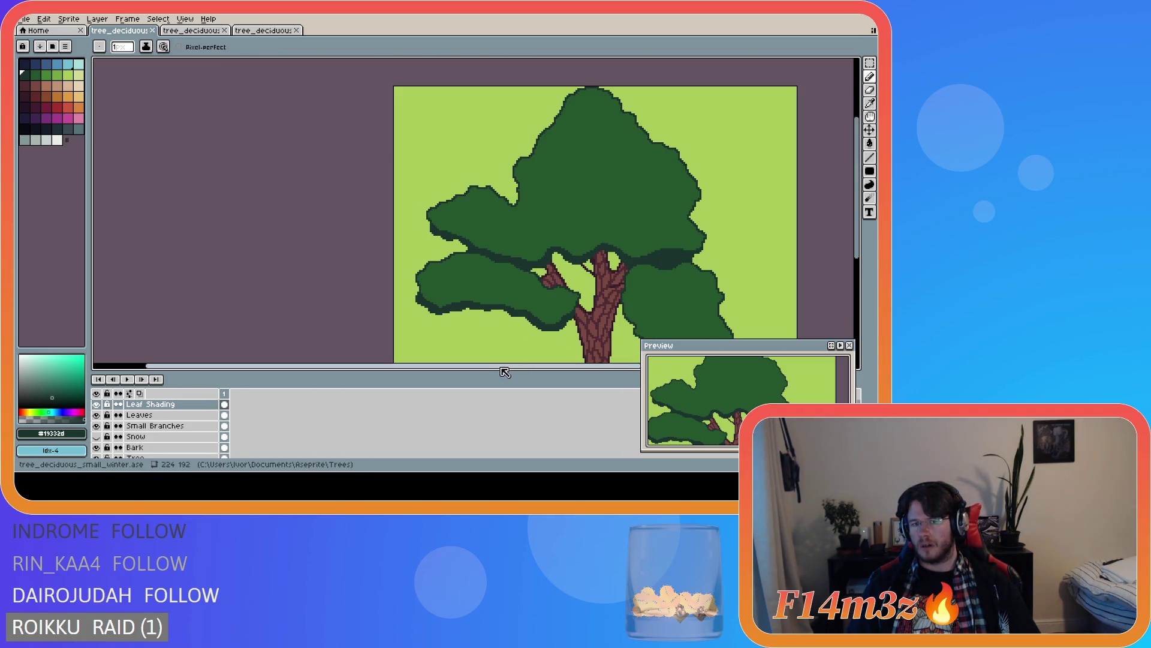
pyautogui.scroll(3, 415, 315)
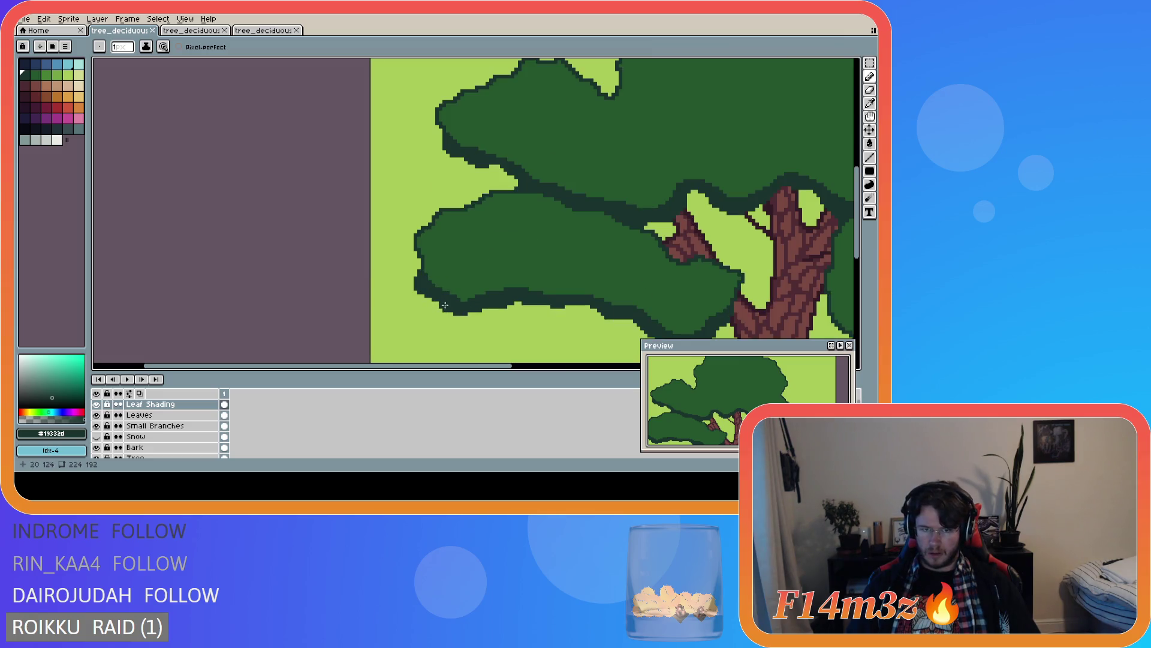
pyautogui.scroll(1, 440, 291)
pyautogui.press('b')
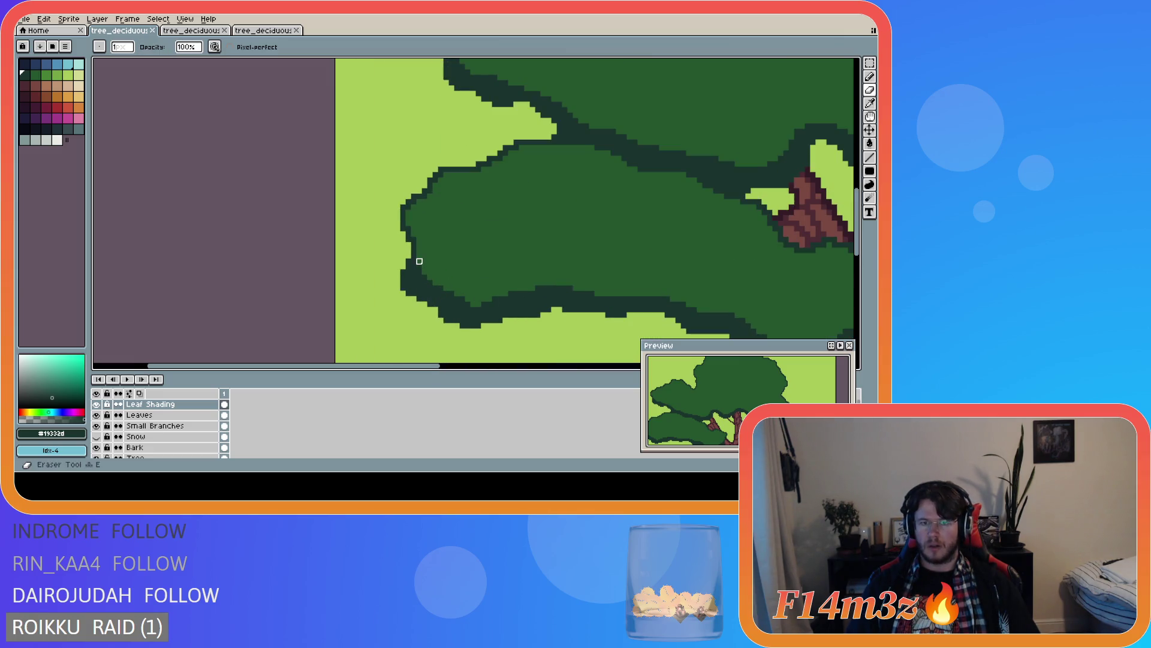
pyautogui.click(468, 298)
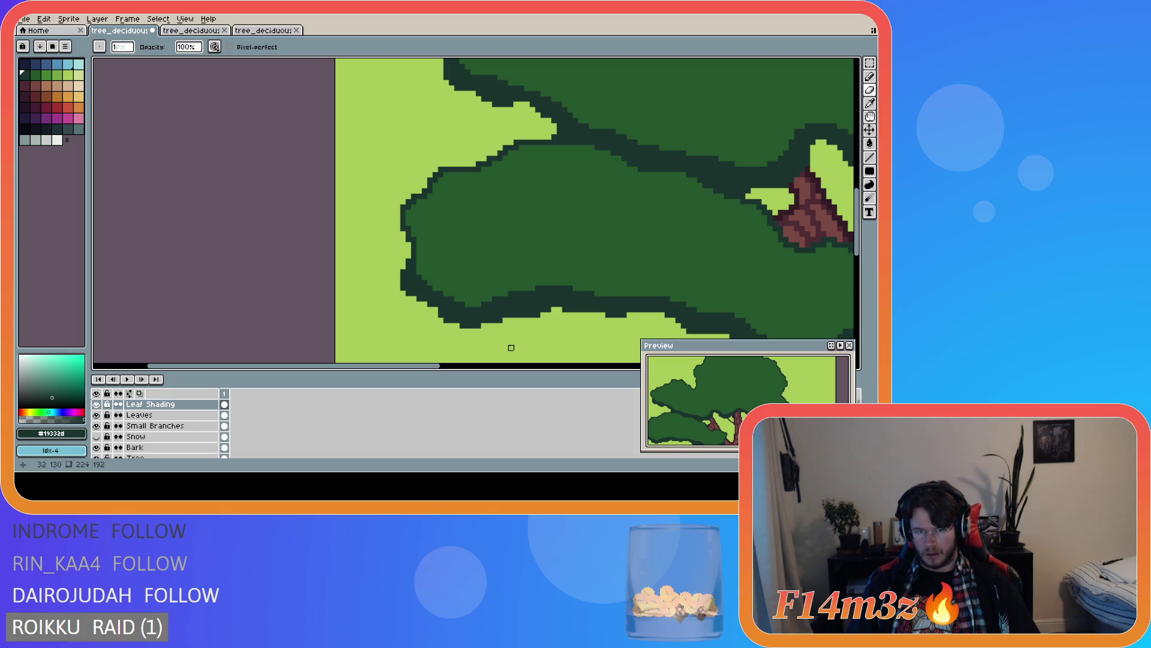
pyautogui.scroll(-1, 506, 349)
pyautogui.scroll(-1, 521, 367)
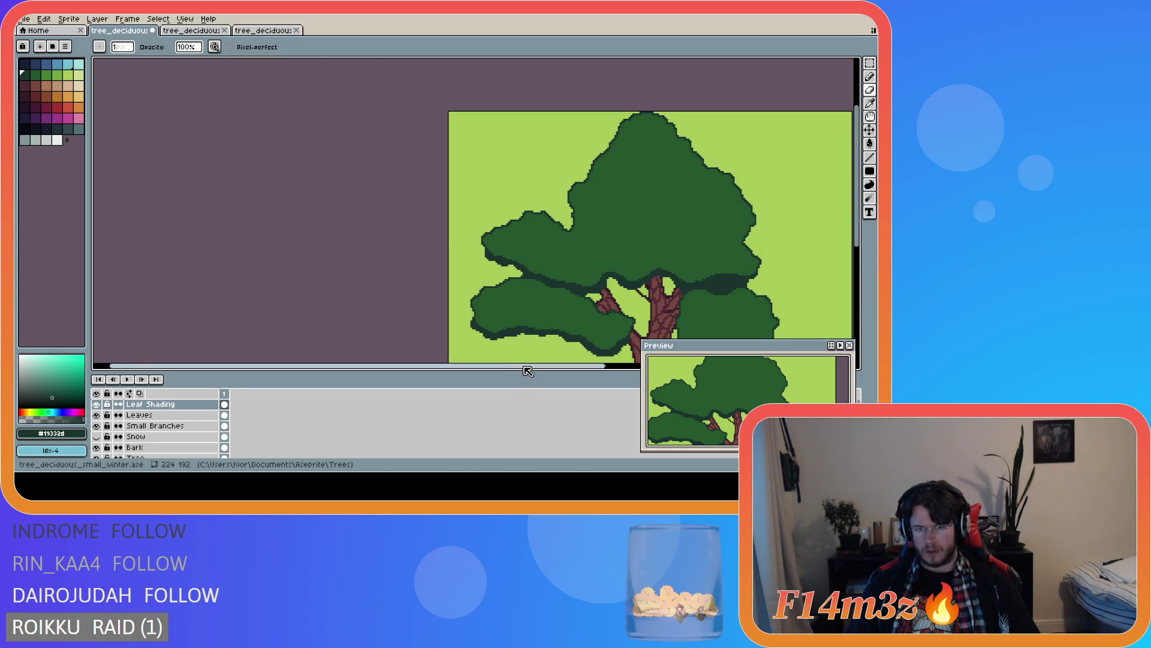
# - Check the current layer's bounds and preview a straight shading line along the foliage edge
pyautogui.moveTo(528, 372); pyautogui.dragTo(602, 372)
pyautogui.moveTo(856, 240); pyautogui.dragTo(856, 279)
pyautogui.press('v')
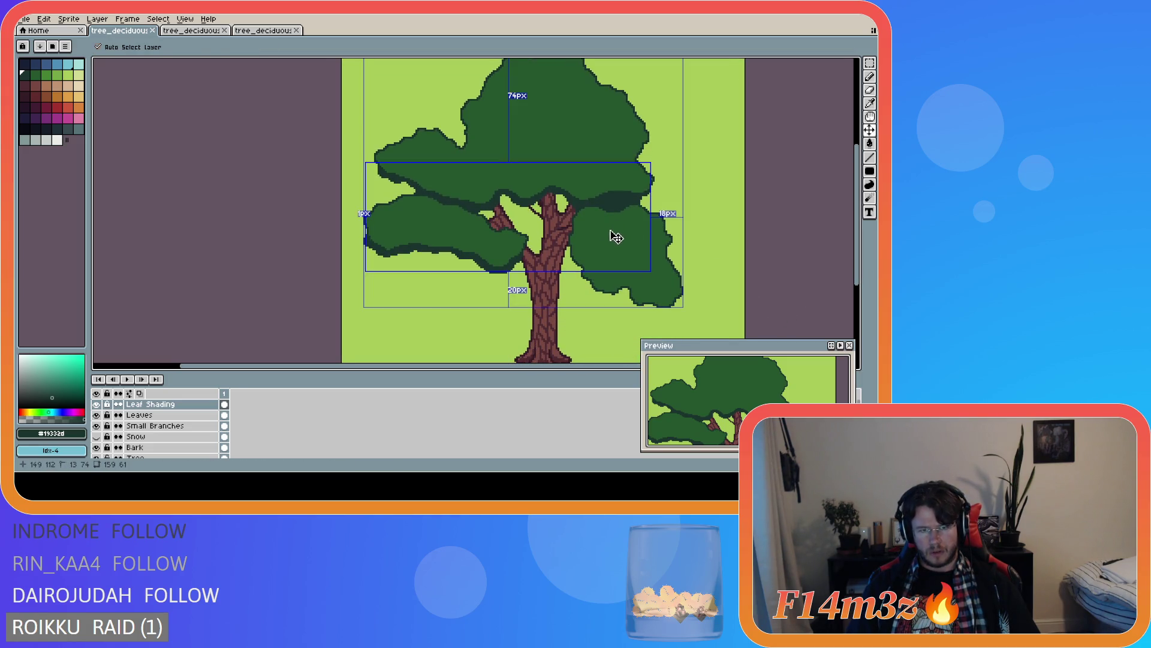
pyautogui.press('b')
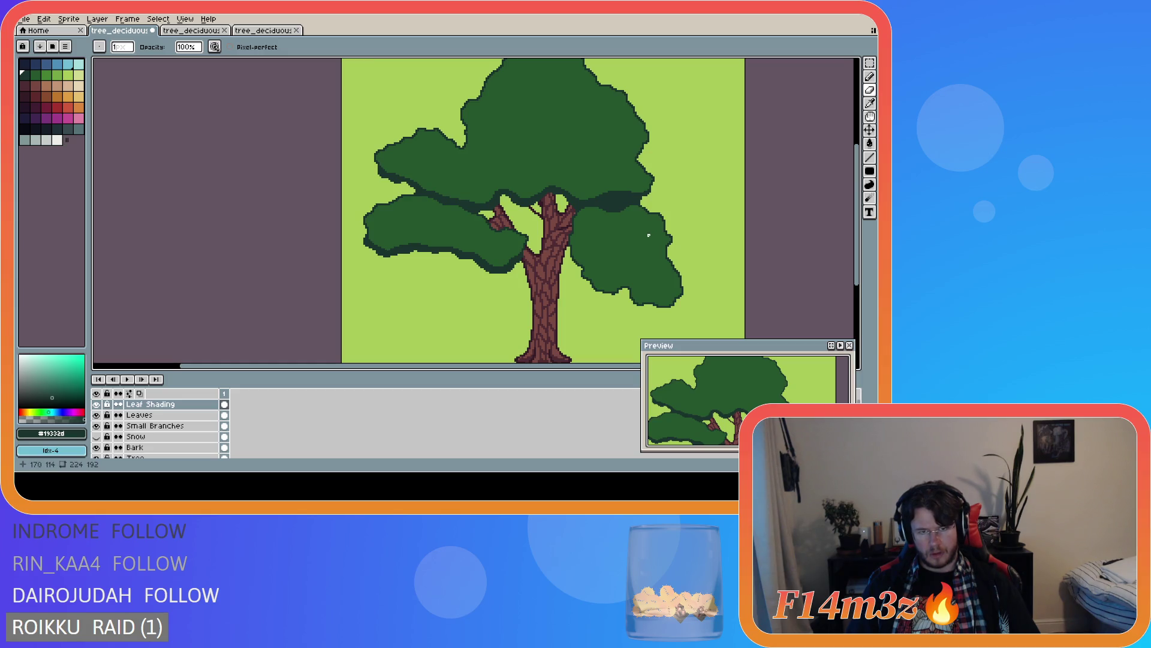
pyautogui.scroll(2, 345, 250)
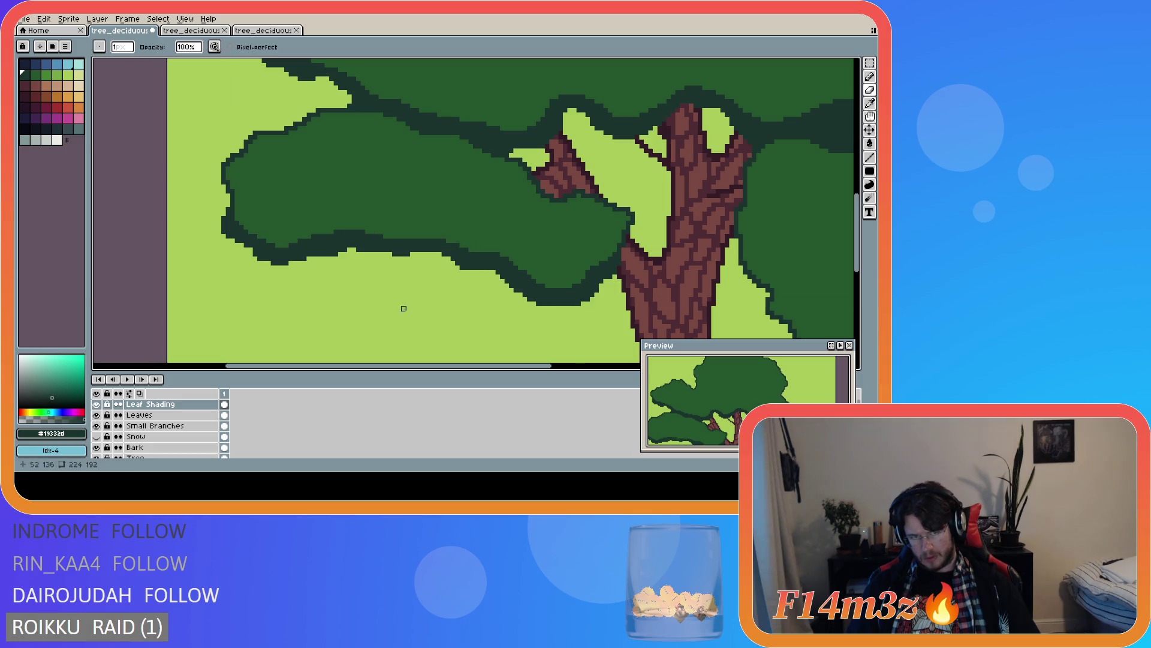
pyautogui.press('ctrl')
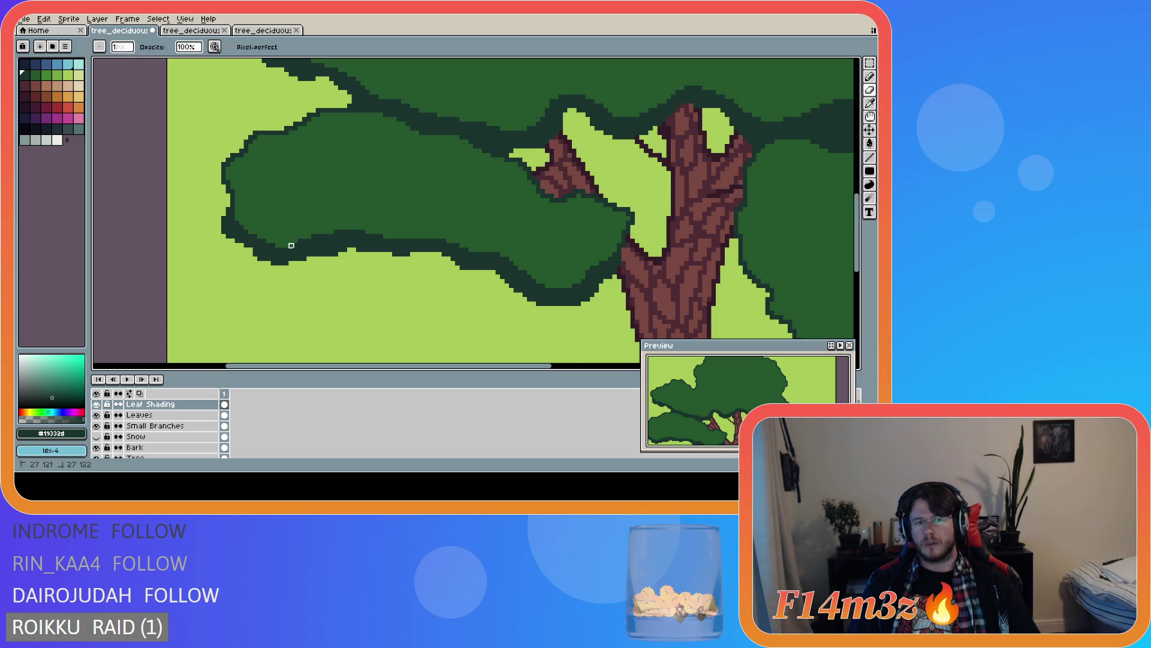
pyautogui.press('shift')
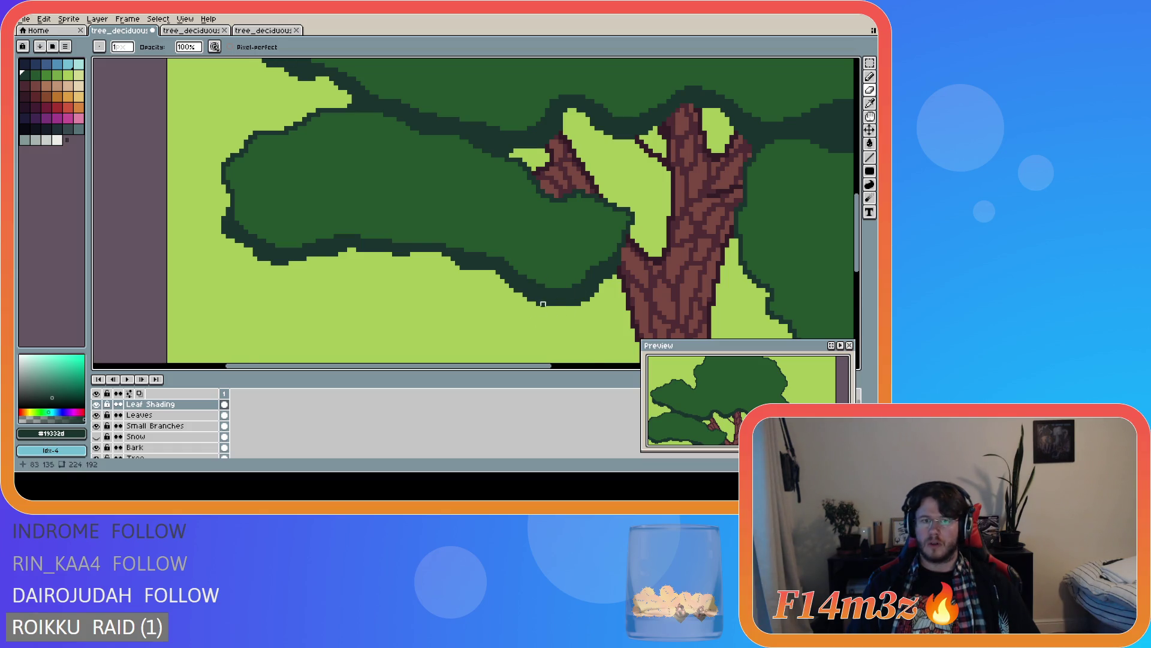
pyautogui.scroll(-2, 592, 304)
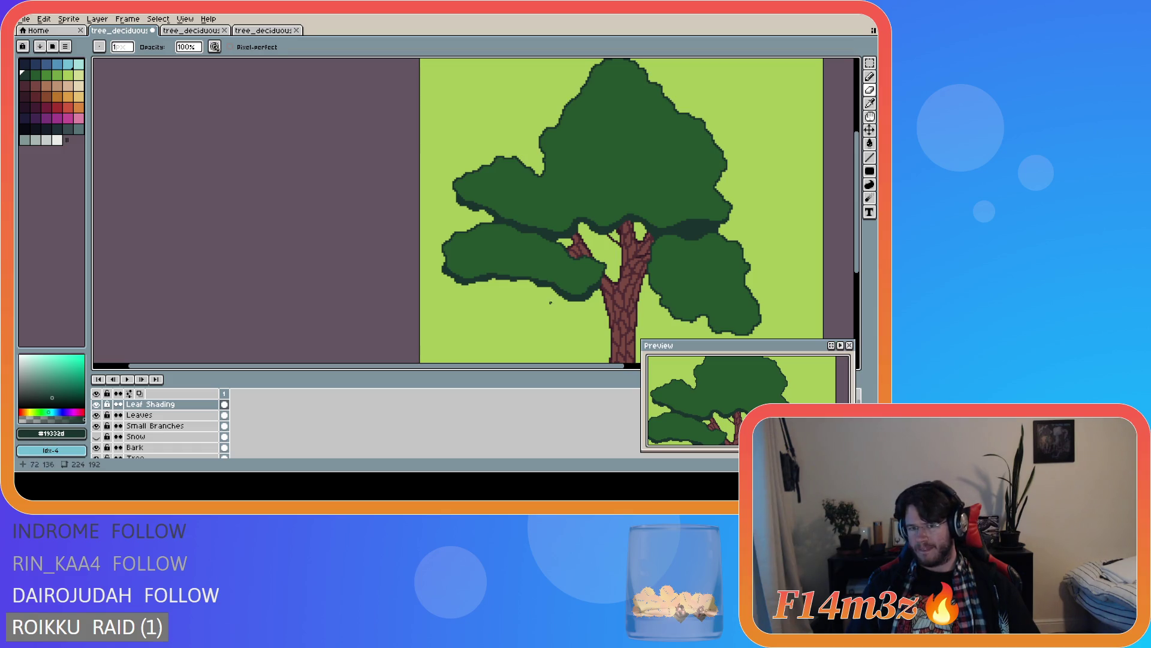
pyautogui.scroll(1, 552, 303)
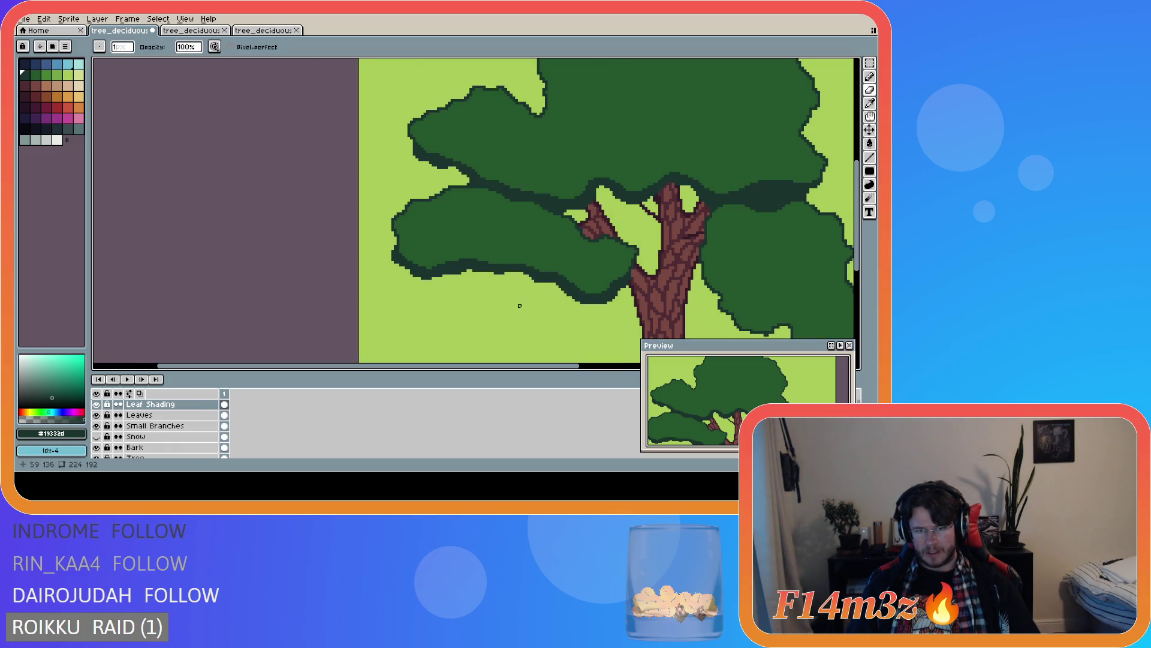
# - Undo the last shading stroke and the erased leaf-shading pixels, selecting the Leaves layer
pyautogui.hotkey('ctrl', 'z')
pyautogui.keyDown('ctrl'); pyautogui.click(523, 310); pyautogui.keyUp('ctrl')
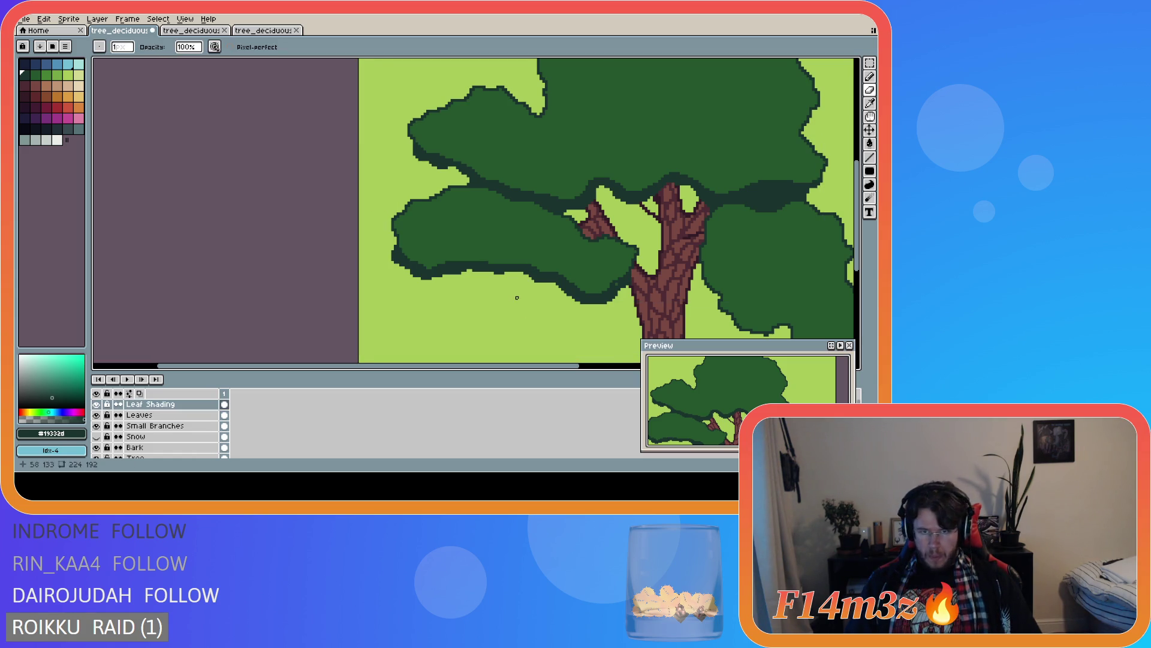
pyautogui.press('v')
pyautogui.hotkey('ctrl', 'z')
pyautogui.hotkey('ctrl', 'z')
pyautogui.hotkey('ctrl', 'z')
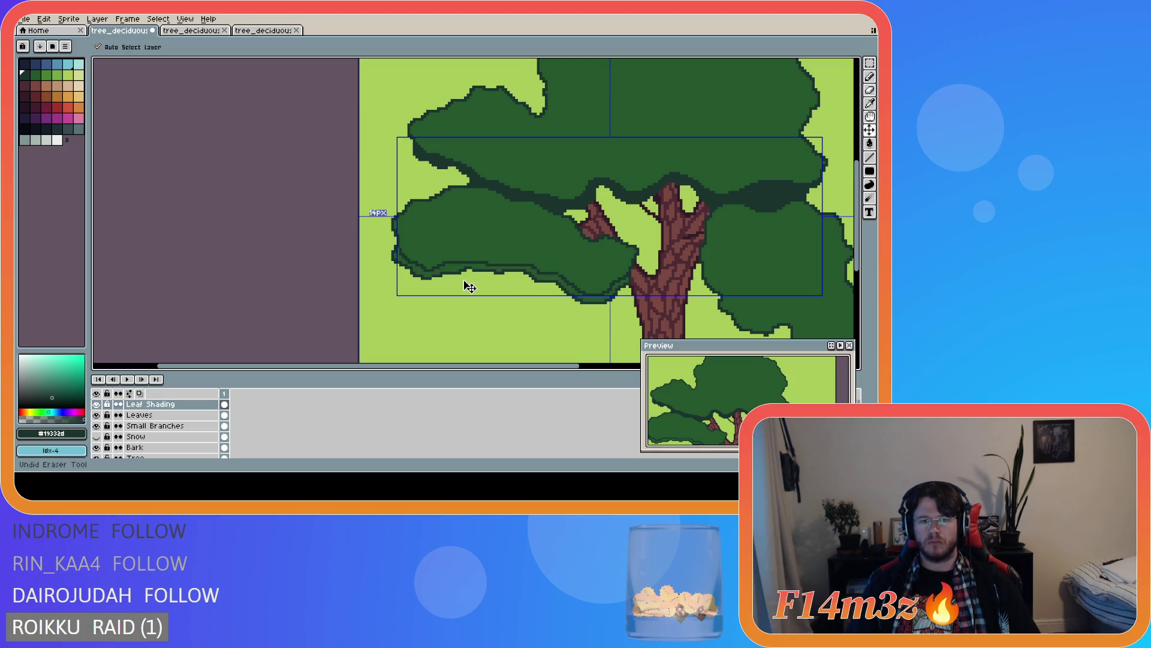
# - Remove a leaf pixel covering the trunk edge on the Leaves layer and save the tree
pyautogui.press('b')
pyautogui.scroll(5, 600, 264)
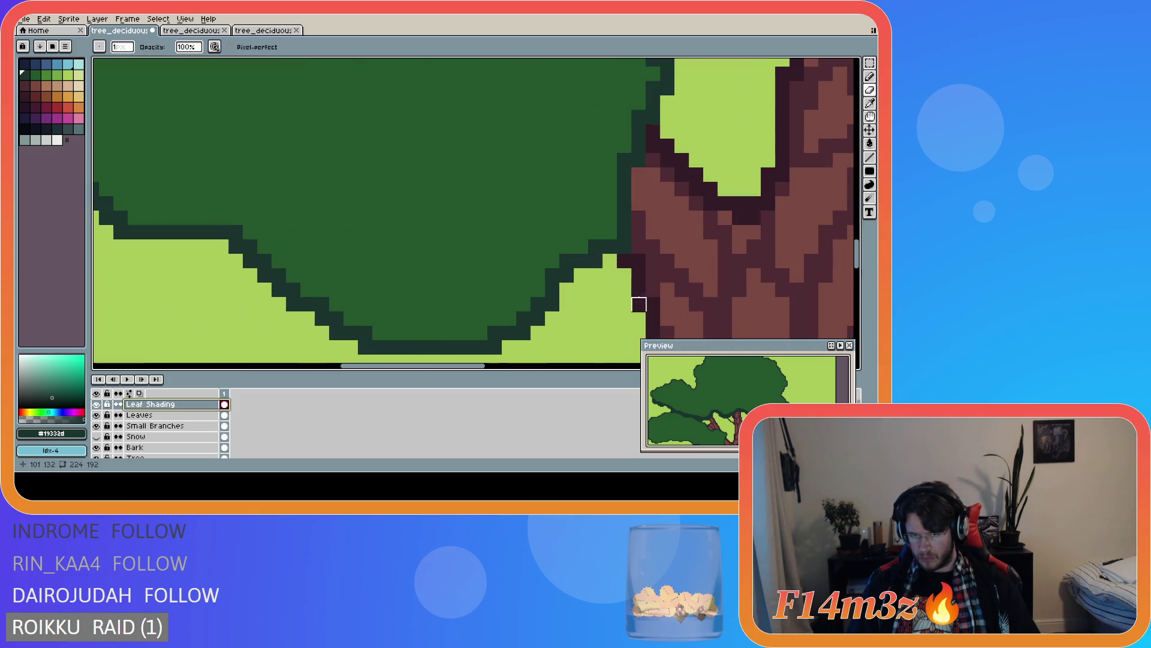
pyautogui.click(139, 415)
pyautogui.rightClick(625, 232)
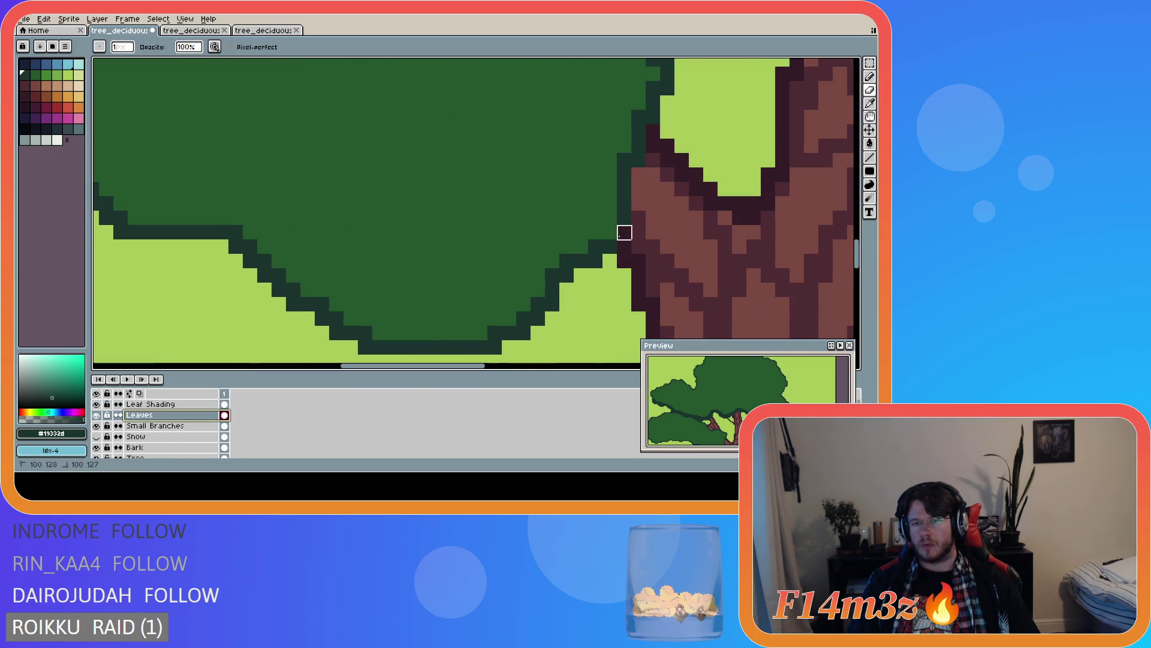
pyautogui.press('e')
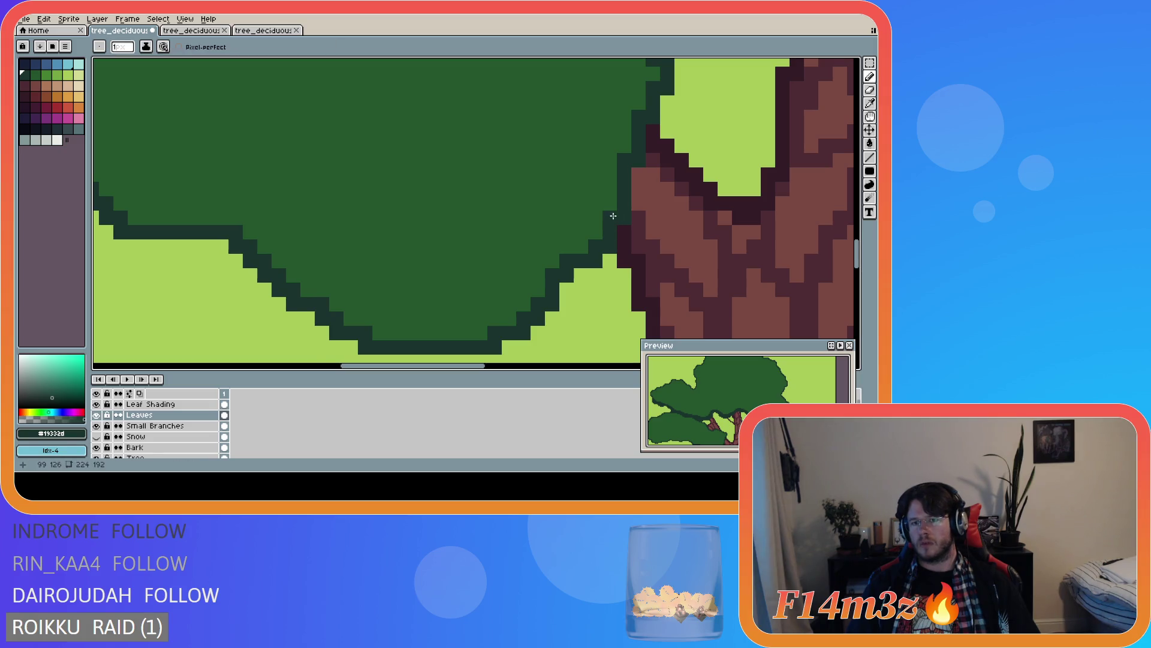
pyautogui.scroll(-4, 465, 272)
pyautogui.hotkey('ctrl', 's')
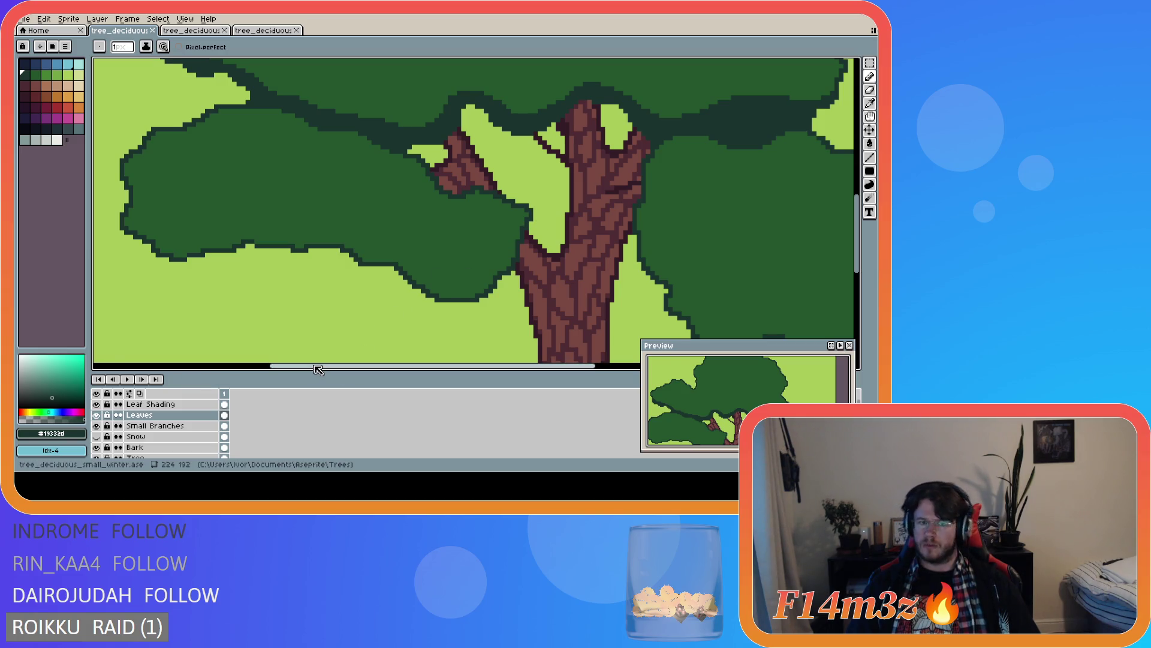
# - On the Leaf Shading layer, draw a dark outline along the clump's lower edge
pyautogui.moveTo(316, 367); pyautogui.dragTo(293, 368)
pyautogui.click(172, 406)
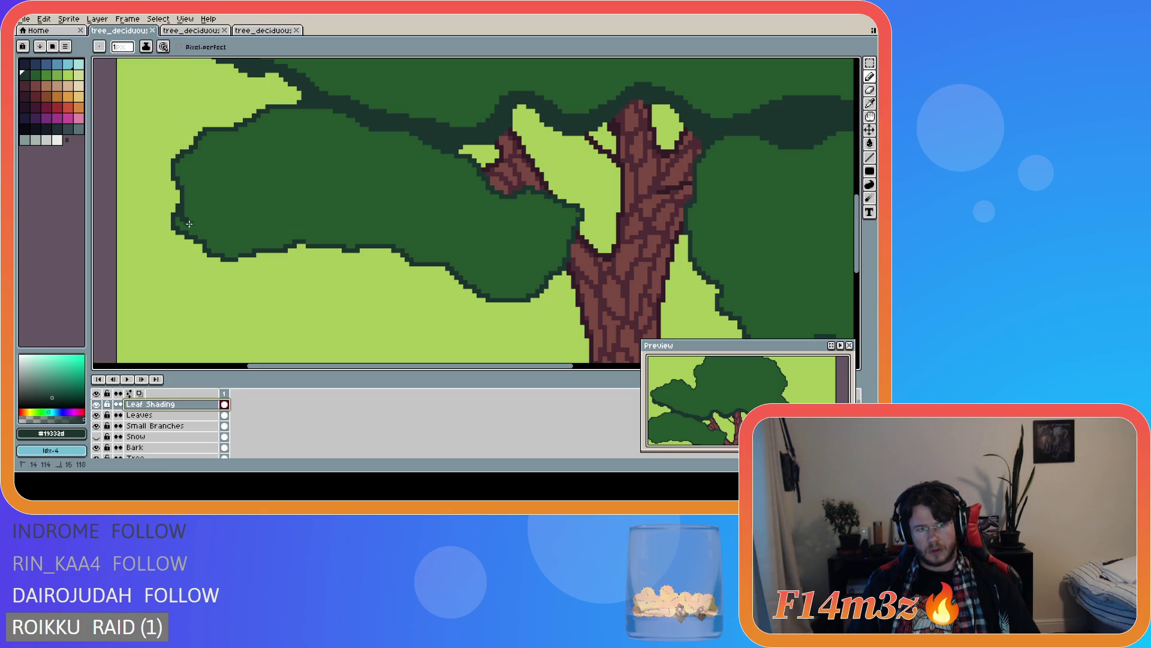
pyautogui.moveTo(246, 242)
pyautogui.mouseDown()
pyautogui.moveTo(311, 232)
pyautogui.moveTo(451, 255)
pyautogui.moveTo(496, 287)
pyautogui.moveTo(545, 276)
pyautogui.mouseUp()
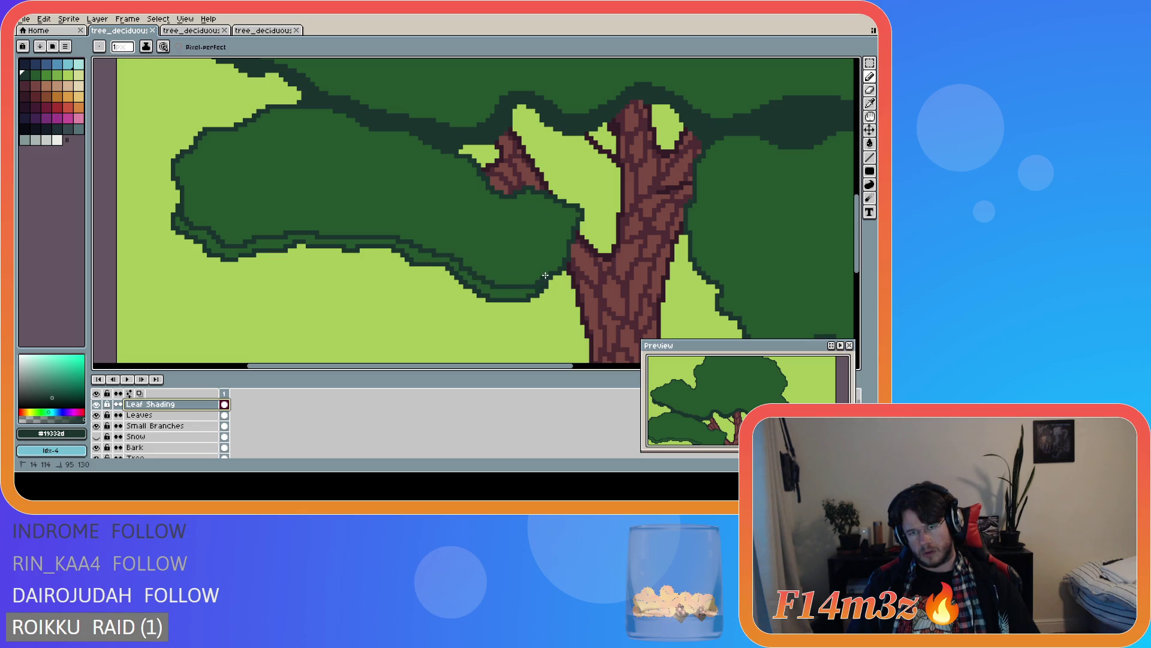
pyautogui.hotkey('ctrl', 'z')
pyautogui.press('Down')
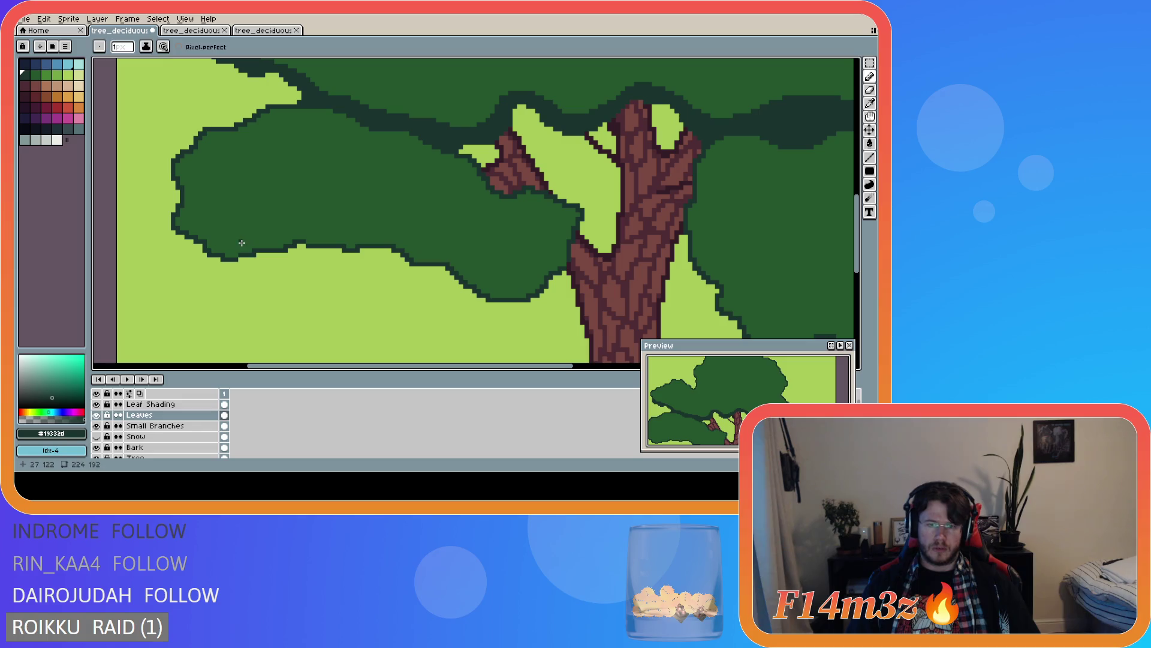
pyautogui.press('v')
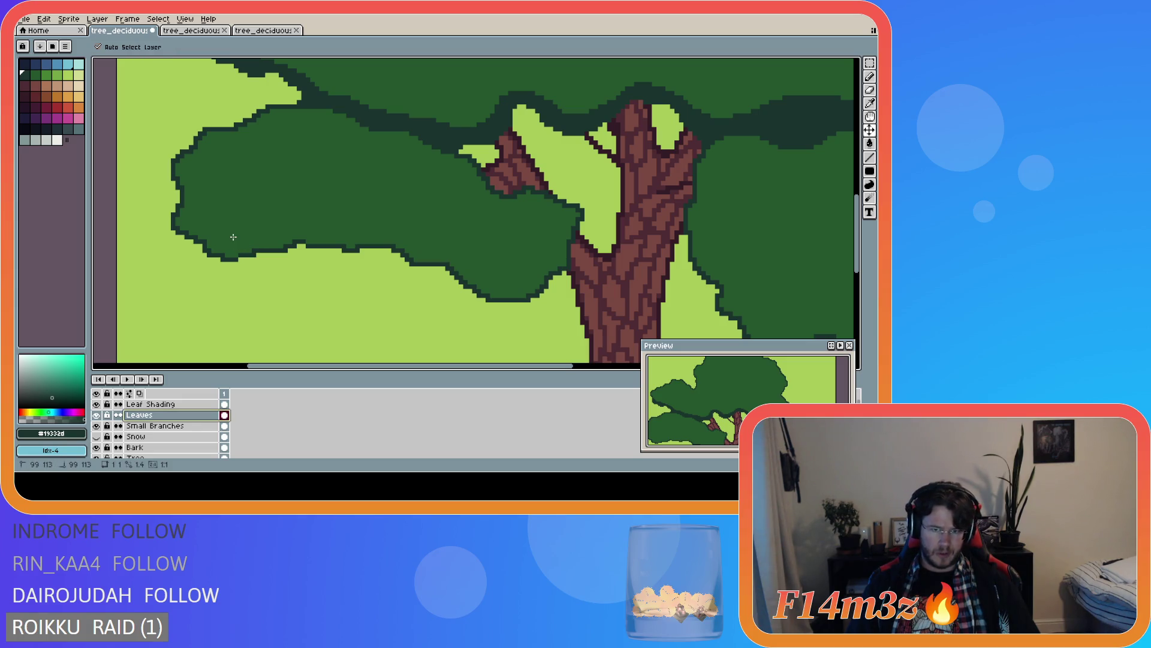
pyautogui.press('b')
pyautogui.hotkey('ctrl', 'y')
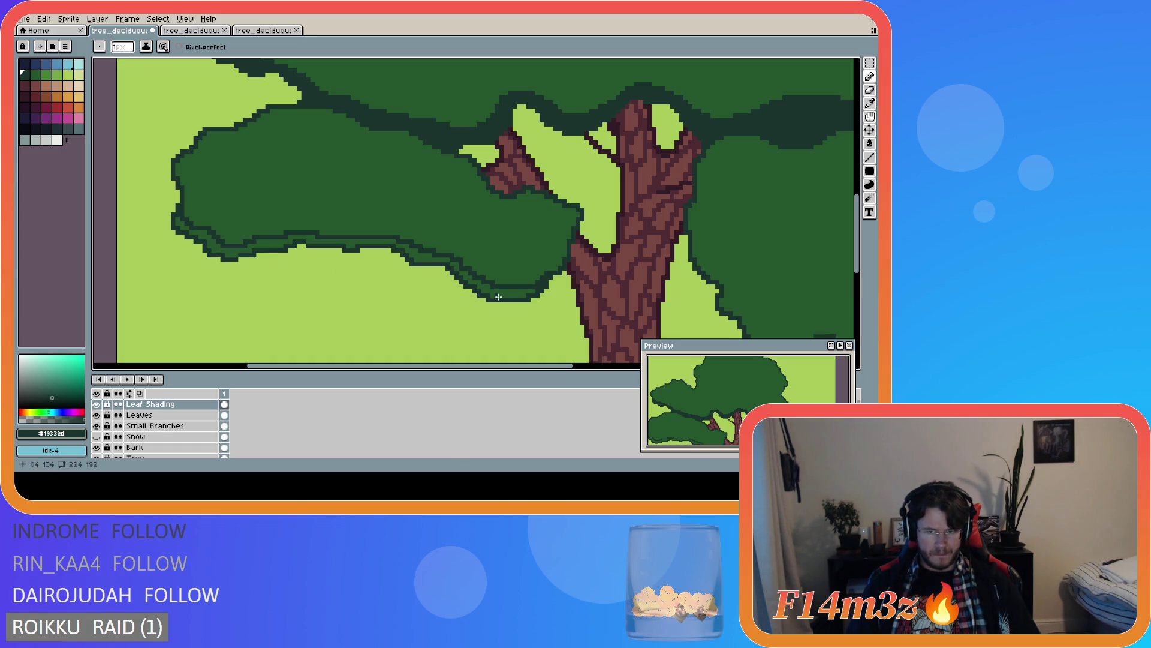
# - Extend and thicken the dark shading under the lower-left clump out to its left tip
pyautogui.moveTo(566, 241); pyautogui.dragTo(527, 283)
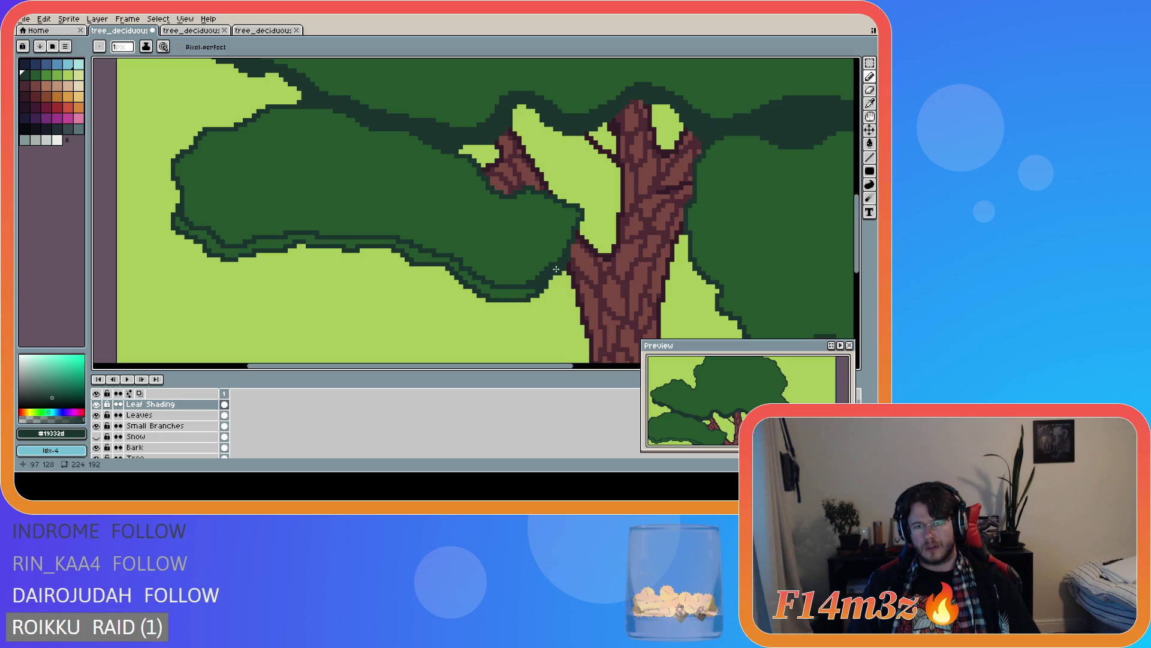
pyautogui.moveTo(533, 290)
pyautogui.mouseDown()
pyautogui.moveTo(490, 290)
pyautogui.moveTo(462, 273)
pyautogui.moveTo(478, 289)
pyautogui.moveTo(526, 296)
pyautogui.mouseUp()
pyautogui.moveTo(461, 272)
pyautogui.mouseDown()
pyautogui.moveTo(398, 243)
pyautogui.moveTo(211, 246)
pyautogui.moveTo(175, 219)
pyautogui.moveTo(205, 236)
pyautogui.mouseUp()
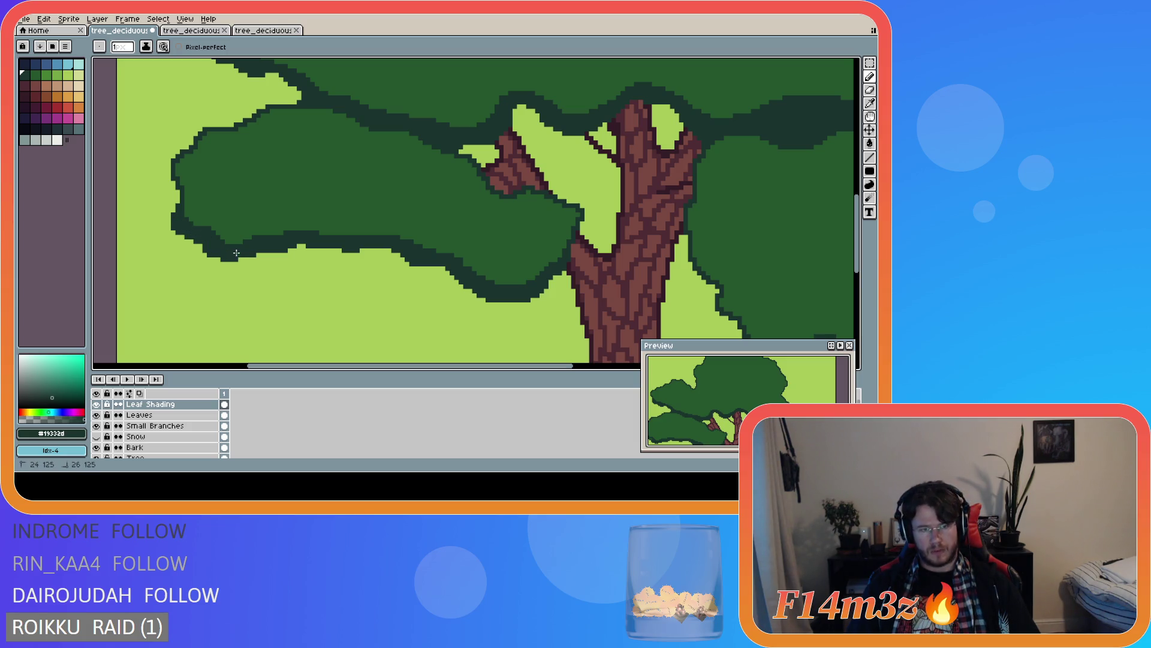
pyautogui.scroll(-2, 433, 282)
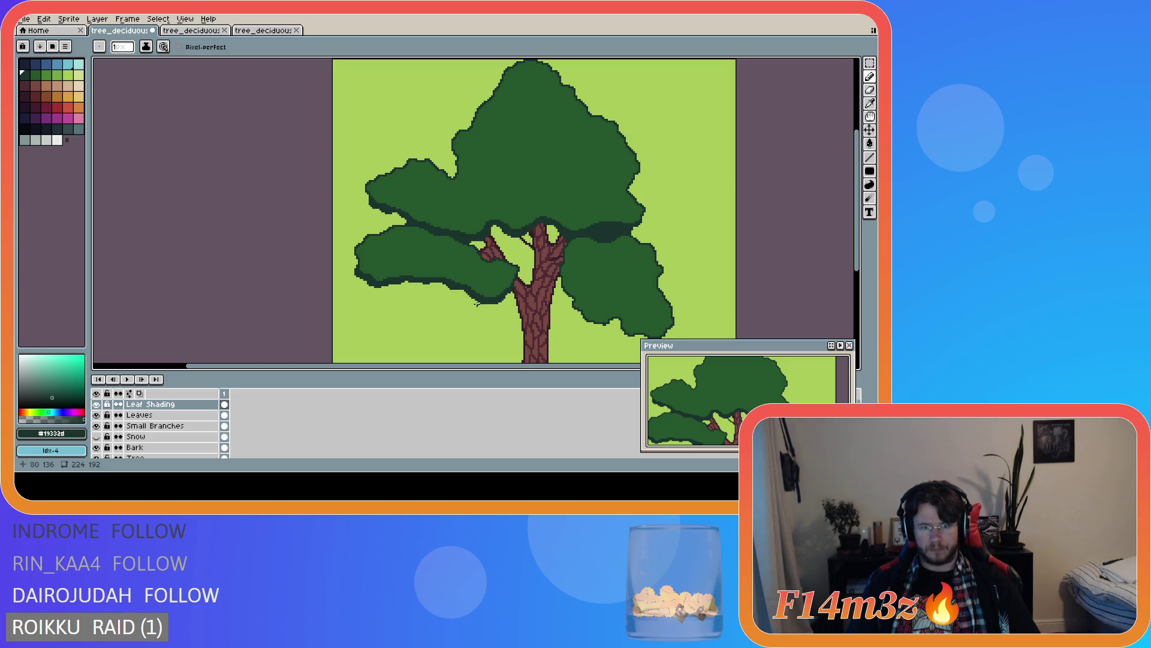
# - Undo the recent leaf-shading strokes on the lower-left clump
pyautogui.scroll(-2, 506, 334)
pyautogui.scroll(2, 506, 334)
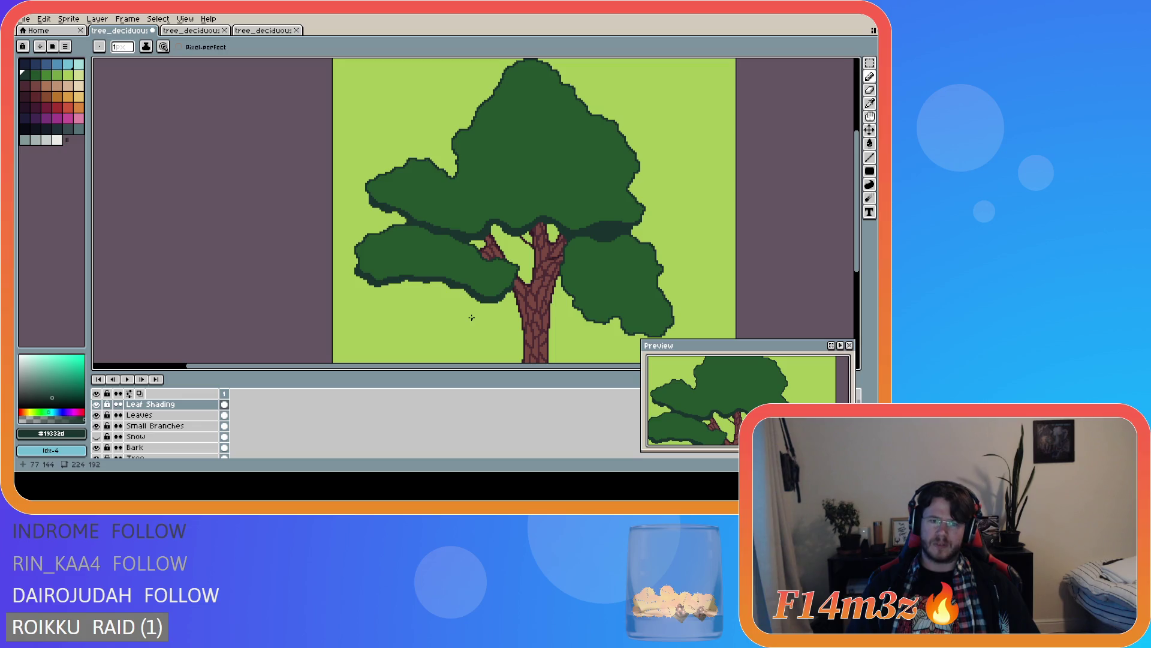
pyautogui.scroll(1, 471, 317)
pyautogui.press('v')
pyautogui.hotkey('ctrl', 'z')
pyautogui.hotkey('ctrl', 'z')
pyautogui.hotkey('ctrl', 'z')
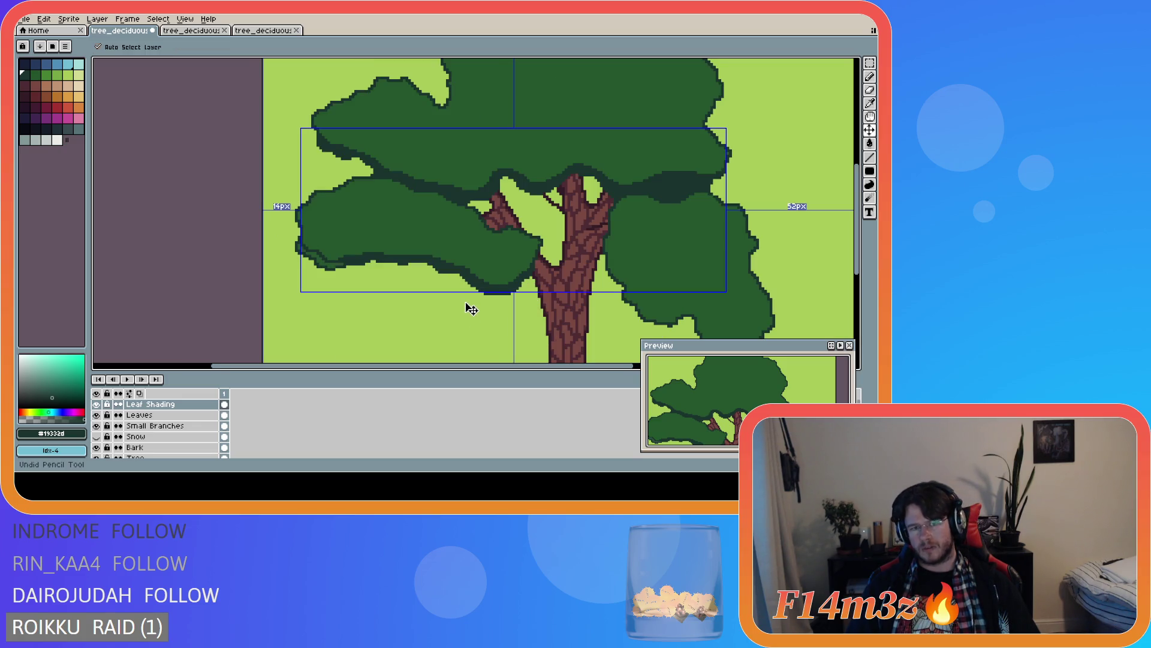
pyautogui.hotkey('ctrl', 'z')
pyautogui.hotkey('ctrl', 'z')
pyautogui.hotkey('ctrl', 'z')
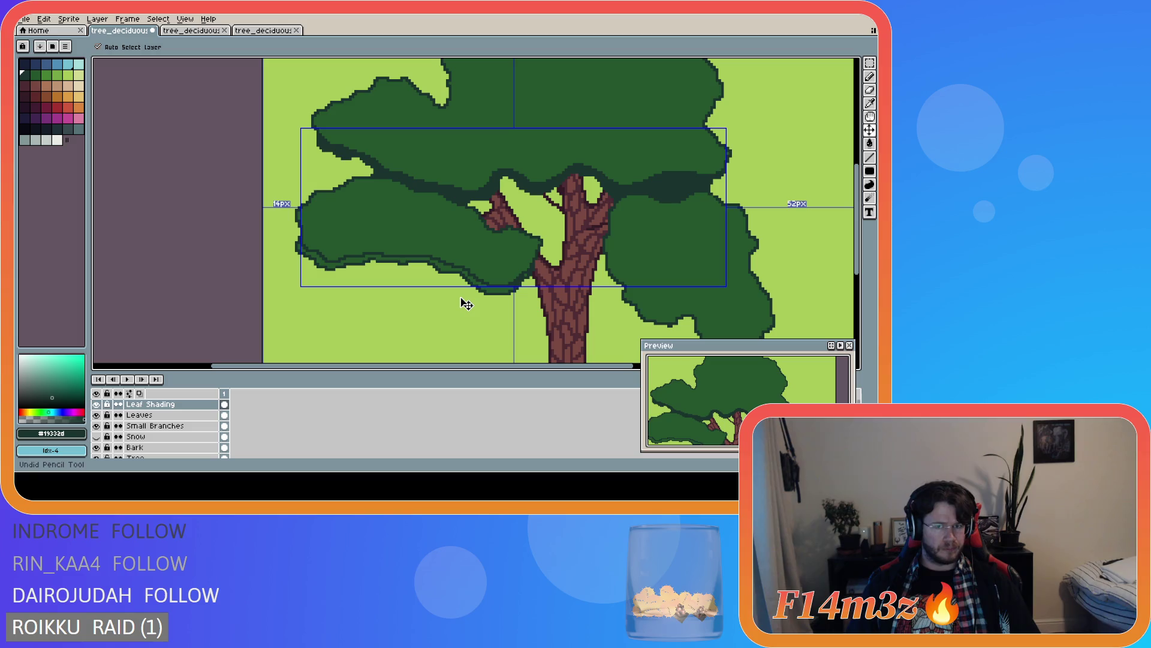
pyautogui.hotkey('ctrl', 'z')
# - Draw a straight dark line from the left foliage clump's lower edge
pyautogui.press('b')
pyautogui.scroll(2, 336, 234)
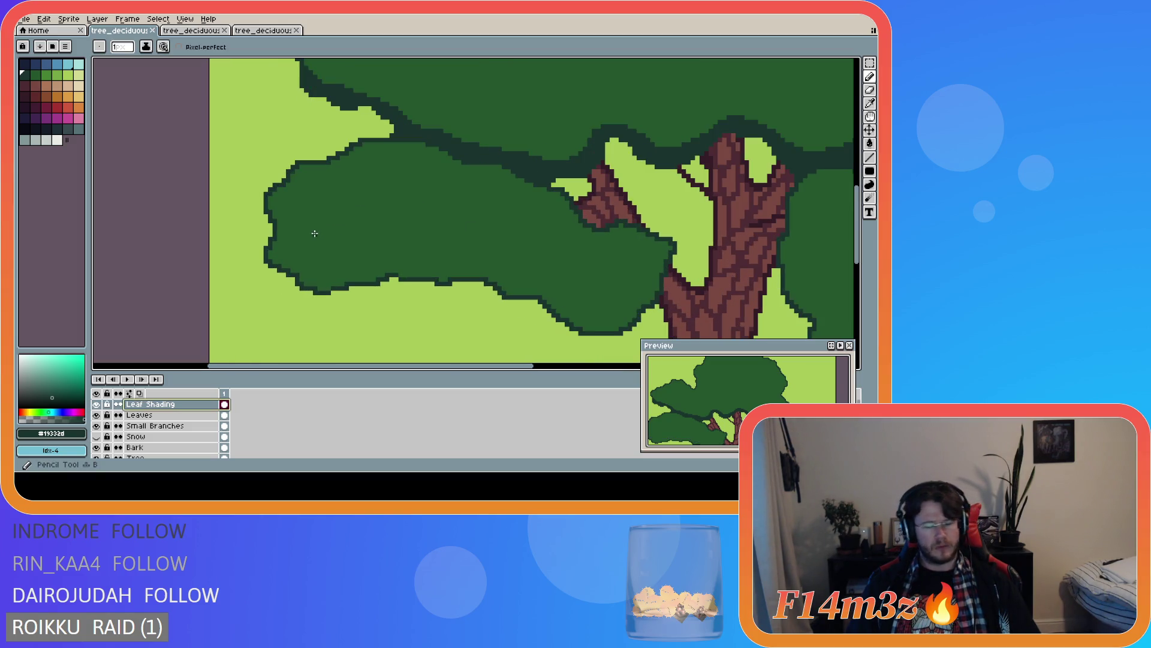
pyautogui.moveTo(275, 239)
pyautogui.mouseDown()
pyautogui.moveTo(311, 274)
pyautogui.moveTo(394, 264)
pyautogui.moveTo(487, 273)
pyautogui.mouseUp()
pyautogui.hotkey('ctrl', 'z')
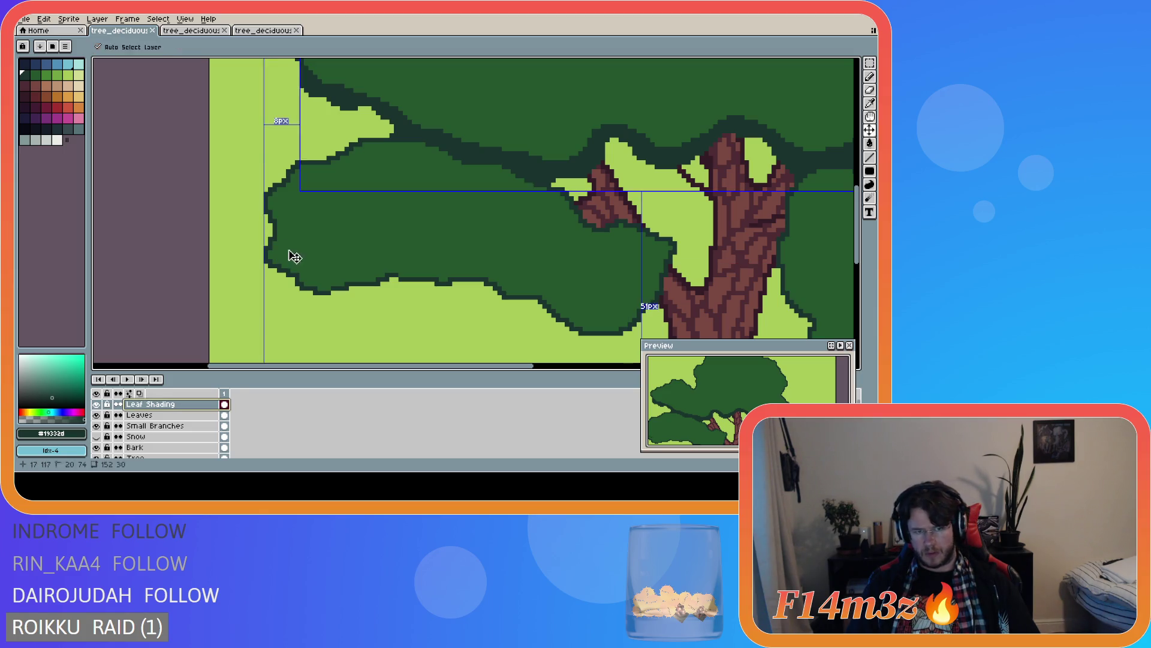
pyautogui.moveTo(273, 239); pyautogui.dragTo(325, 276)
pyautogui.press('Escape')
pyautogui.scroll(-3, 325, 276)
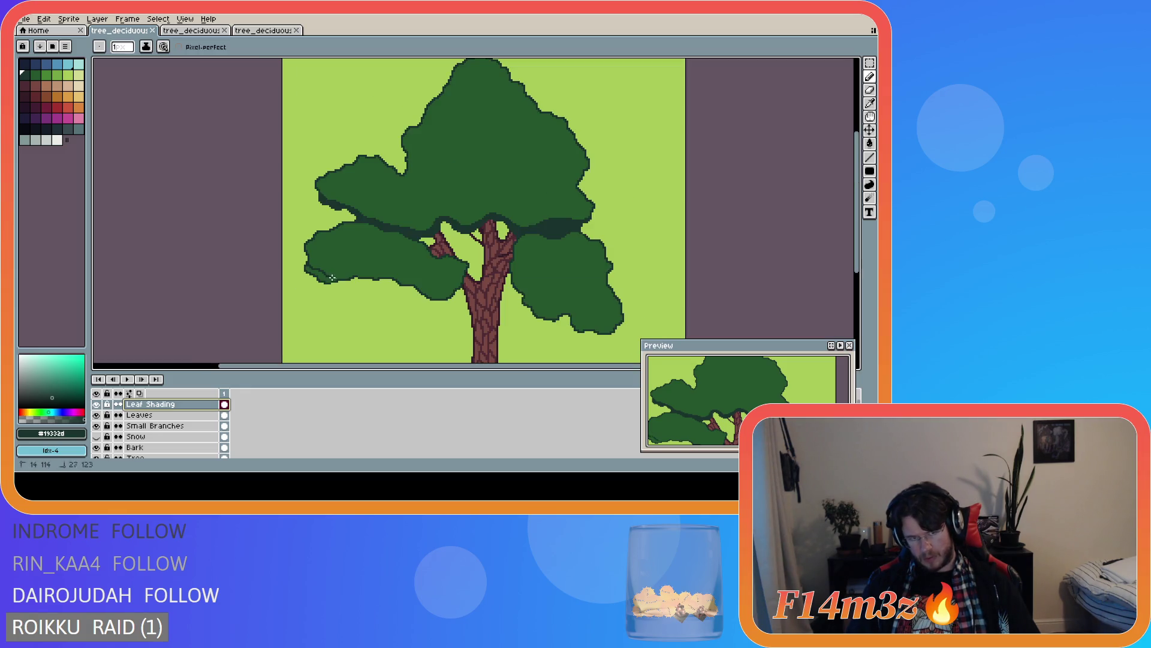
# - Try straight dark lines along the left clump's lower edge, then undo them
pyautogui.scroll(3, 383, 287)
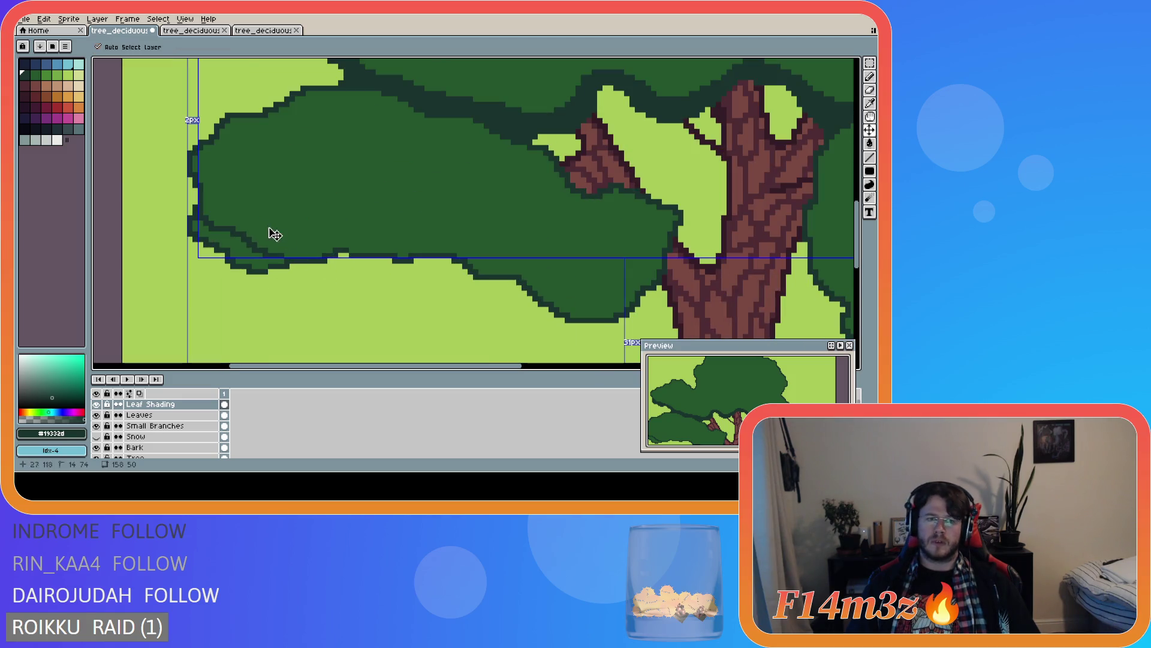
pyautogui.moveTo(259, 249)
pyautogui.mouseDown()
pyautogui.moveTo(336, 237)
pyautogui.moveTo(303, 251)
pyautogui.moveTo(296, 244)
pyautogui.moveTo(347, 234)
pyautogui.moveTo(401, 249)
pyautogui.mouseUp()
pyautogui.press('Escape')
pyautogui.press('v')
pyautogui.press('b')
pyautogui.hotkey('ctrl', 'z')
pyautogui.moveTo(264, 250)
pyautogui.mouseDown()
pyautogui.moveTo(437, 240)
pyautogui.moveTo(522, 267)
pyautogui.moveTo(575, 307)
pyautogui.moveTo(606, 304)
pyautogui.moveTo(639, 274)
pyautogui.mouseUp()
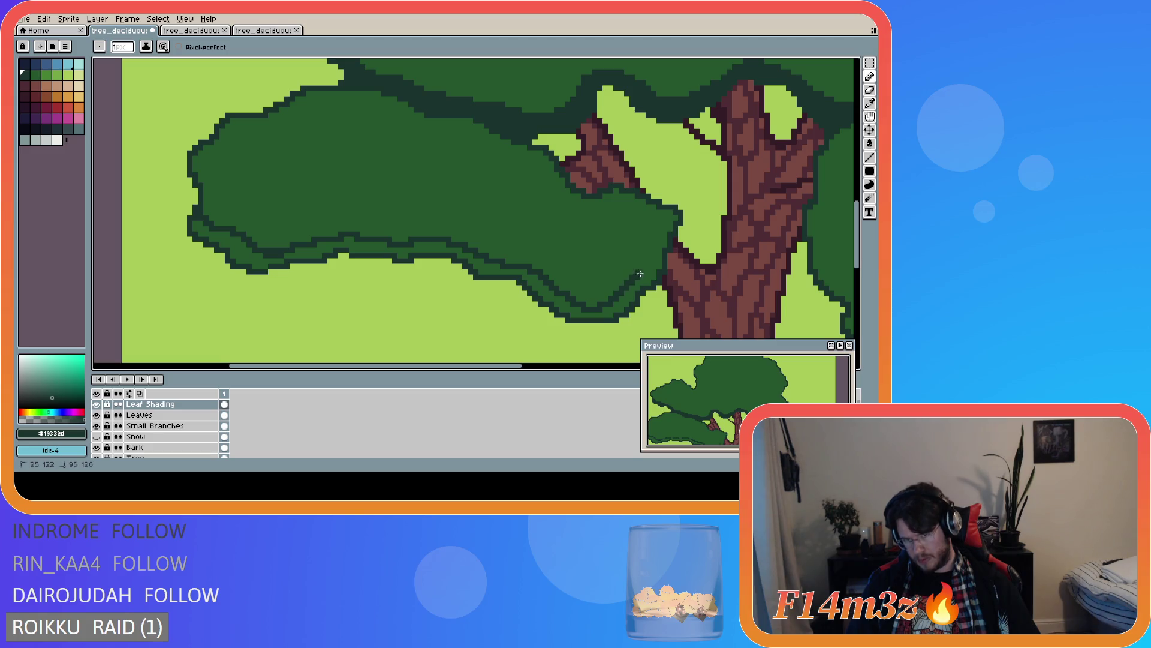
pyautogui.hotkey('ctrl', 'z')
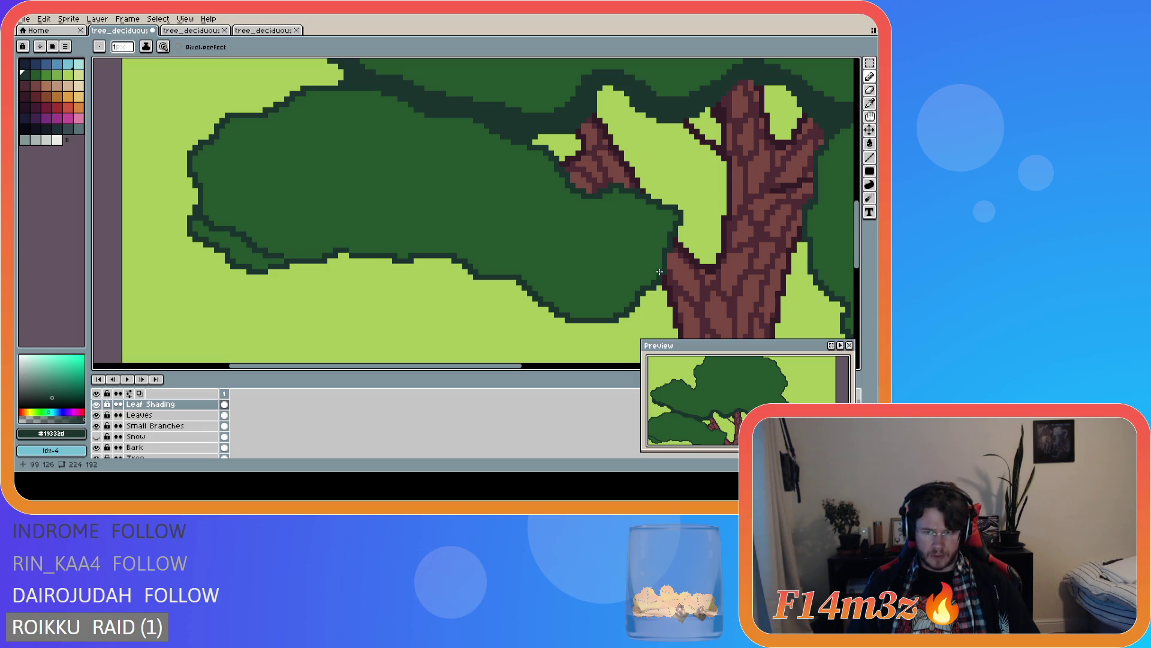
pyautogui.hotkey('ctrl', 'z')
# - Redraw dark shading from the clump's left tip down its lower-left edge
pyautogui.moveTo(199, 208); pyautogui.dragTo(204, 224)
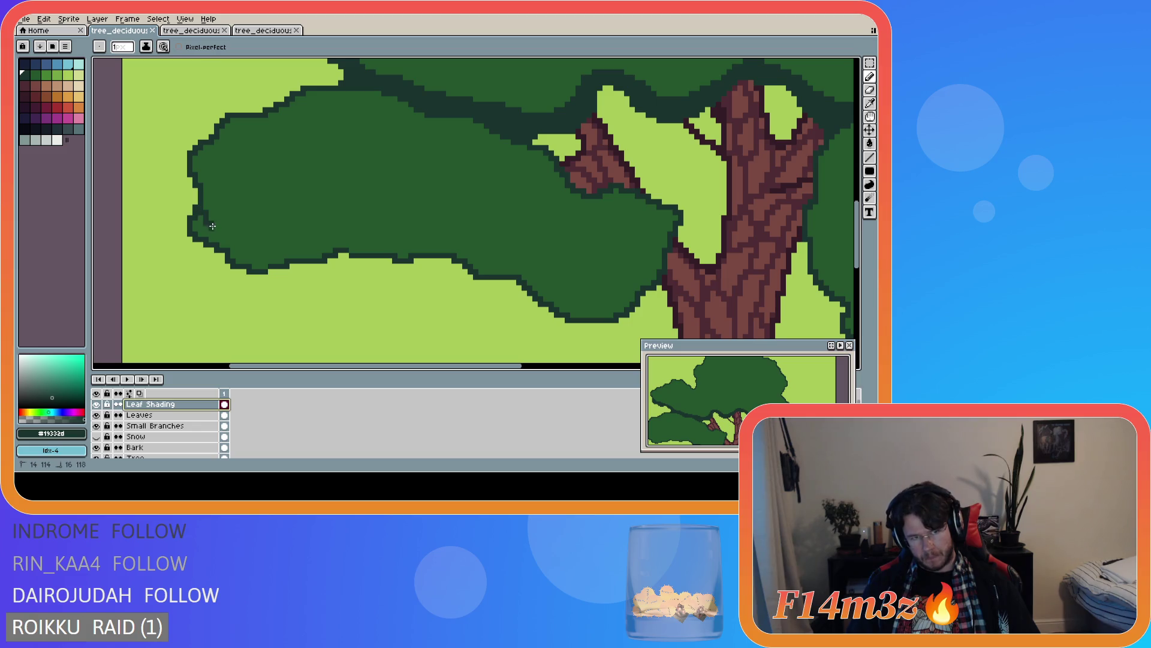
pyautogui.moveTo(199, 208)
pyautogui.mouseDown()
pyautogui.moveTo(271, 255)
pyautogui.moveTo(336, 237)
pyautogui.moveTo(439, 239)
pyautogui.moveTo(600, 307)
pyautogui.moveTo(661, 265)
pyautogui.mouseUp()
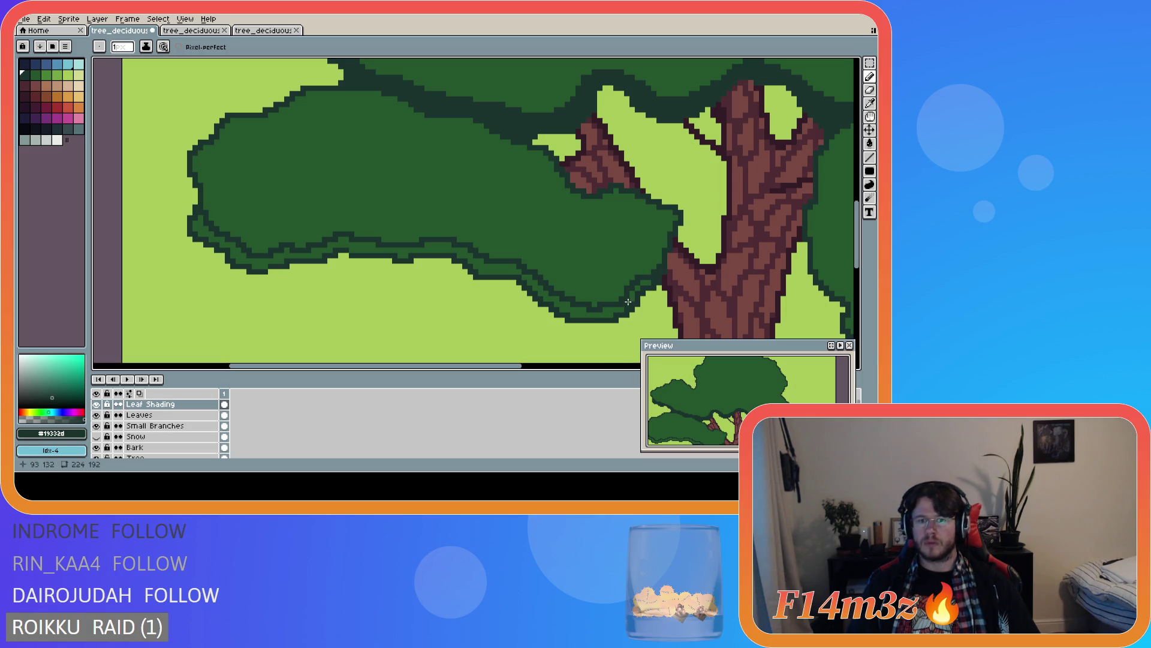
pyautogui.moveTo(200, 218); pyautogui.dragTo(261, 267)
pyautogui.click(272, 262)
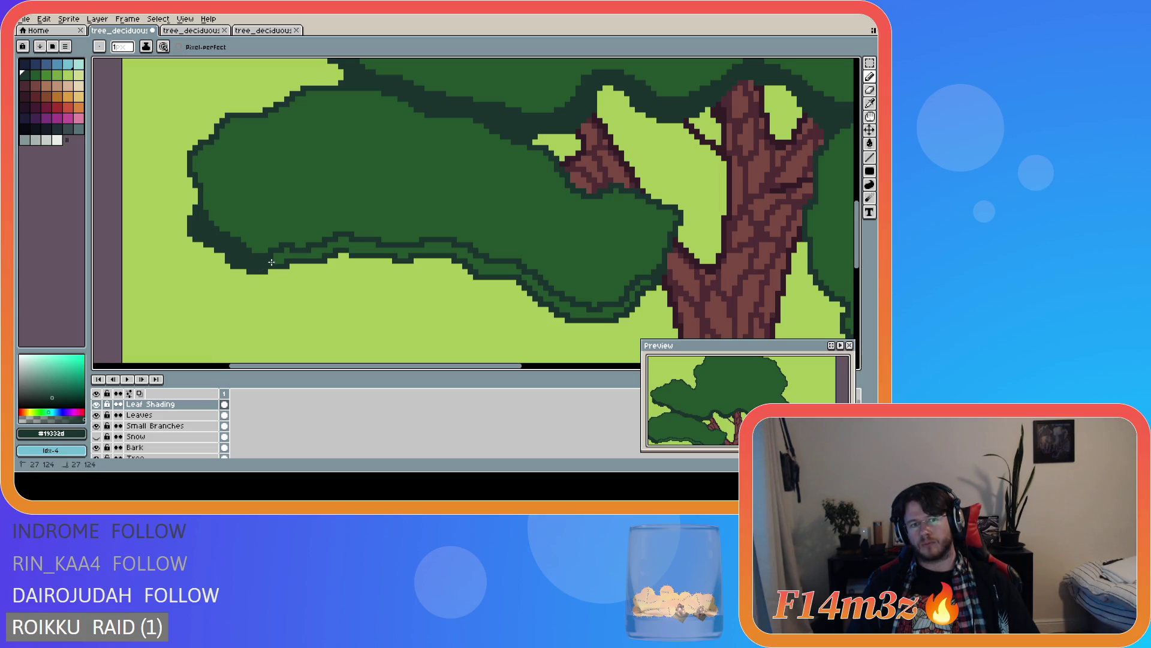
pyautogui.moveTo(288, 251); pyautogui.dragTo(442, 247)
# - Carry the dark band rightward along the underside until it meets the trunk
pyautogui.click(331, 245)
pyautogui.click(429, 245)
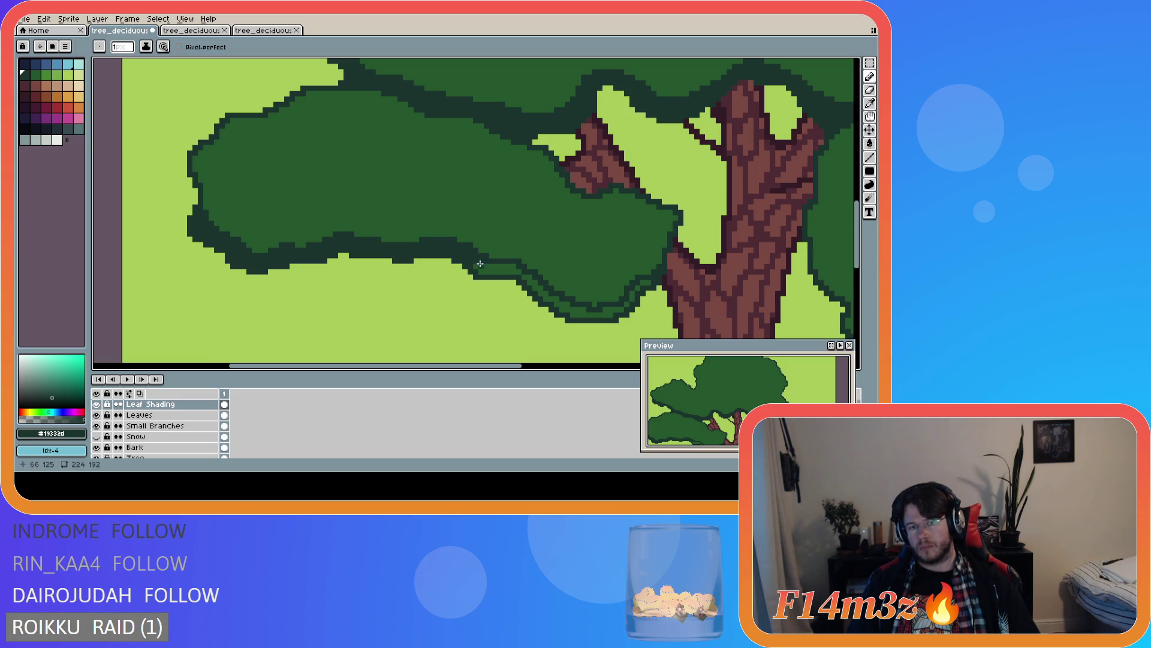
pyautogui.moveTo(487, 265); pyautogui.dragTo(528, 277)
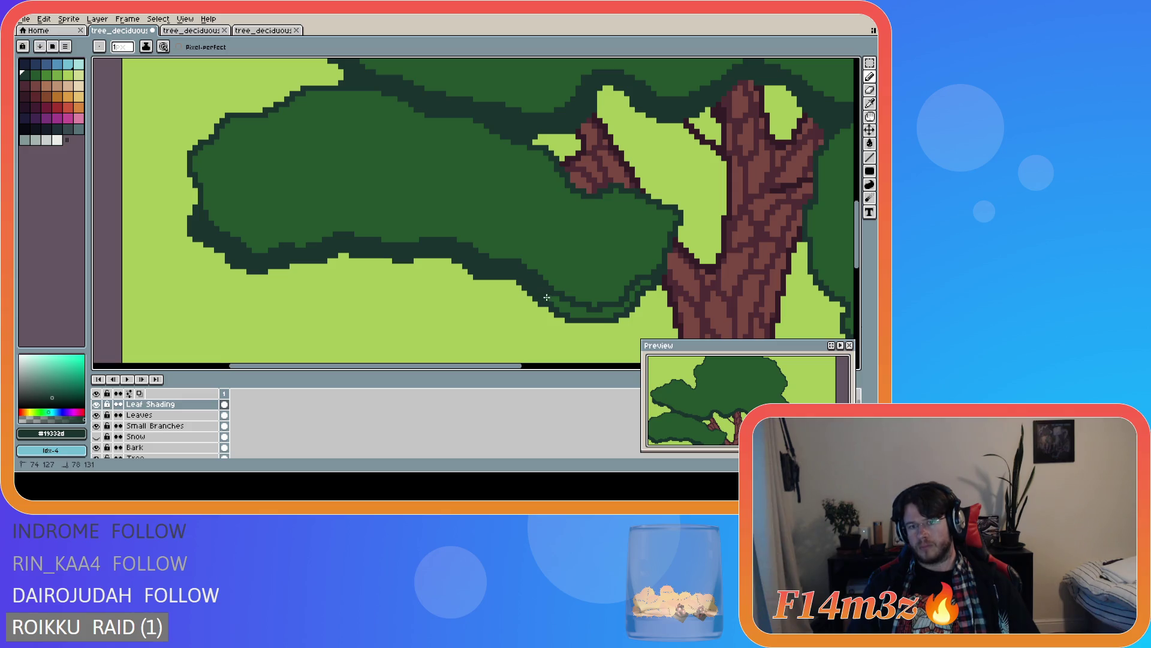
pyautogui.moveTo(555, 303); pyautogui.dragTo(609, 314)
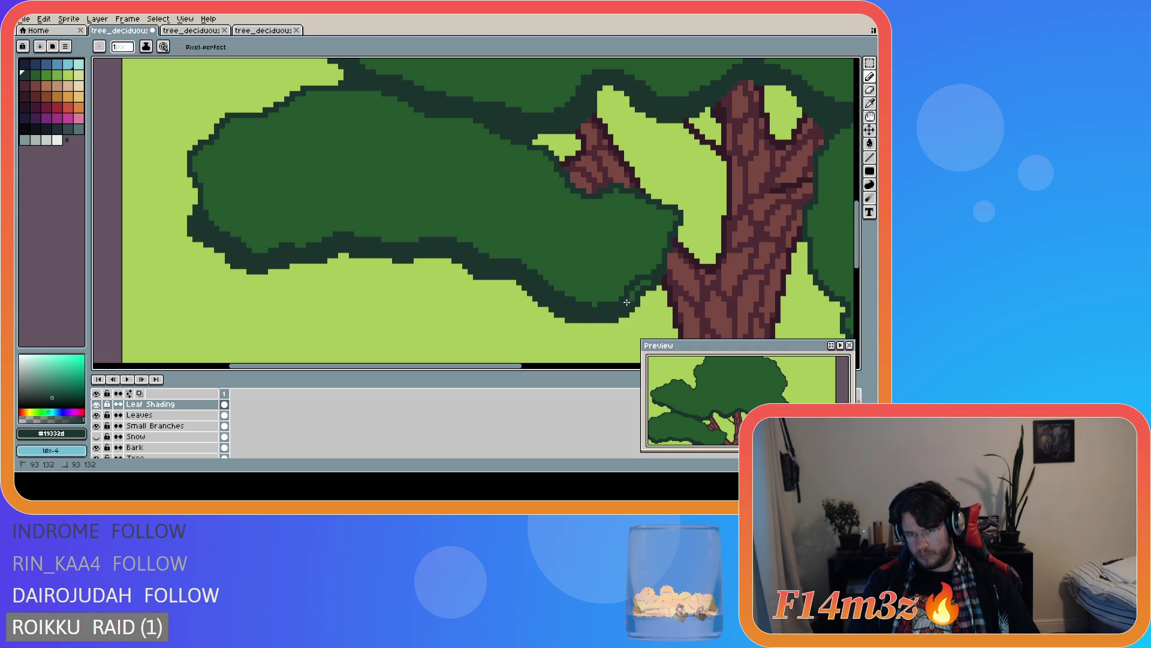
pyautogui.moveTo(644, 281); pyautogui.dragTo(638, 286)
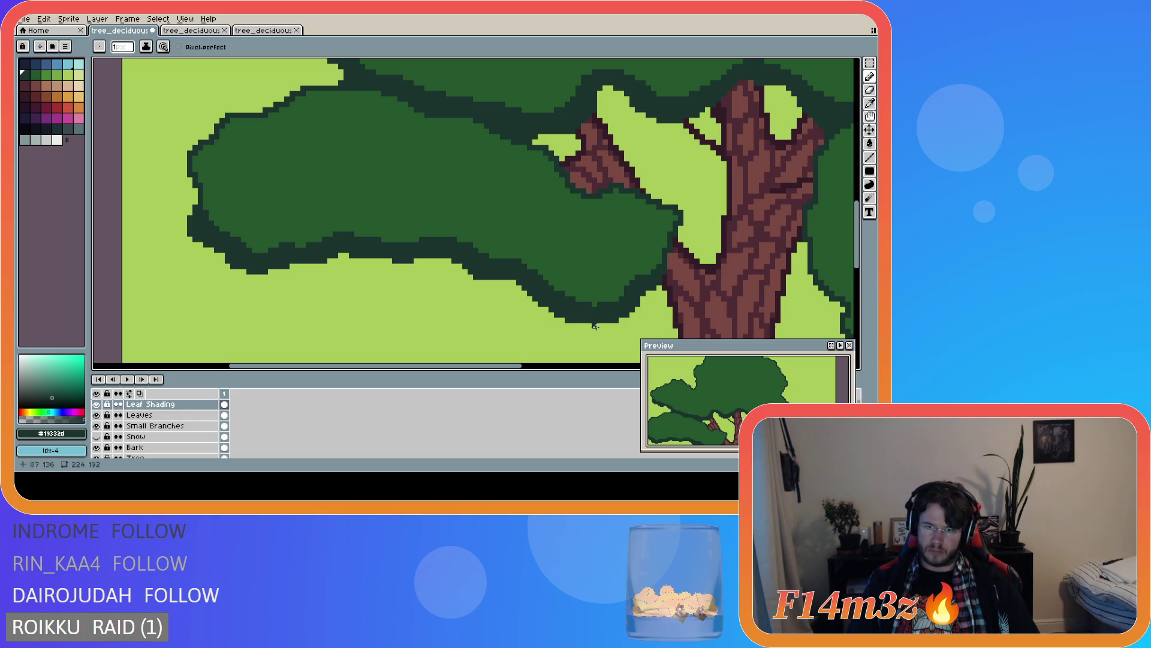
pyautogui.press('e')
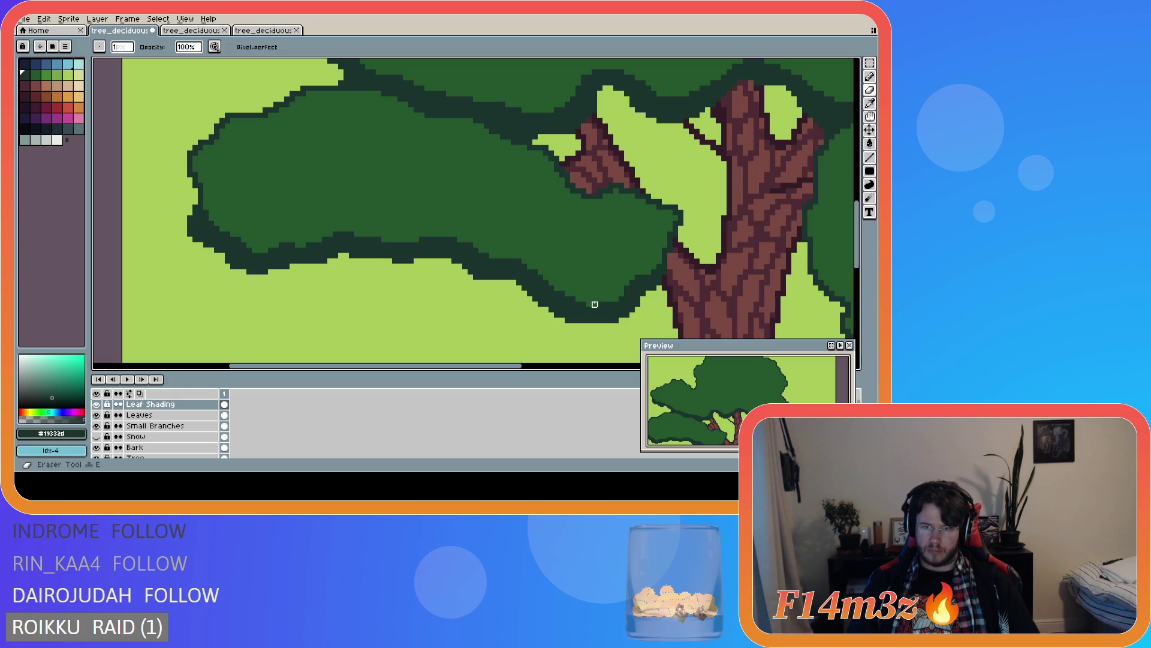
pyautogui.scroll(-3, 426, 322)
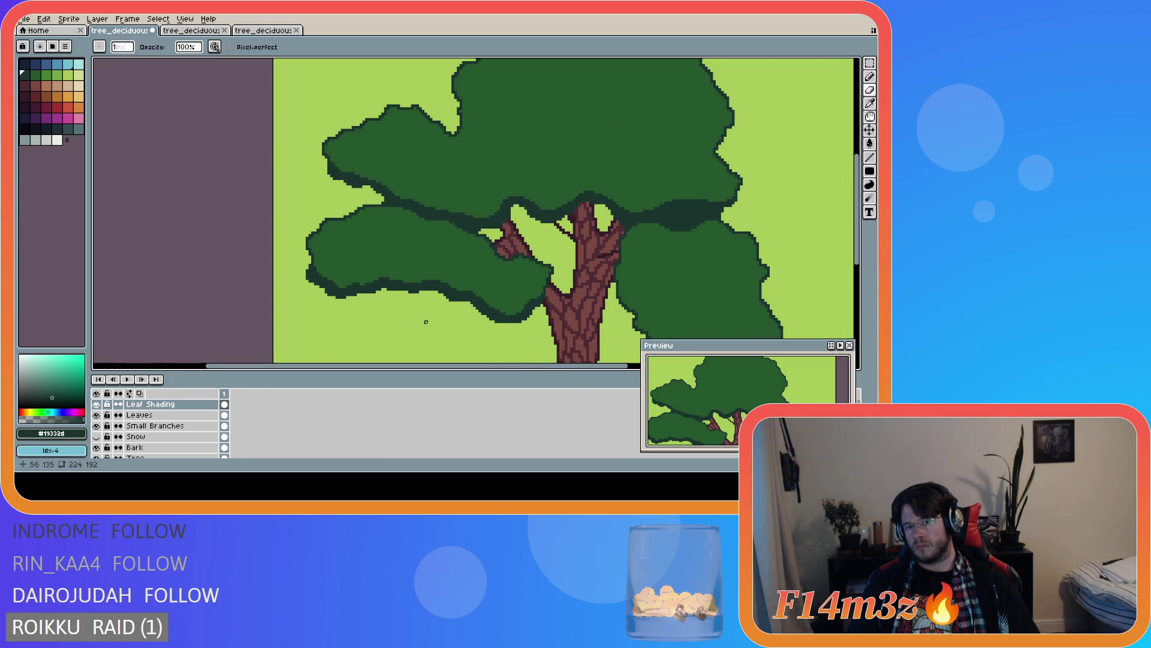
# - Save the tree sprite, undo the last pencil stroke, and save again
pyautogui.scroll(2, 456, 327)
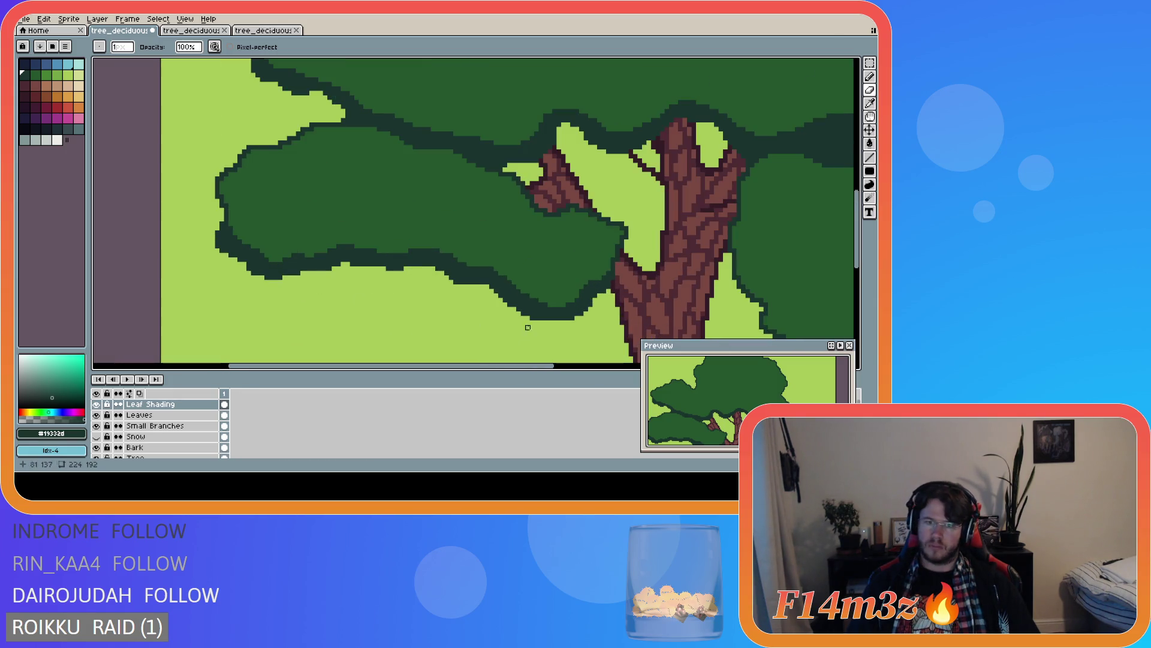
pyautogui.press('b')
pyautogui.scroll(-2, 444, 334)
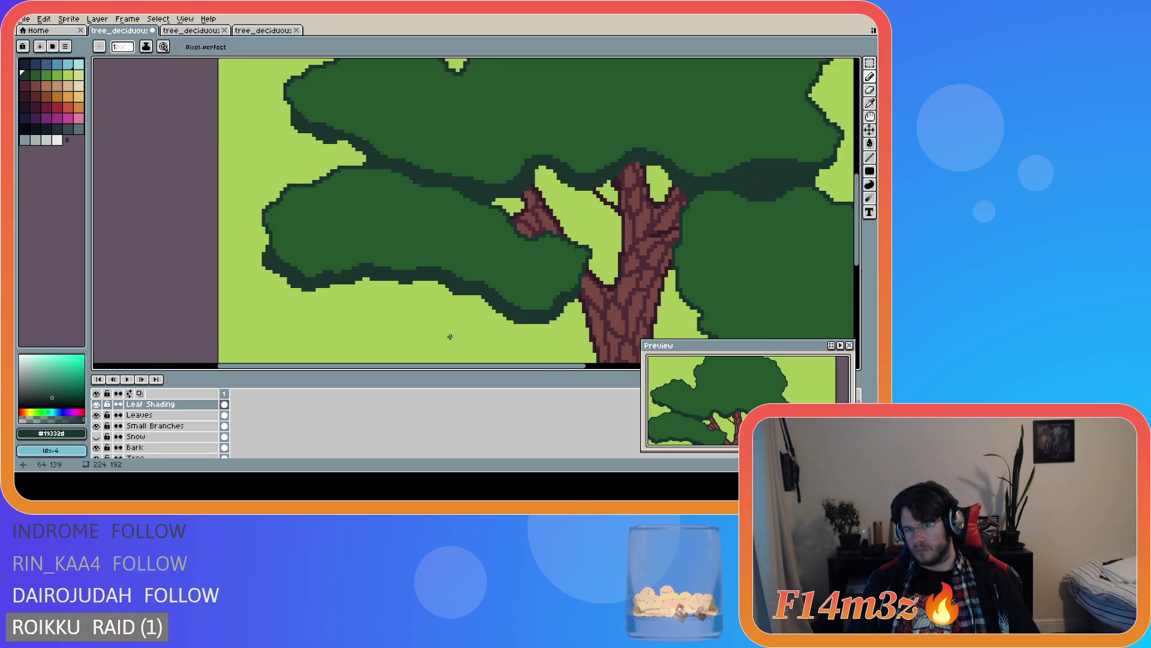
pyautogui.hotkey('ctrl', 's')
pyautogui.scroll(-1, 399, 312)
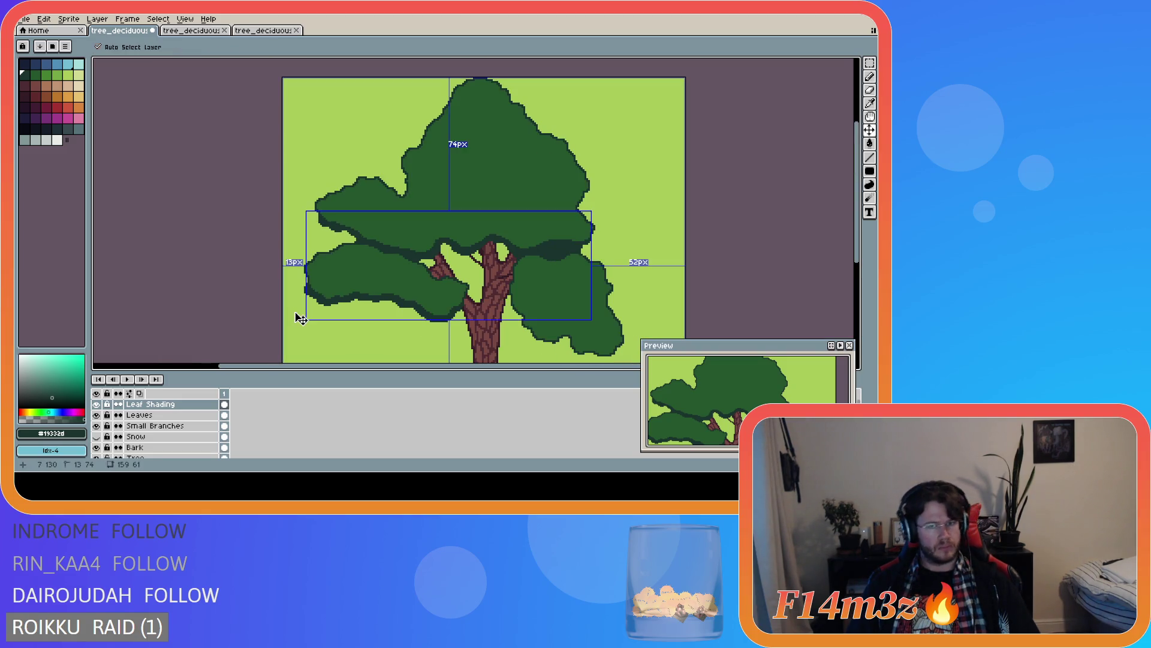
pyautogui.scroll(3, 326, 280)
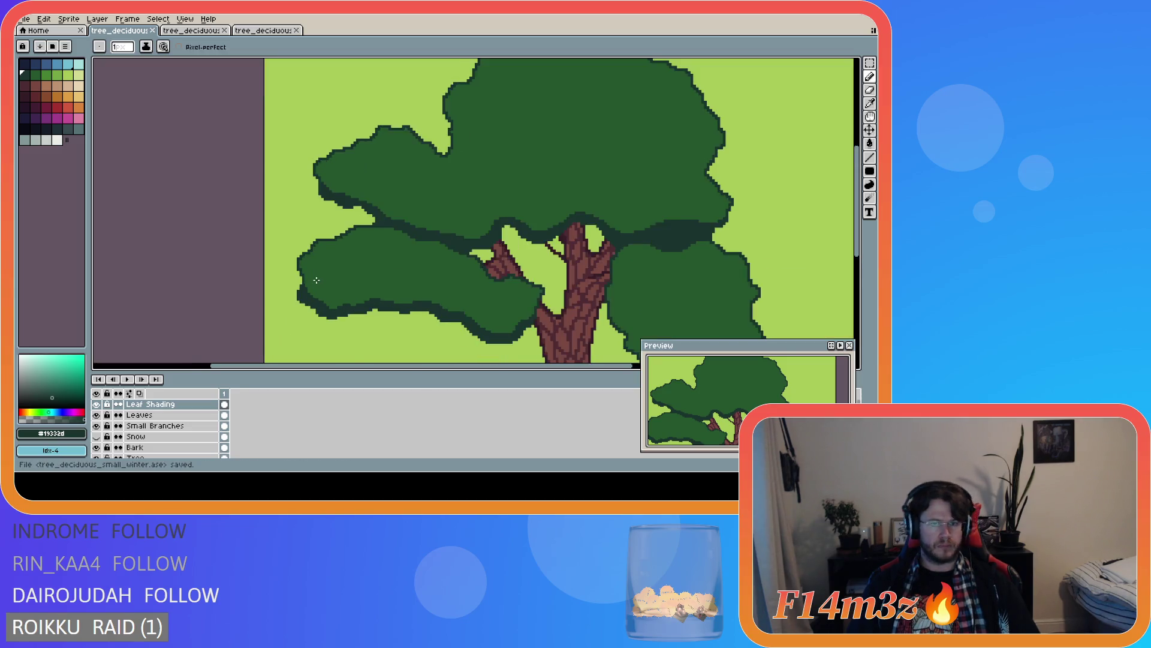
pyautogui.scroll(-1, 334, 288)
pyautogui.scroll(1, 321, 291)
pyautogui.hotkey('ctrl', 'z')
pyautogui.scroll(-2, 552, 343)
pyautogui.press('v')
pyautogui.press('b')
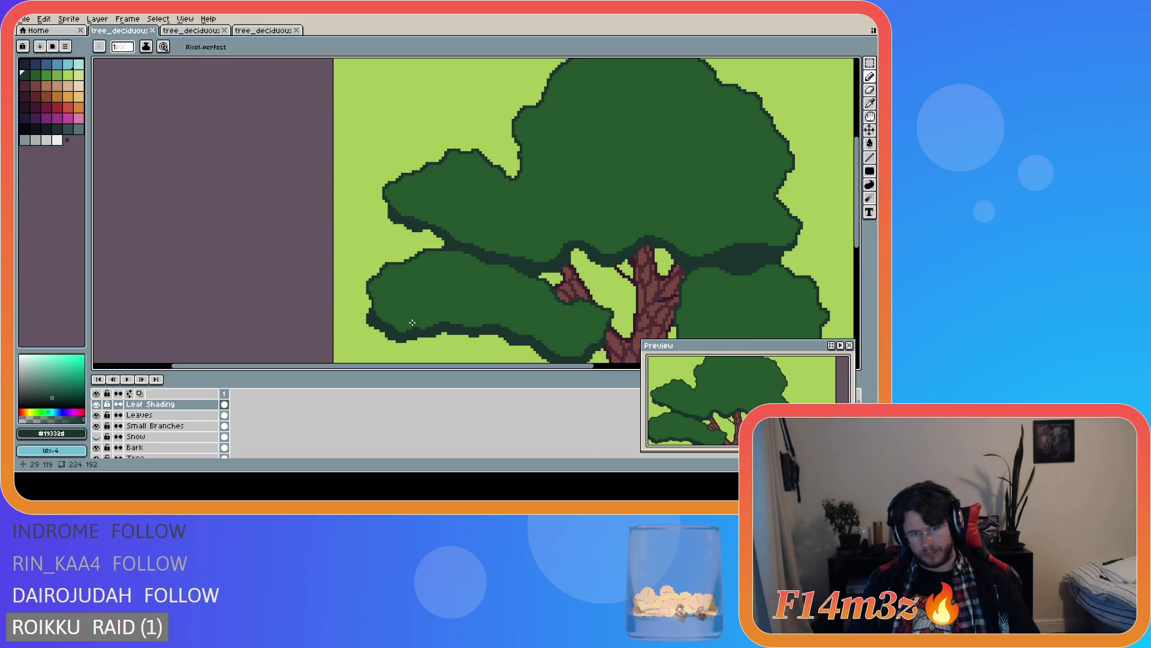
pyautogui.scroll(2, 372, 305)
pyautogui.scroll(-1, 529, 357)
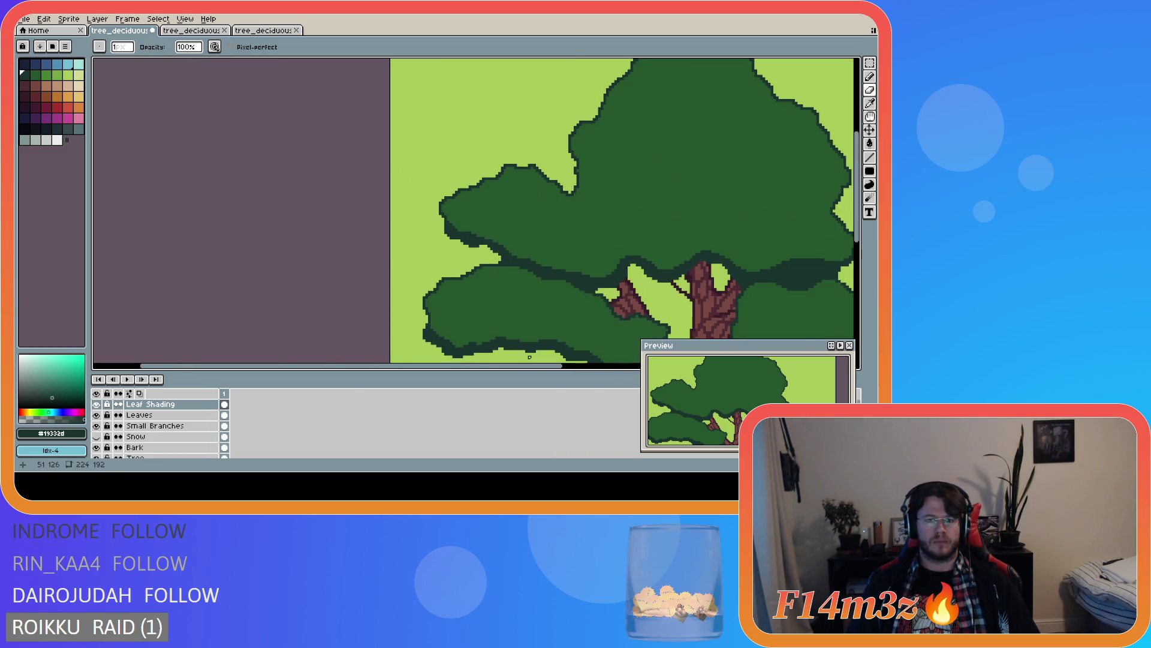
pyautogui.scroll(1, 529, 358)
pyautogui.hotkey('ctrl', 's')
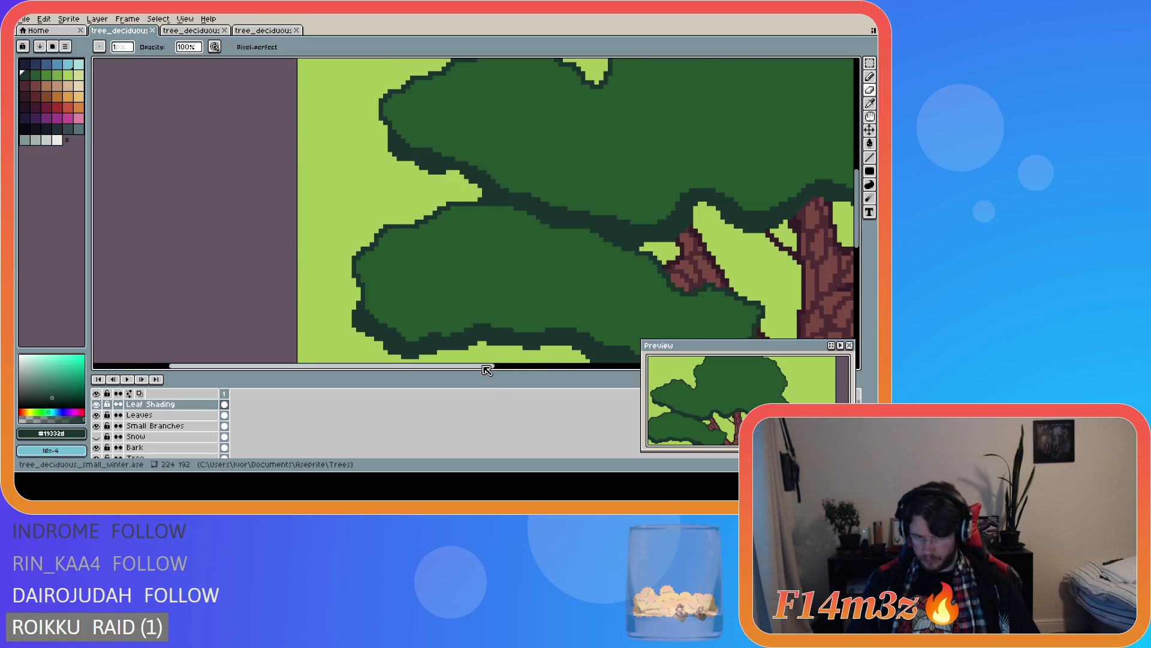
# - Move over to the right clump and add dark outline pixels at the left branch edge
pyautogui.scroll(1, 539, 363)
pyautogui.hscroll(1, 577, 360)
pyautogui.scroll(-3, 597, 280)
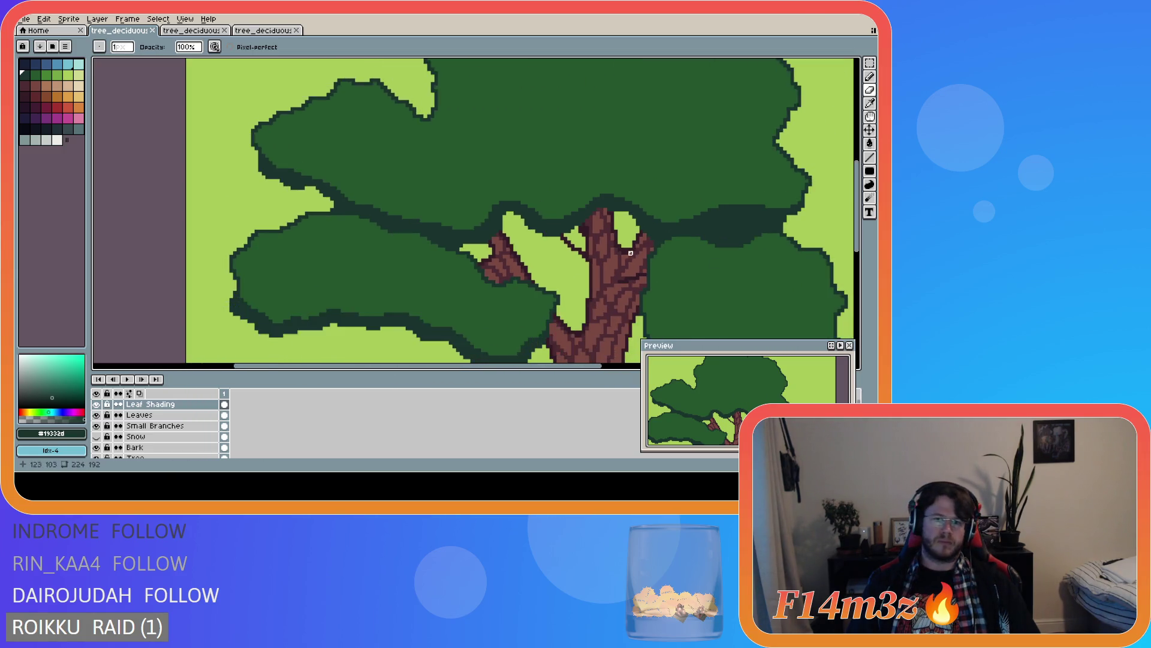
pyautogui.scroll(-1, 588, 299)
pyautogui.moveTo(586, 364)
pyautogui.mouseDown()
pyautogui.moveTo(616, 366)
pyautogui.moveTo(779, 277)
pyautogui.mouseUp()
pyautogui.moveTo(849, 230); pyautogui.dragTo(817, 265)
pyautogui.scroll(4, 393, 270)
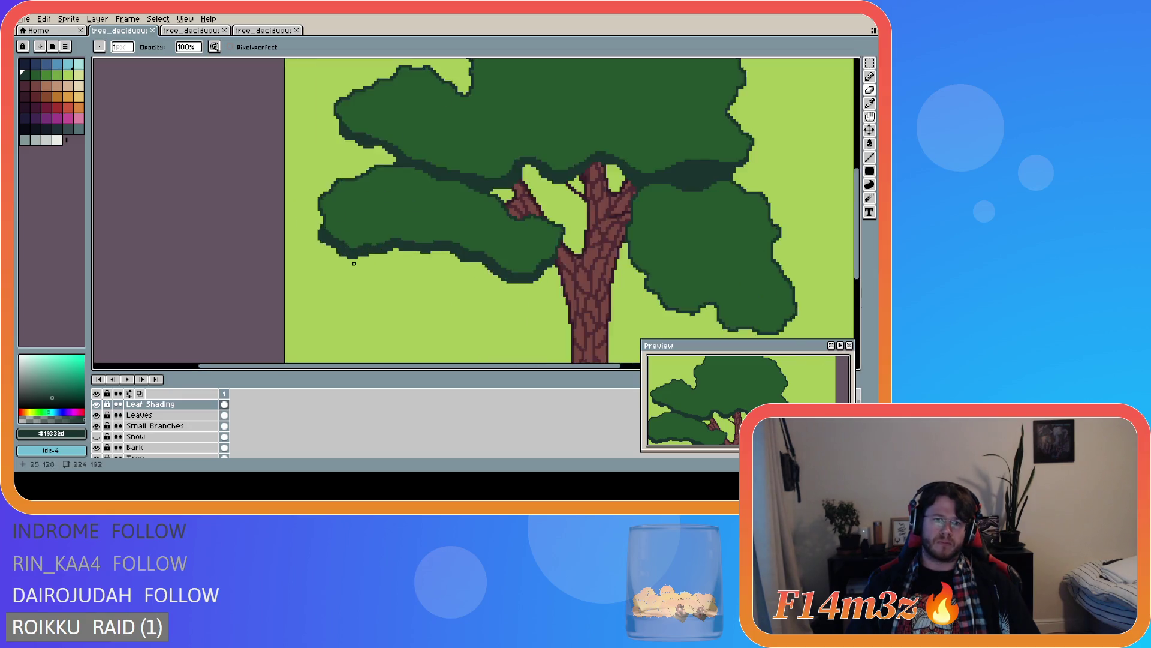
pyautogui.press('b')
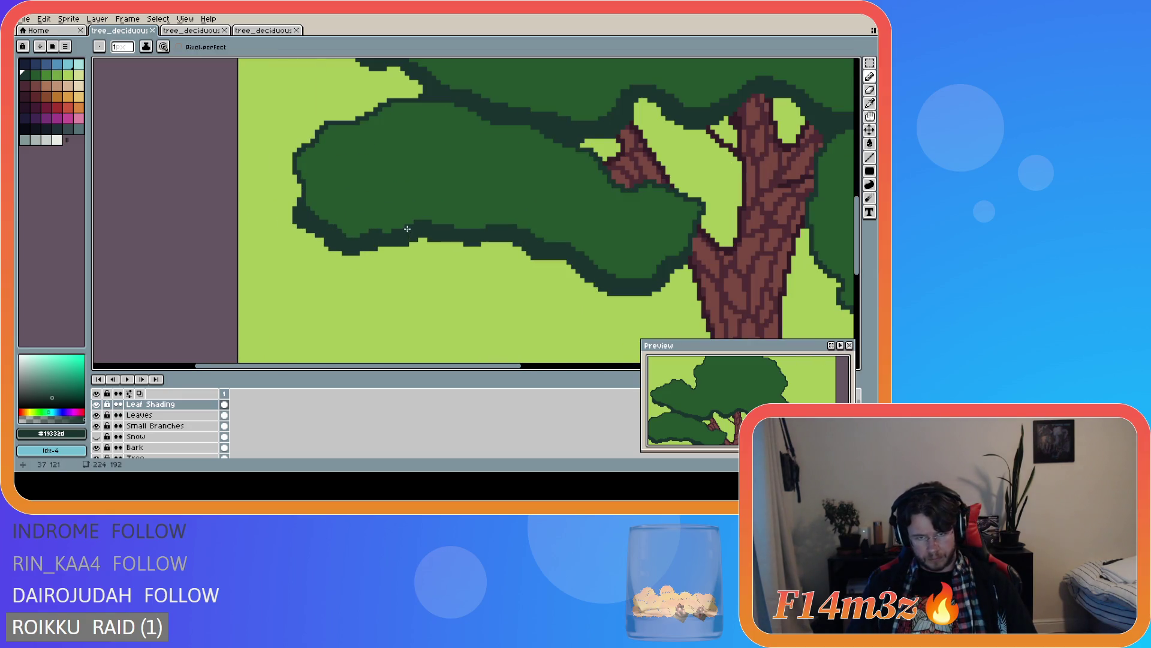
pyautogui.click(426, 241)
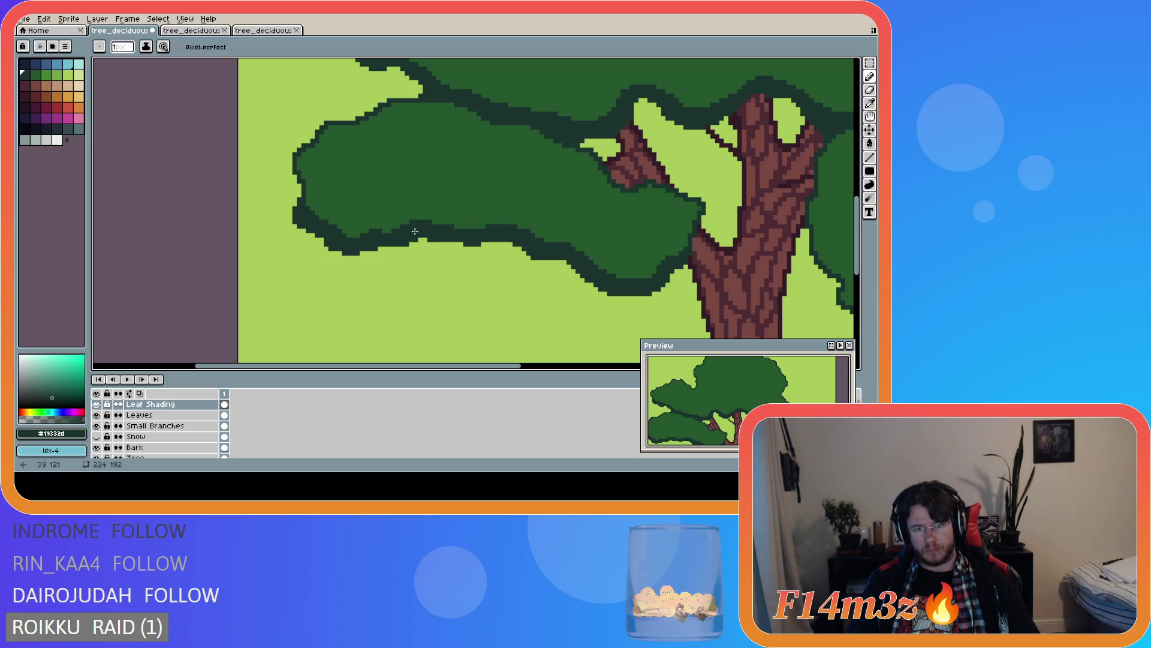
# - Save, then draw a dark shading band down the right foliage clump's left side
pyautogui.scroll(-5, 405, 251)
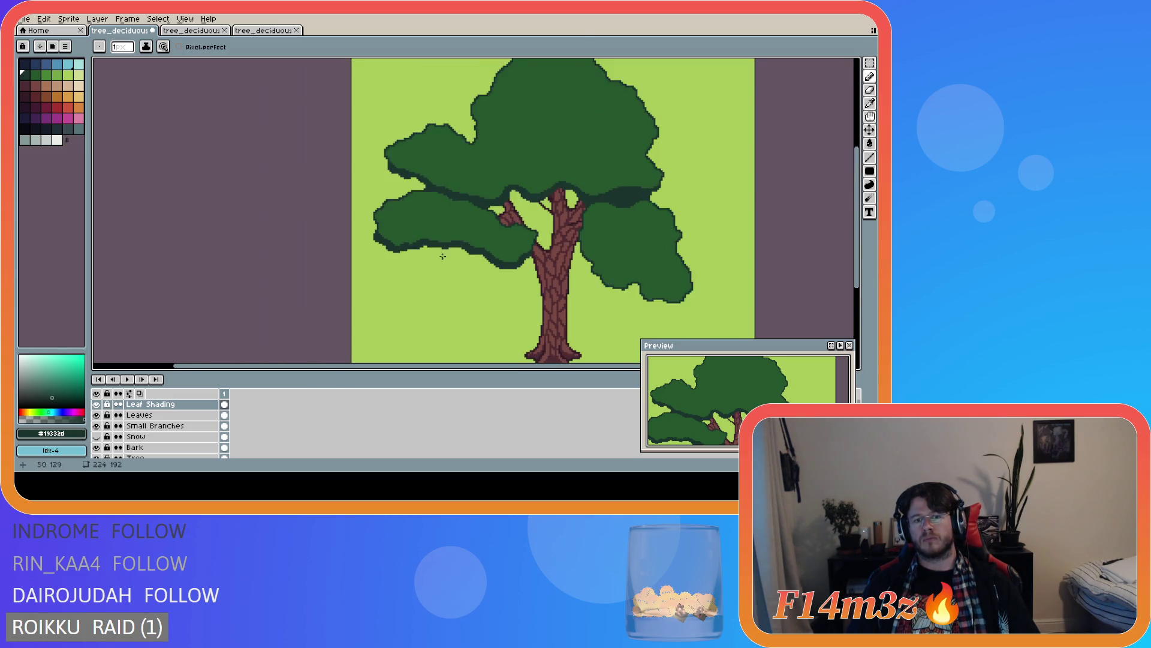
pyautogui.scroll(3, 478, 268)
pyautogui.scroll(-1, 474, 268)
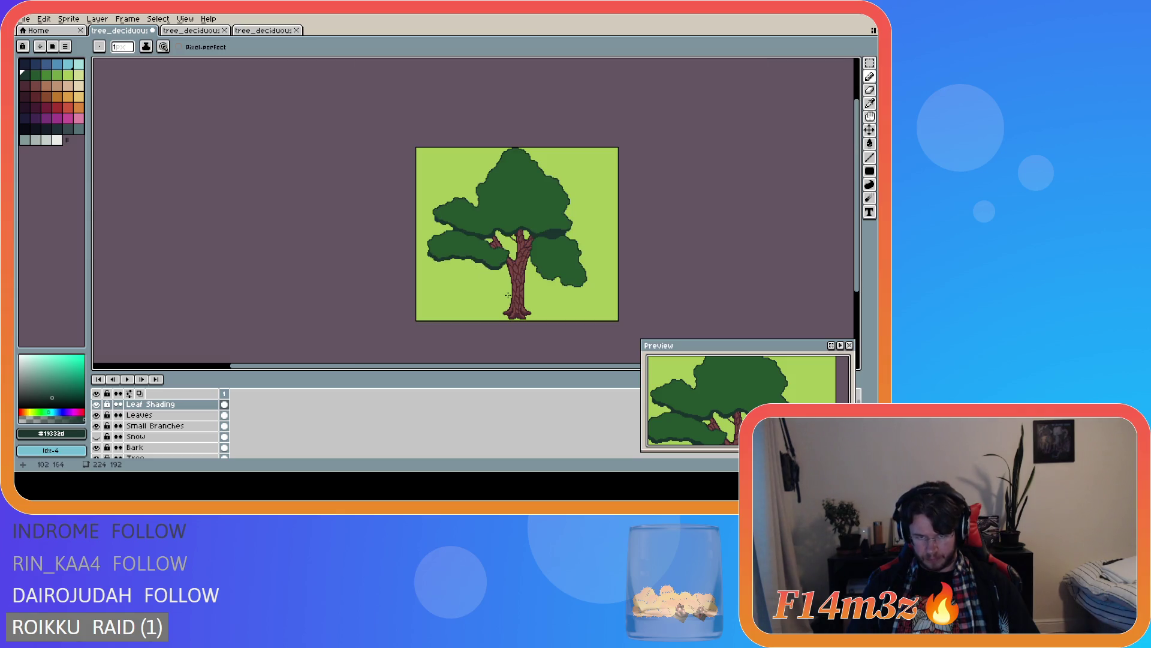
pyautogui.hotkey('ctrl', 's')
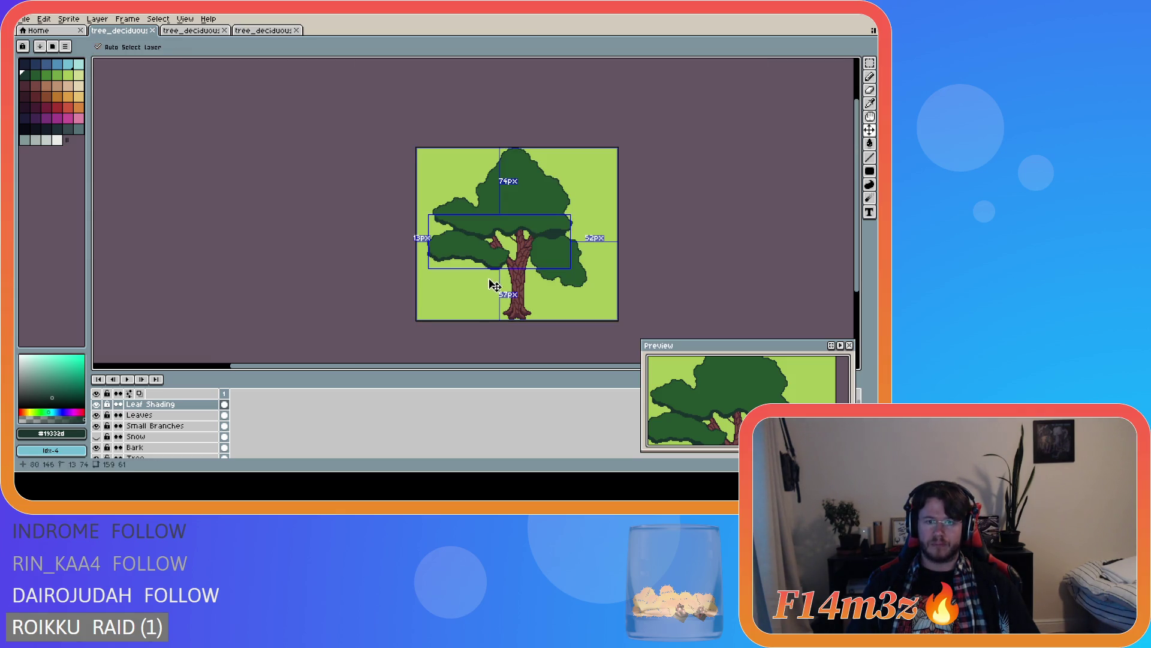
pyautogui.hotkey('ctrl', 's')
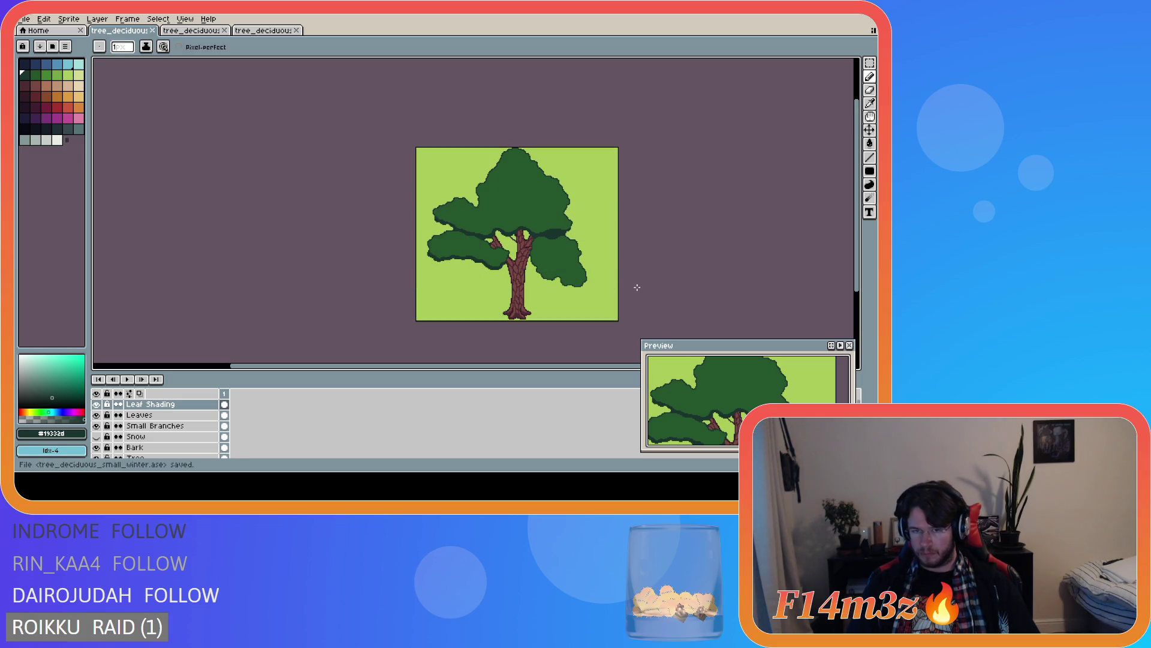
pyautogui.scroll(5, 587, 277)
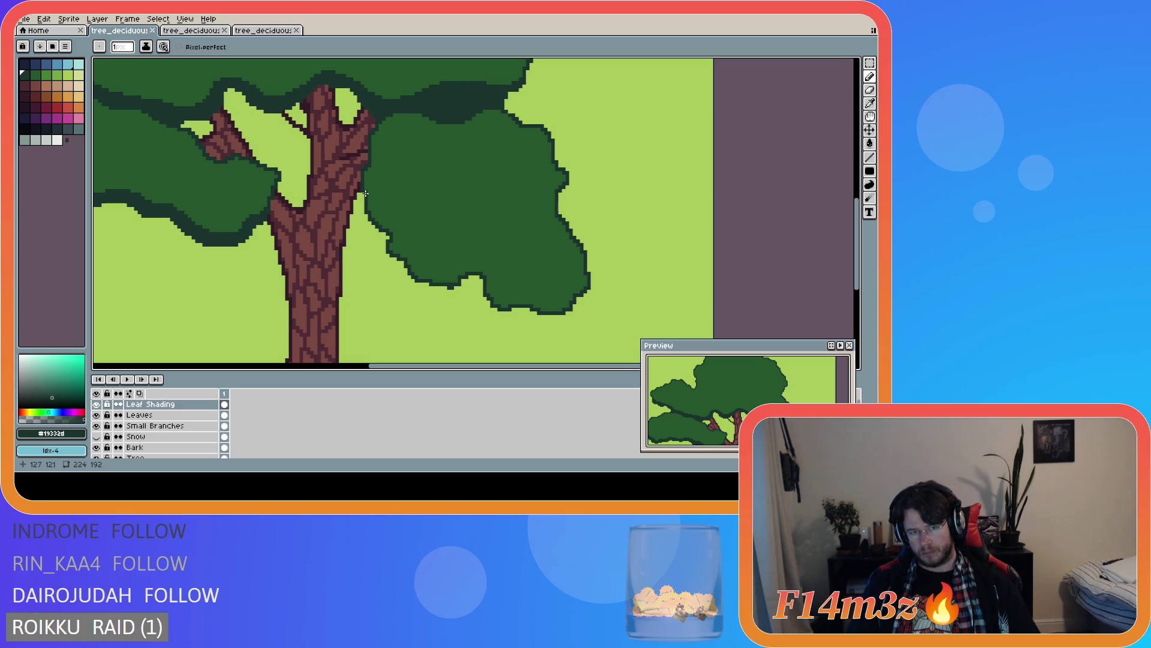
pyautogui.moveTo(365, 186)
pyautogui.mouseDown()
pyautogui.moveTo(424, 272)
pyautogui.moveTo(479, 262)
pyautogui.moveTo(492, 275)
pyautogui.mouseUp()
pyautogui.scroll(-3, 497, 288)
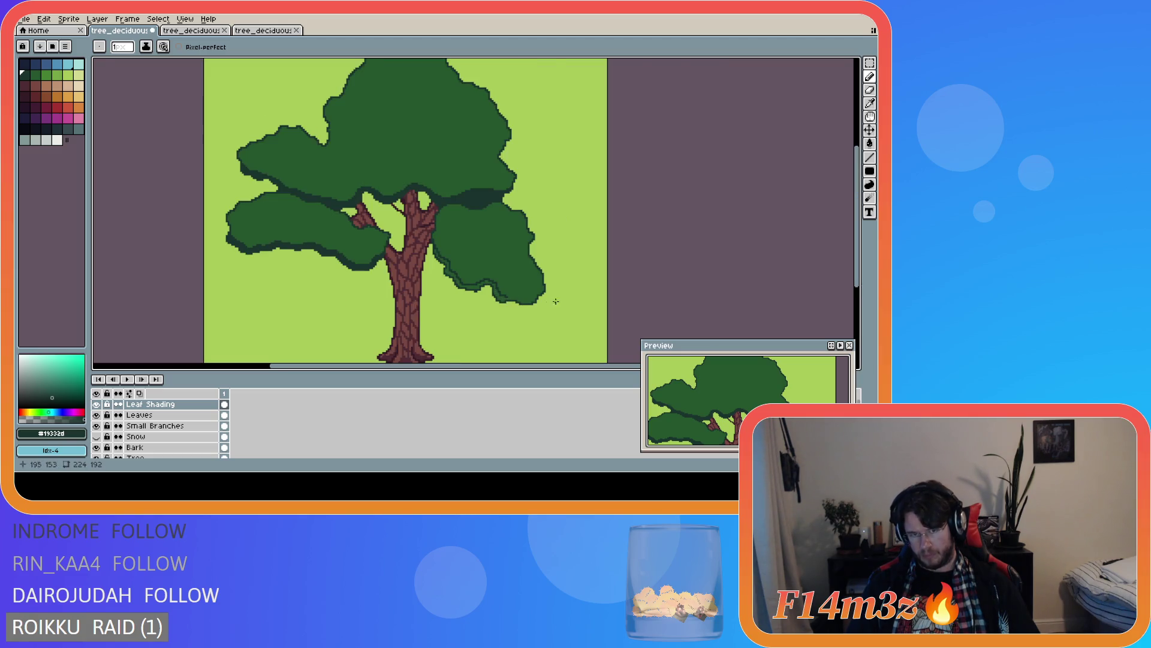
pyautogui.scroll(4, 534, 297)
# - Pencil dark pixels along the right clump's bottom edge and corner, thickening the band up to the trunk
pyautogui.moveTo(451, 277)
pyautogui.mouseDown()
pyautogui.moveTo(523, 289)
pyautogui.moveTo(563, 208)
pyautogui.mouseUp()
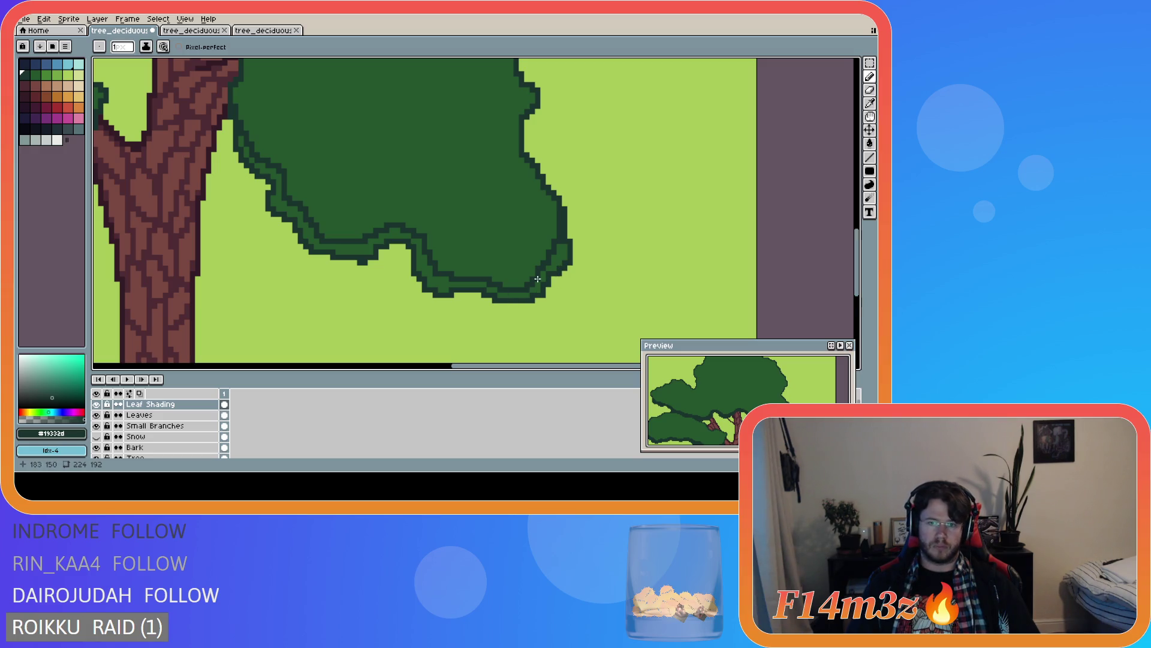
pyautogui.moveTo(562, 249); pyautogui.dragTo(562, 257)
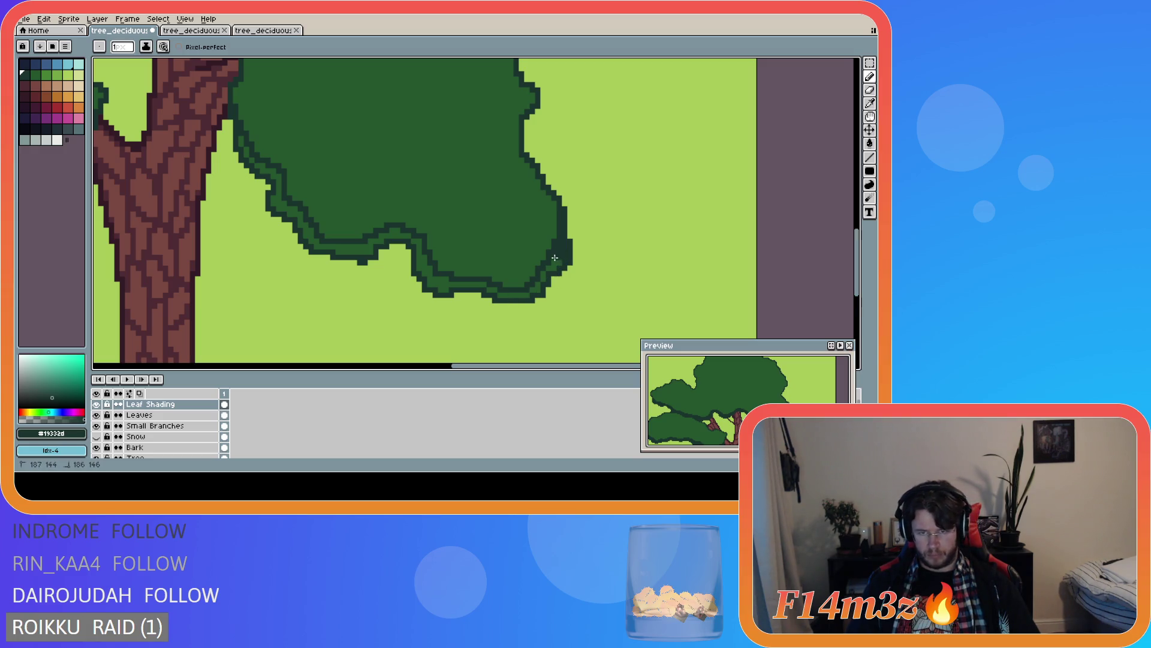
pyautogui.click(543, 275)
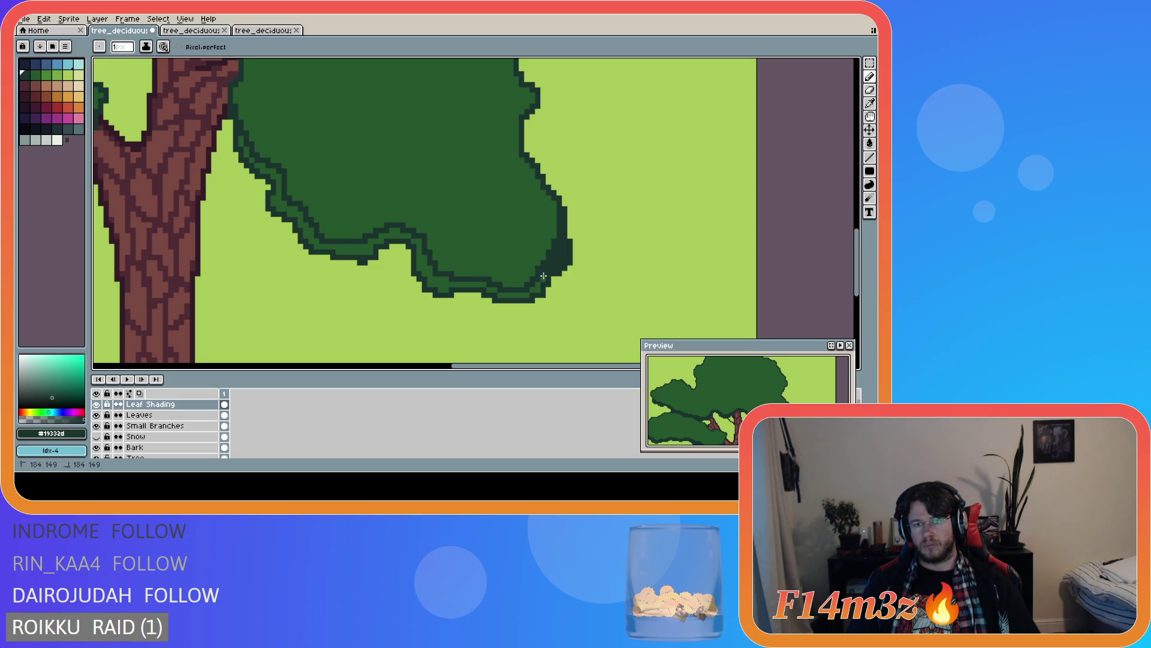
pyautogui.moveTo(540, 283)
pyautogui.mouseDown()
pyautogui.moveTo(445, 290)
pyautogui.moveTo(412, 240)
pyautogui.mouseUp()
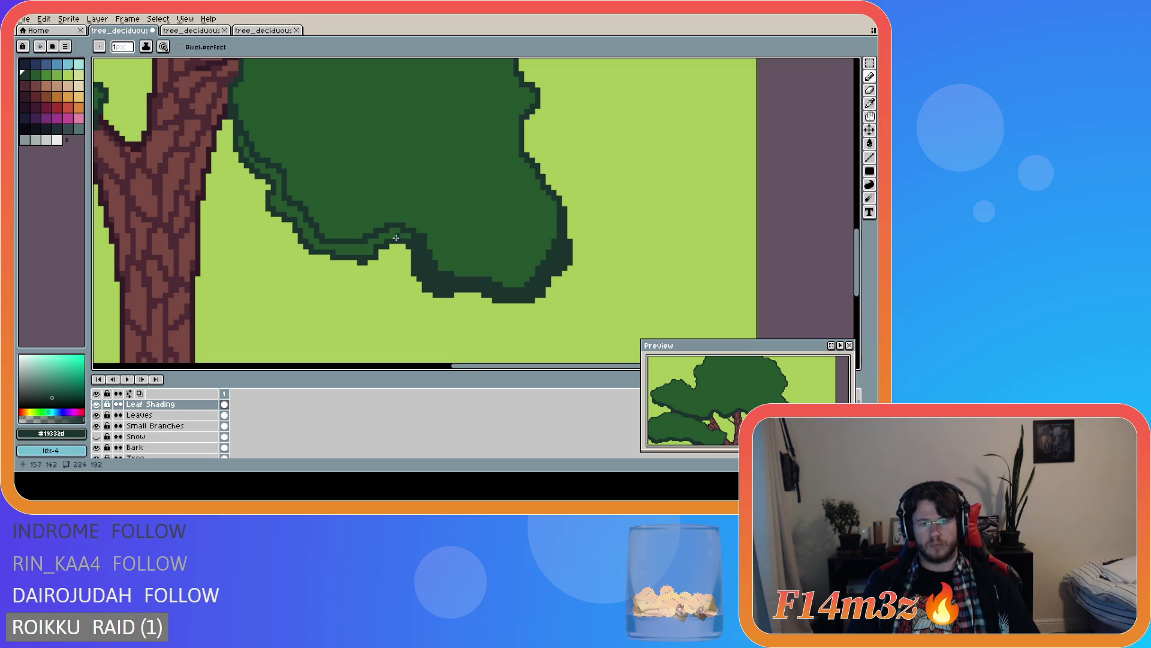
pyautogui.press('e')
pyautogui.press('b')
pyautogui.moveTo(395, 233)
pyautogui.mouseDown()
pyautogui.moveTo(365, 250)
pyautogui.moveTo(309, 243)
pyautogui.moveTo(279, 206)
pyautogui.moveTo(277, 175)
pyautogui.moveTo(241, 141)
pyautogui.mouseUp()
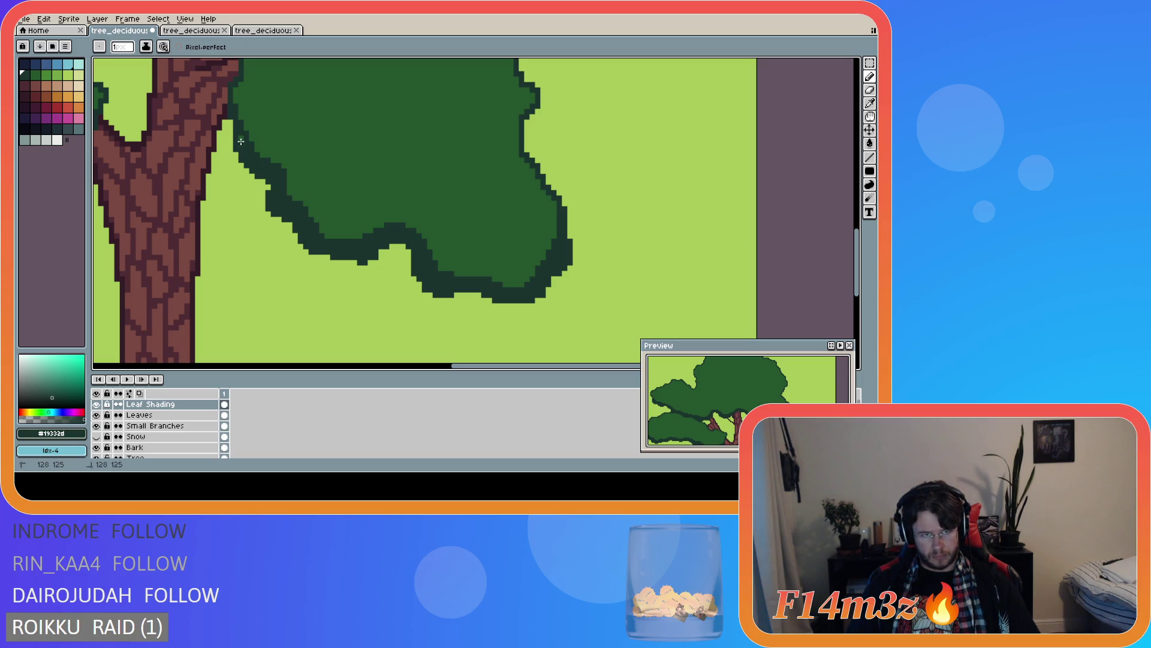
pyautogui.scroll(-3, 380, 198)
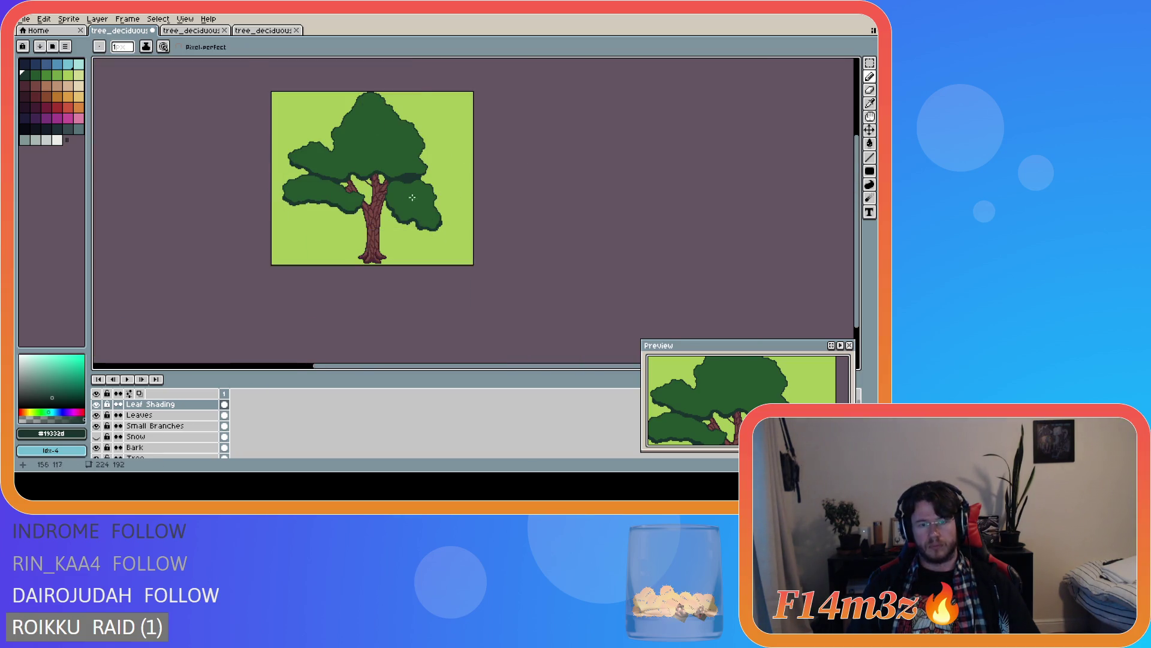
# - Save the file, touch up a pixel on the foliage edge, and save again
pyautogui.scroll(1, 399, 212)
pyautogui.hotkey('ctrl', 's')
pyautogui.scroll(1, 359, 259)
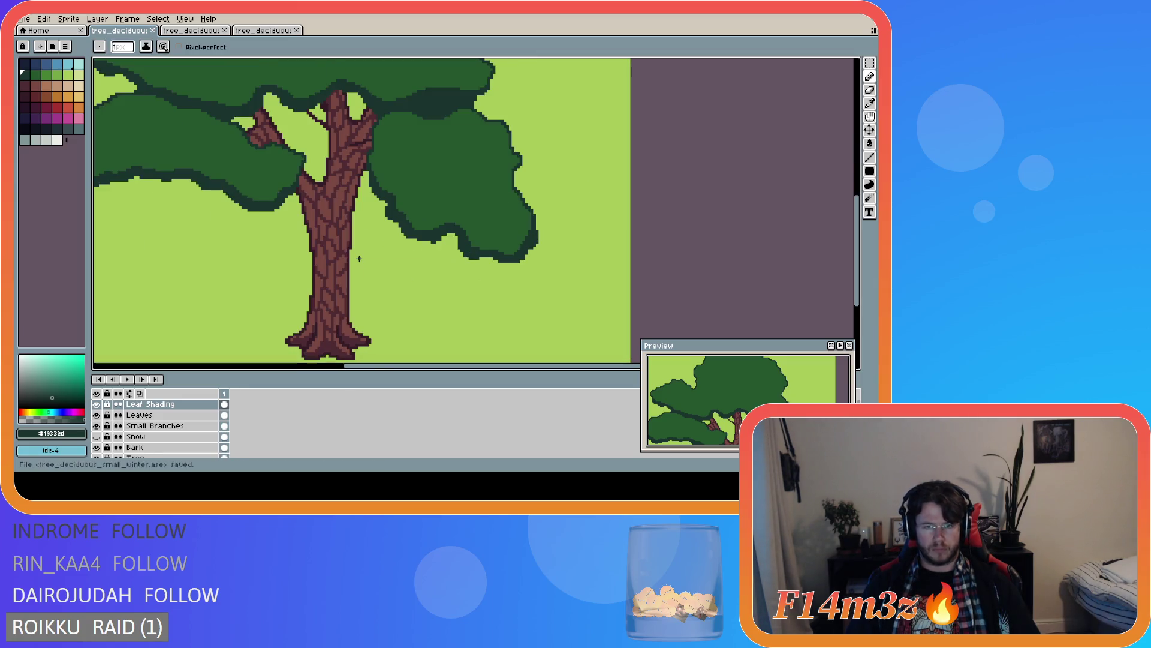
pyautogui.scroll(-1, 360, 259)
pyautogui.scroll(2, 359, 258)
pyautogui.scroll(1, 447, 252)
pyautogui.click(472, 231)
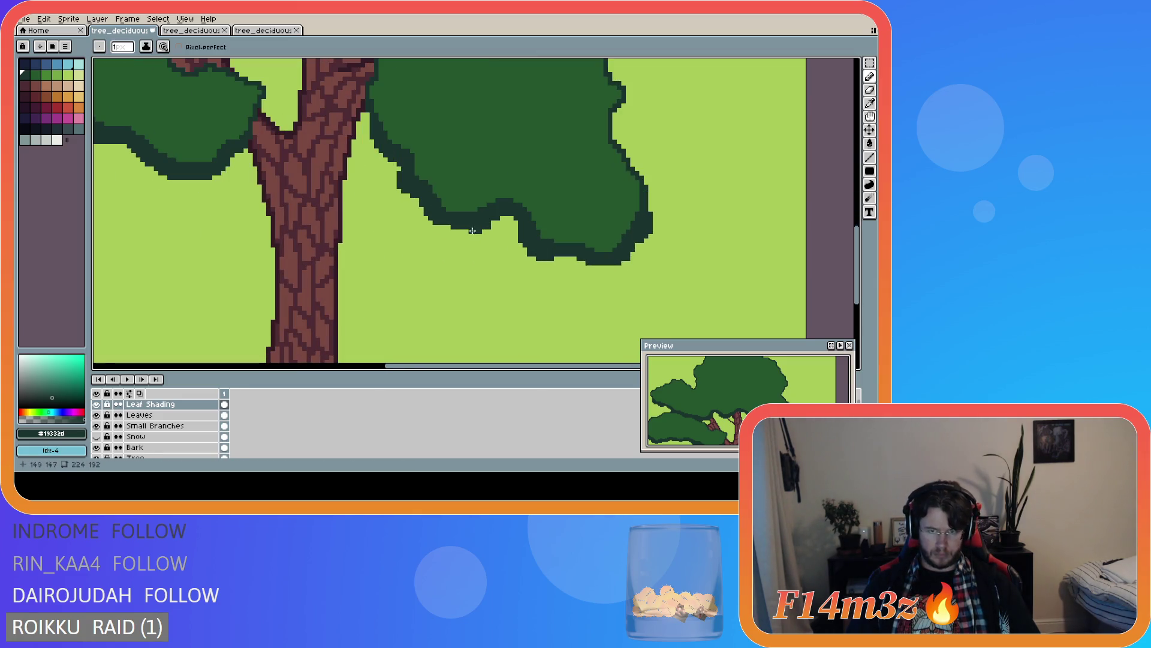
pyautogui.scroll(-1, 514, 303)
pyautogui.scroll(-1, 519, 304)
pyautogui.hotkey('ctrl', 's')
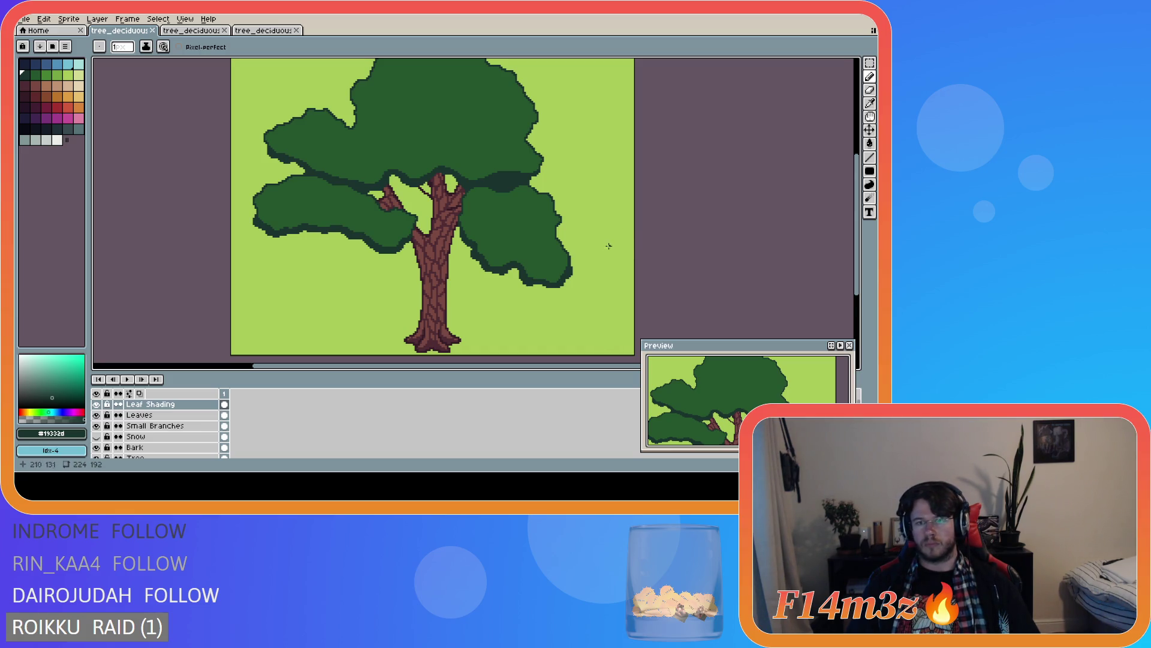
pyautogui.scroll(3, 608, 246)
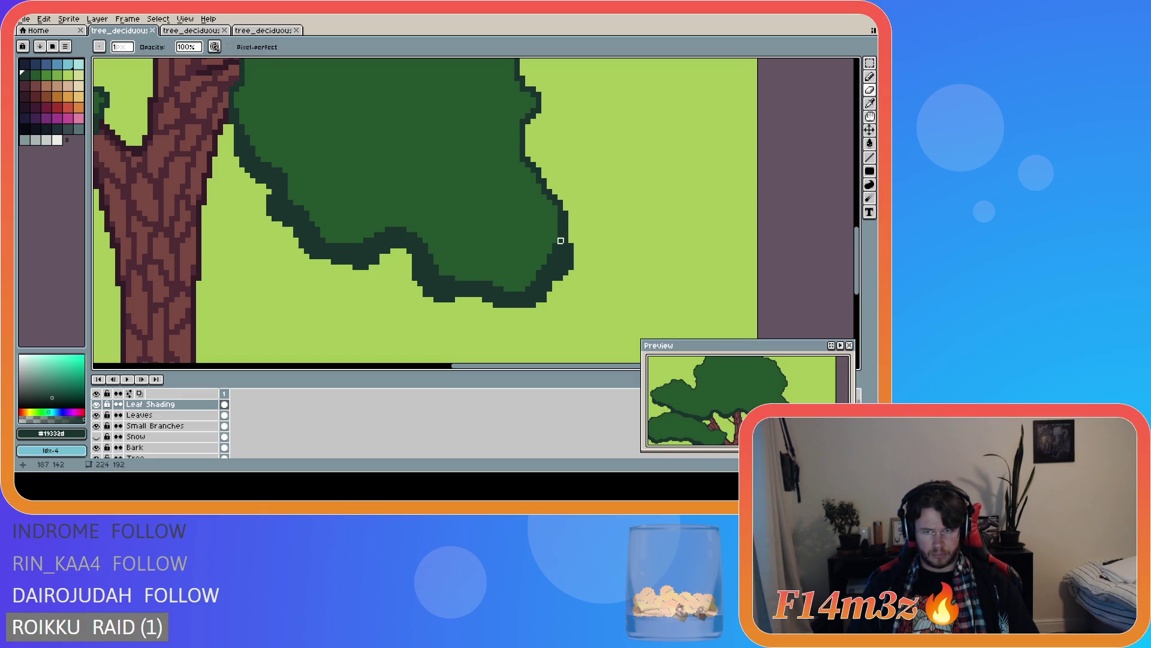
pyautogui.scroll(-2, 555, 214)
pyautogui.scroll(-2, 528, 240)
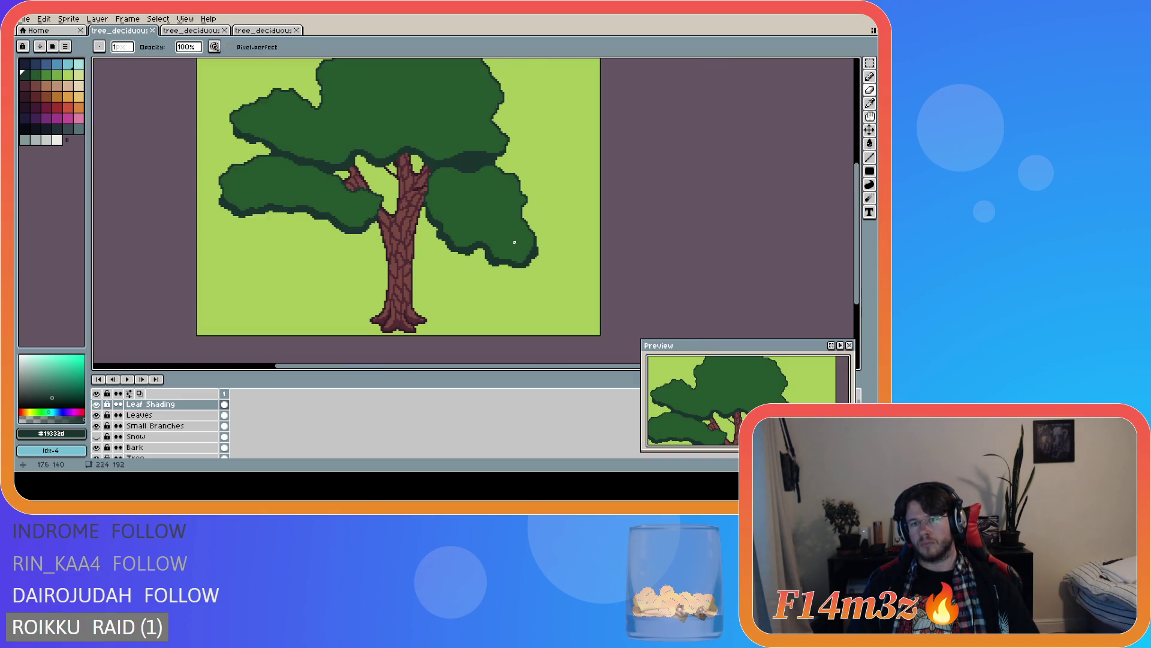
pyautogui.scroll(3, 539, 243)
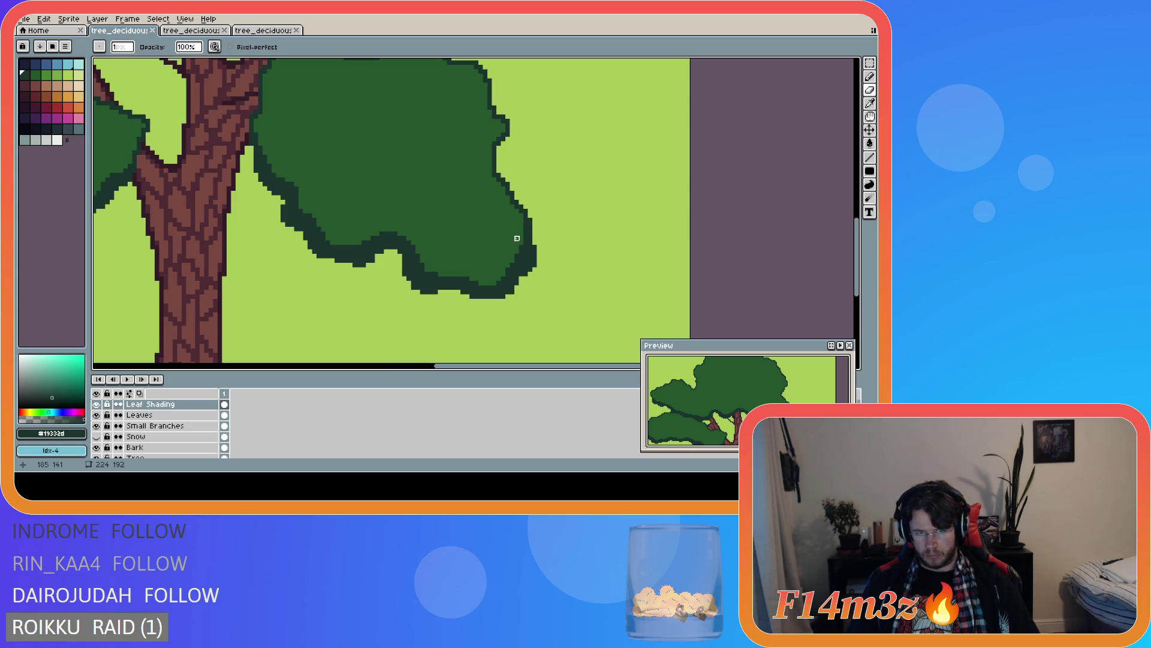
# - Paint shading down the right clump's outer edge, save, and erase stray edge pixels
pyautogui.moveTo(517, 224)
pyautogui.mouseDown()
pyautogui.moveTo(527, 243)
pyautogui.moveTo(508, 261)
pyautogui.moveTo(519, 261)
pyautogui.mouseUp()
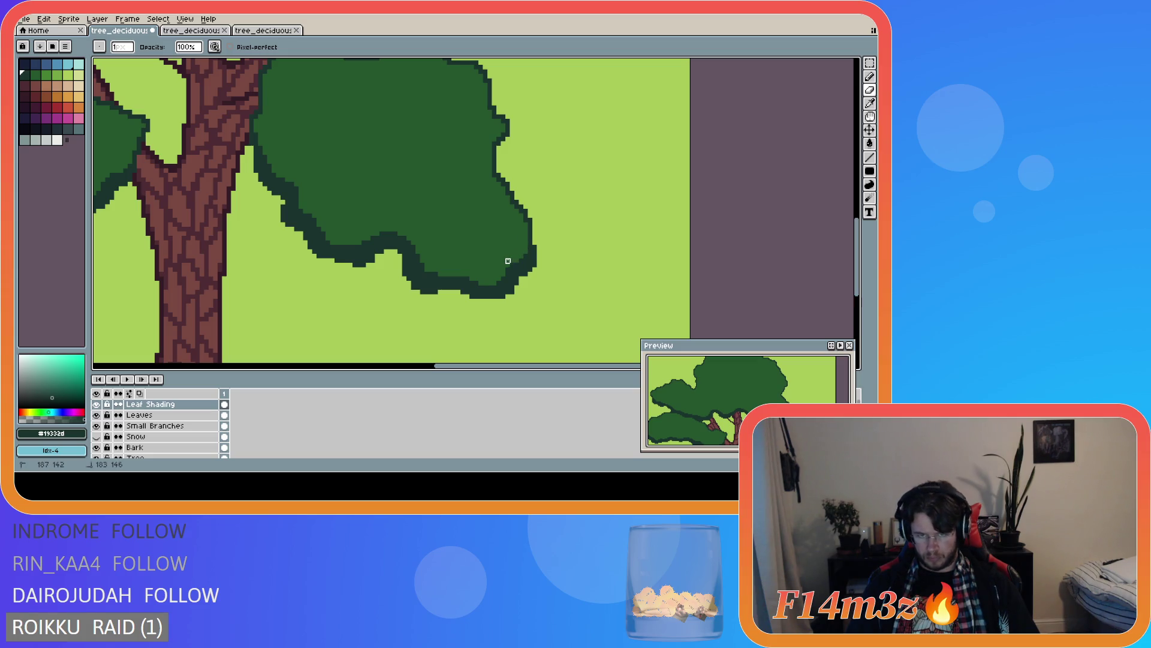
pyautogui.scroll(-2, 427, 319)
pyautogui.hotkey('ctrl', 's')
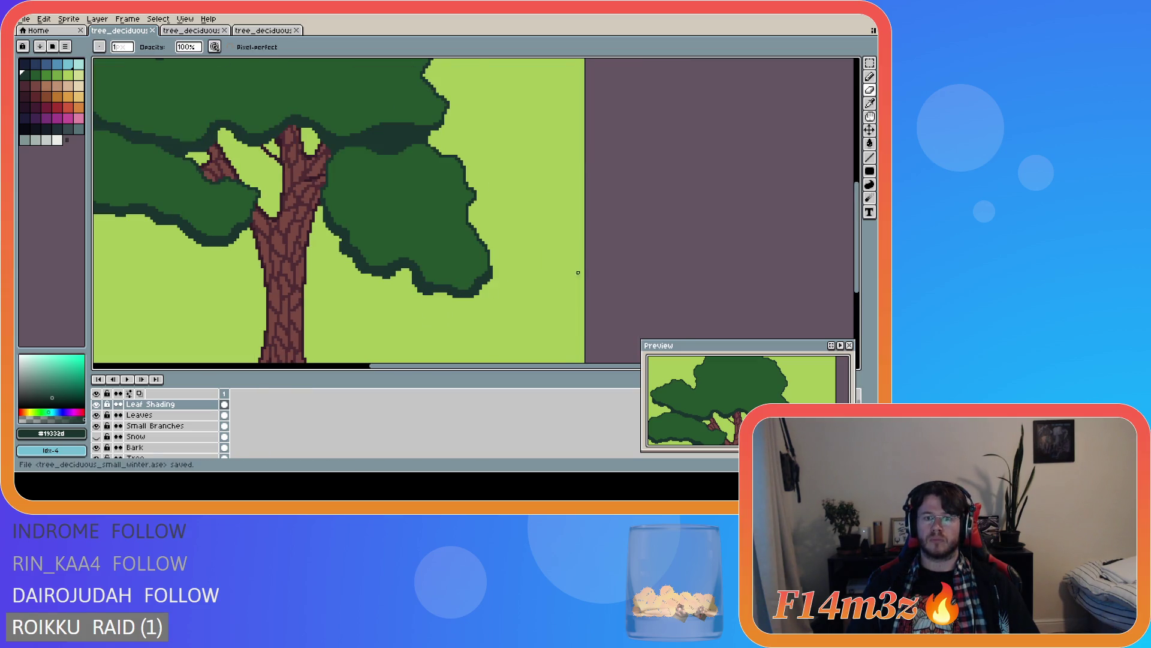
pyautogui.scroll(-1, 541, 243)
pyautogui.scroll(4, 542, 239)
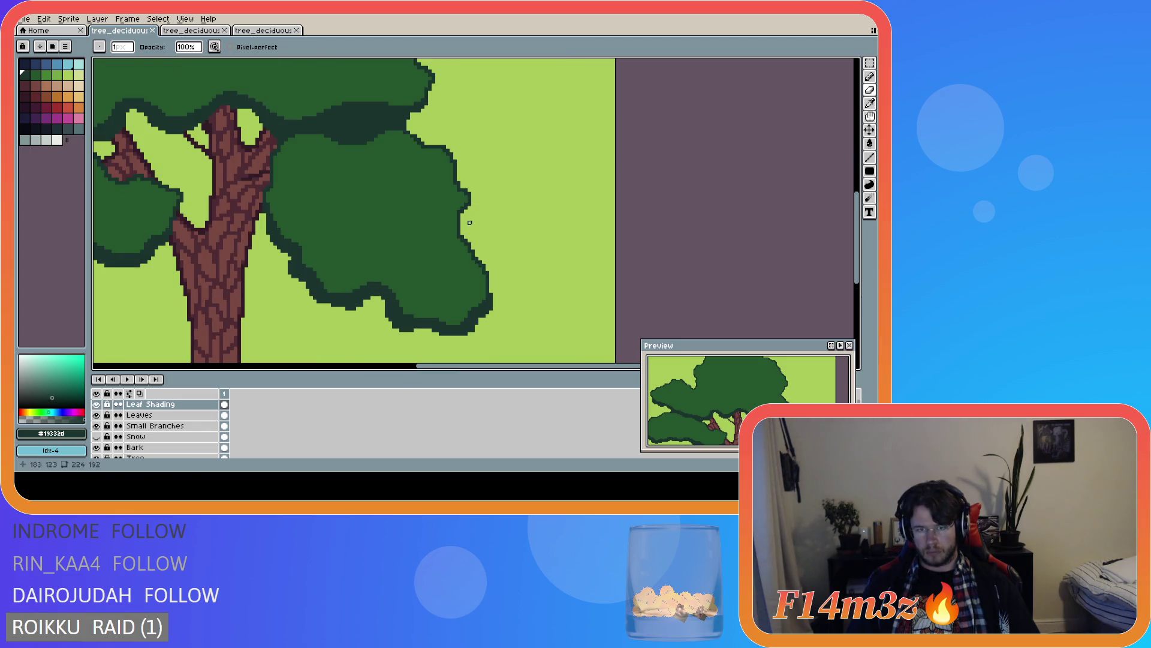
pyautogui.press('e')
pyautogui.click(463, 202)
pyautogui.scroll(-3, 518, 273)
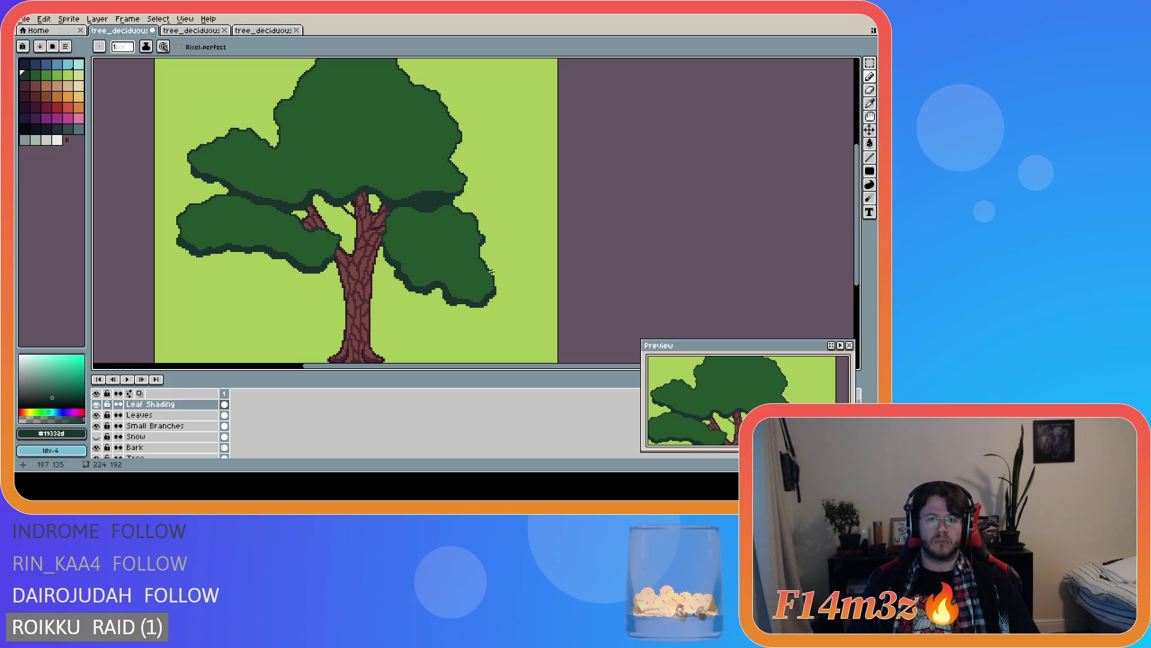
pyautogui.scroll(3, 478, 247)
pyautogui.moveTo(478, 243); pyautogui.dragTo(475, 264)
pyautogui.scroll(-3, 476, 248)
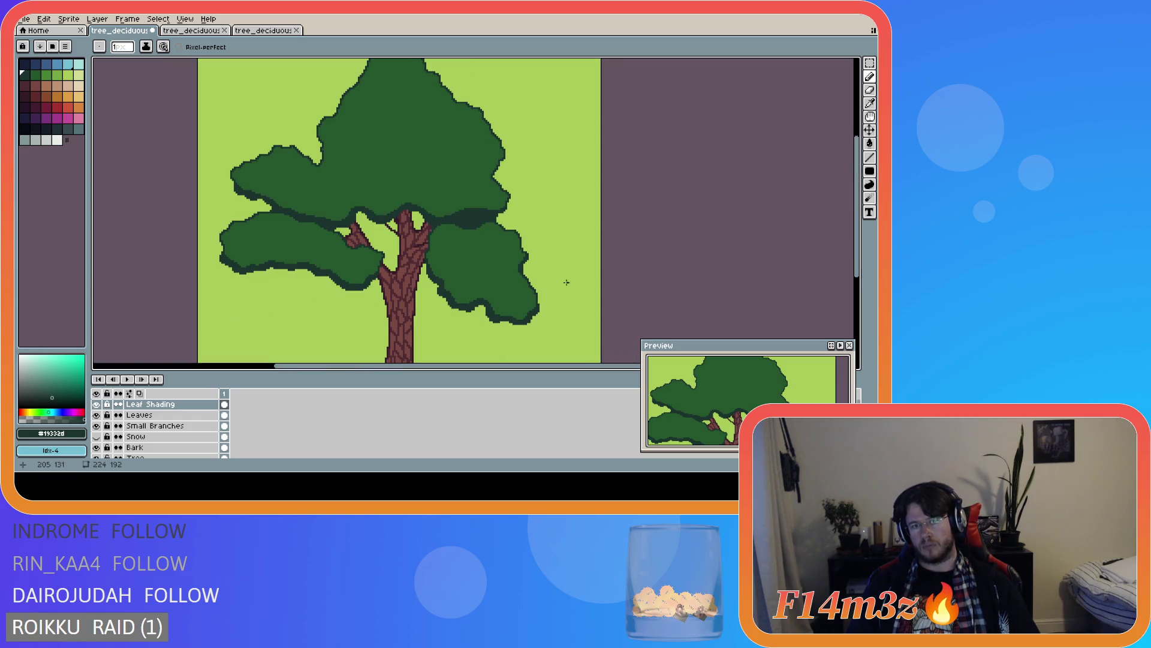
pyautogui.scroll(3, 502, 269)
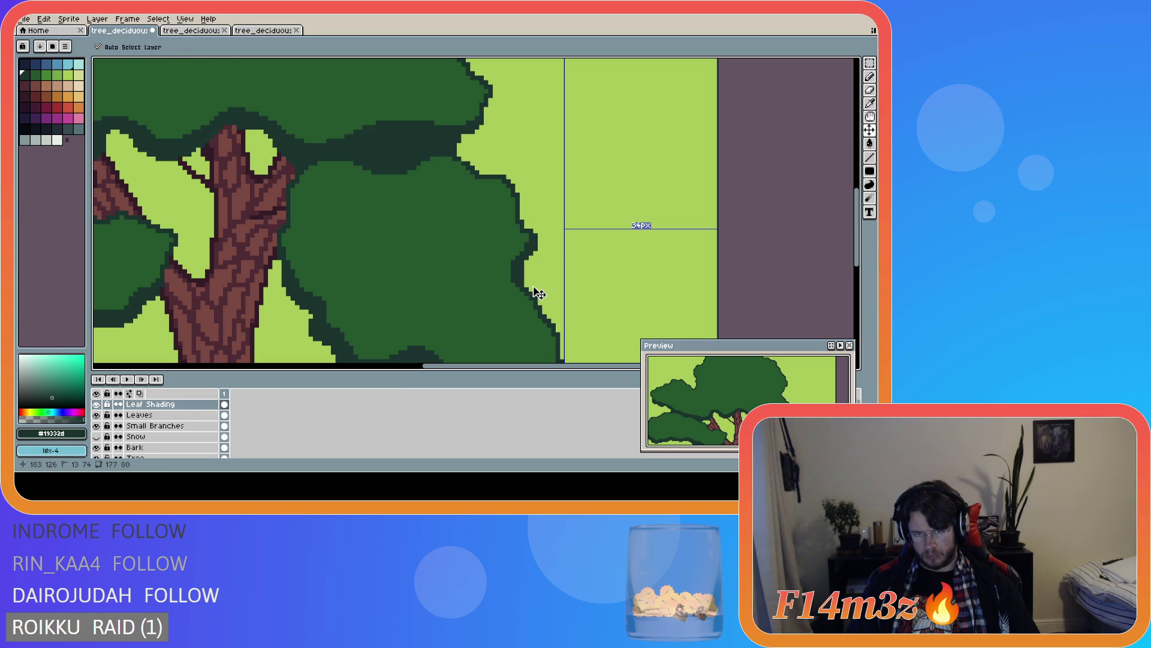
# - Add a dark outline down the clump's right edge and save tree_deciduous_small_winter.ase
pyautogui.keyDown('shift'); pyautogui.click(521, 256); pyautogui.keyUp('shift')
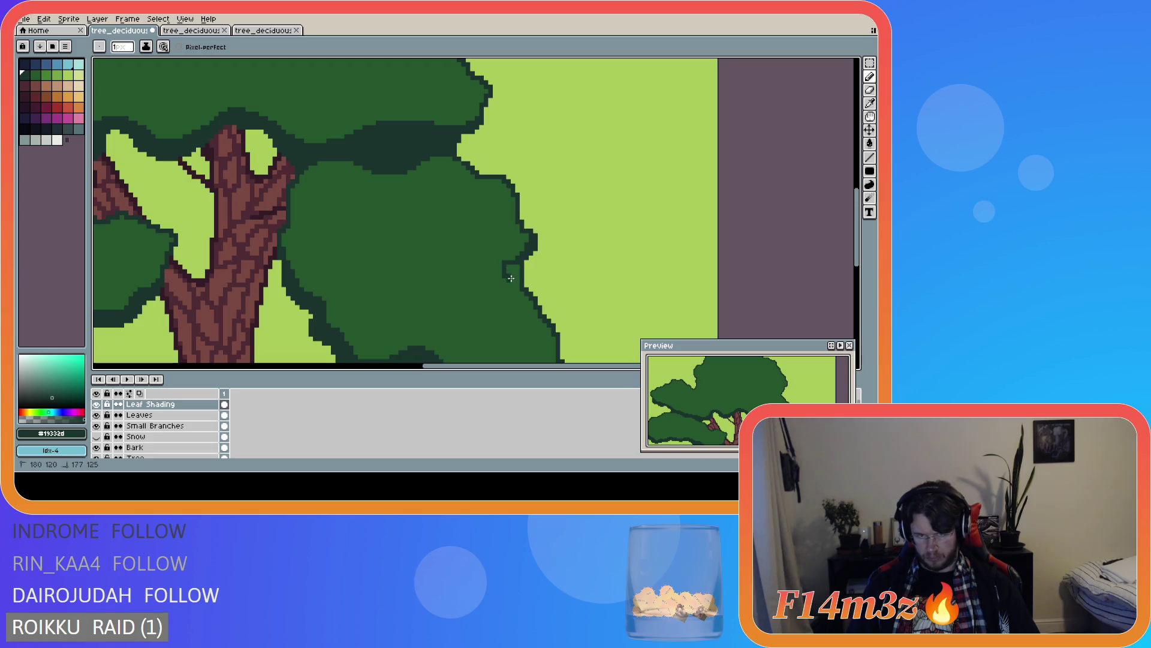
pyautogui.click(521, 260)
pyautogui.moveTo(502, 268)
pyautogui.mouseDown()
pyautogui.moveTo(520, 257)
pyautogui.moveTo(505, 270)
pyautogui.moveTo(522, 287)
pyautogui.moveTo(507, 263)
pyautogui.moveTo(519, 261)
pyautogui.mouseUp()
pyautogui.scroll(-1, 580, 304)
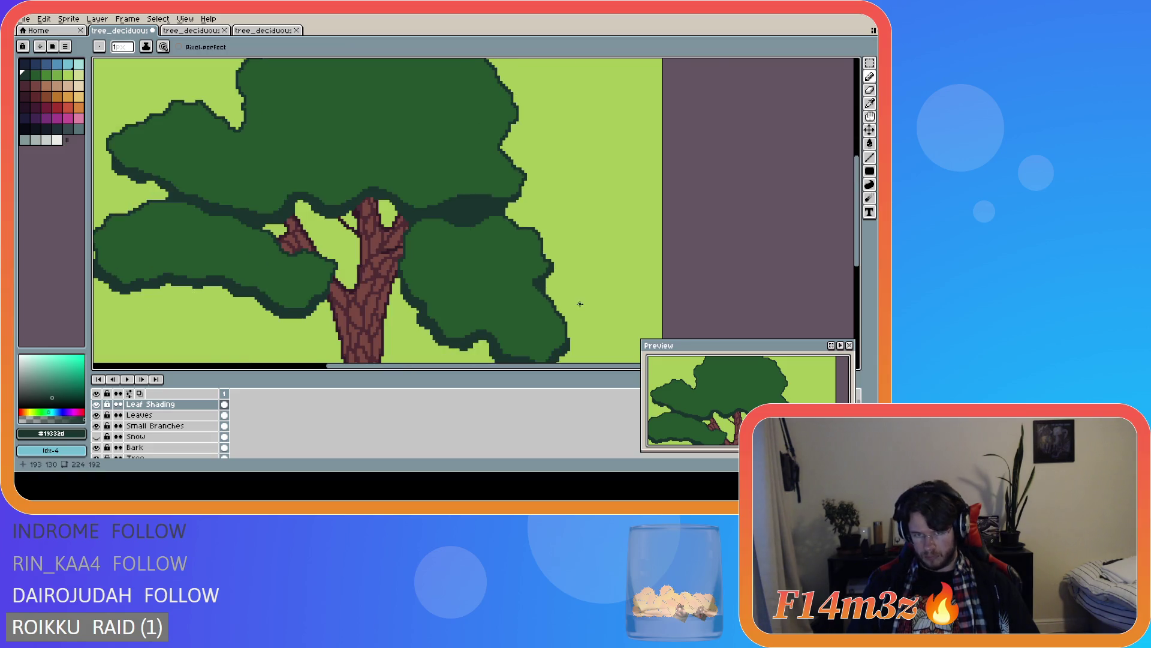
pyautogui.scroll(-1, 580, 304)
pyautogui.scroll(4, 586, 307)
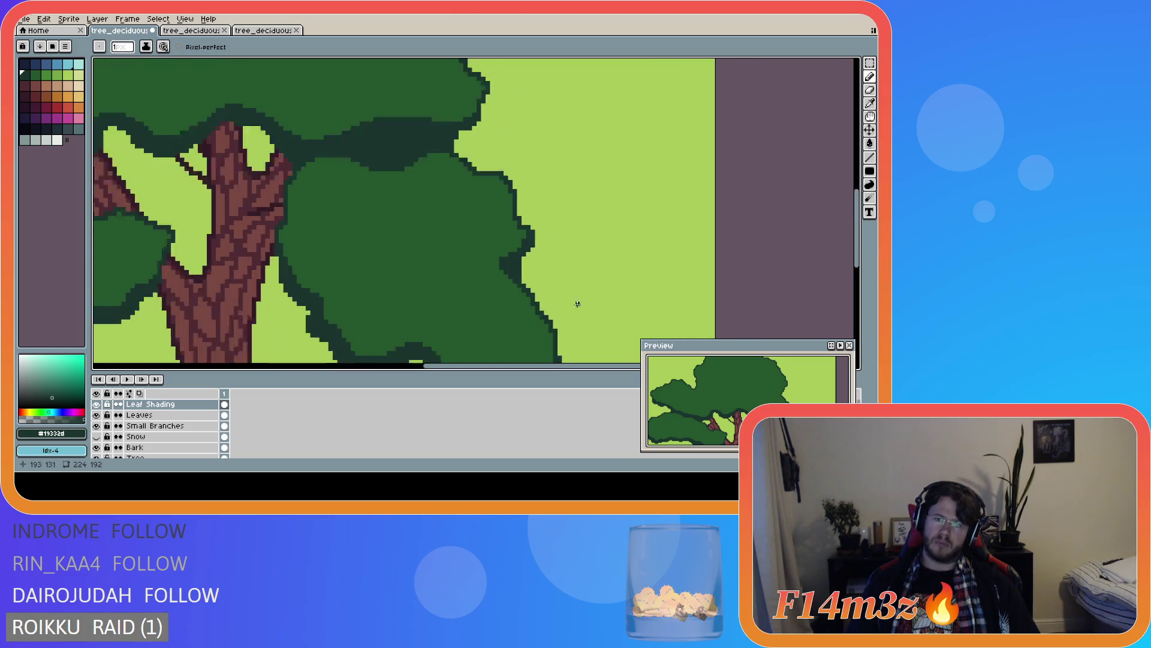
pyautogui.moveTo(503, 247); pyautogui.dragTo(508, 273)
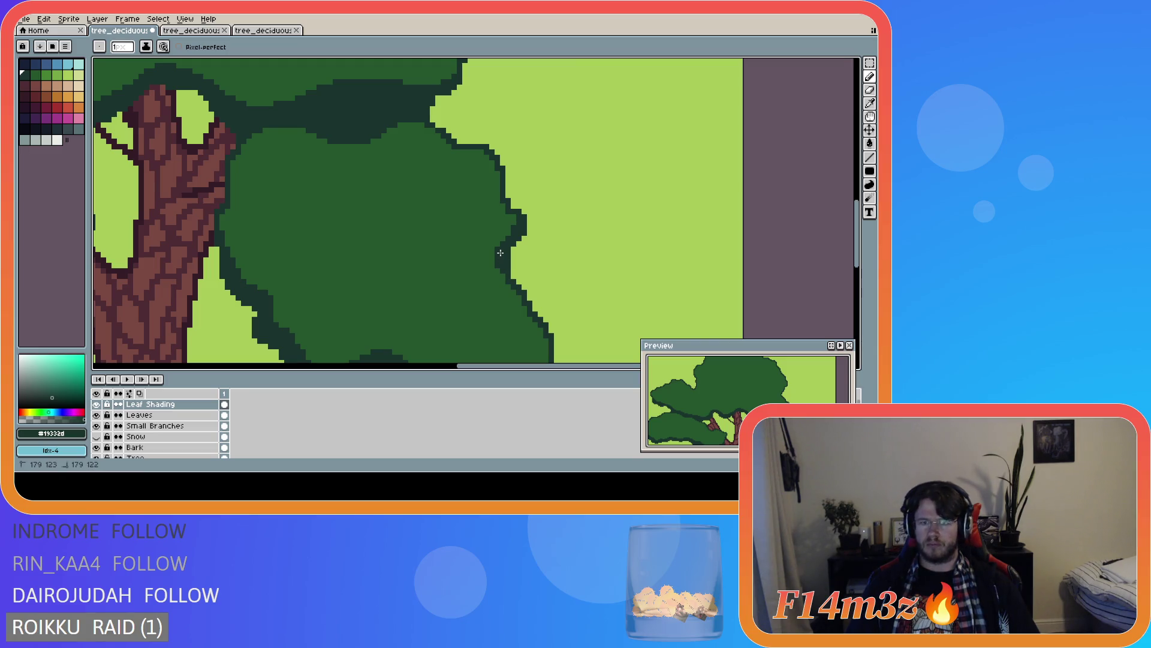
pyautogui.scroll(-2, 542, 278)
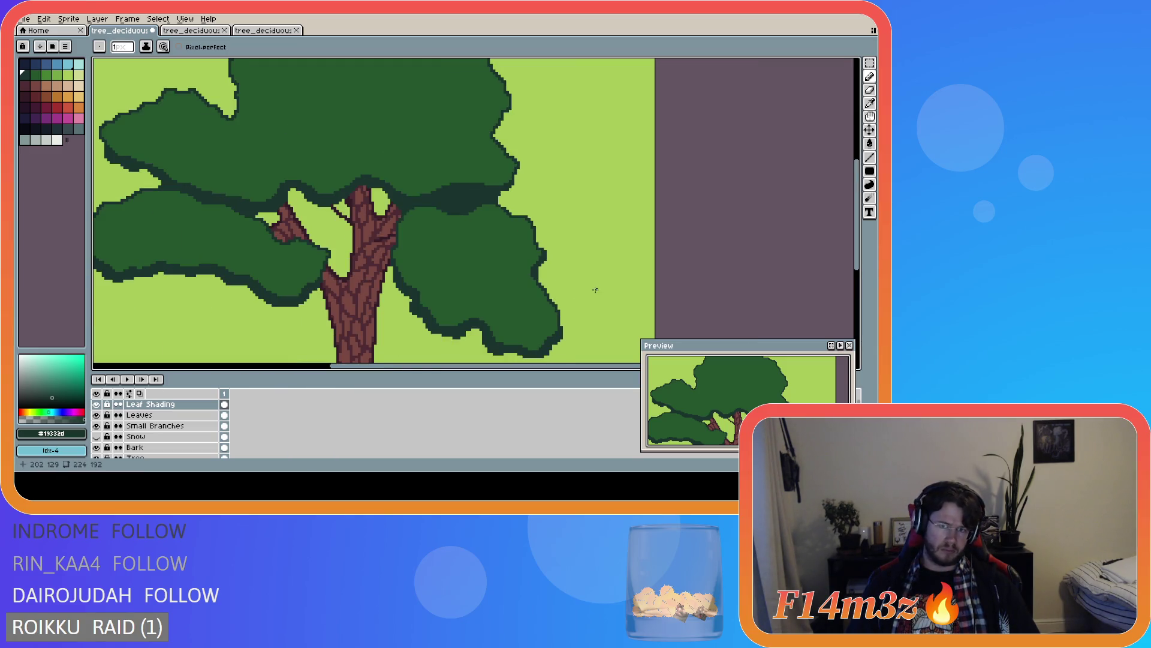
pyautogui.scroll(-1, 593, 289)
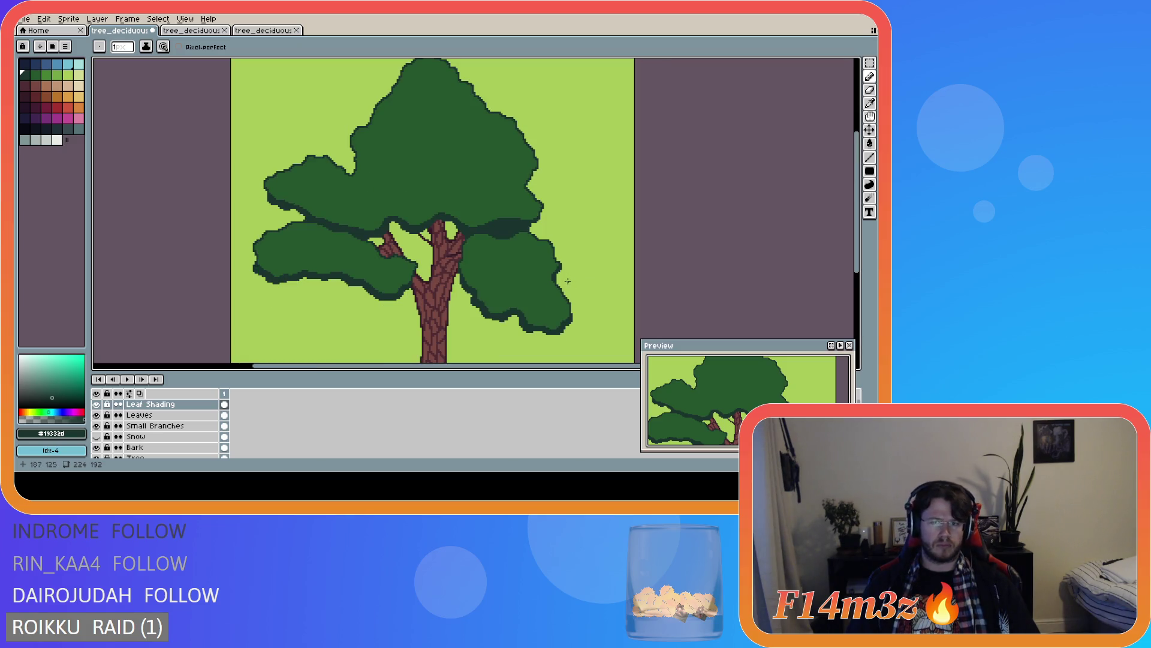
pyautogui.scroll(-2, 558, 278)
pyautogui.hotkey('ctrl', 's')
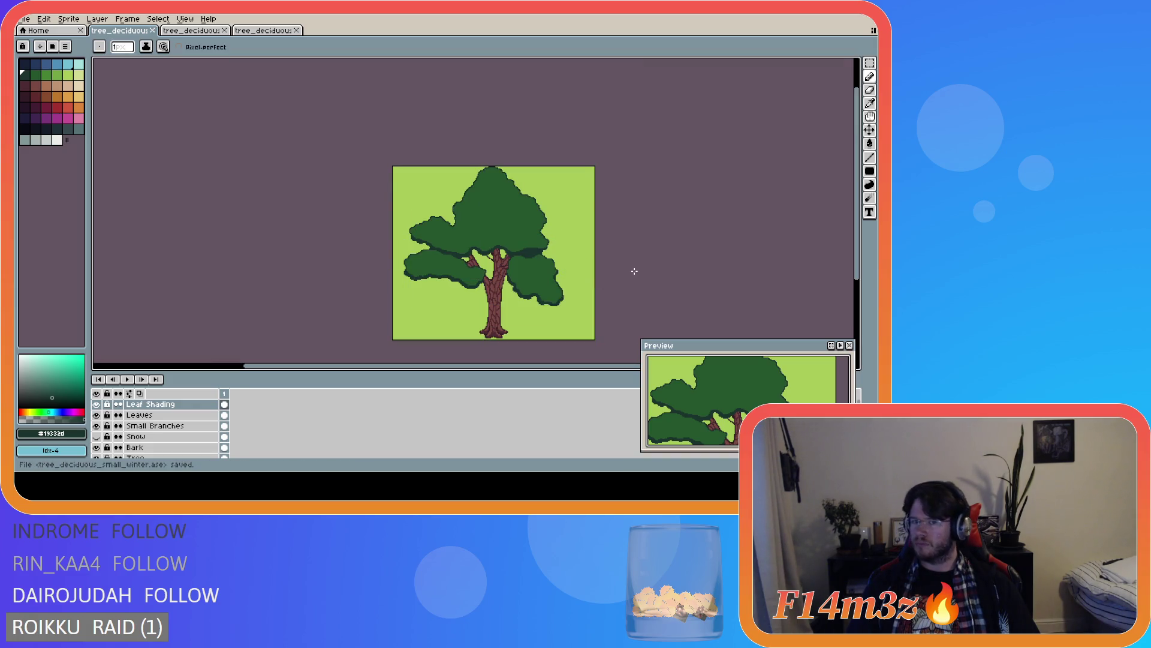
pyautogui.scroll(3, 614, 272)
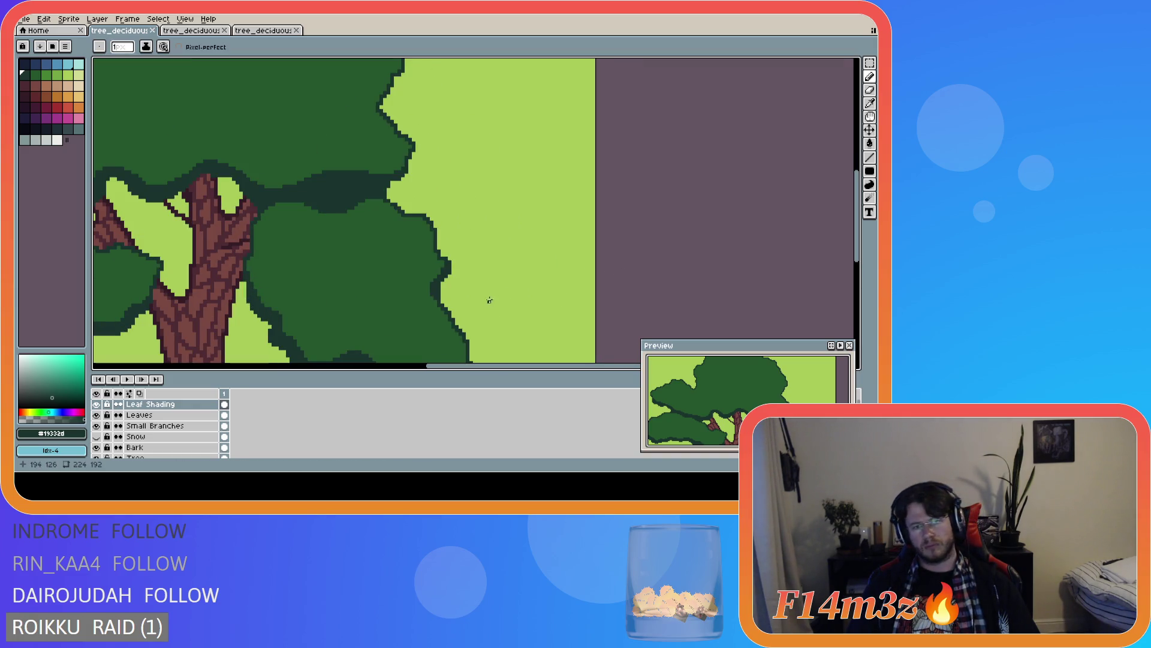
pyautogui.scroll(2, 441, 298)
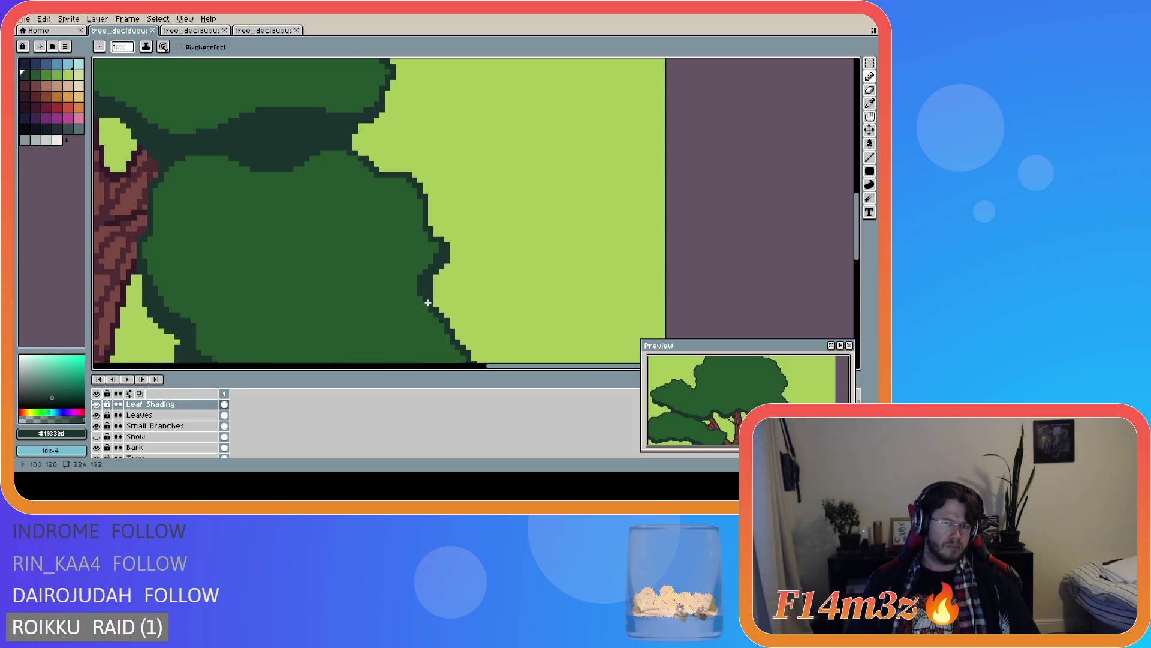
pyautogui.scroll(-3, 539, 304)
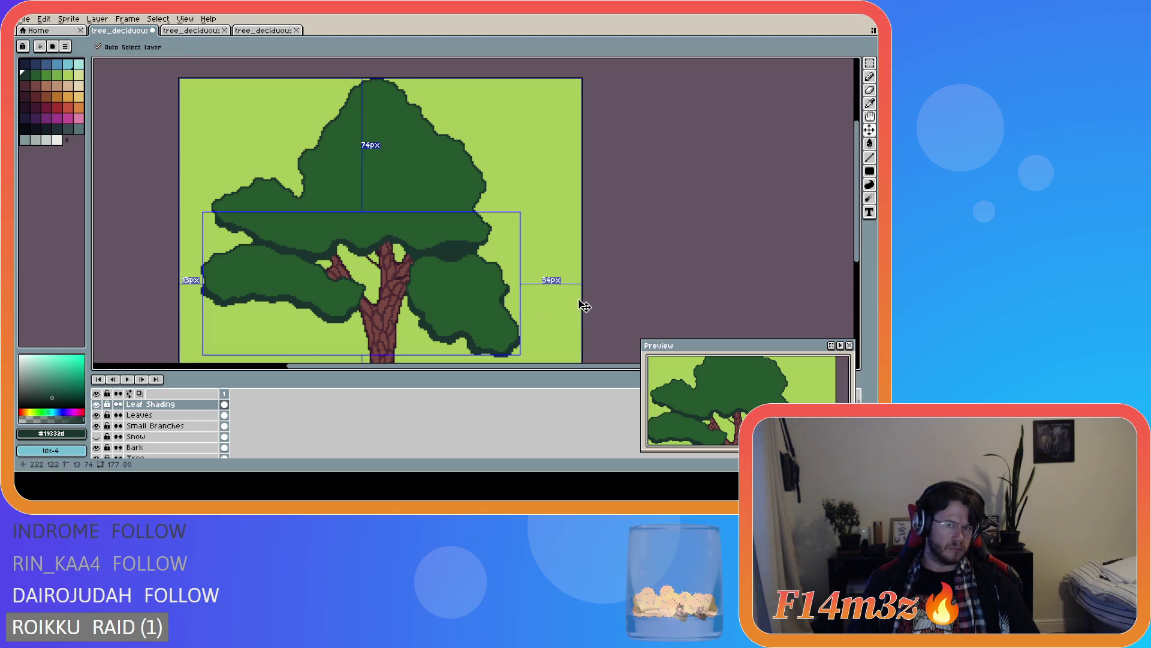
# - Save the tree file
pyautogui.press('ctrl')
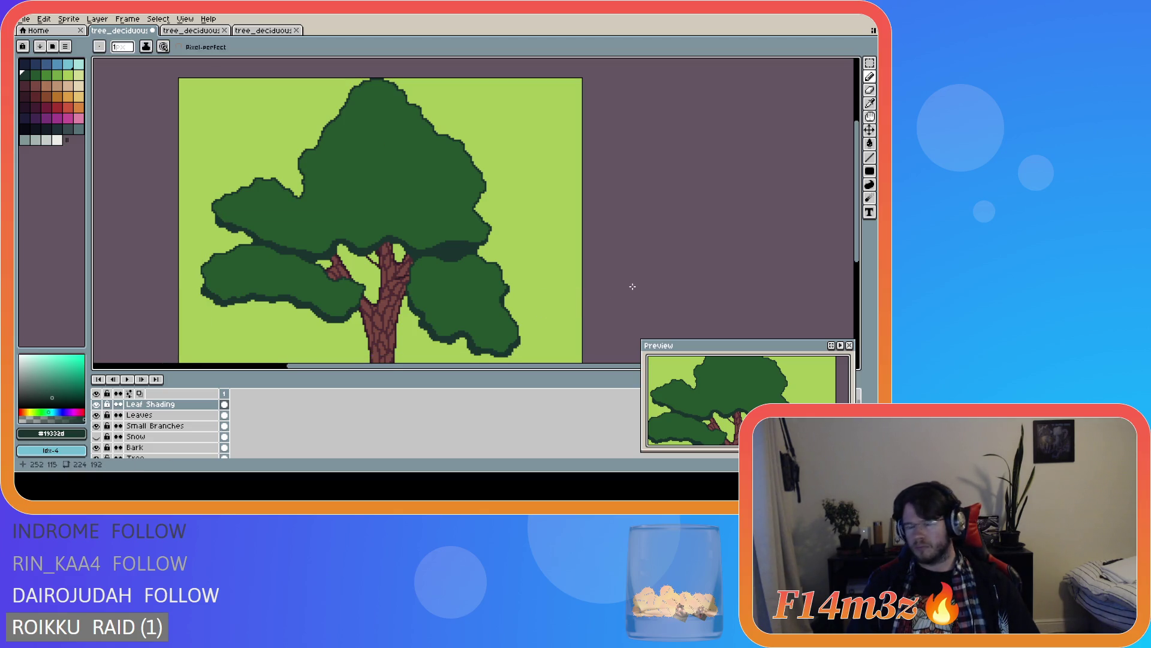
pyautogui.scroll(-1, 632, 287)
pyautogui.hotkey('ctrl', 's')
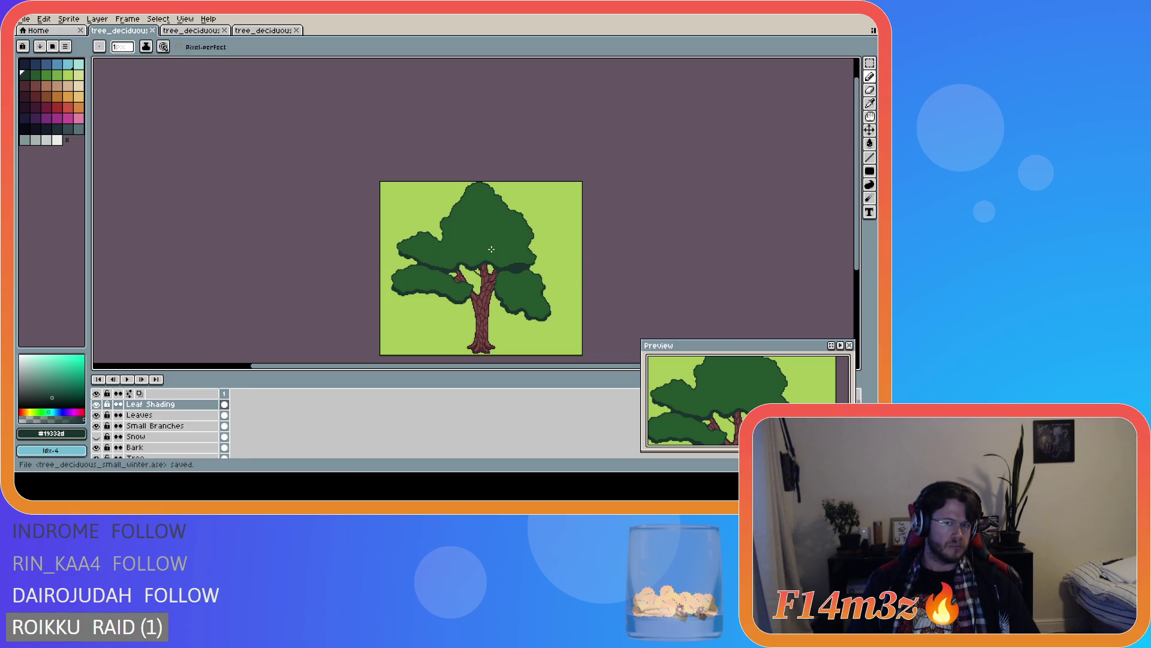
# - Paint a dark shading band under the left side of the upper crown
pyautogui.scroll(1, 491, 250)
pyautogui.scroll(-1, 490, 247)
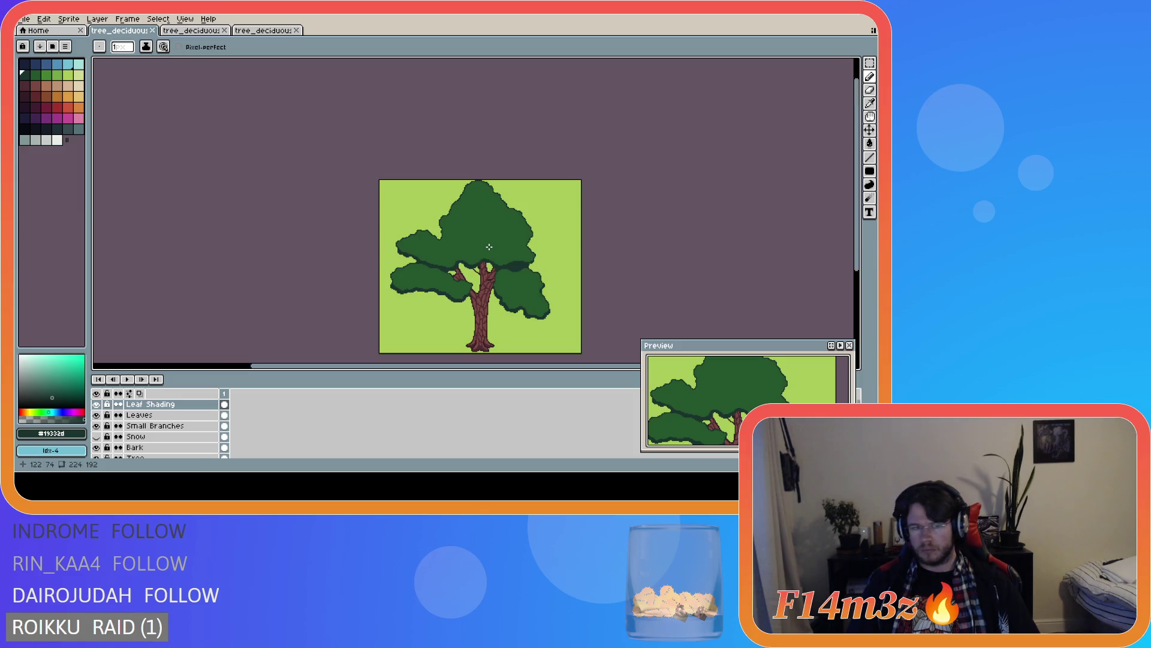
pyautogui.scroll(3, 381, 247)
pyautogui.moveTo(253, 259); pyautogui.dragTo(295, 283)
# - Save the tree file with the new shading band
pyautogui.scroll(-1, 360, 304)
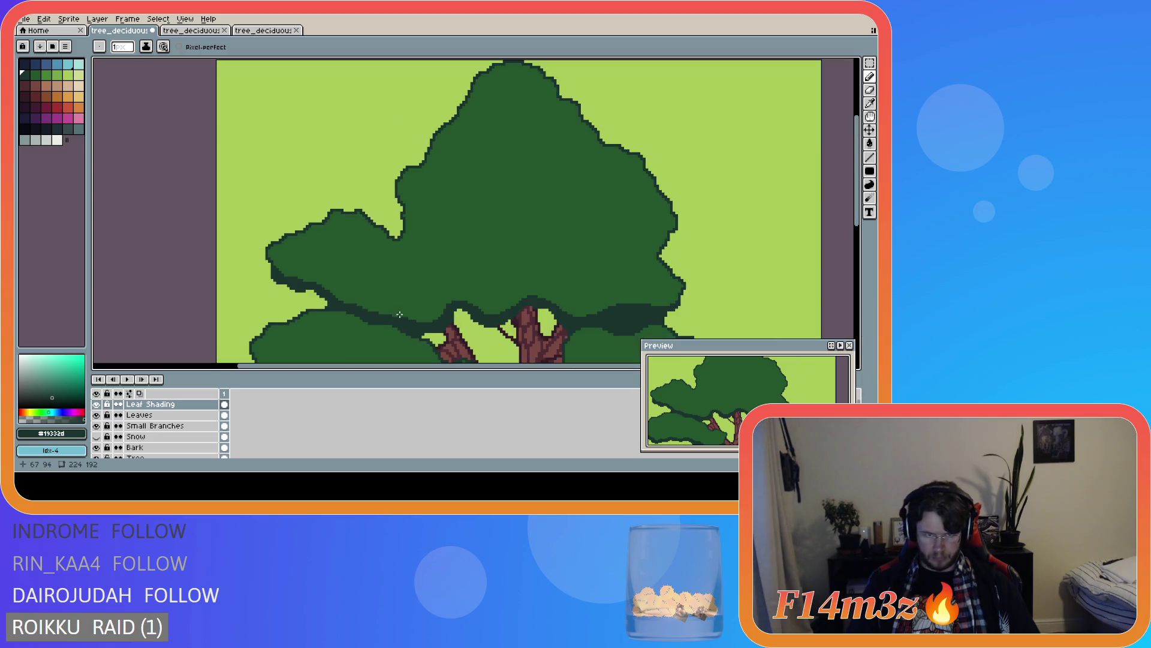
pyautogui.scroll(-1, 407, 312)
pyautogui.scroll(-2, 427, 310)
pyautogui.hotkey('ctrl', 's')
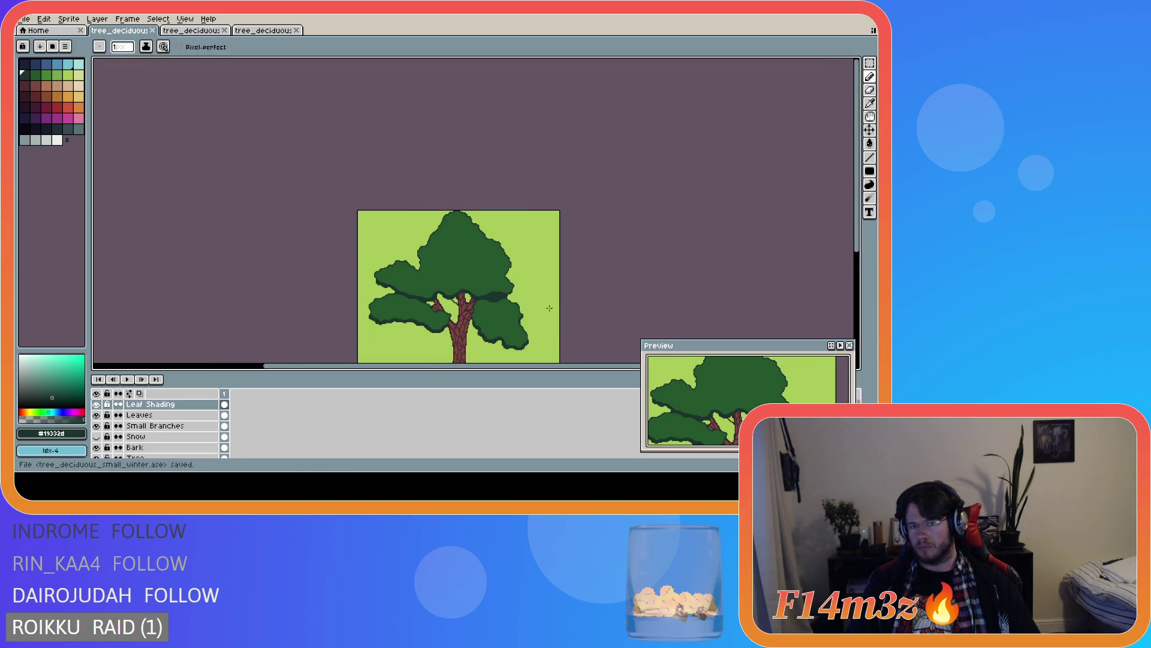
# - Draw a dark line along a leaf clump's edge
pyautogui.moveTo(856, 248); pyautogui.dragTo(856, 277)
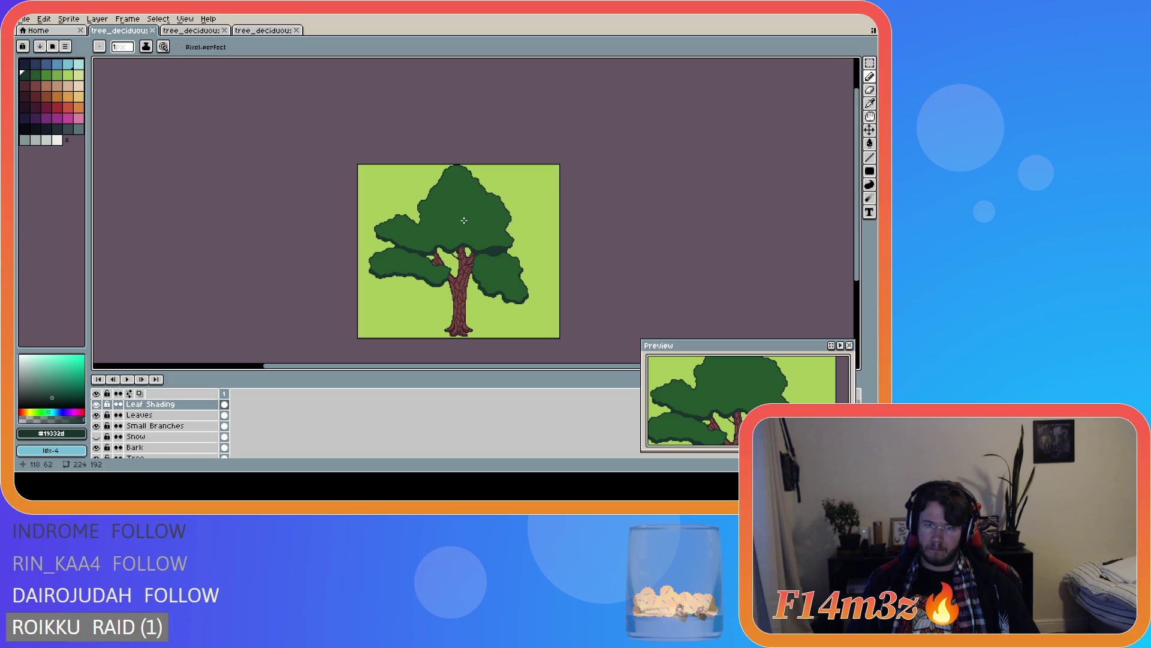
pyautogui.scroll(1, 459, 213)
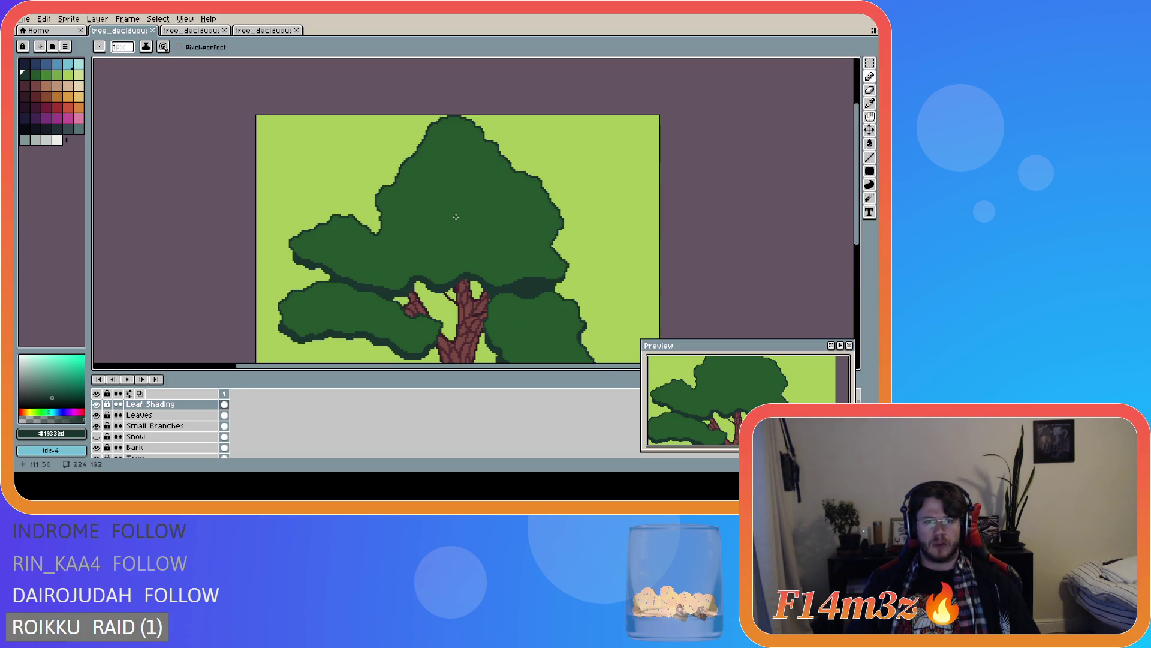
pyautogui.scroll(-1, 411, 237)
pyautogui.scroll(1, 400, 237)
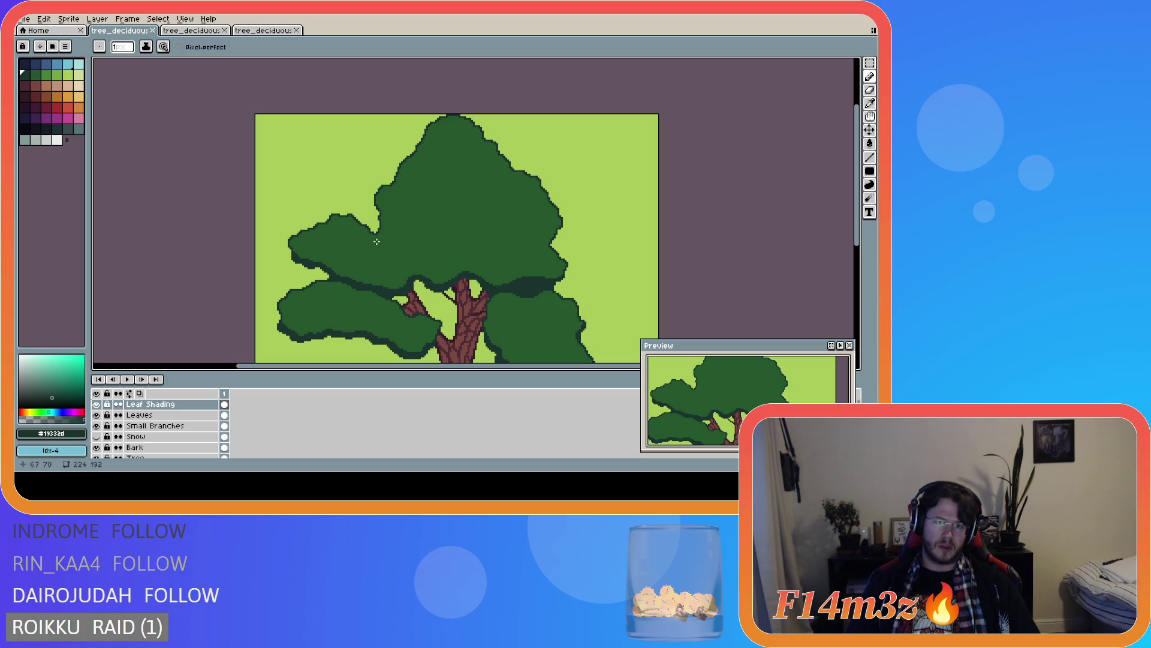
pyautogui.moveTo(424, 277); pyautogui.dragTo(379, 225)
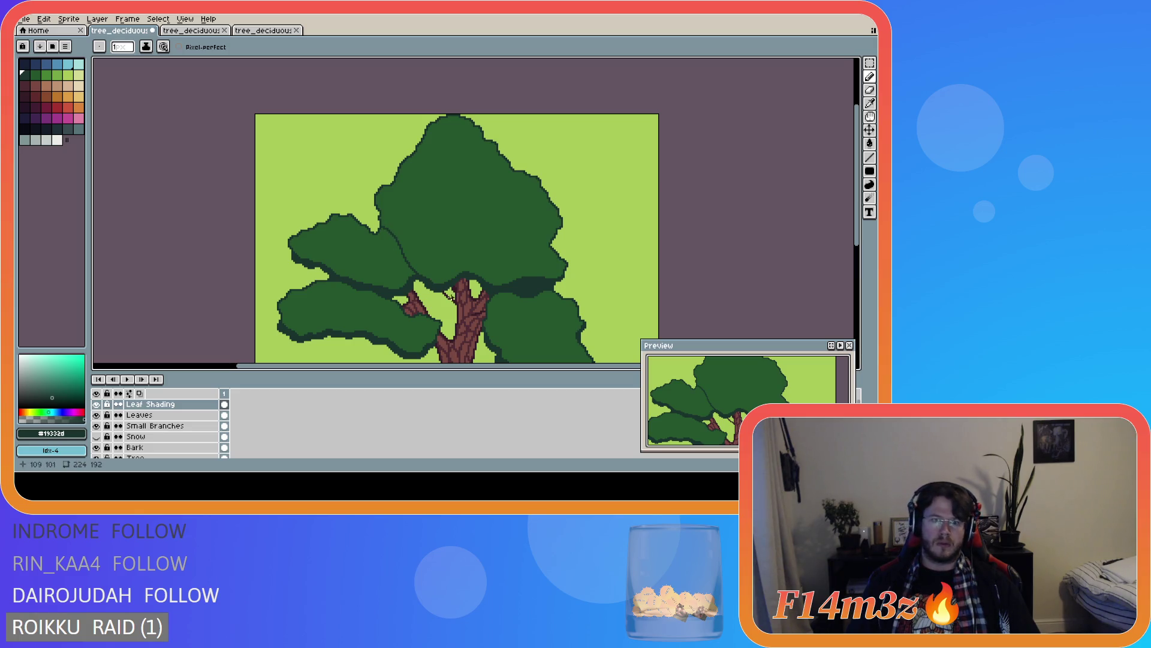
# - Undo the stray stroke and trace a dark line along the left clump's edge
pyautogui.hotkey('ctrl', 'z')
pyautogui.scroll(3, 433, 284)
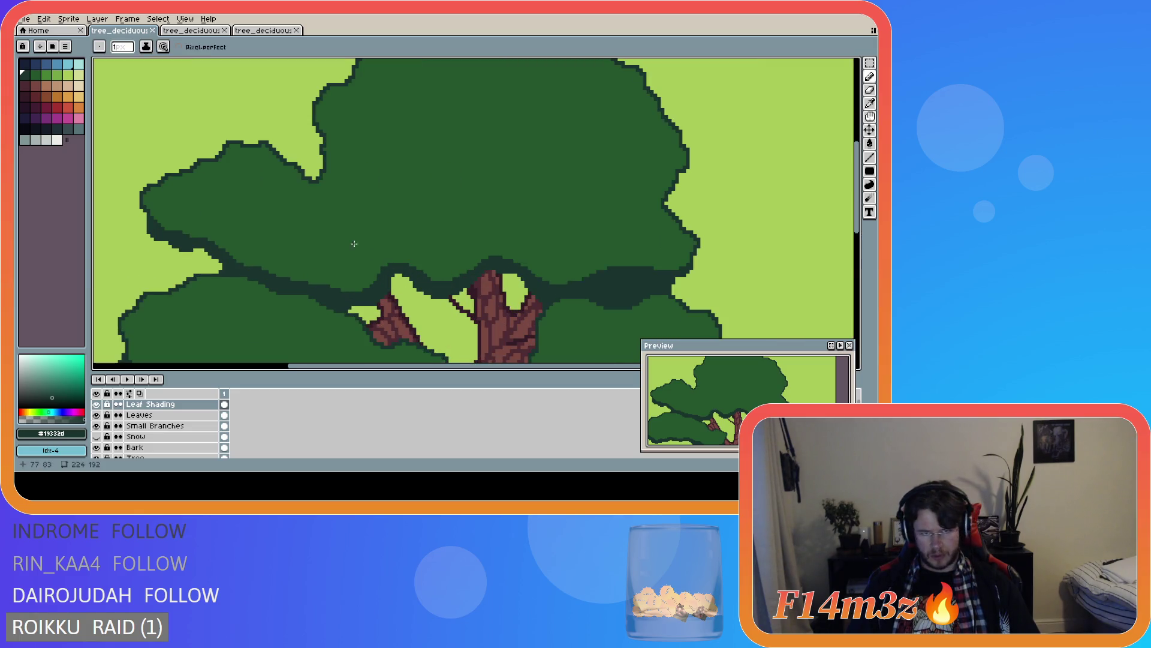
pyautogui.click(379, 273)
pyautogui.moveTo(373, 256)
pyautogui.mouseDown()
pyautogui.moveTo(351, 213)
pyautogui.moveTo(313, 183)
pyautogui.mouseUp()
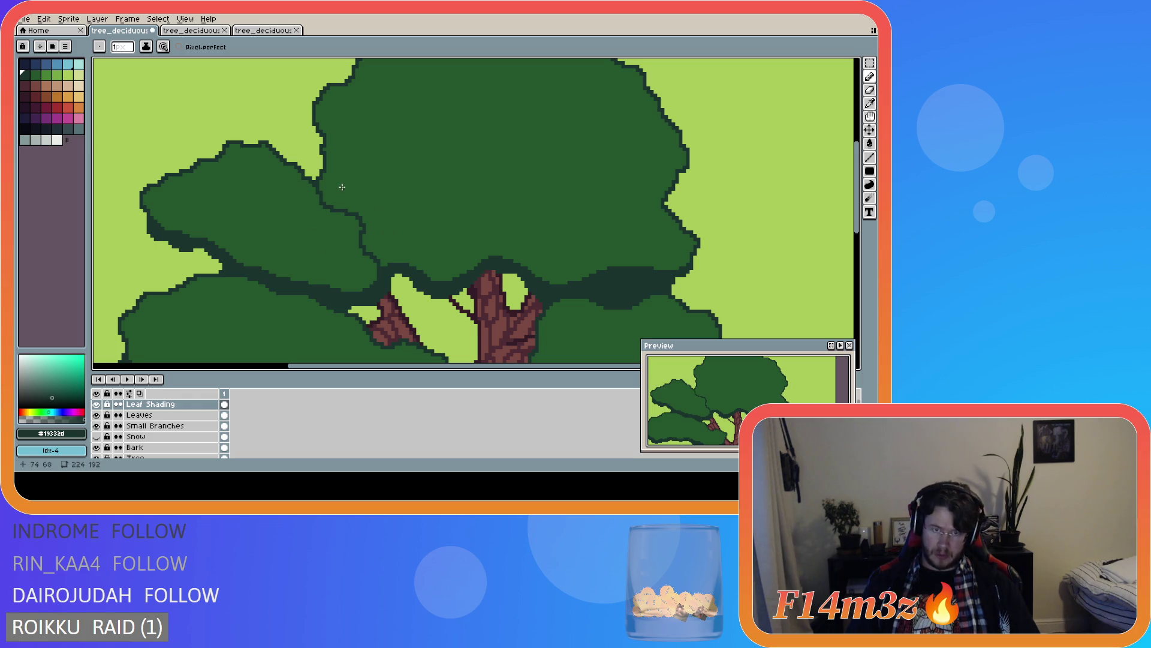
pyautogui.moveTo(325, 170); pyautogui.dragTo(407, 266)
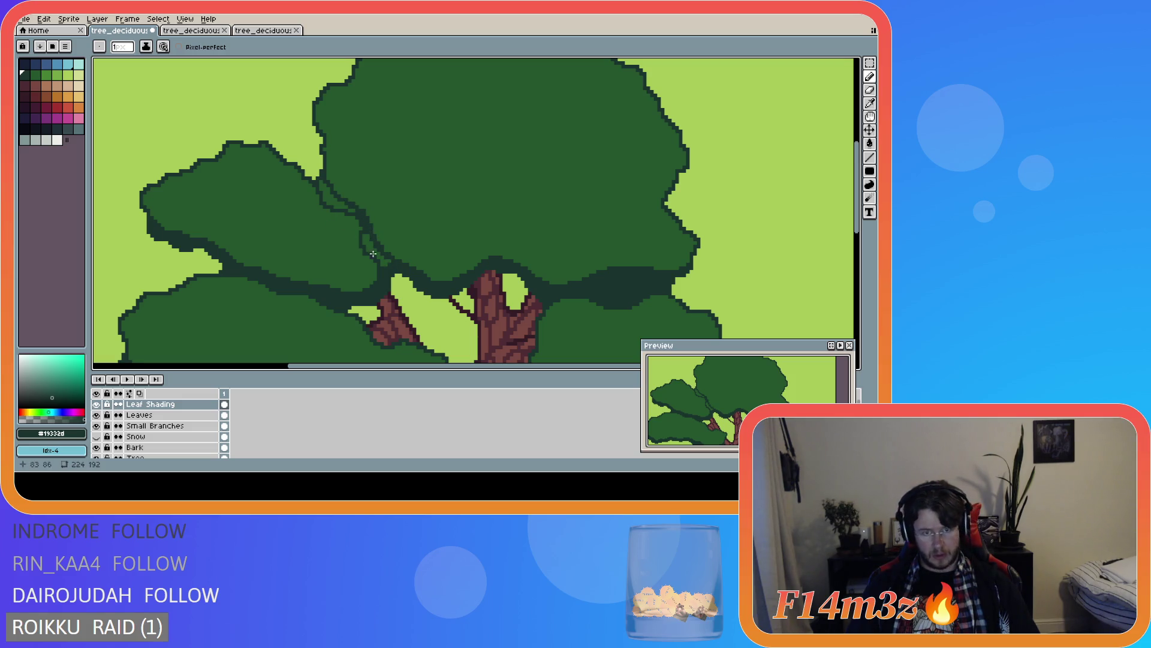
pyautogui.moveTo(368, 229); pyautogui.dragTo(386, 259)
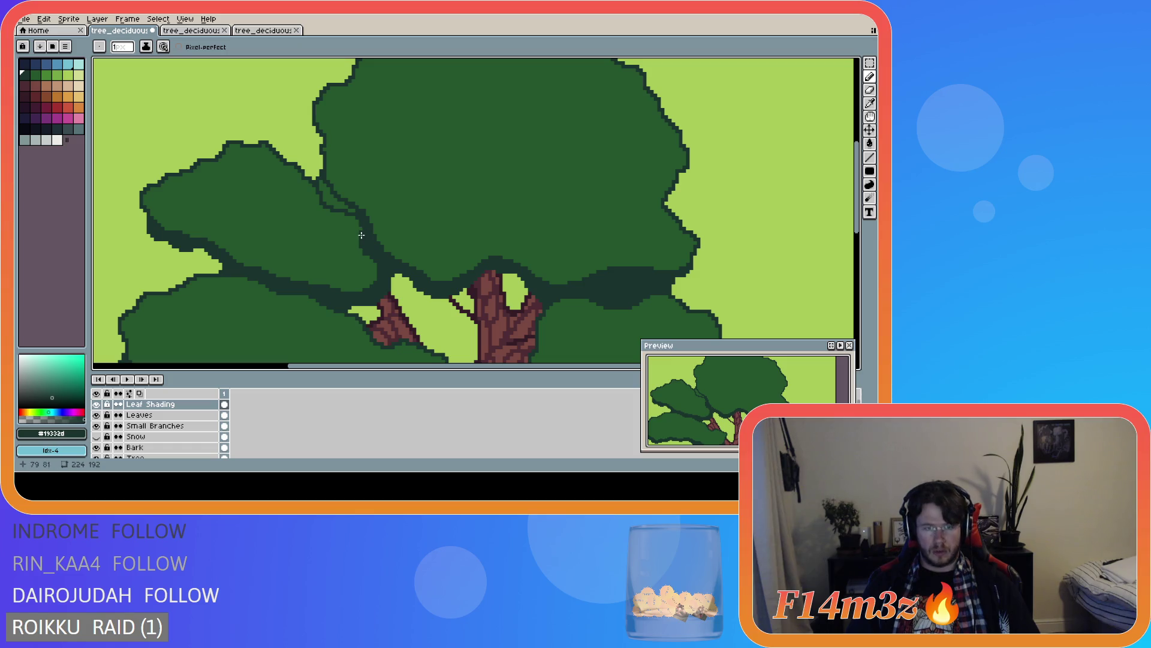
pyautogui.moveTo(357, 216)
pyautogui.mouseDown()
pyautogui.moveTo(323, 182)
pyautogui.moveTo(342, 205)
pyautogui.moveTo(322, 193)
pyautogui.mouseUp()
# - Touch up the dark shading pixels between the leaf clumps
pyautogui.scroll(-3, 430, 221)
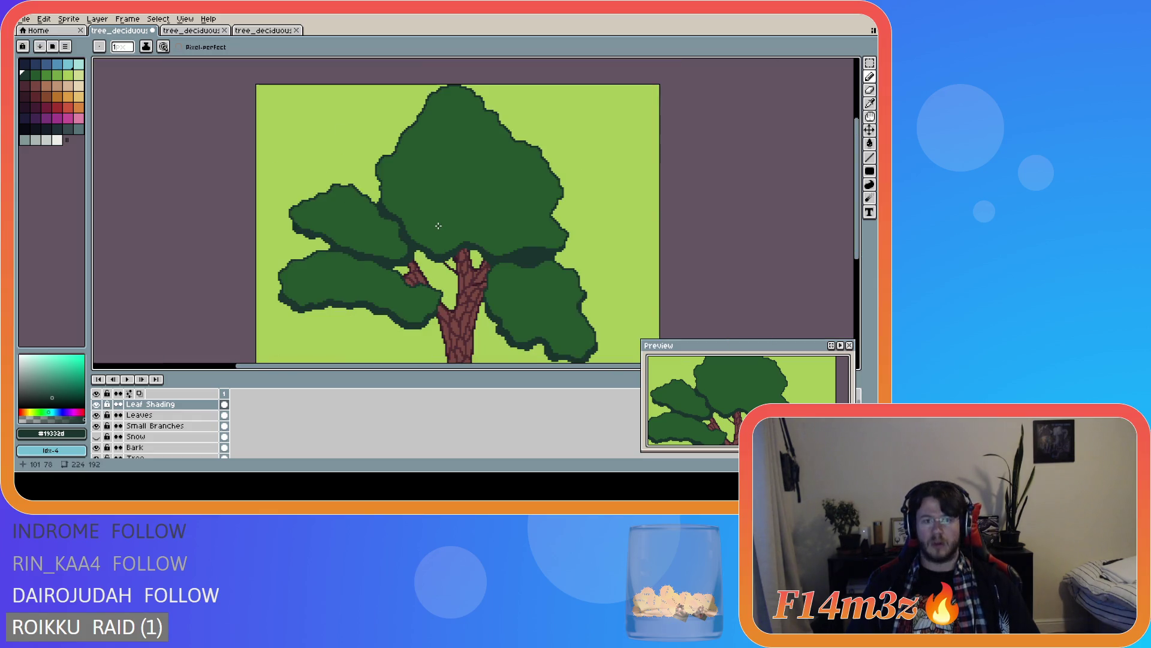
pyautogui.scroll(4, 494, 258)
pyautogui.scroll(-1, 494, 259)
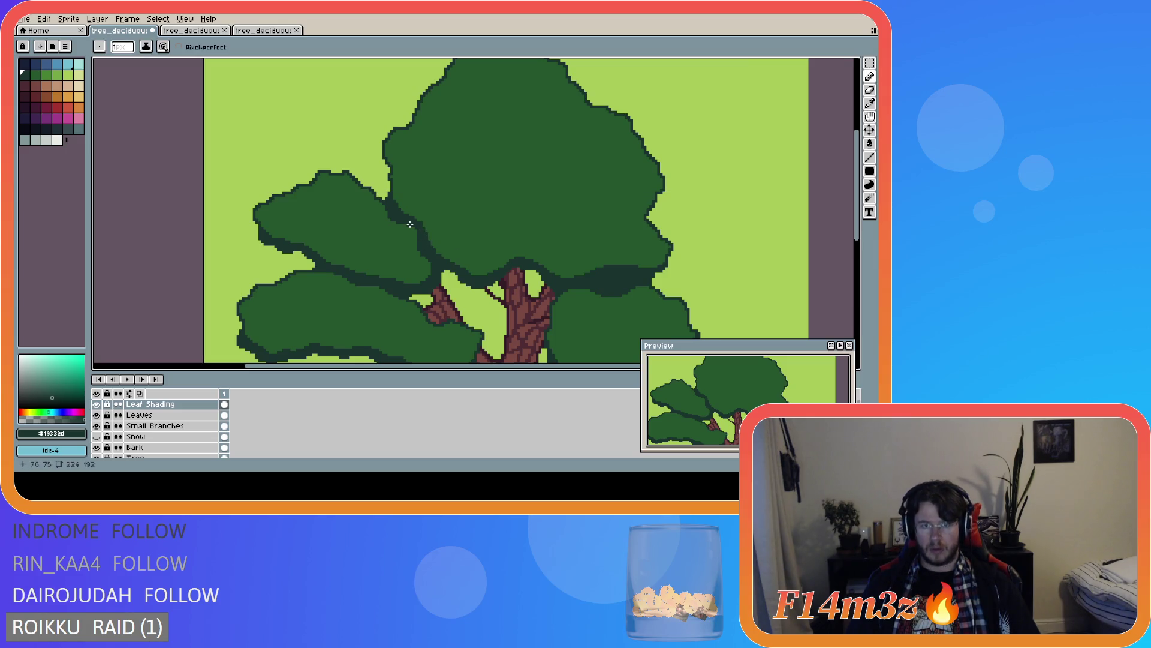
pyautogui.moveTo(414, 231); pyautogui.dragTo(421, 238)
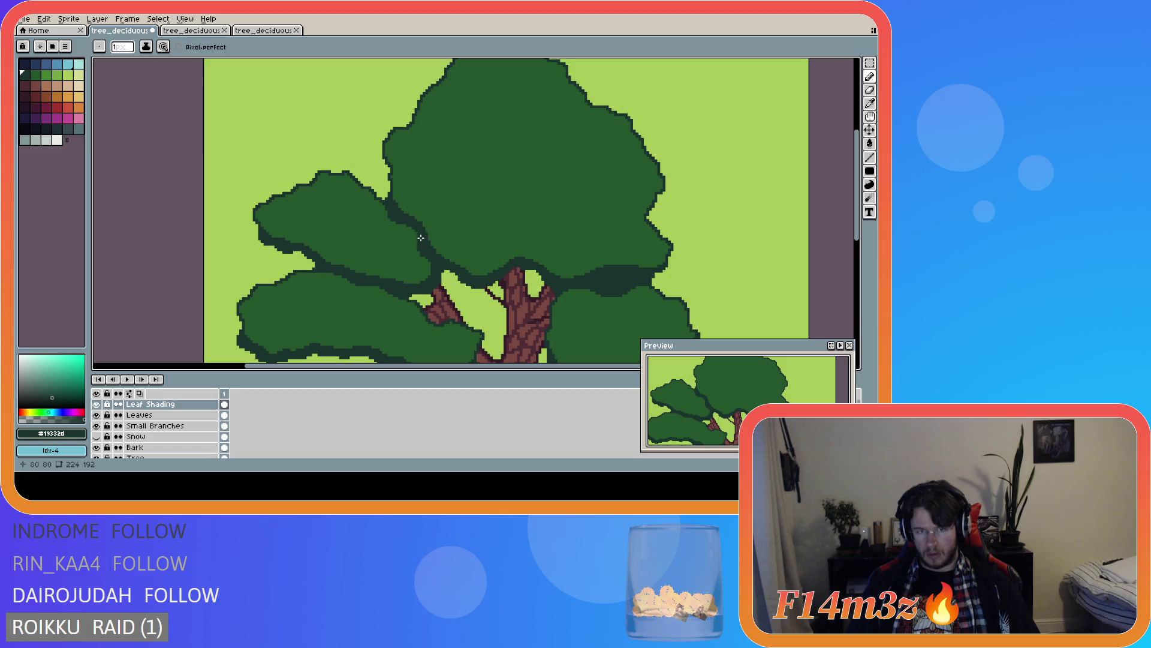
pyautogui.scroll(2, 405, 213)
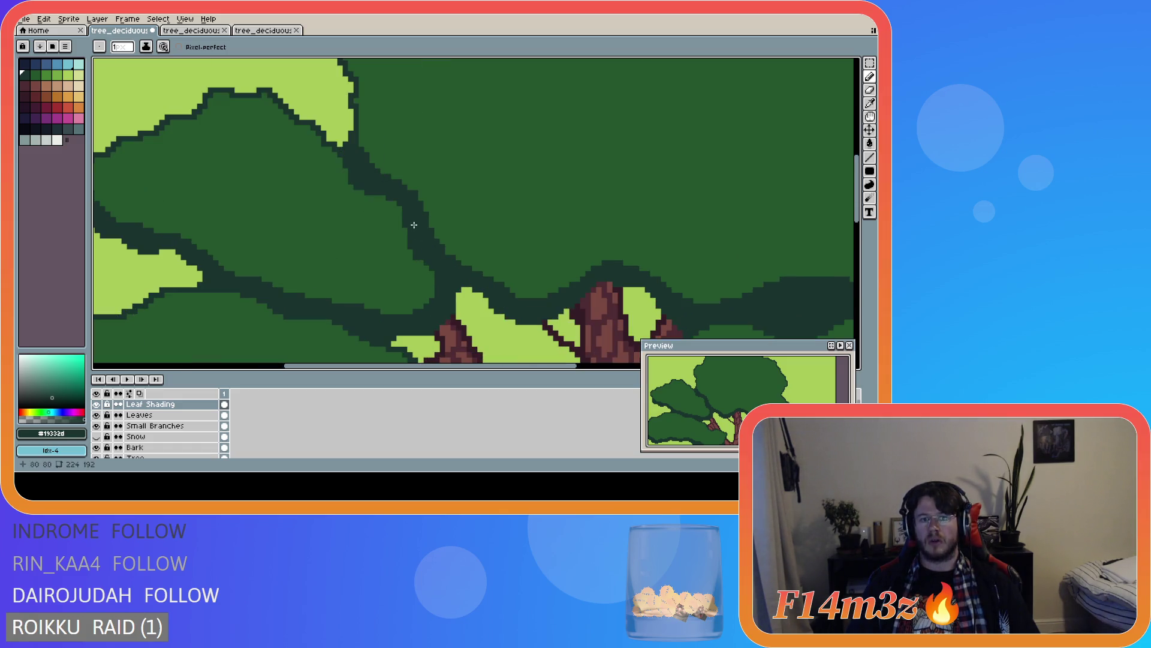
pyautogui.scroll(-1, 403, 208)
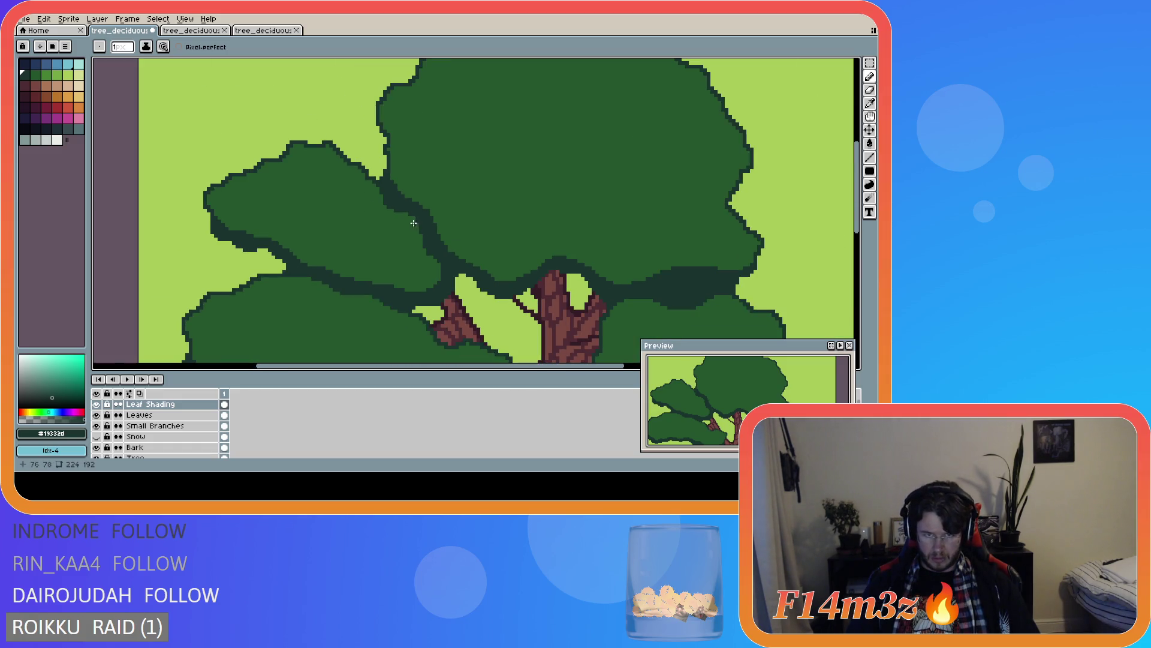
pyautogui.scroll(1, 419, 222)
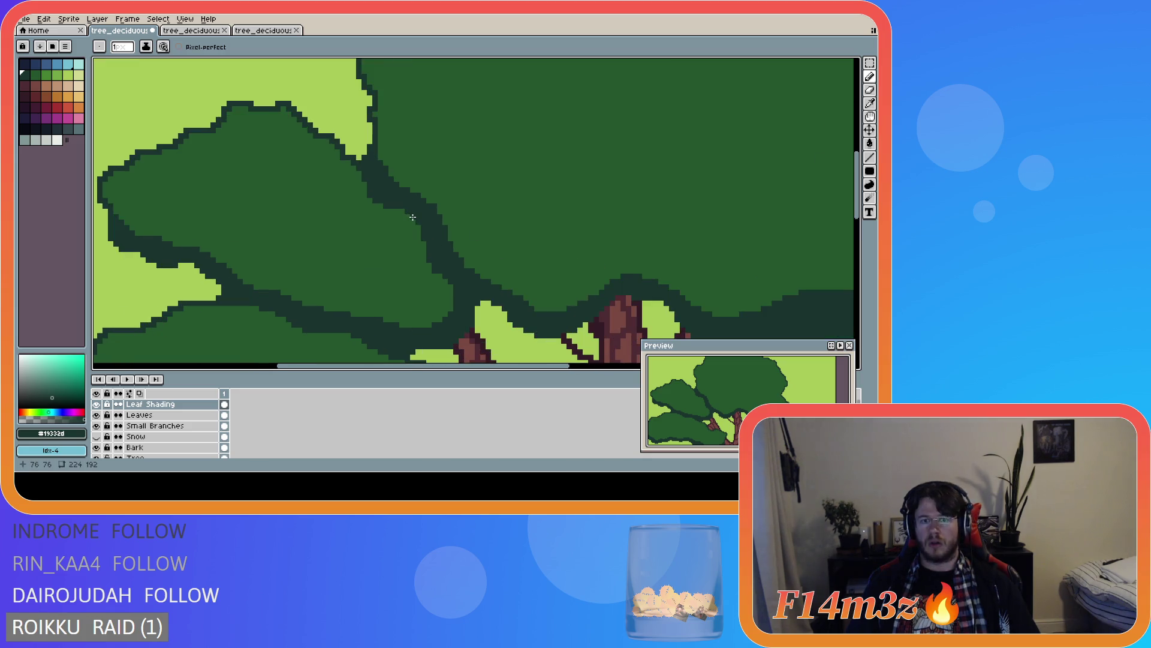
pyautogui.scroll(-3, 488, 258)
pyautogui.scroll(2, 491, 267)
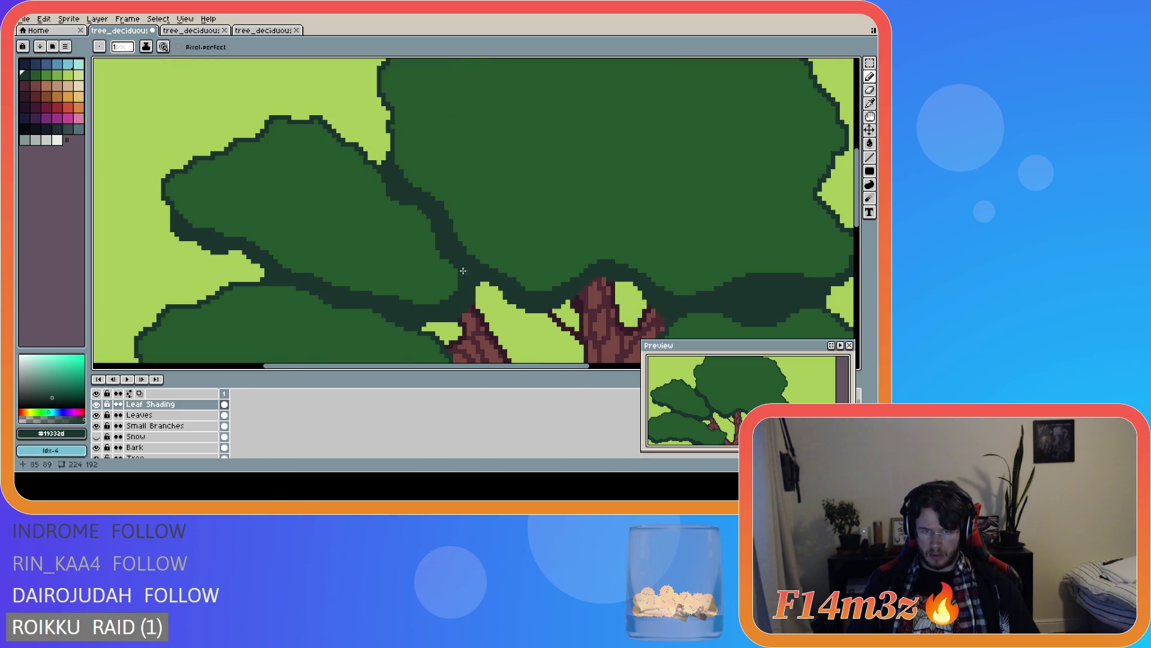
pyautogui.press('e')
pyautogui.scroll(-2, 498, 268)
pyautogui.press('ctrl')
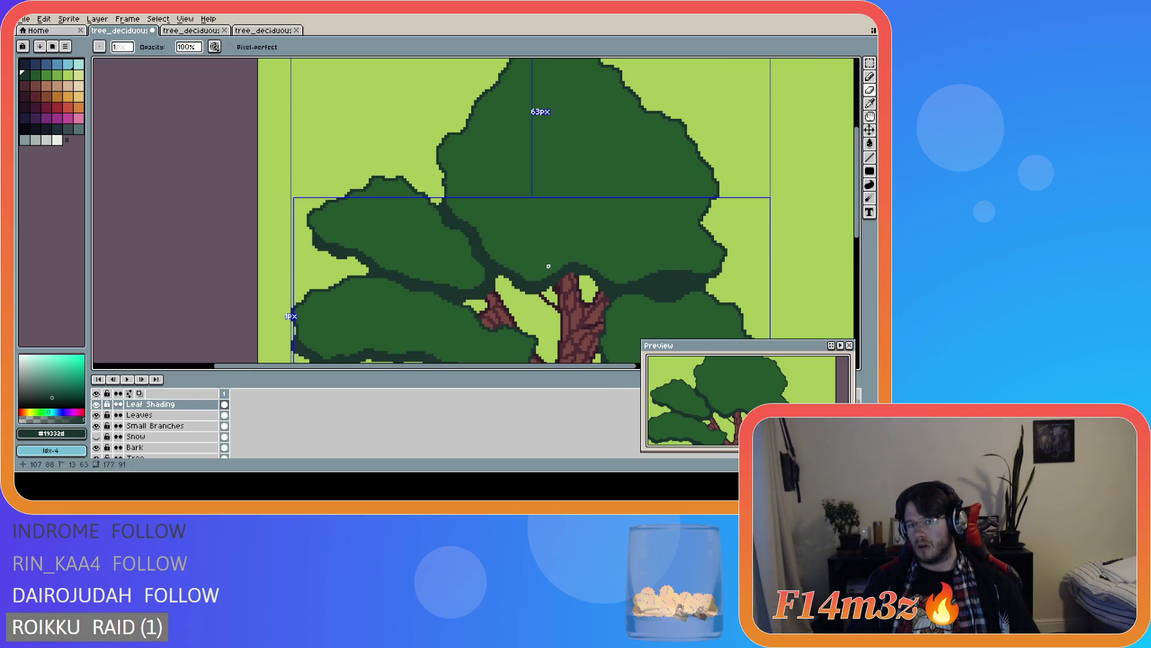
# - Zoom in on the crown and save the tree file
pyautogui.scroll(-4, 551, 271)
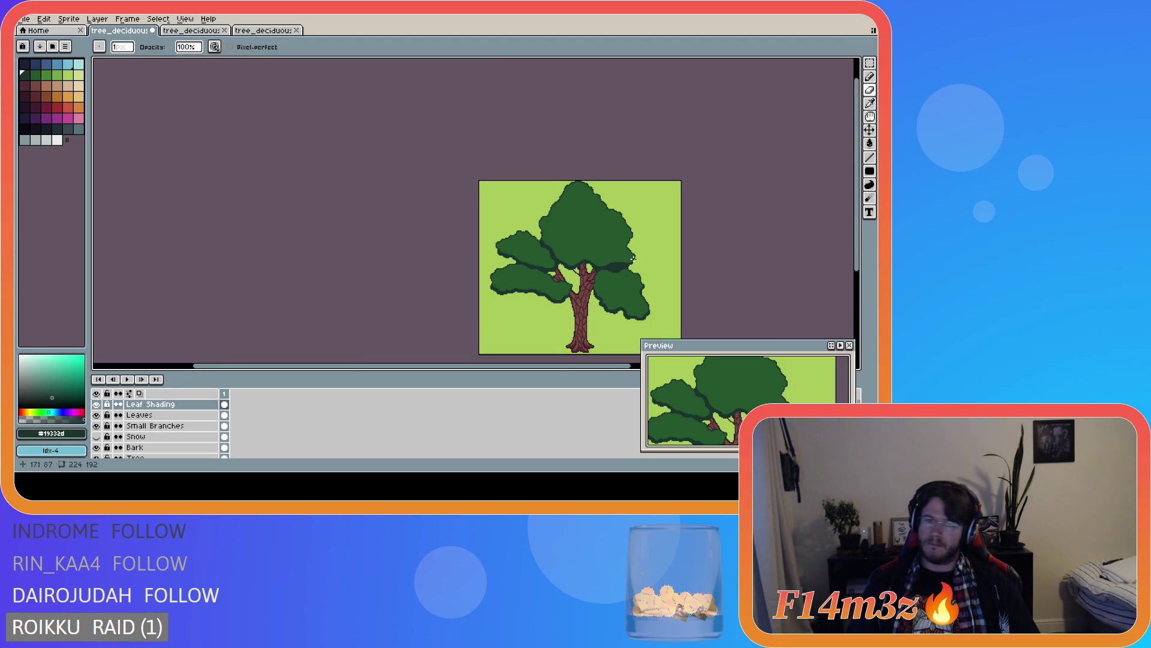
pyautogui.scroll(4, 603, 255)
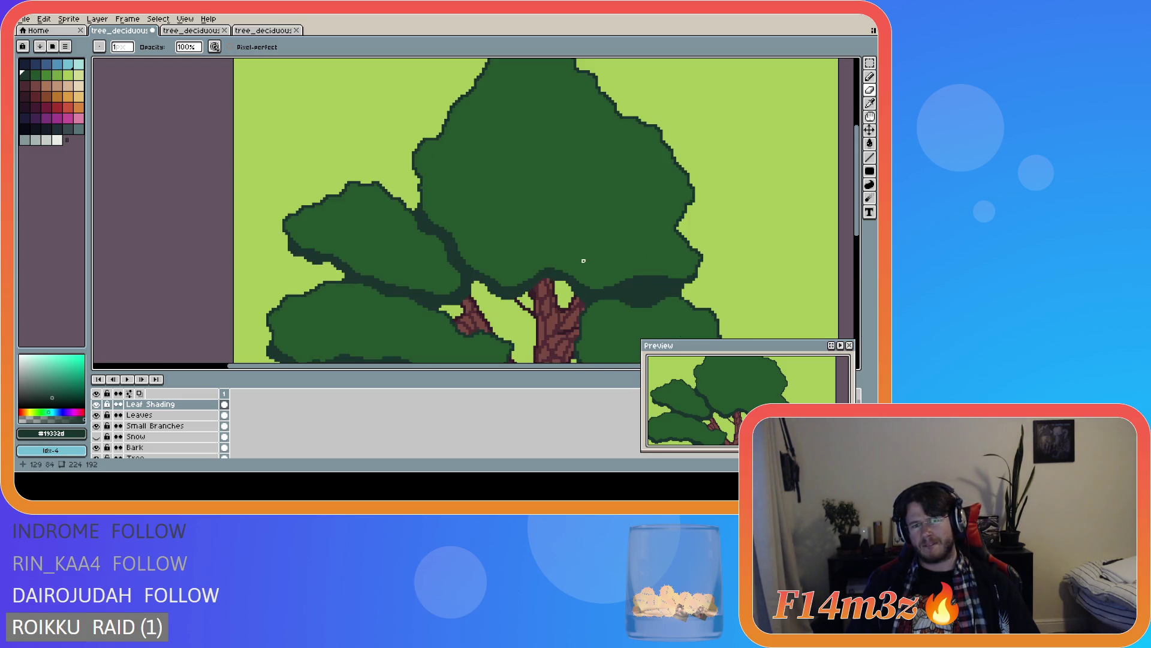
pyautogui.scroll(-4, 586, 261)
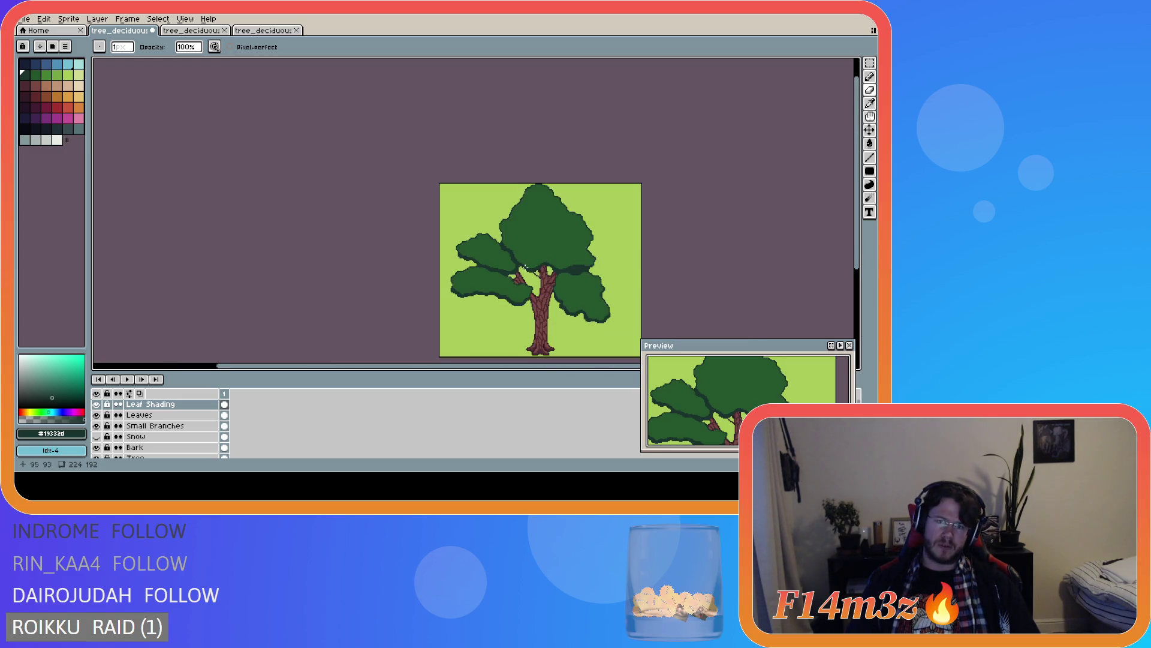
pyautogui.scroll(4, 525, 266)
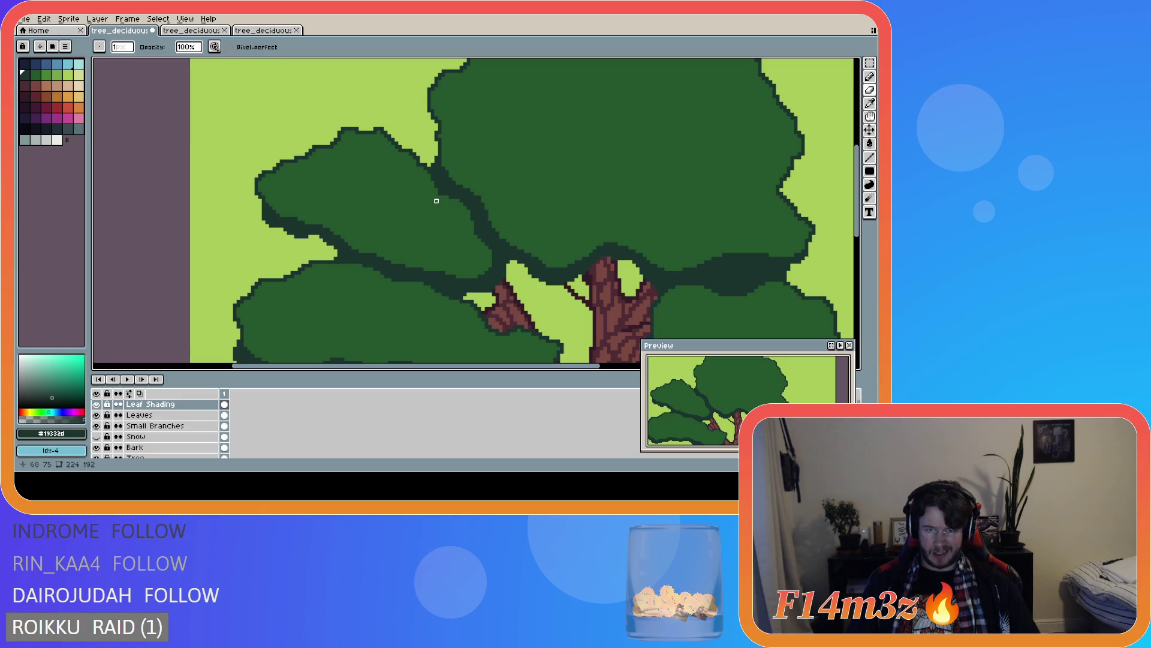
pyautogui.scroll(-6, 547, 274)
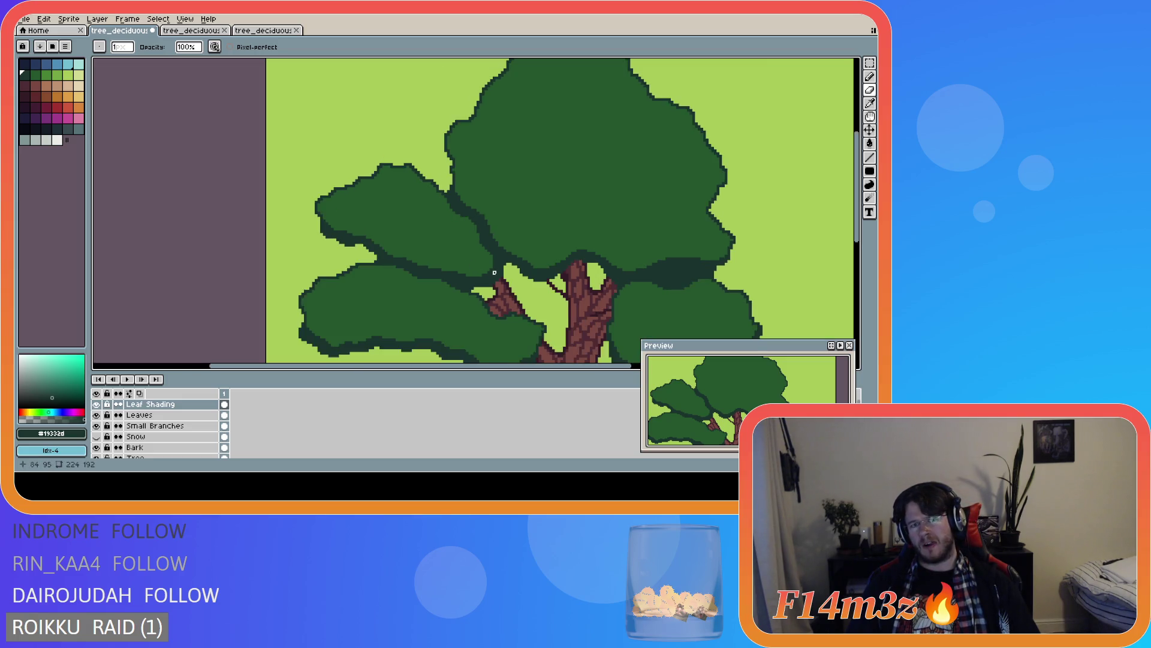
pyautogui.scroll(4, 529, 270)
pyautogui.scroll(-1, 479, 261)
pyautogui.scroll(-2, 474, 257)
pyautogui.scroll(1, 465, 256)
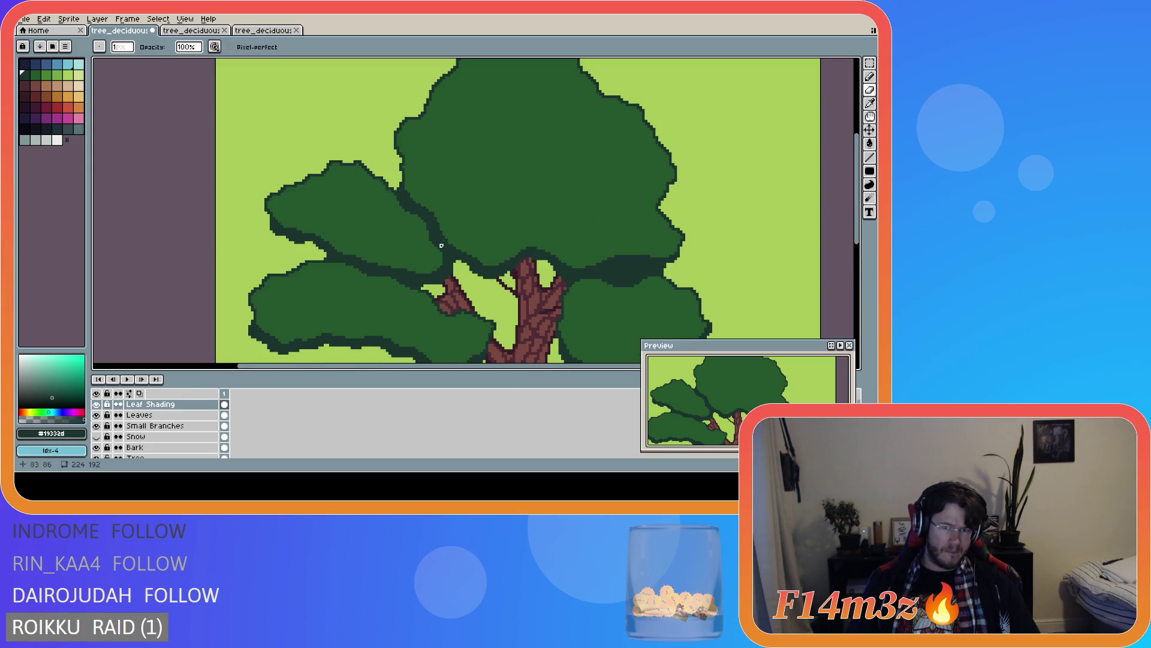
pyautogui.scroll(-5, 438, 275)
pyautogui.hotkey('ctrl', 's')
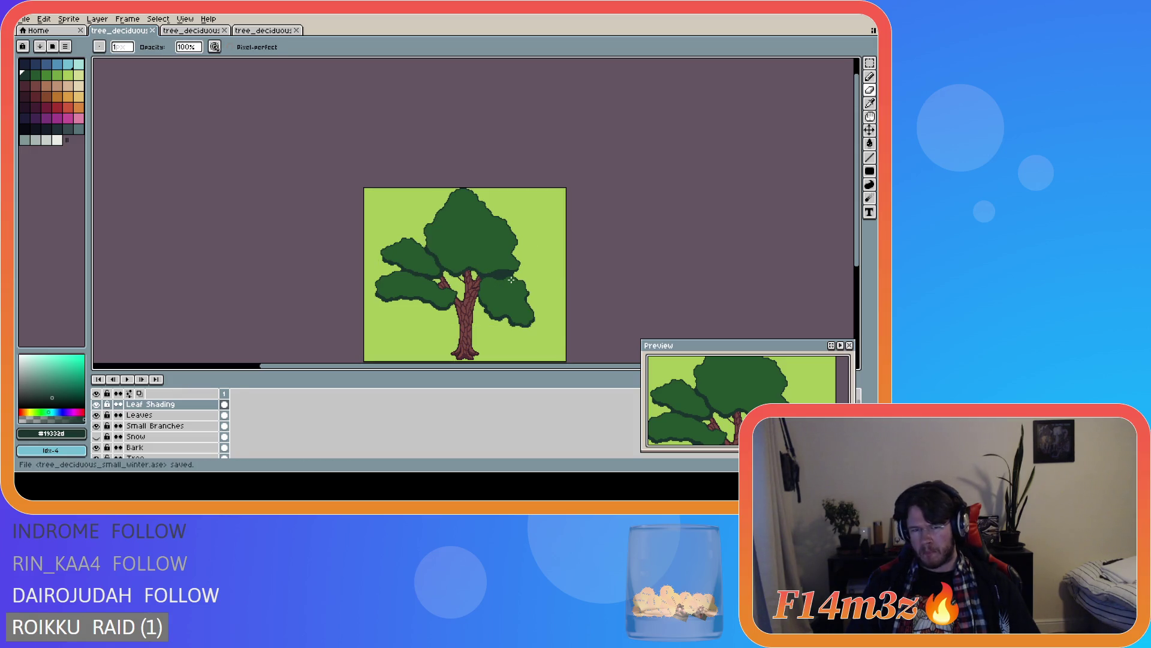
# - Make a small touch-up to the foliage shading with the Pencil and Eraser
pyautogui.scroll(3, 376, 233)
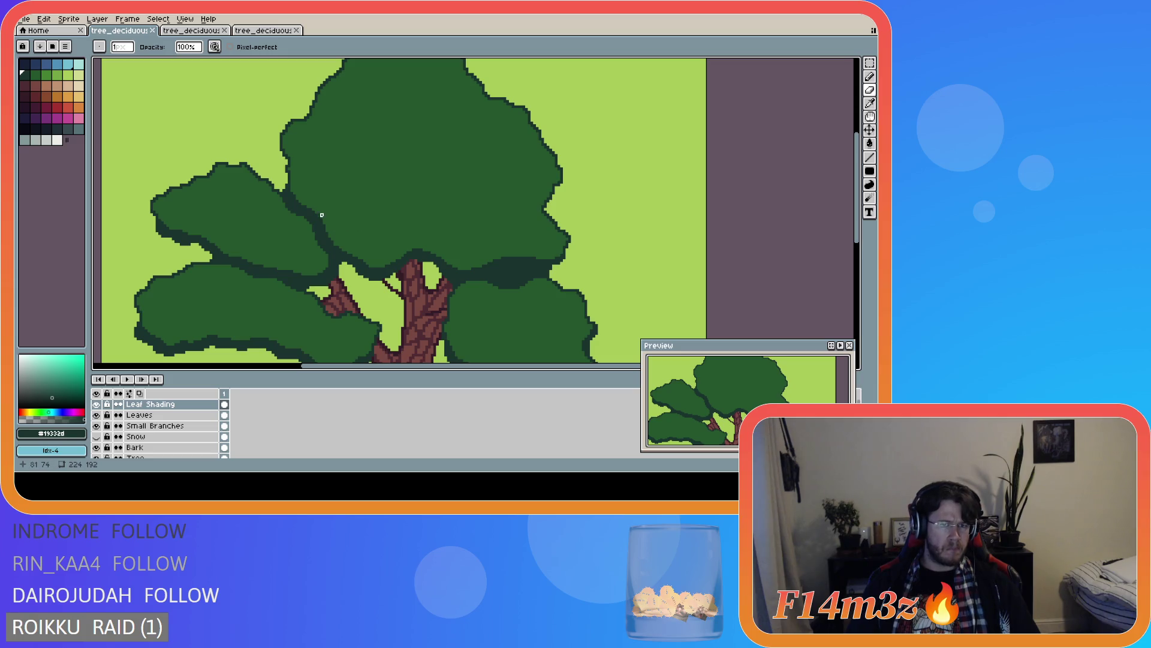
pyautogui.click(436, 239)
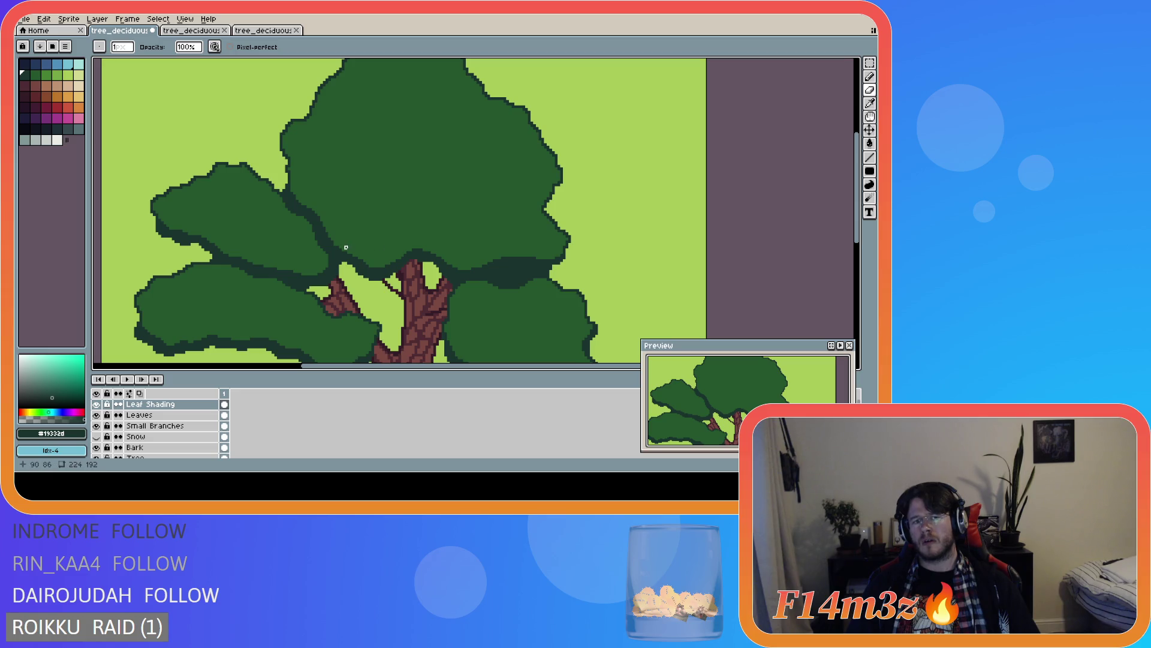
pyautogui.scroll(-3, 442, 250)
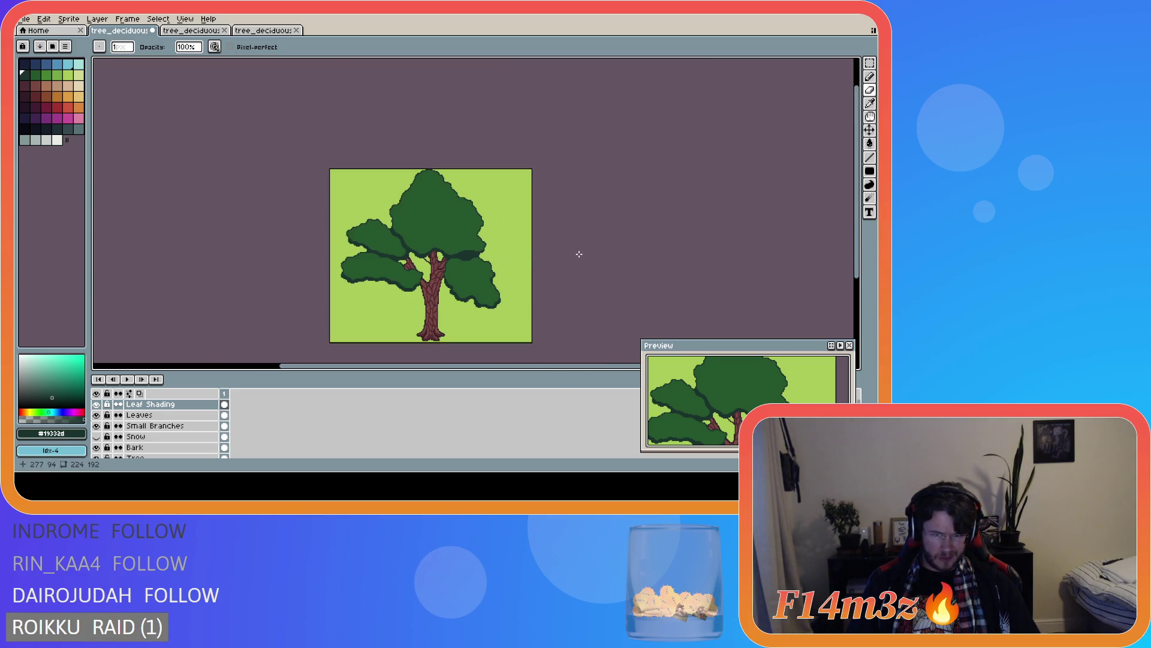
pyautogui.scroll(4, 418, 241)
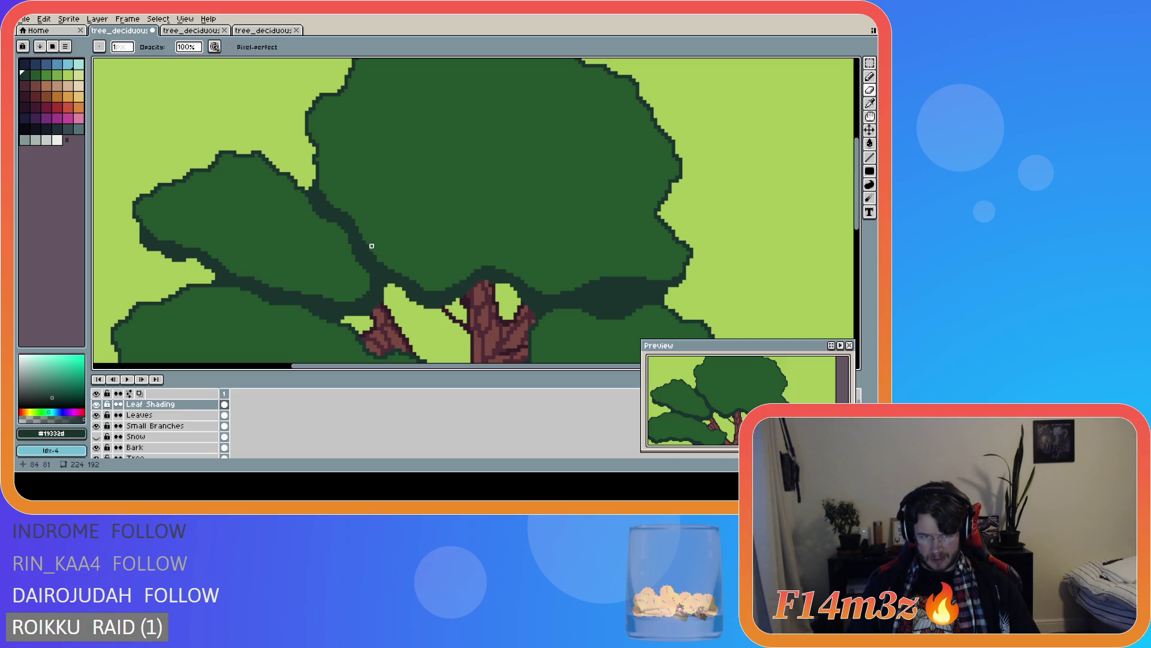
pyautogui.press('e')
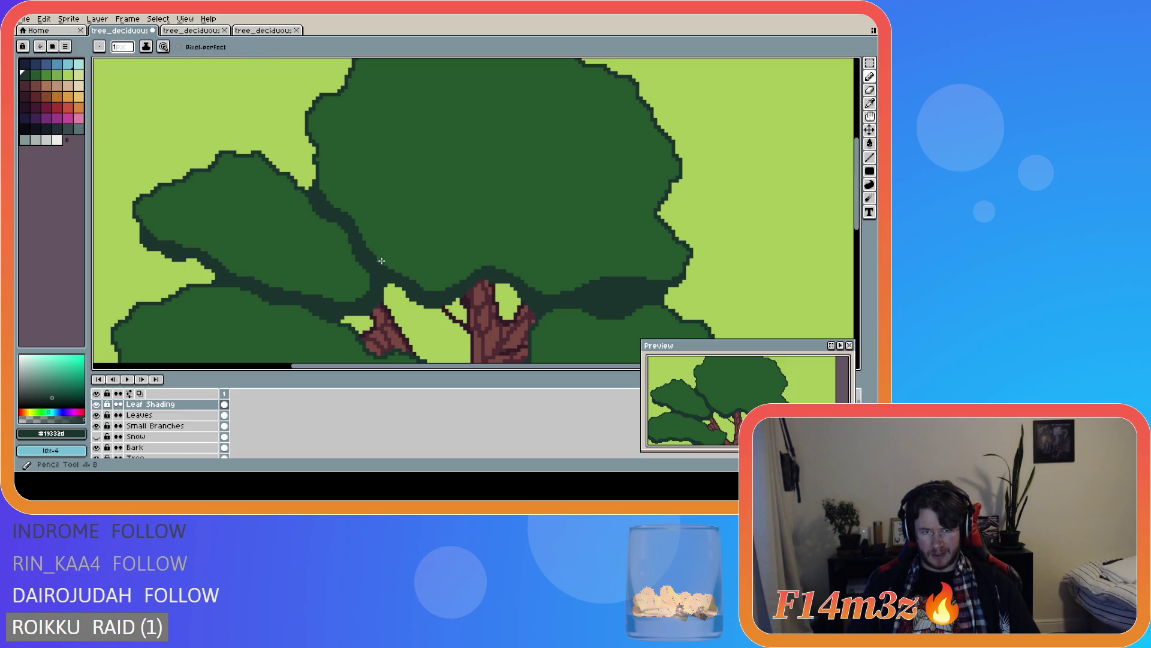
pyautogui.scroll(-3, 507, 282)
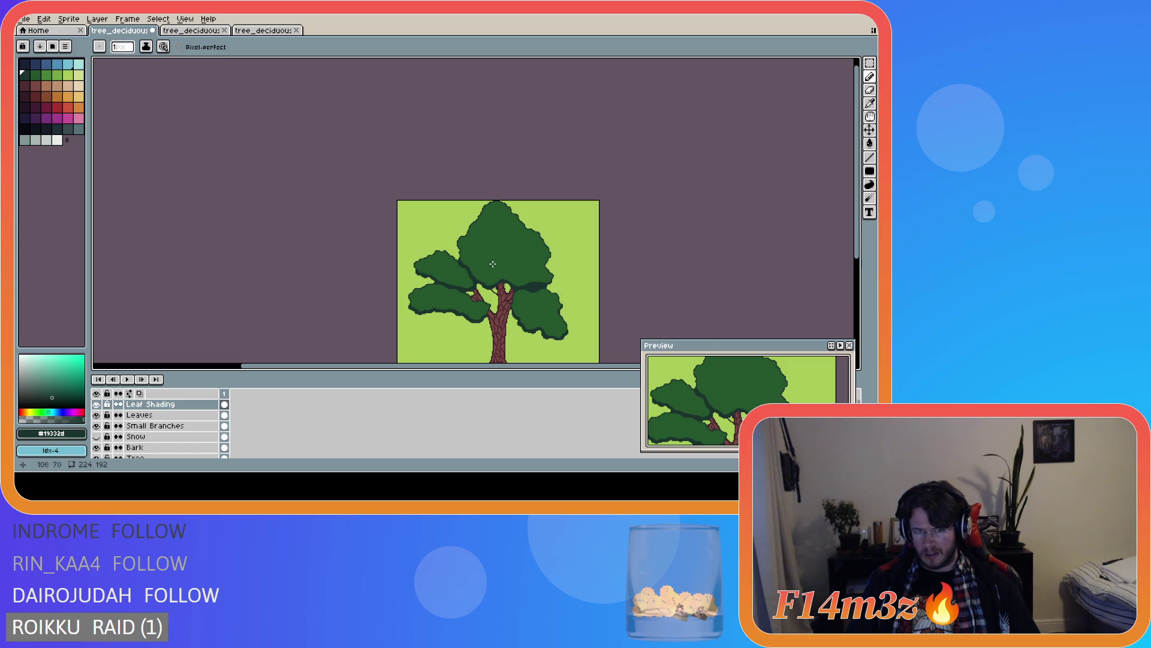
pyautogui.scroll(1, 487, 263)
pyautogui.scroll(1, 487, 263)
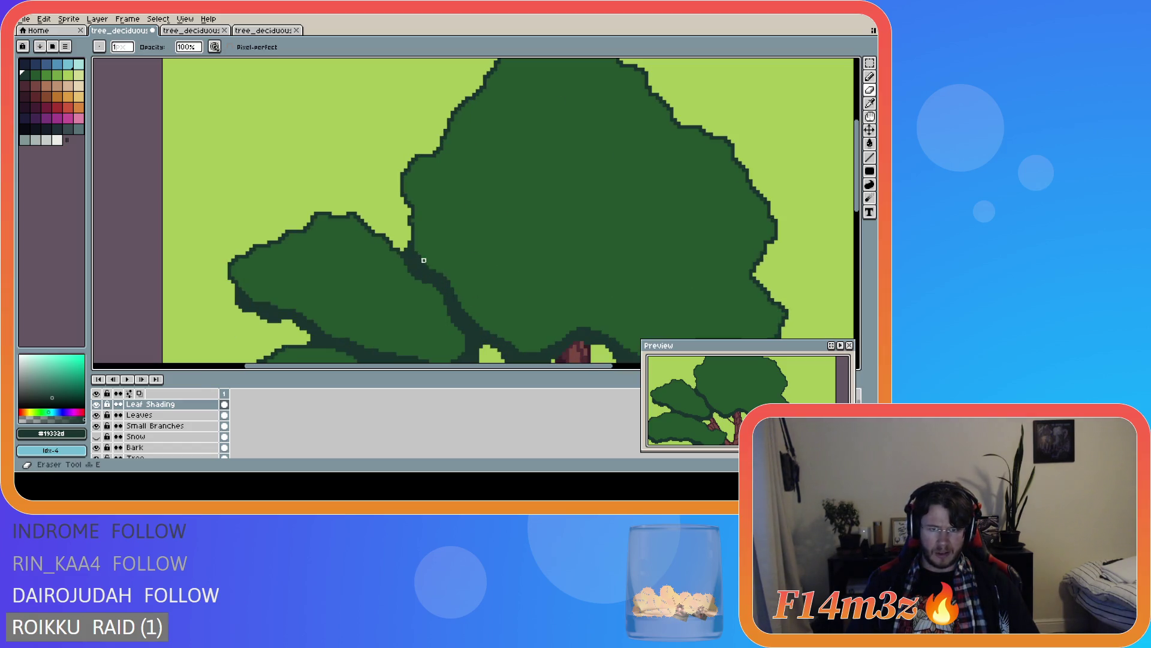
pyautogui.scroll(-3, 449, 260)
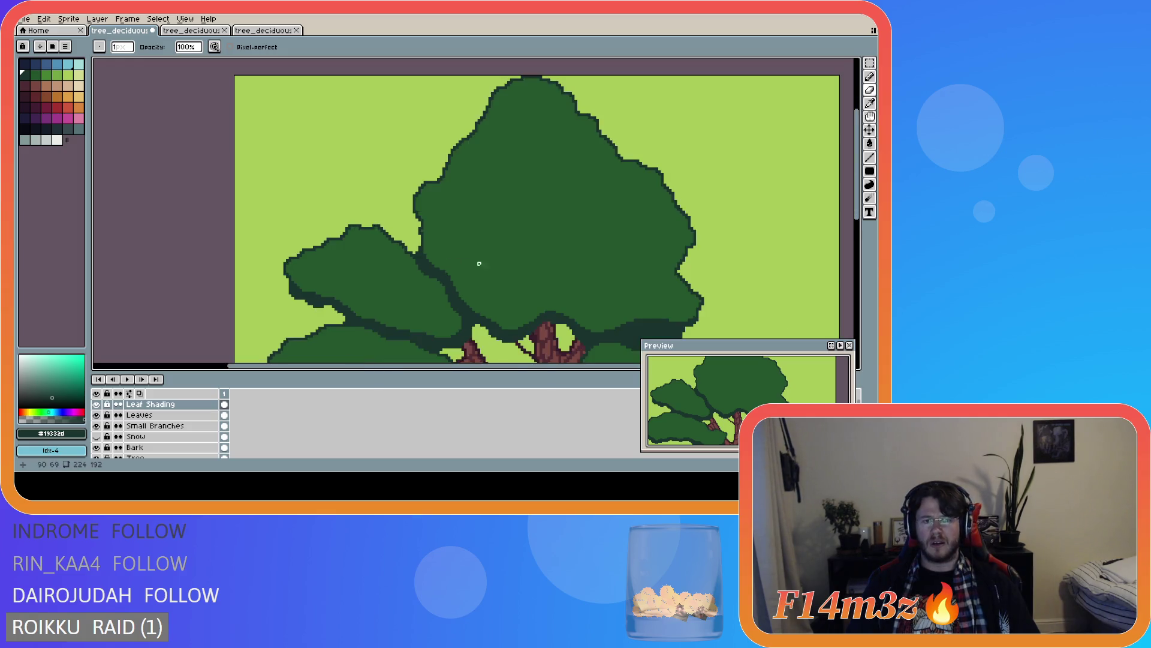
# - Save the tree sprite again with the refined shading bands
pyautogui.press('ctrl')
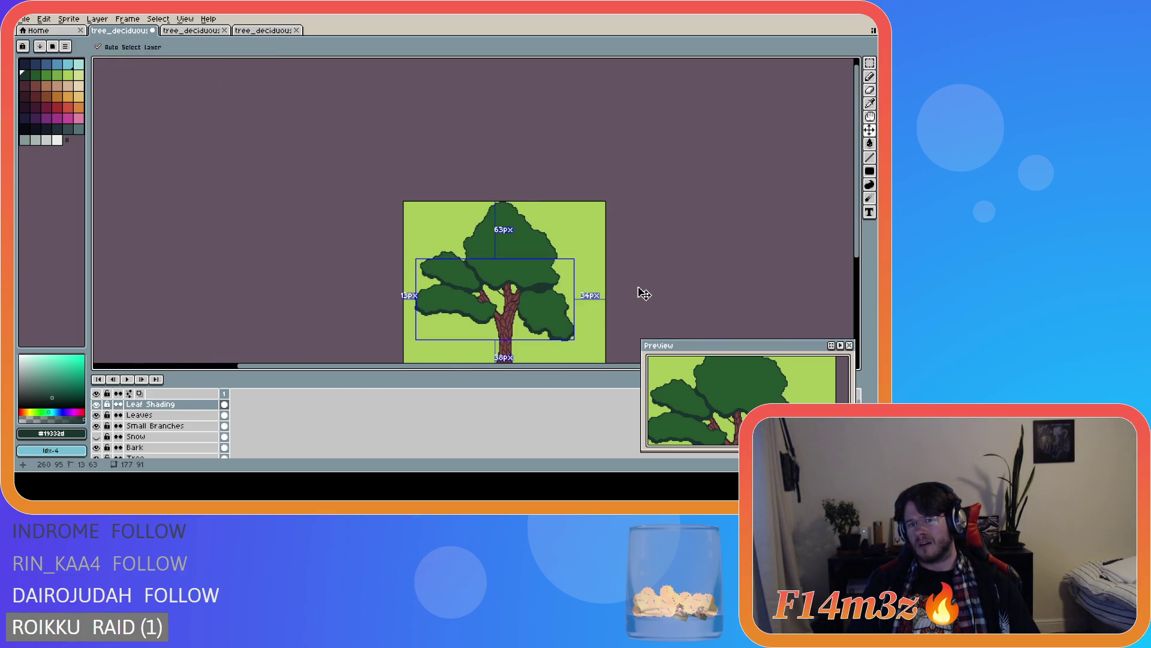
pyautogui.hotkey('ctrl', 's')
pyautogui.scroll(3, 507, 275)
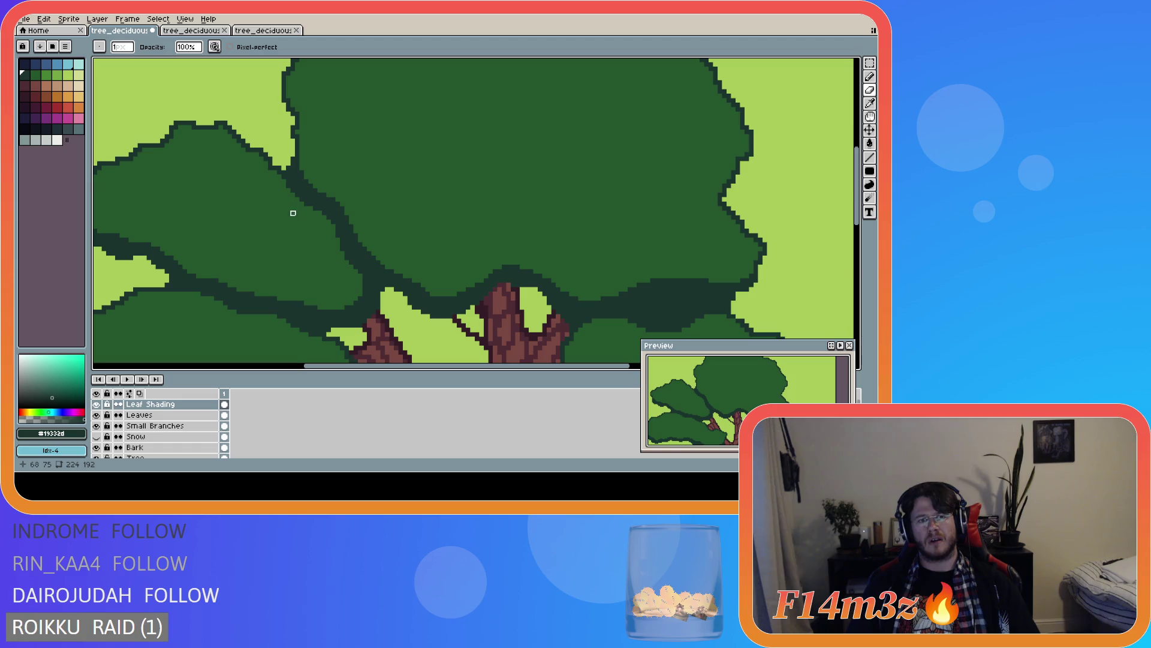
# - Undo two eraser strokes and redo one to restore the canopy shading
pyautogui.press('l')
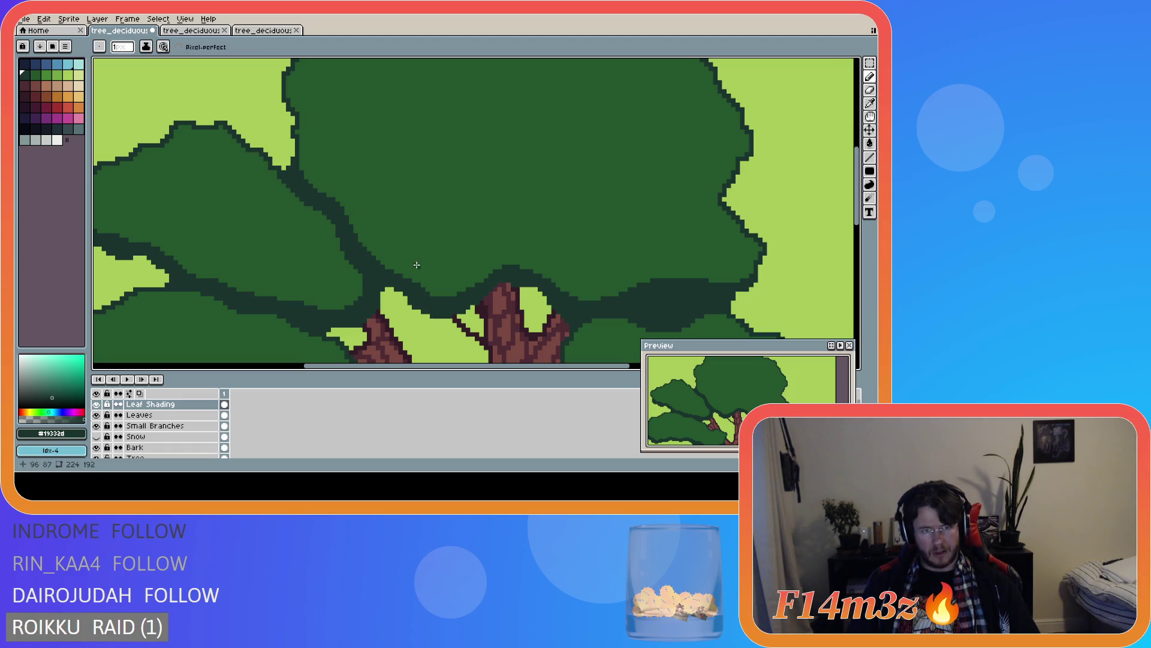
pyautogui.scroll(-2, 401, 273)
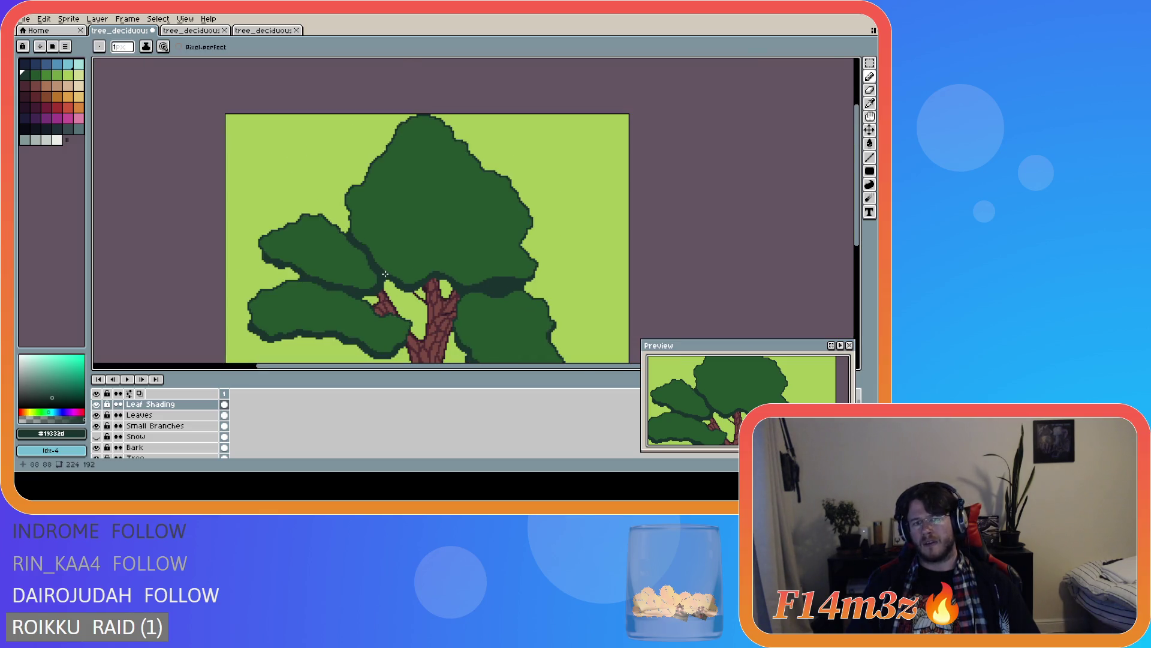
pyautogui.scroll(2, 372, 270)
pyautogui.hotkey('ctrl', 'z')
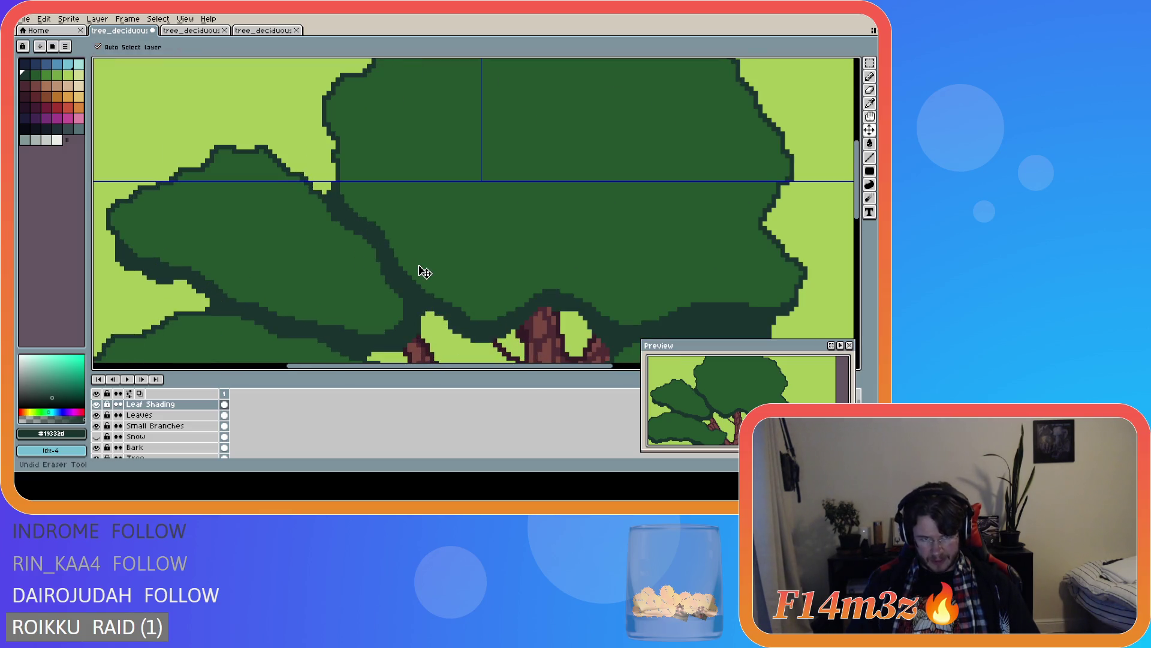
pyautogui.hotkey('ctrl', 'z')
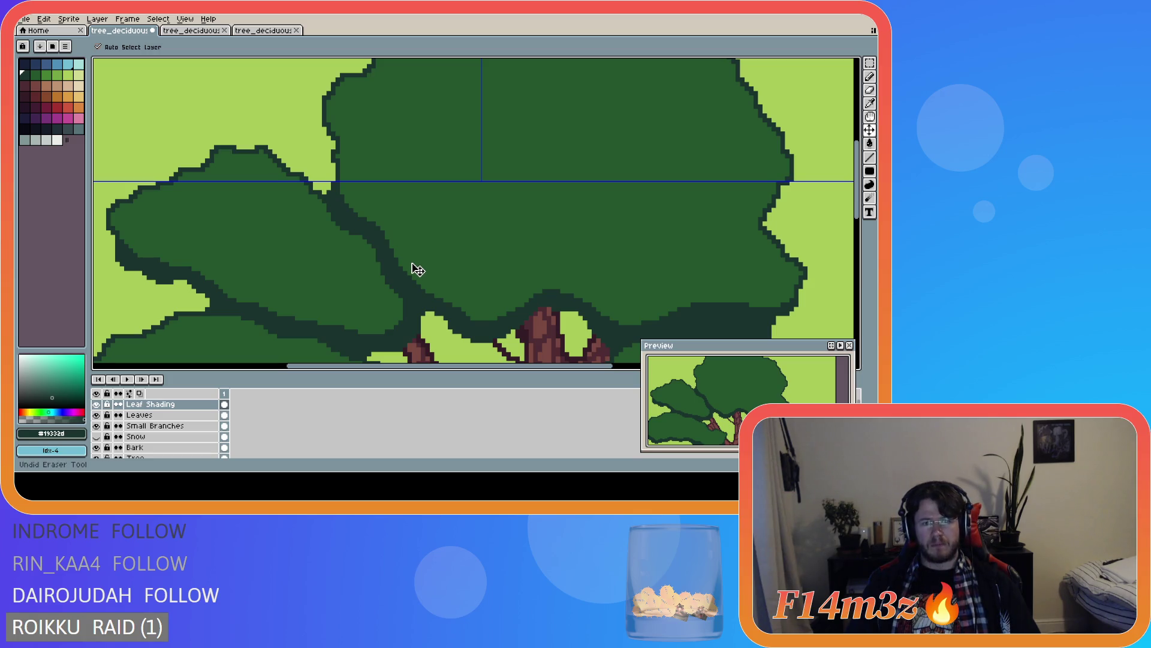
pyautogui.hotkey('ctrl', 'y')
pyautogui.press('e')
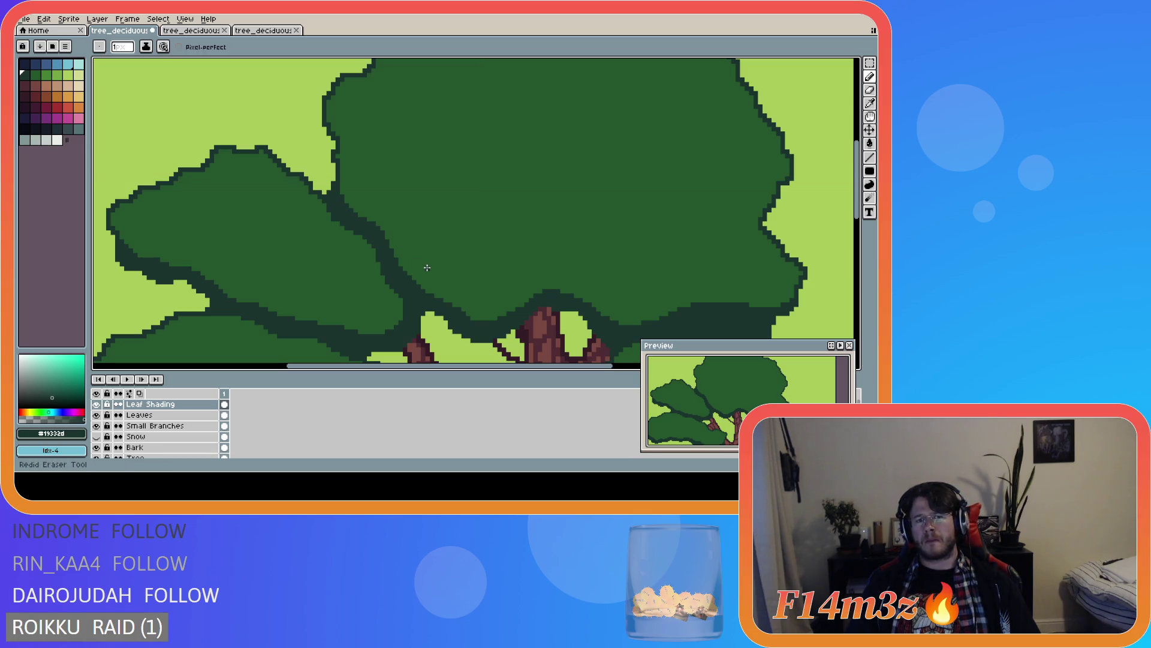
# - Save tree_deciduous_small_winter.ase twice, keeping the dark band beneath the crown
pyautogui.scroll(-4, 427, 267)
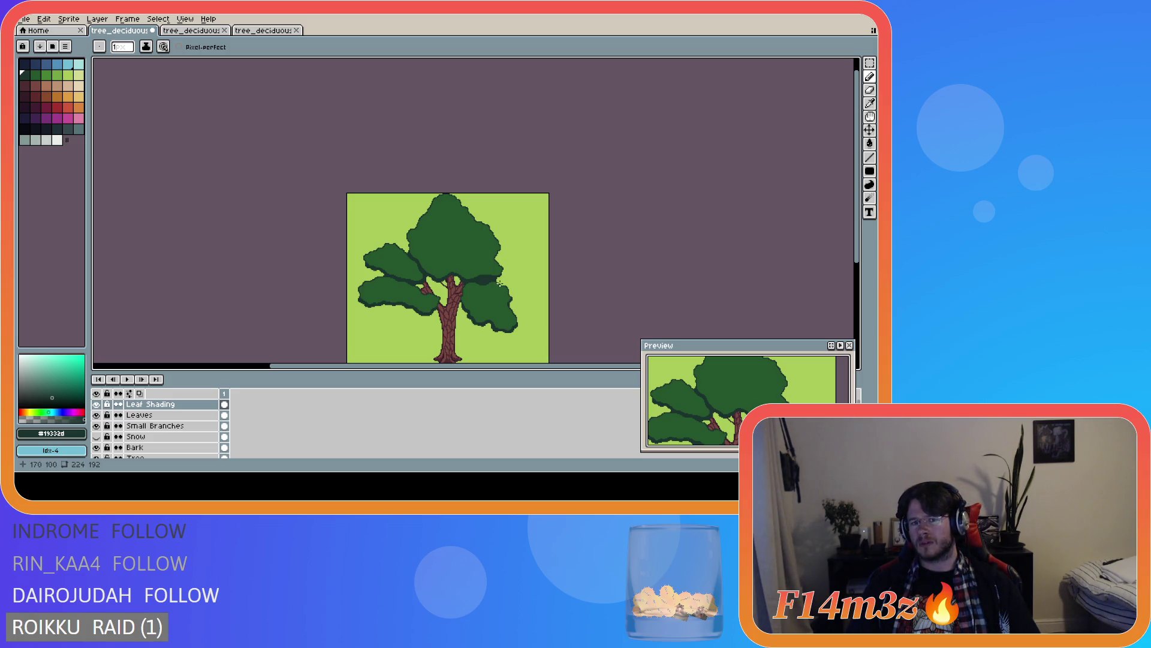
pyautogui.hotkey('ctrl', 's')
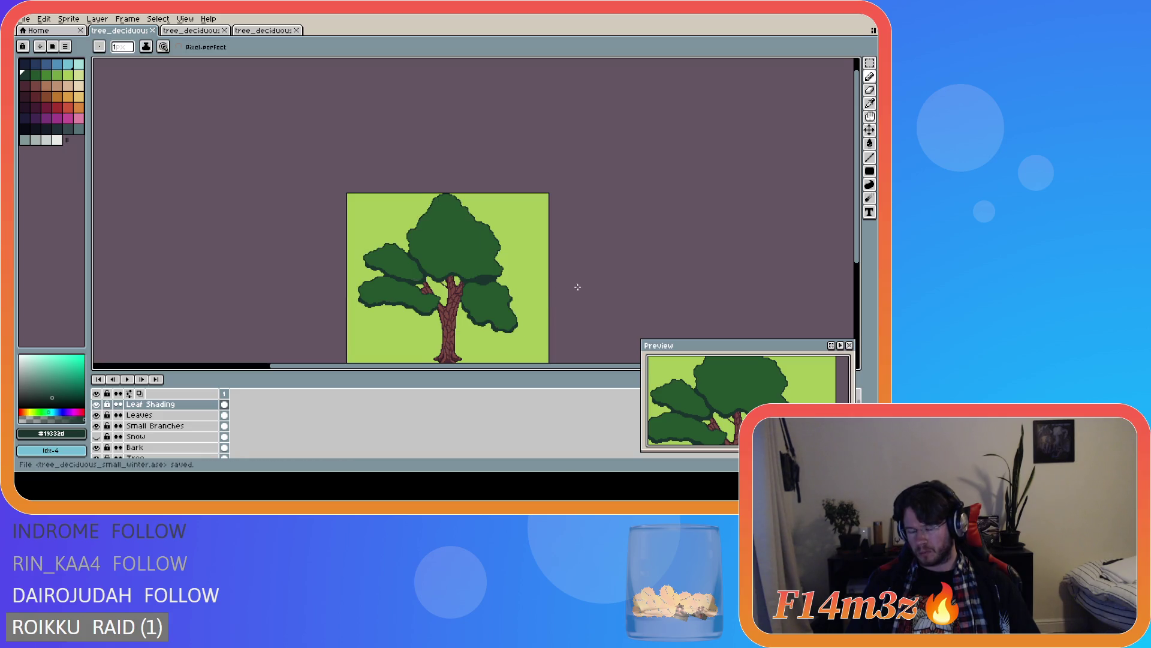
pyautogui.scroll(3, 396, 264)
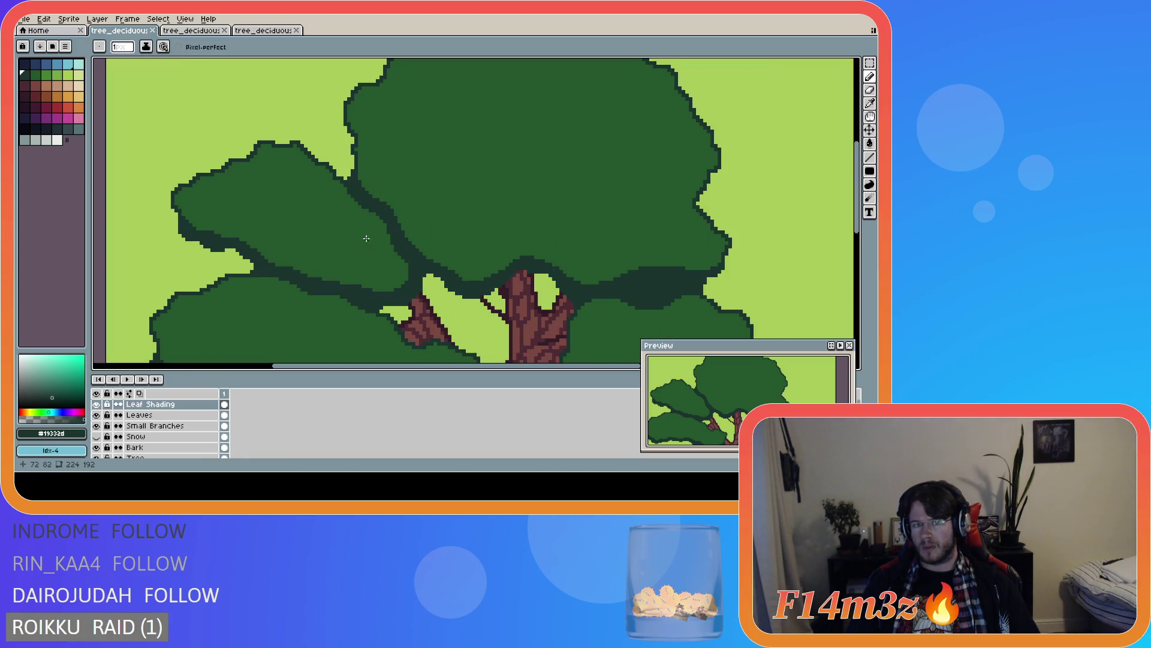
pyautogui.scroll(1, 365, 235)
pyautogui.press('b')
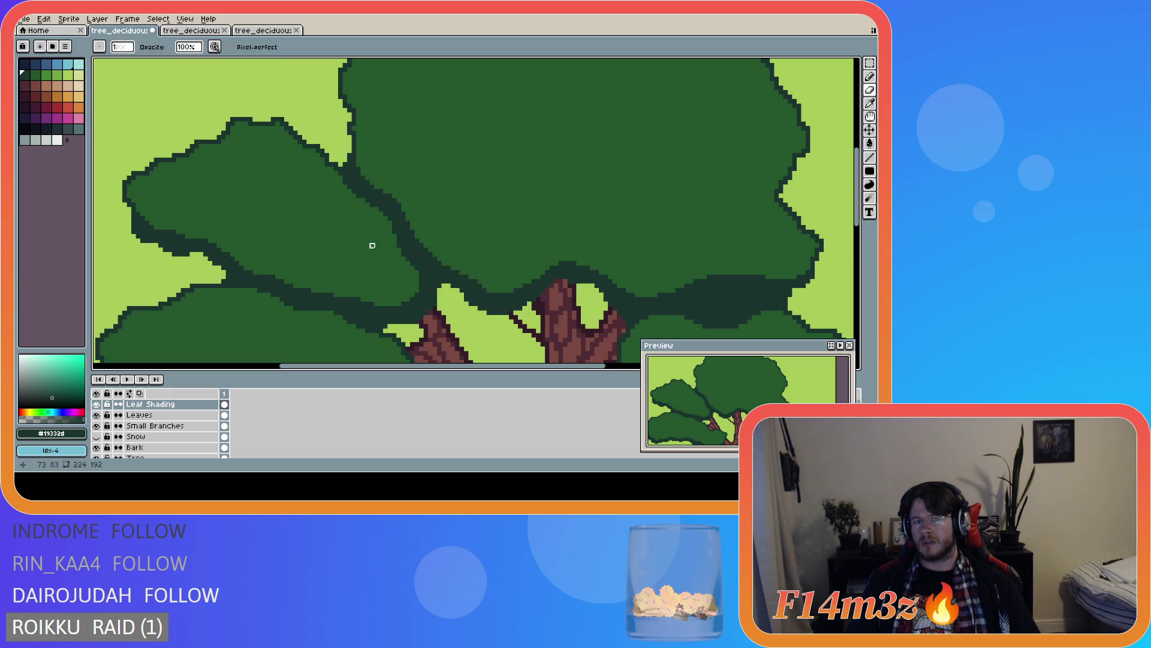
pyautogui.scroll(-3, 377, 272)
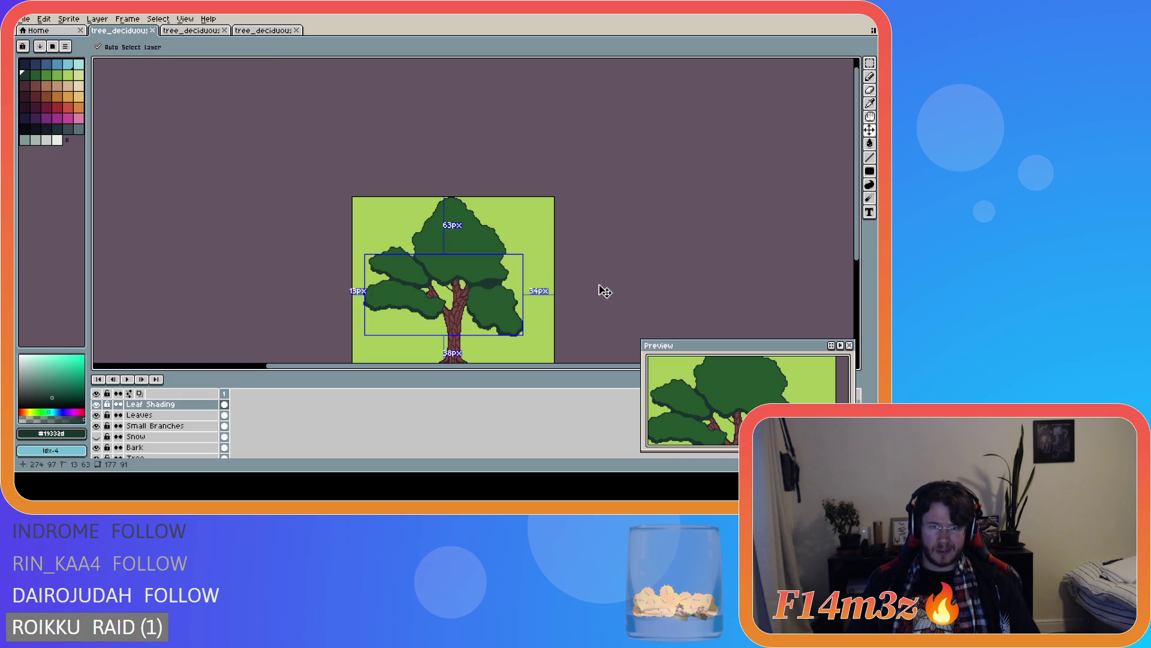
pyautogui.hotkey('ctrl', 's')
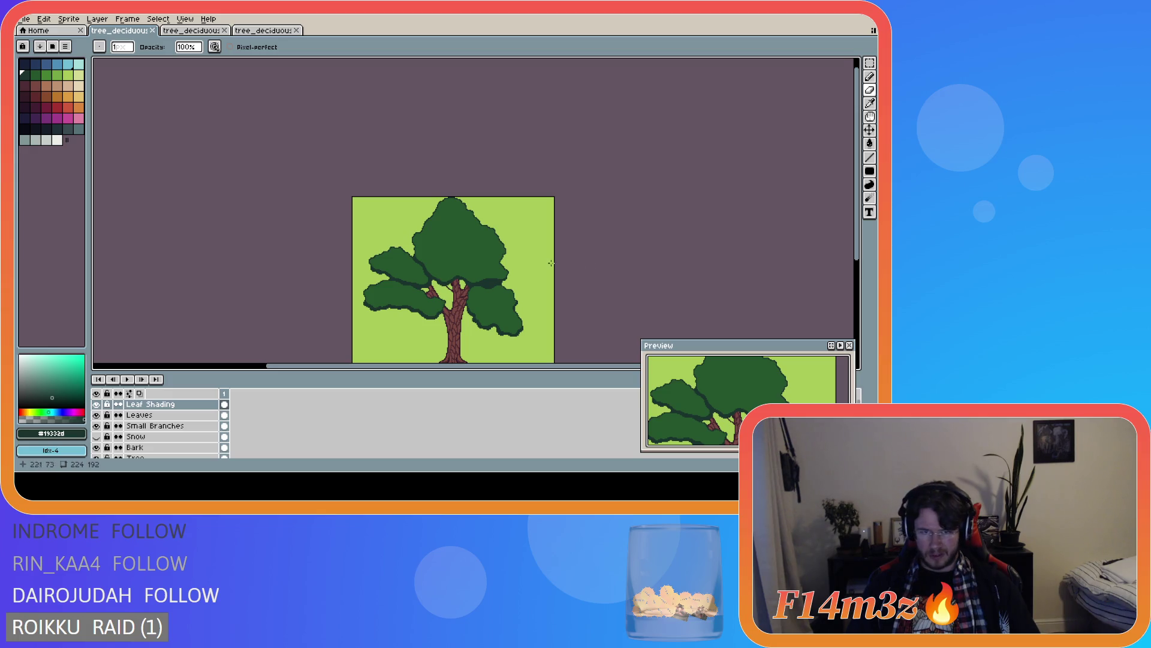
pyautogui.scroll(2, 462, 245)
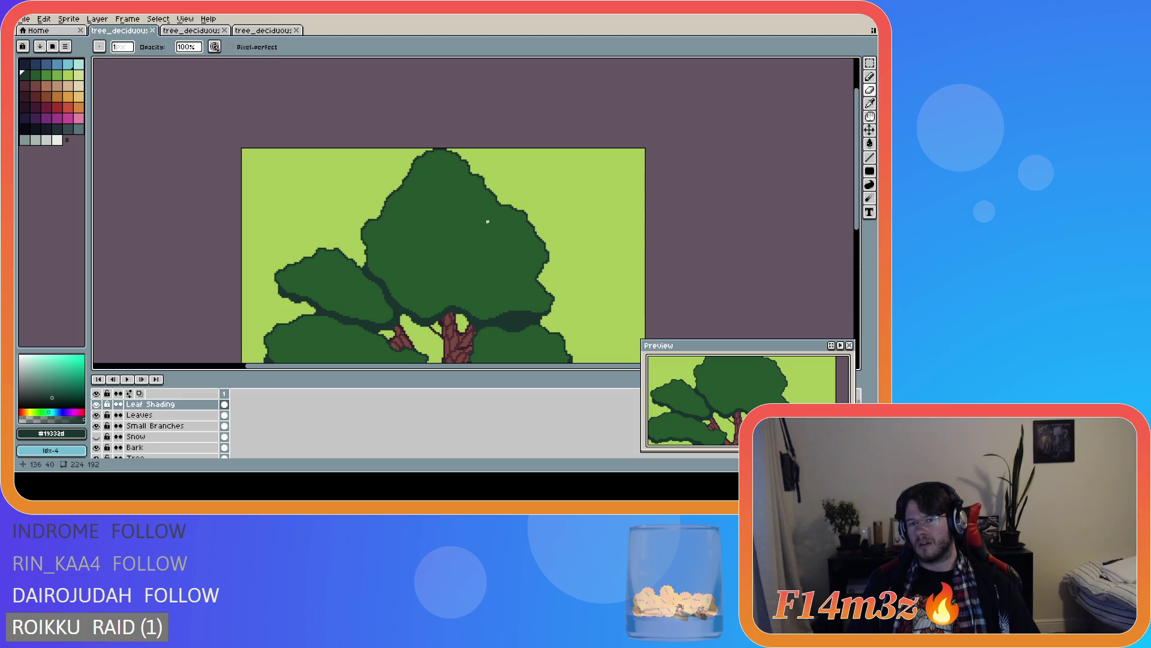
pyautogui.press('b')
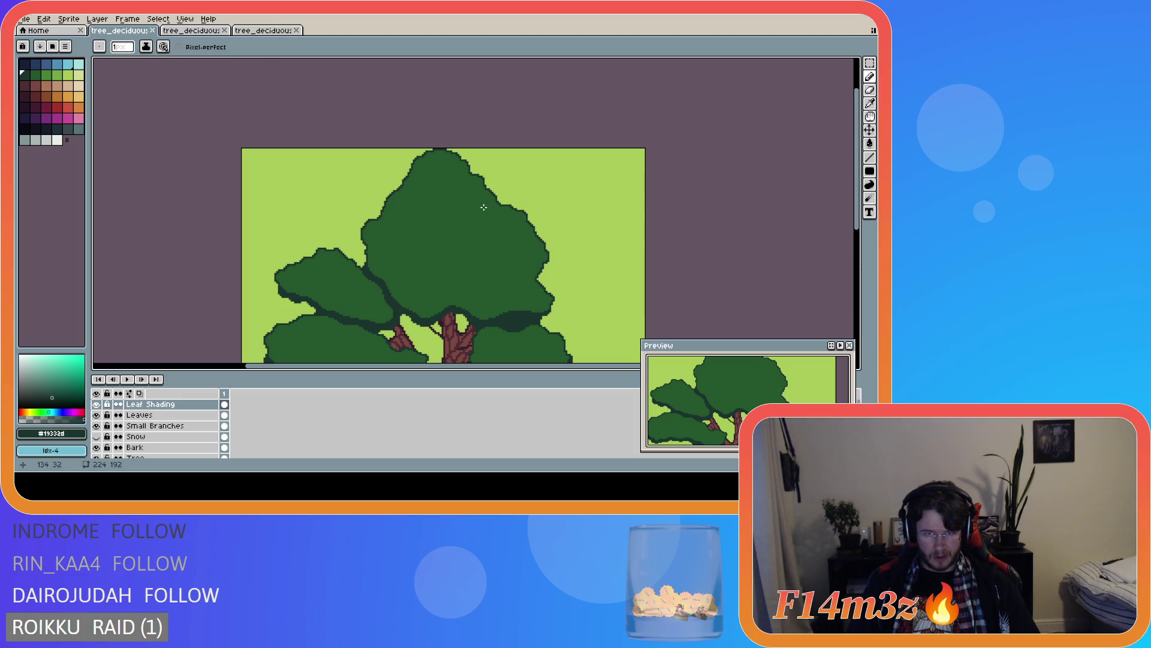
# - Draw a dark shading line across the upper crown and bucket-fill the pocket dark
pyautogui.moveTo(495, 200)
pyautogui.mouseDown()
pyautogui.moveTo(445, 236)
pyautogui.moveTo(513, 211)
pyautogui.mouseUp()
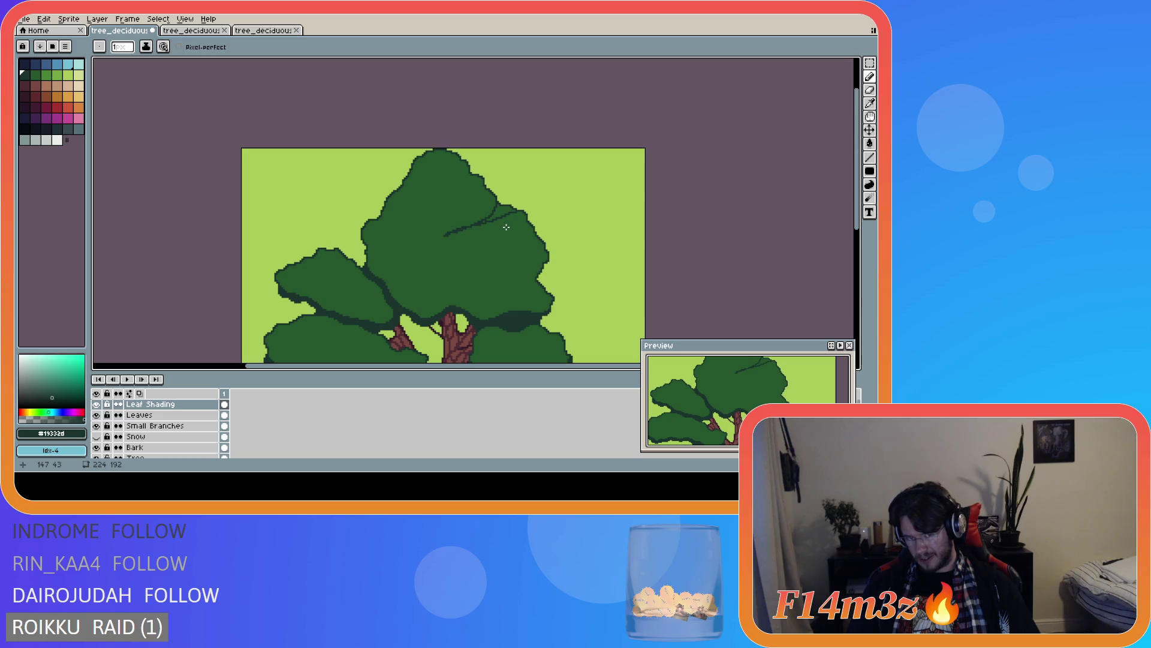
pyautogui.scroll(3, 505, 227)
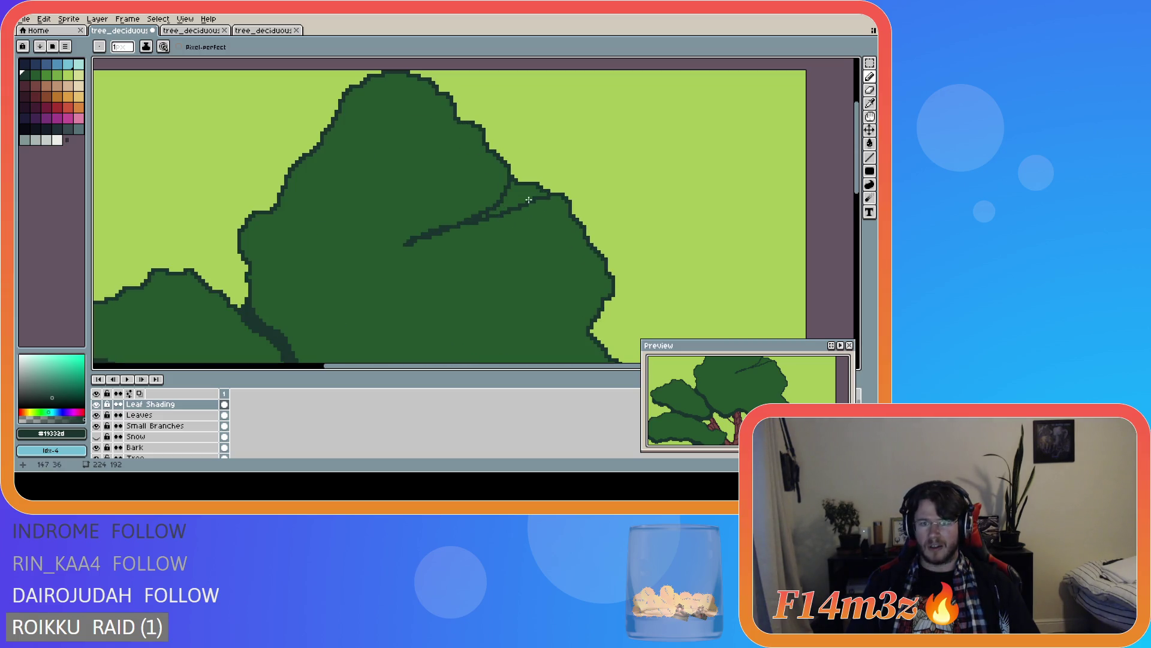
pyautogui.click(546, 194)
pyautogui.moveTo(546, 194)
pyautogui.mouseDown()
pyautogui.moveTo(507, 189)
pyautogui.moveTo(528, 191)
pyautogui.mouseUp()
pyautogui.press('g')
pyautogui.click(510, 197)
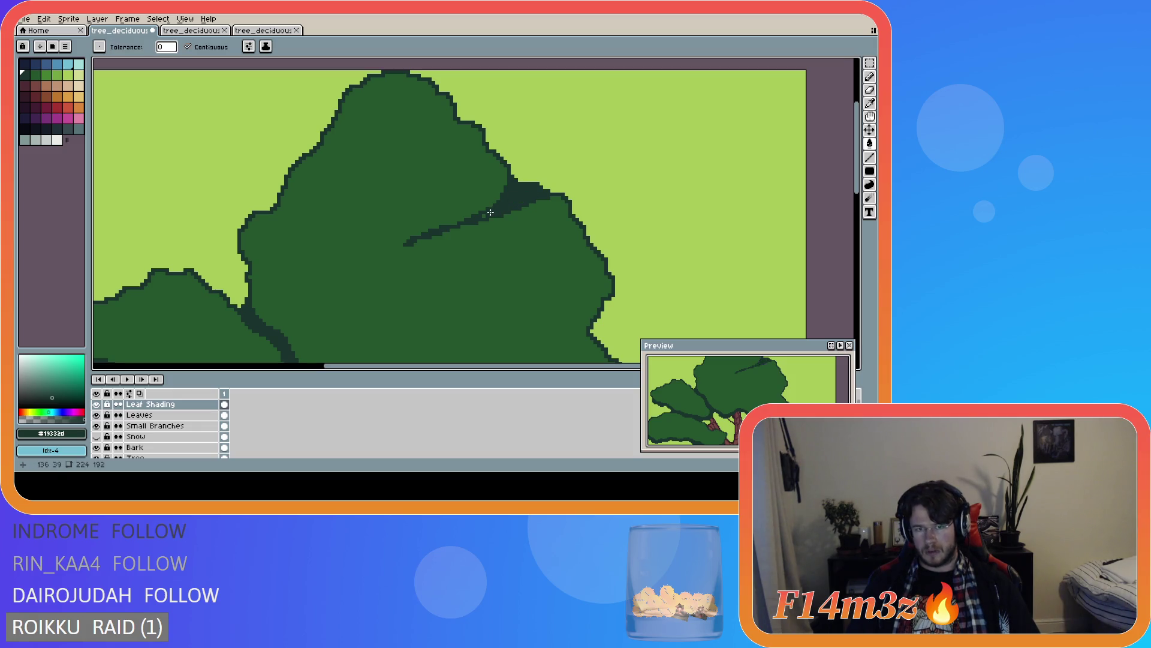
pyautogui.press('b')
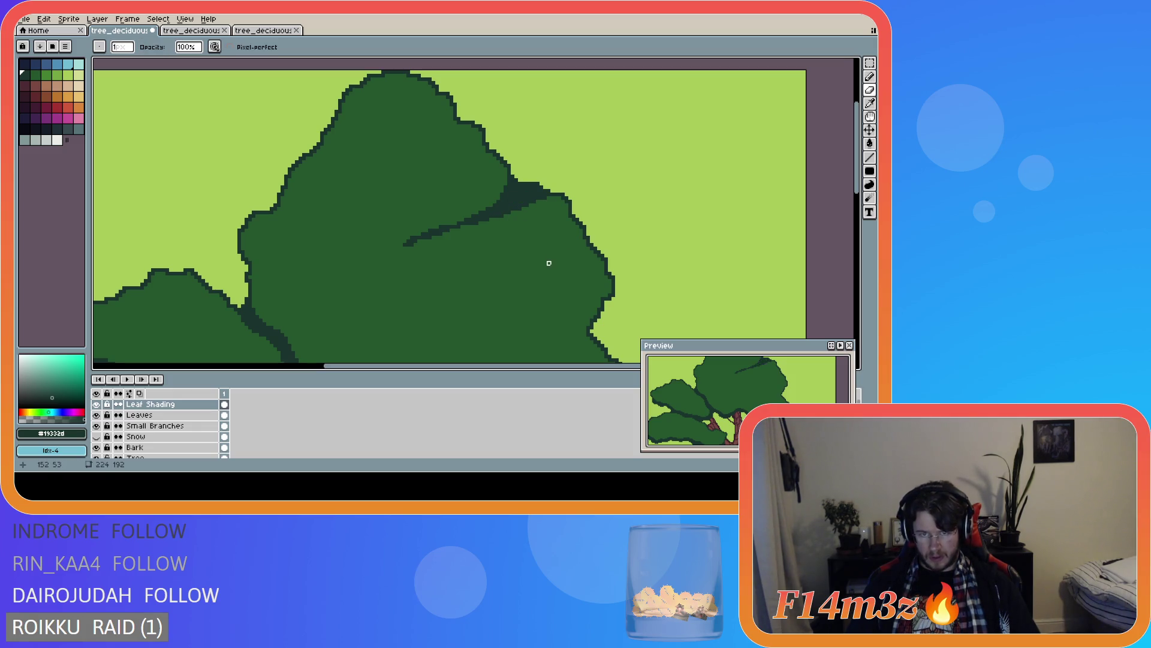
# - Erase part of the dark stroke so it tapers leftward from the crown's right edge
pyautogui.scroll(-5, 554, 234)
pyautogui.scroll(1, 555, 257)
pyautogui.scroll(-1, 552, 254)
pyautogui.scroll(3, 548, 253)
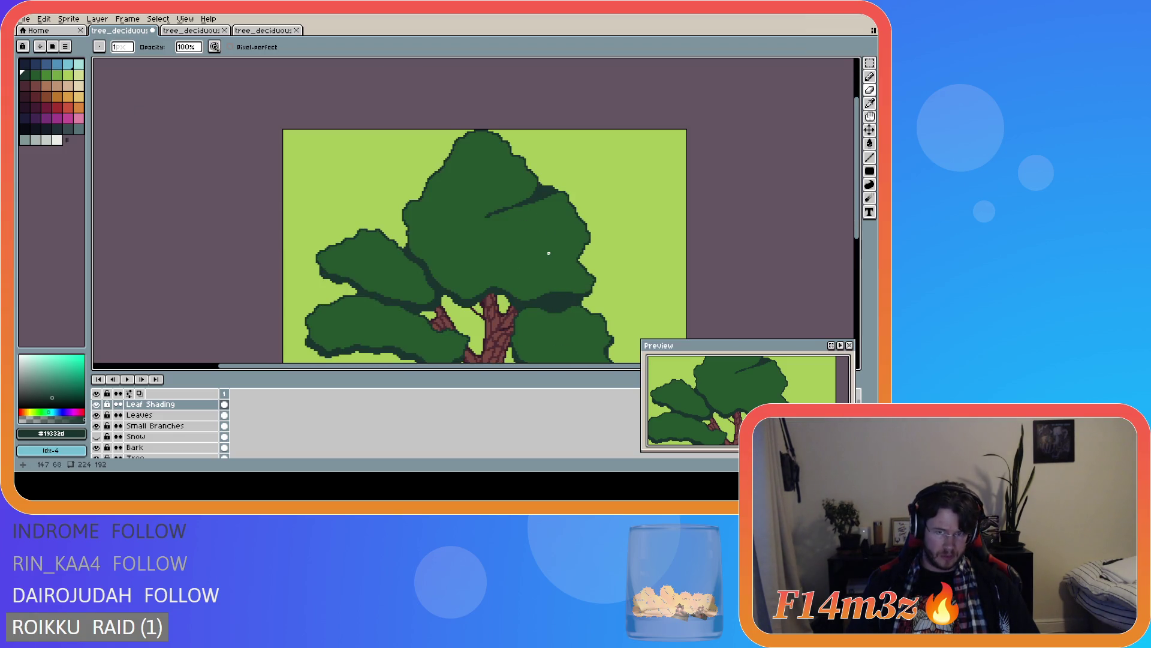
pyautogui.press('e')
pyautogui.moveTo(495, 178); pyautogui.dragTo(480, 184)
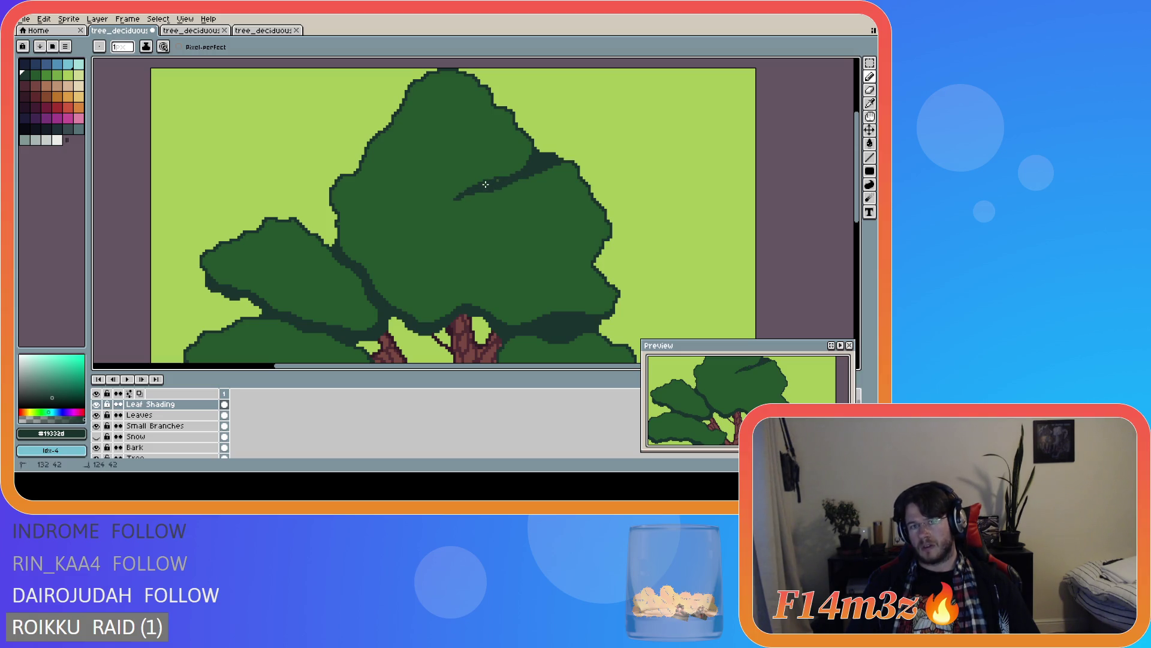
pyautogui.scroll(-3, 535, 237)
pyautogui.scroll(-1, 535, 236)
pyautogui.scroll(2, 553, 258)
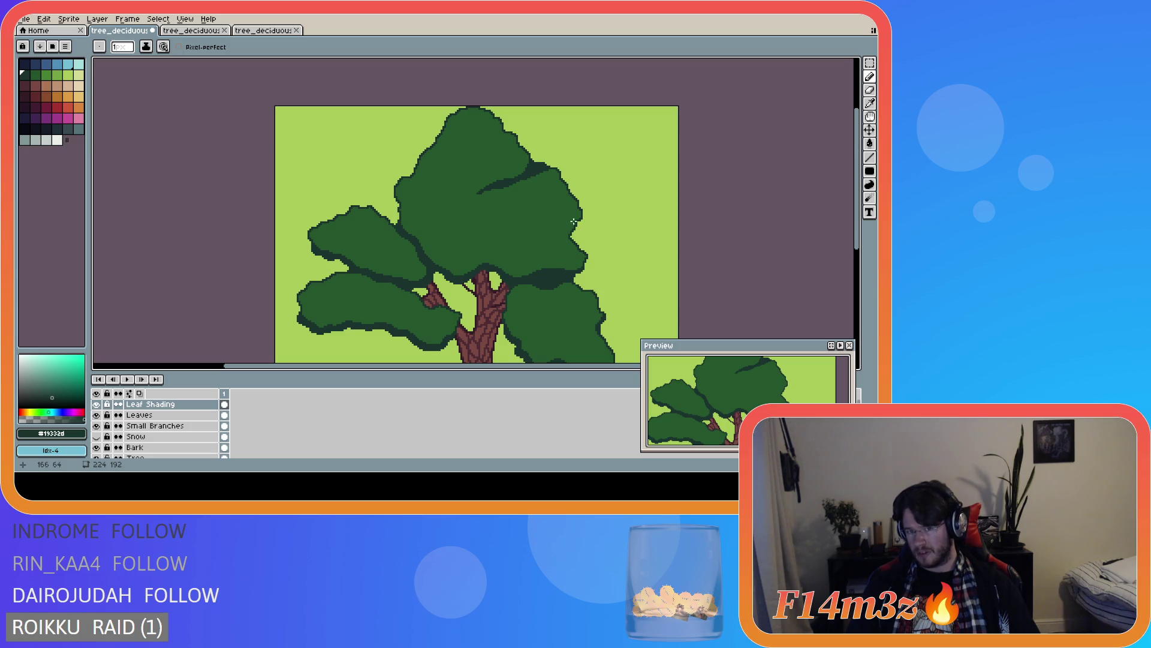
pyautogui.scroll(1, 573, 221)
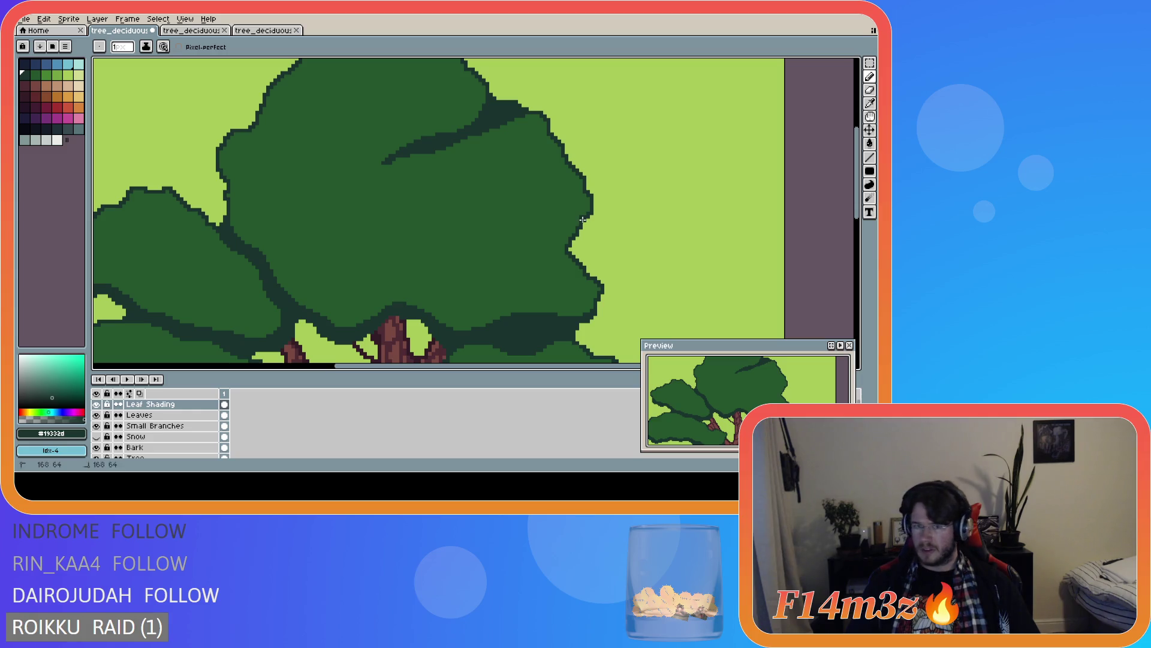
# - Sample the dark shading green from the canopy as the drawing colour
pyautogui.keyDown('alt'); pyautogui.click(573, 217); pyautogui.keyUp('alt')
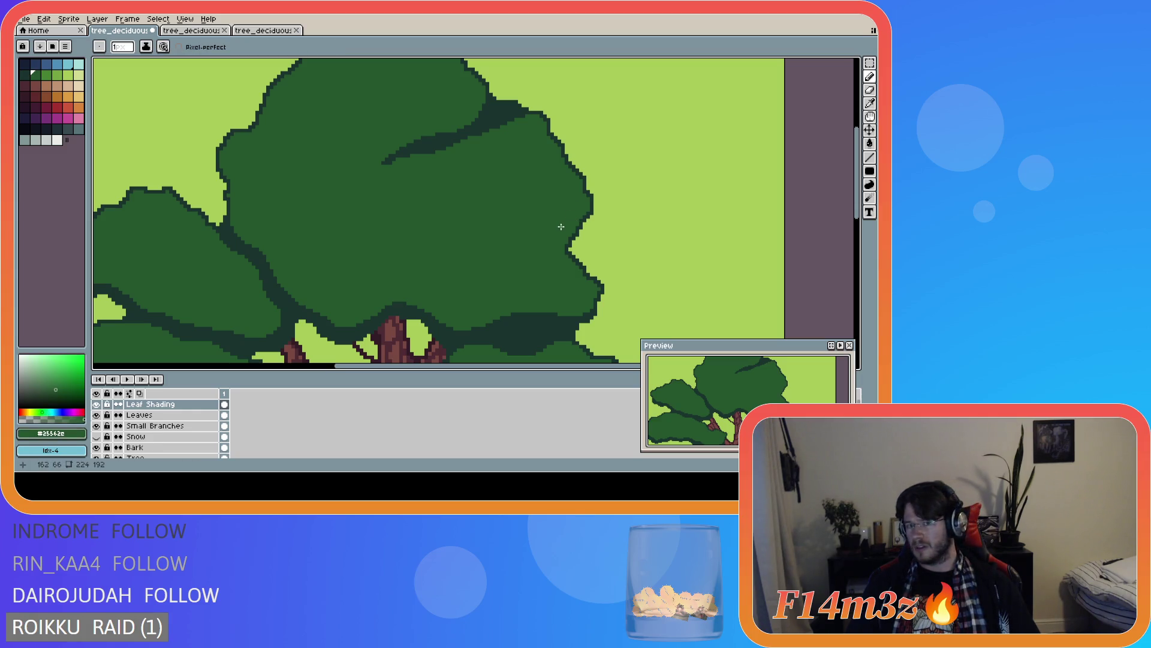
pyautogui.press('v')
pyautogui.press('i')
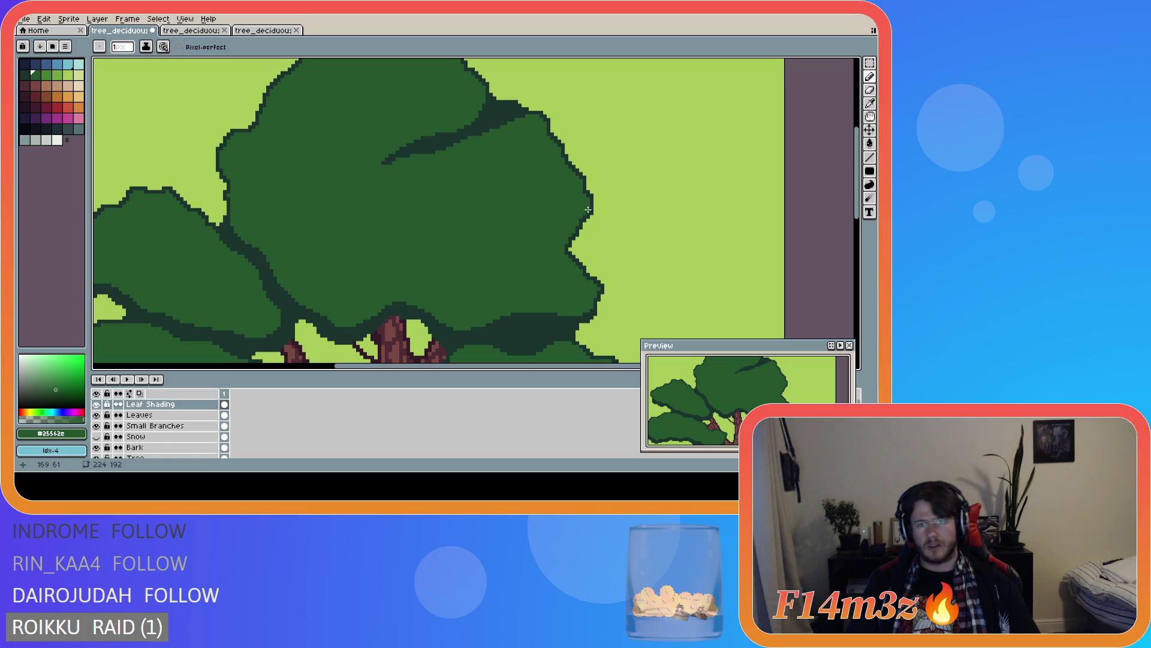
pyautogui.keyDown('alt'); pyautogui.click(582, 220); pyautogui.keyUp('alt')
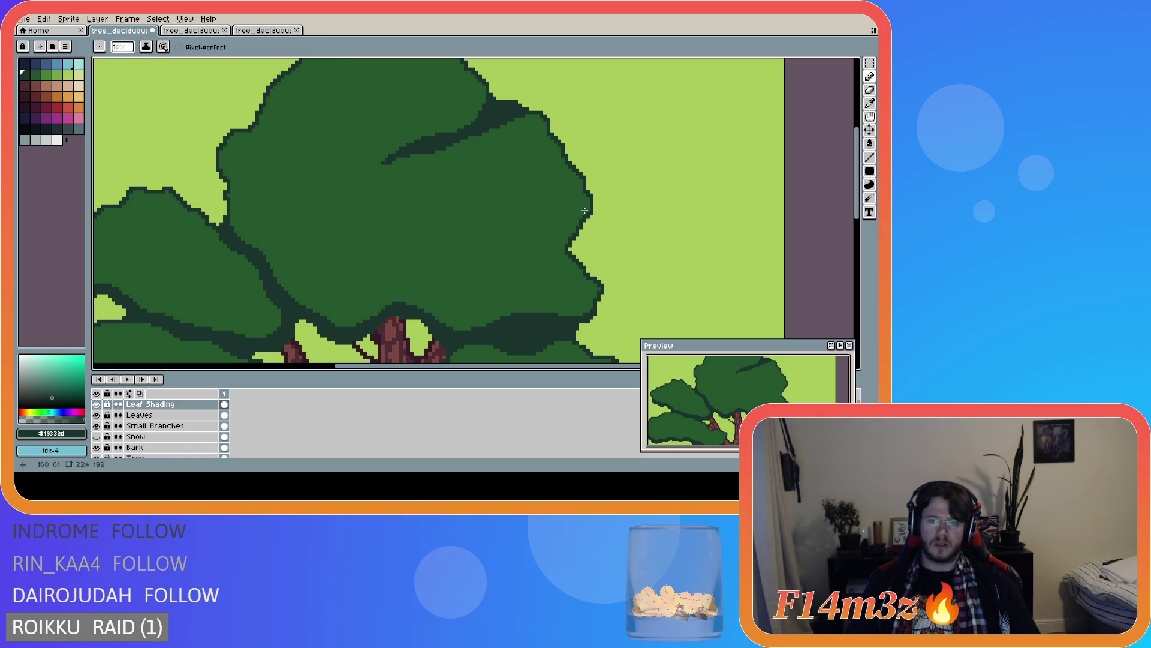
# - Outline a shading wedge along the clump's lower right edge and bucket-fill it
pyautogui.moveTo(587, 213)
pyautogui.mouseDown()
pyautogui.moveTo(563, 233)
pyautogui.moveTo(452, 255)
pyautogui.mouseUp()
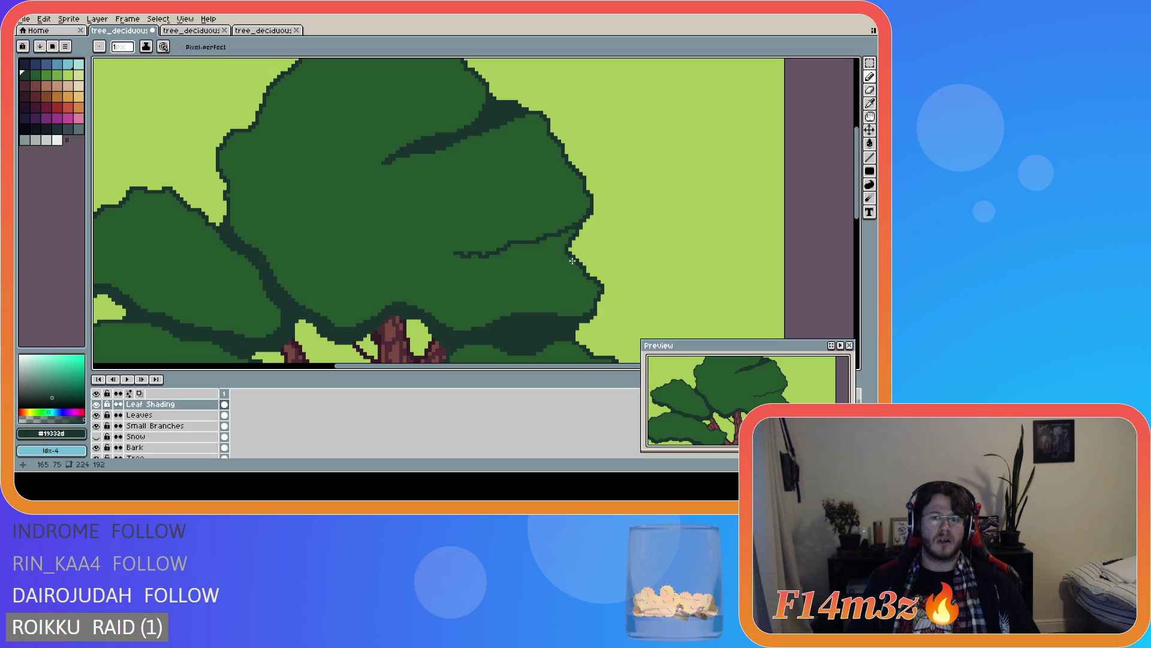
pyautogui.moveTo(571, 257); pyautogui.dragTo(459, 252)
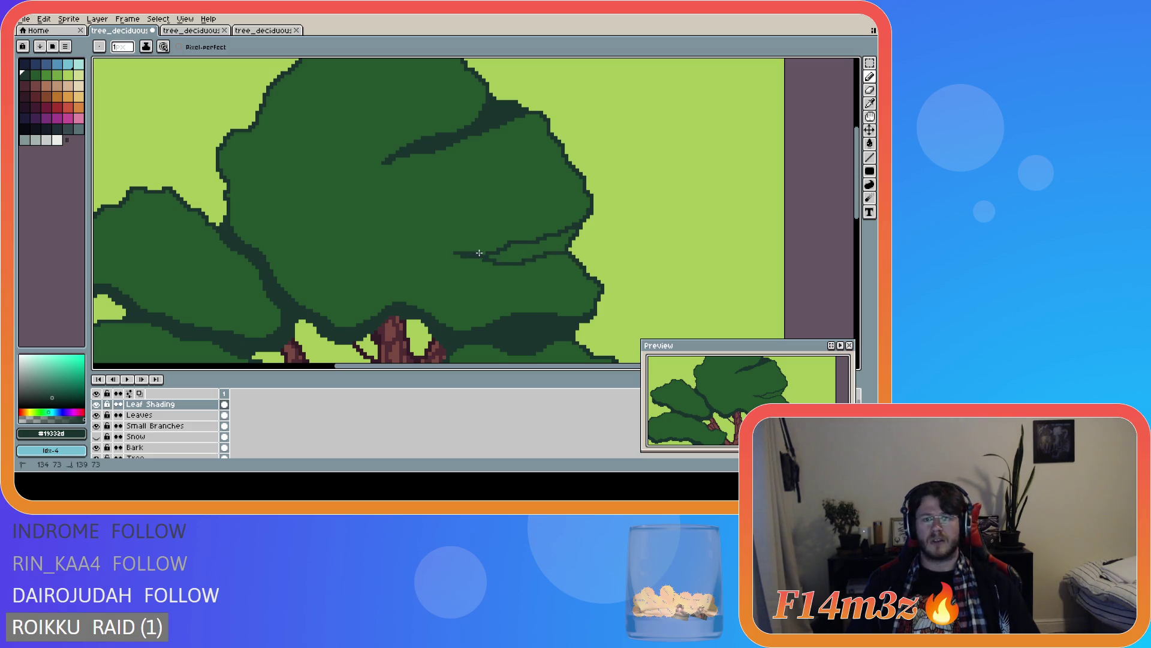
pyautogui.moveTo(562, 249); pyautogui.dragTo(572, 232)
pyautogui.press('g')
pyautogui.click(506, 258)
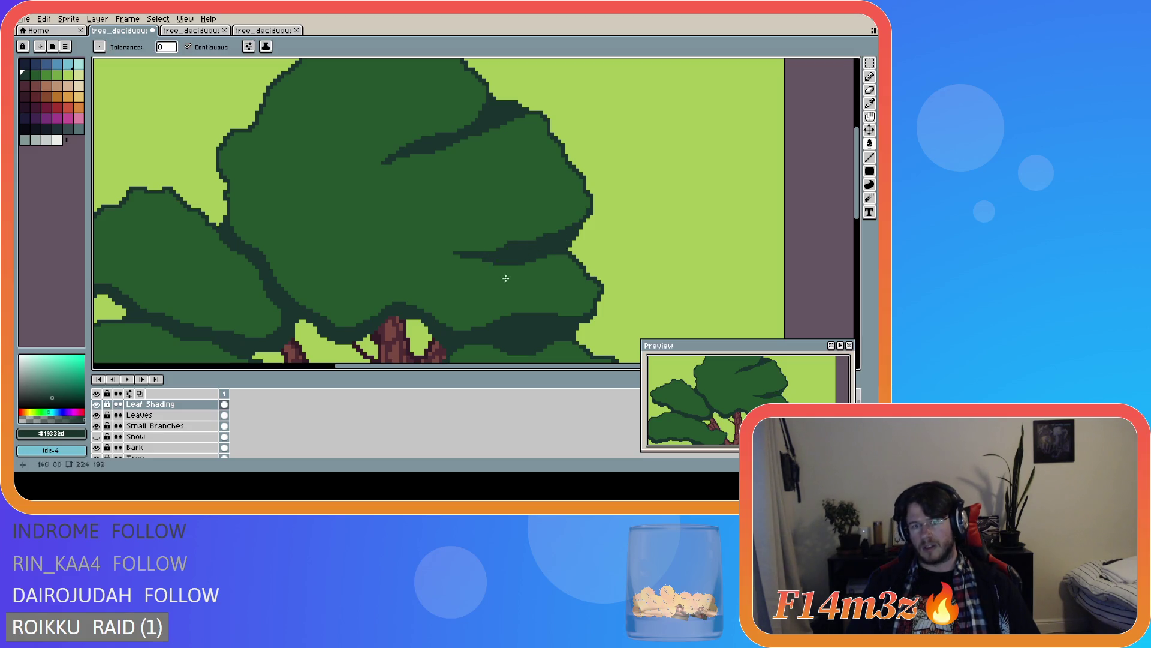
pyautogui.scroll(-2, 503, 267)
pyautogui.scroll(-2, 472, 303)
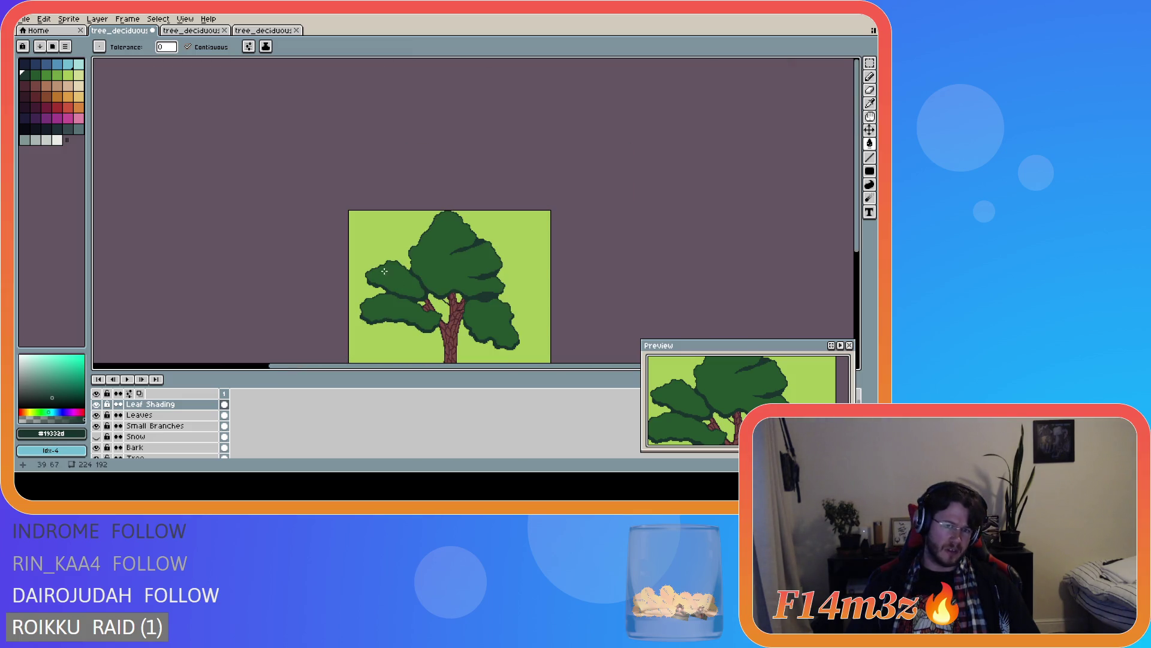
# - Switch to the Pencil and draw a few single pixels near the trunk
pyautogui.scroll(2, 401, 257)
pyautogui.scroll(-2, 455, 258)
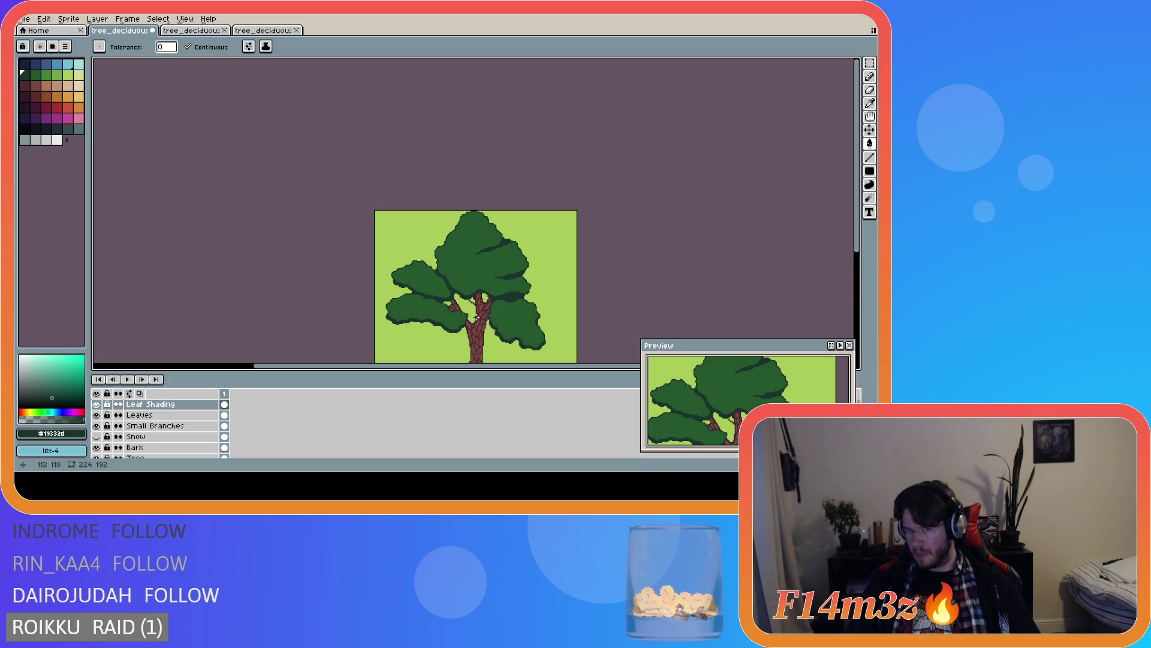
pyautogui.scroll(-1, 475, 314)
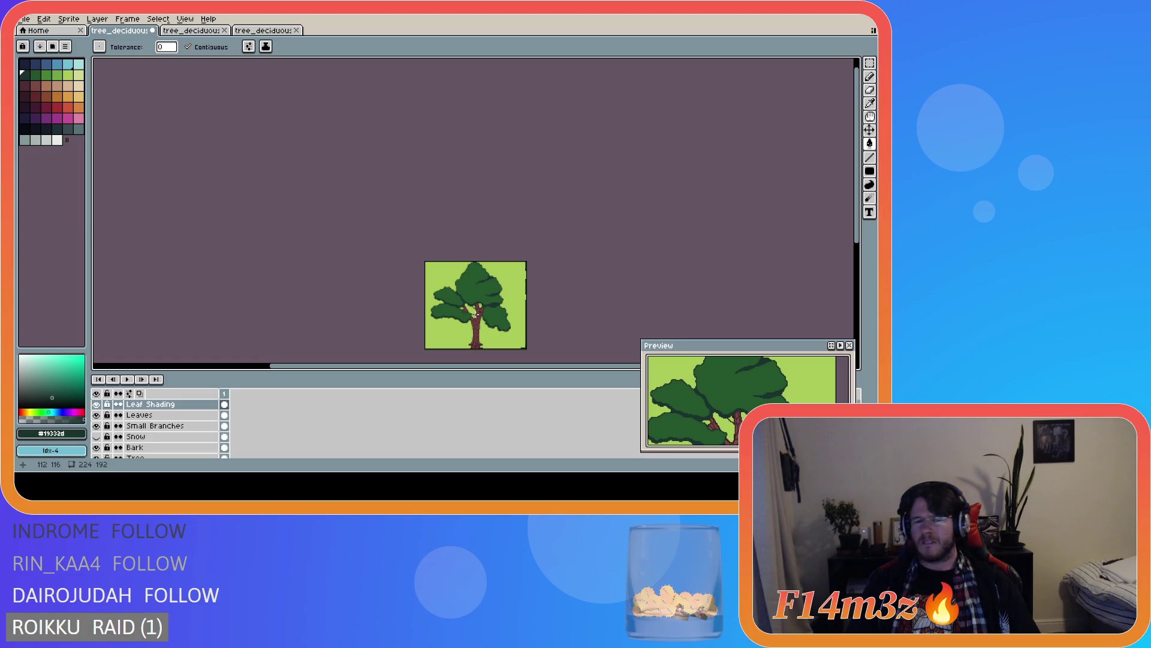
pyautogui.scroll(5, 476, 313)
pyautogui.press('b')
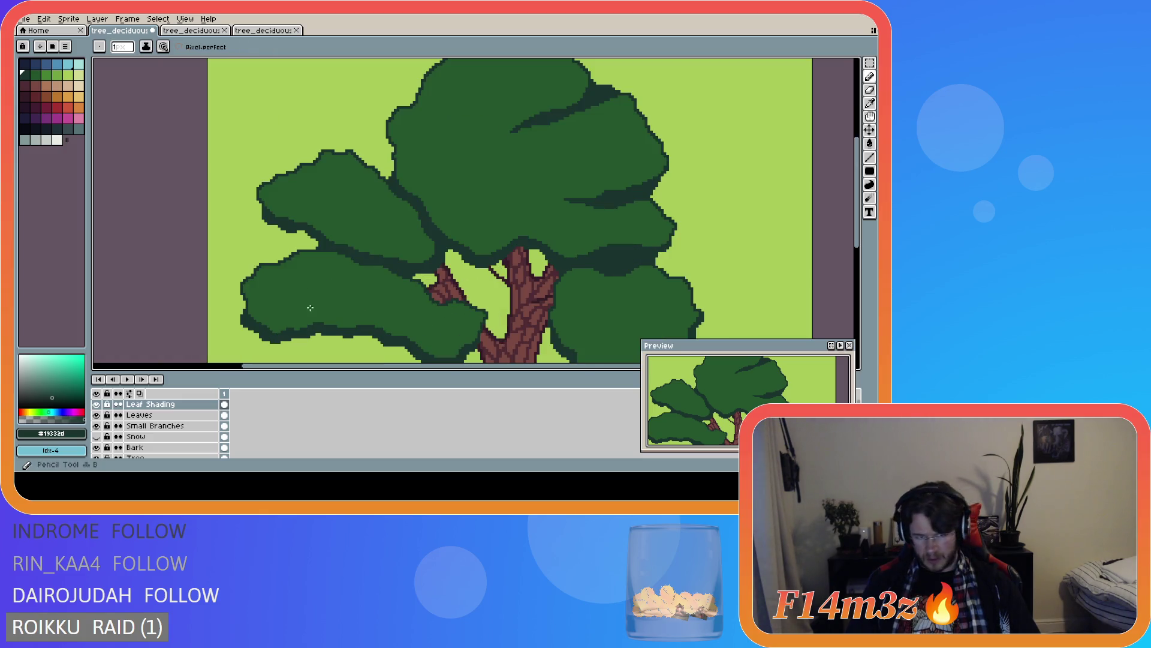
pyautogui.click(249, 302)
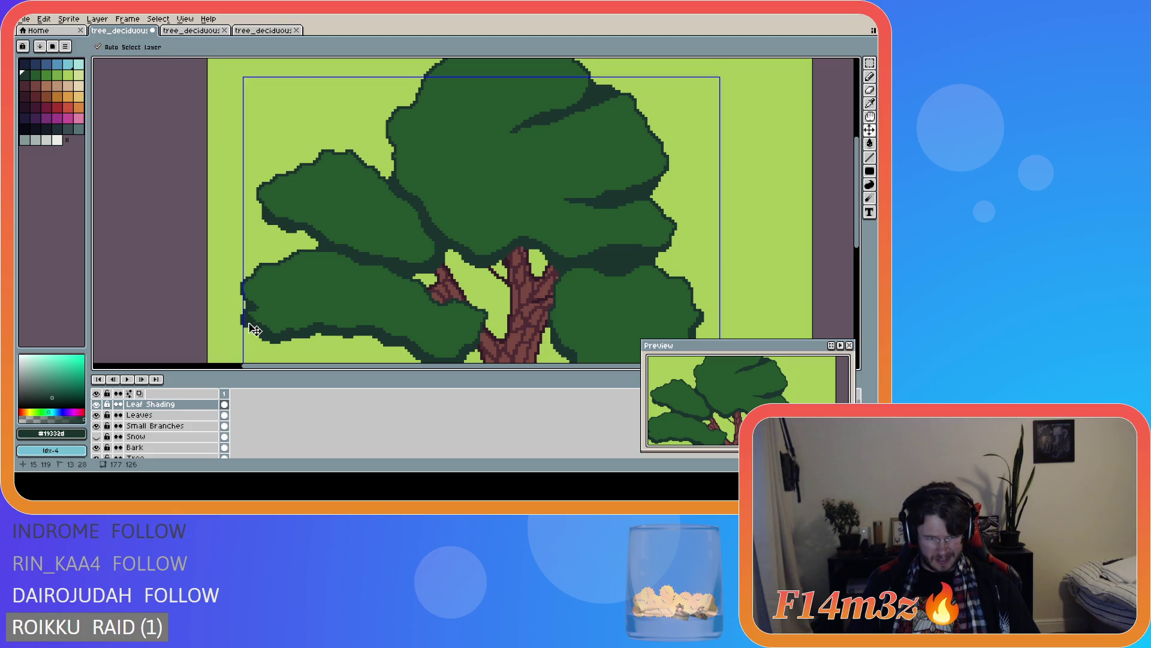
pyautogui.moveTo(245, 295)
pyautogui.mouseDown()
pyautogui.moveTo(245, 313)
pyautogui.moveTo(248, 303)
pyautogui.mouseUp()
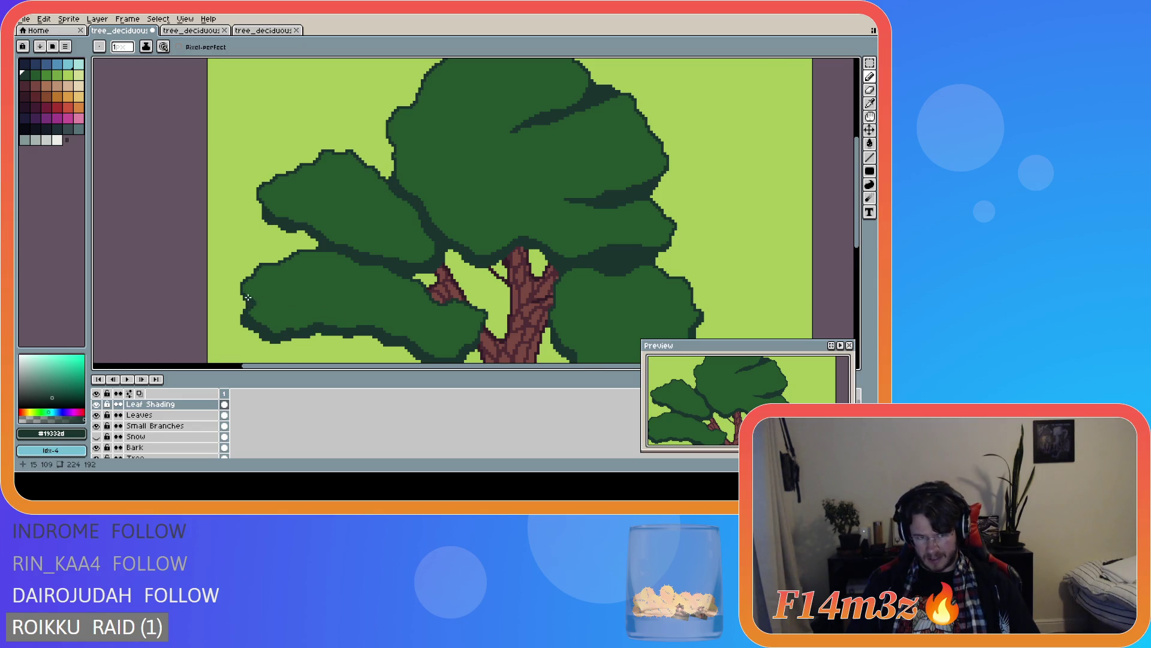
# - With the Eraser, erase two horizontal strips of pixels, undoing one wrong erase
pyautogui.scroll(1, 248, 298)
pyautogui.scroll(-1, 428, 304)
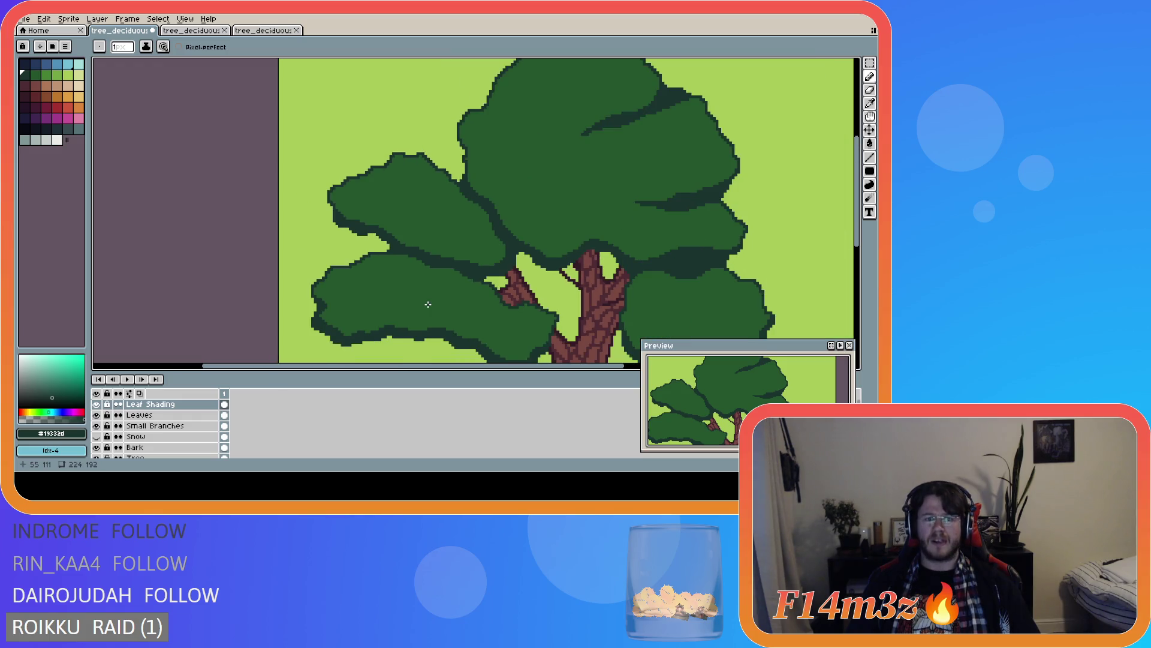
pyautogui.scroll(-1, 468, 329)
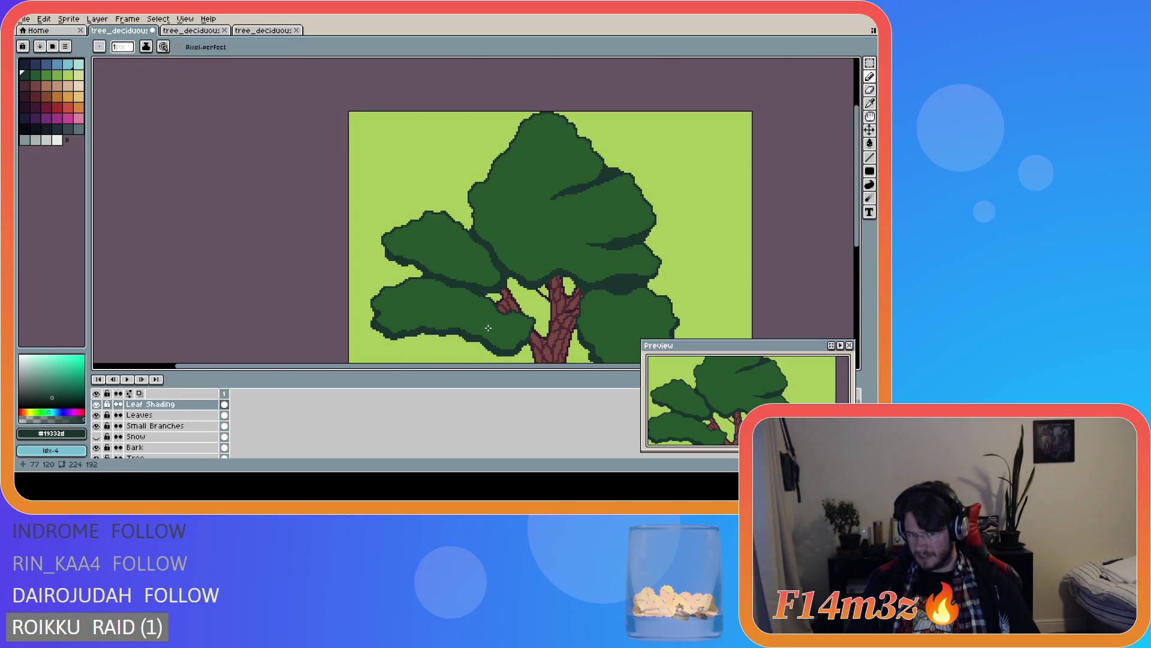
pyautogui.scroll(2, 384, 328)
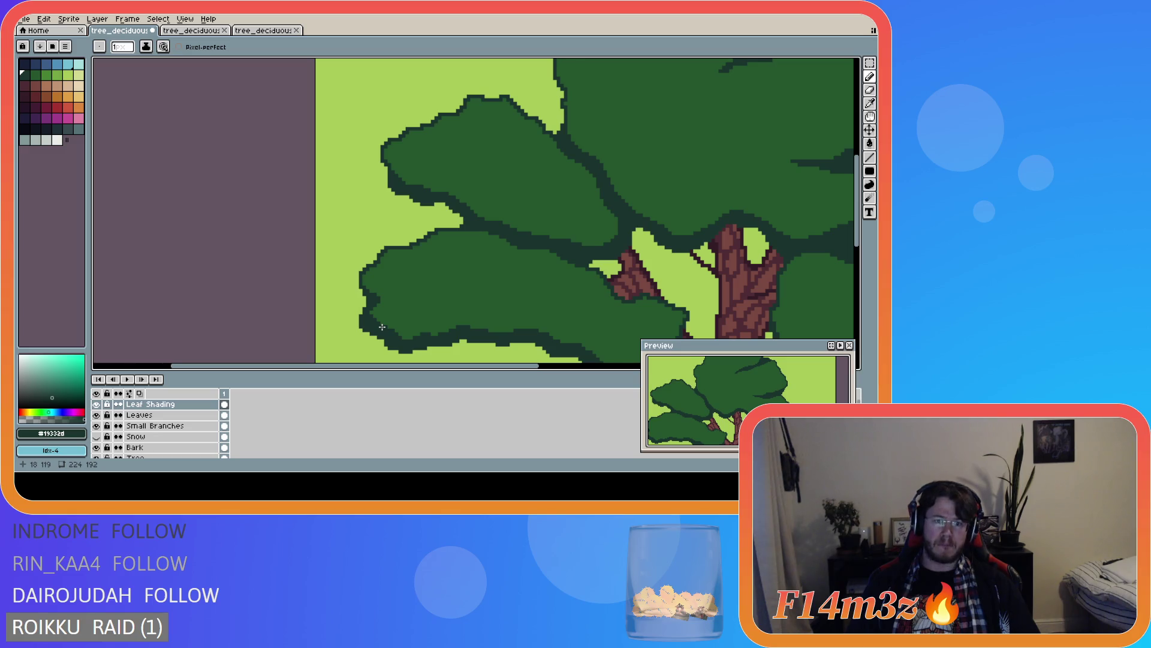
pyautogui.scroll(-1, 378, 318)
pyautogui.scroll(2, 369, 306)
pyautogui.press('e')
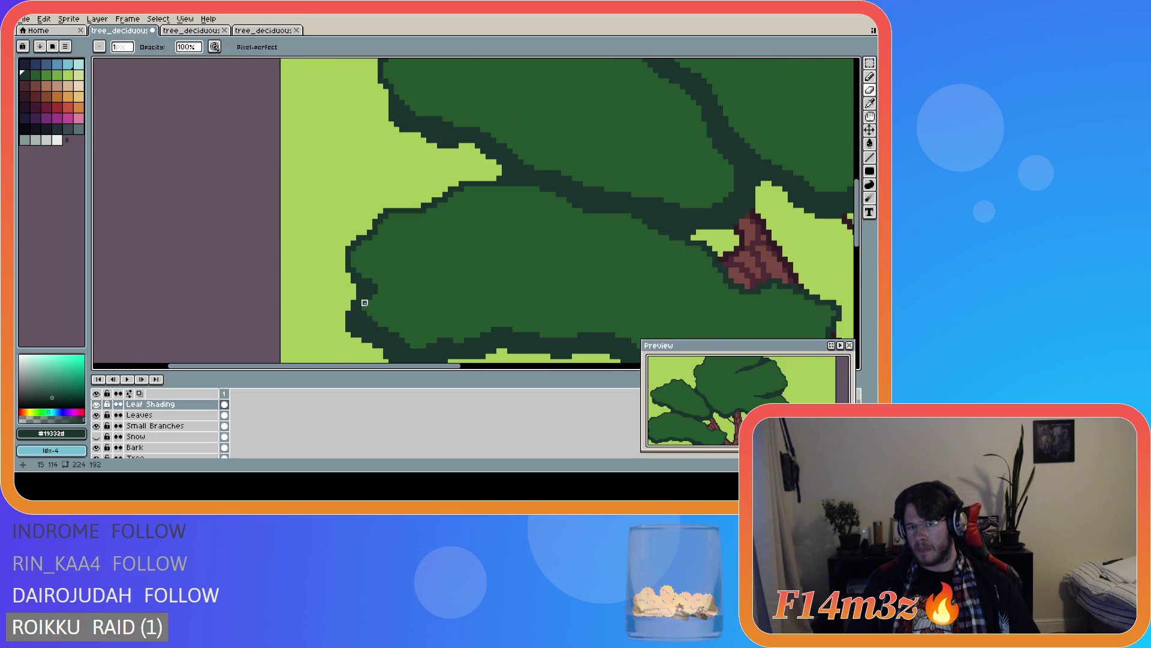
pyautogui.scroll(-1, 494, 298)
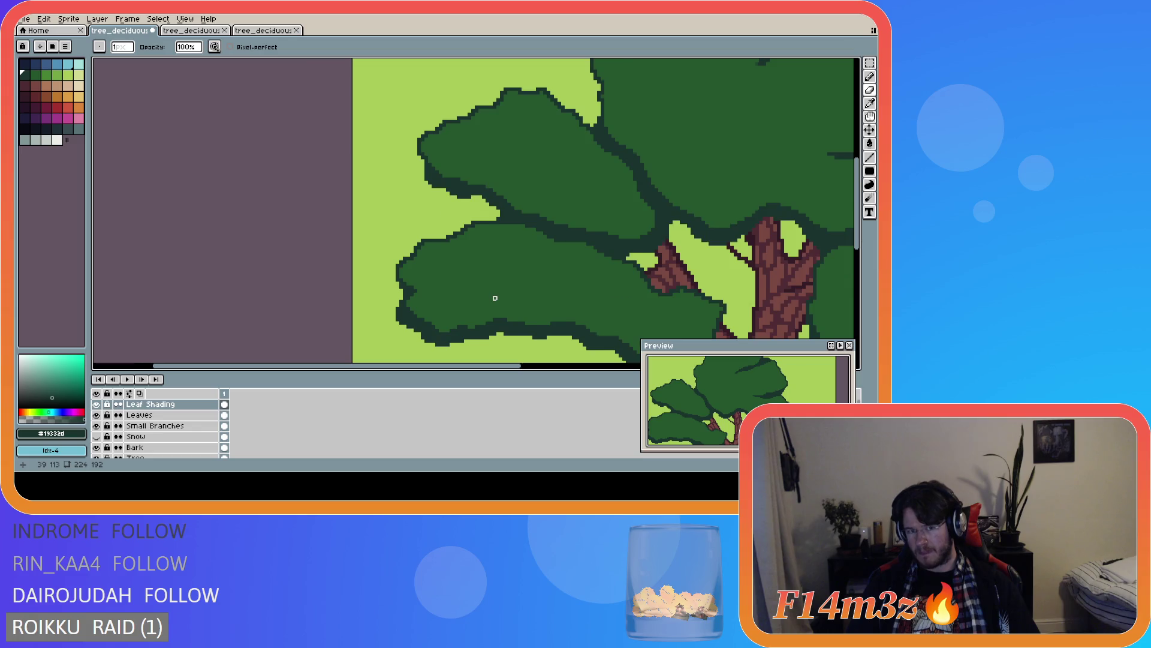
pyautogui.scroll(-2, 495, 298)
pyautogui.hotkey('ctrl', 'z')
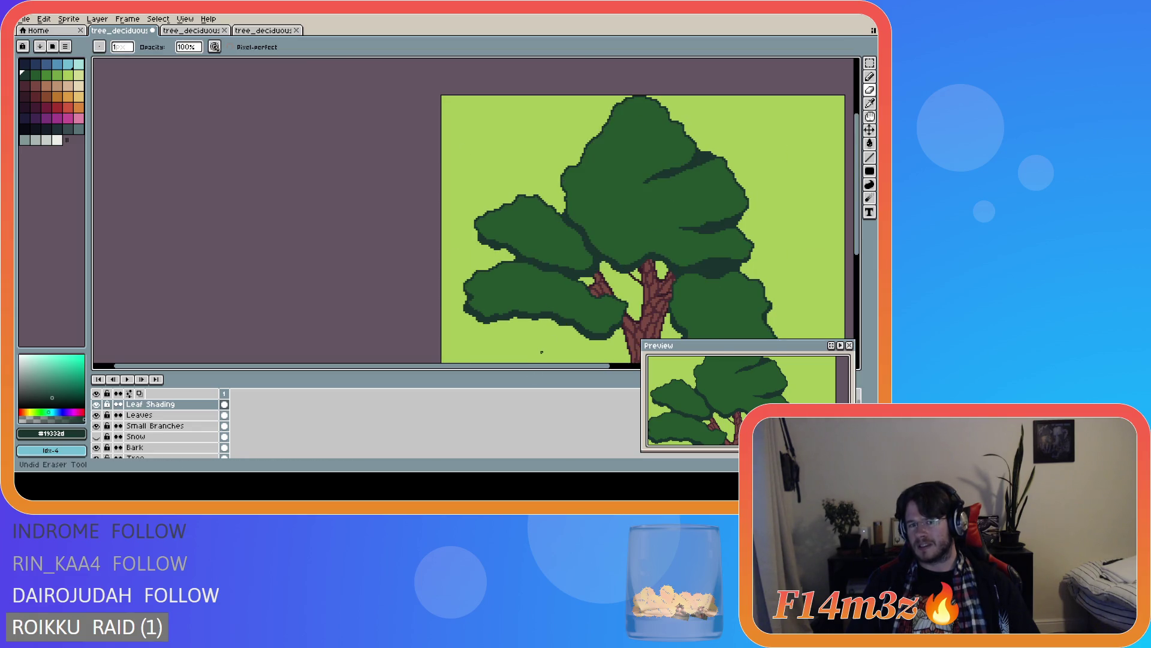
pyautogui.moveTo(535, 366); pyautogui.dragTo(636, 366)
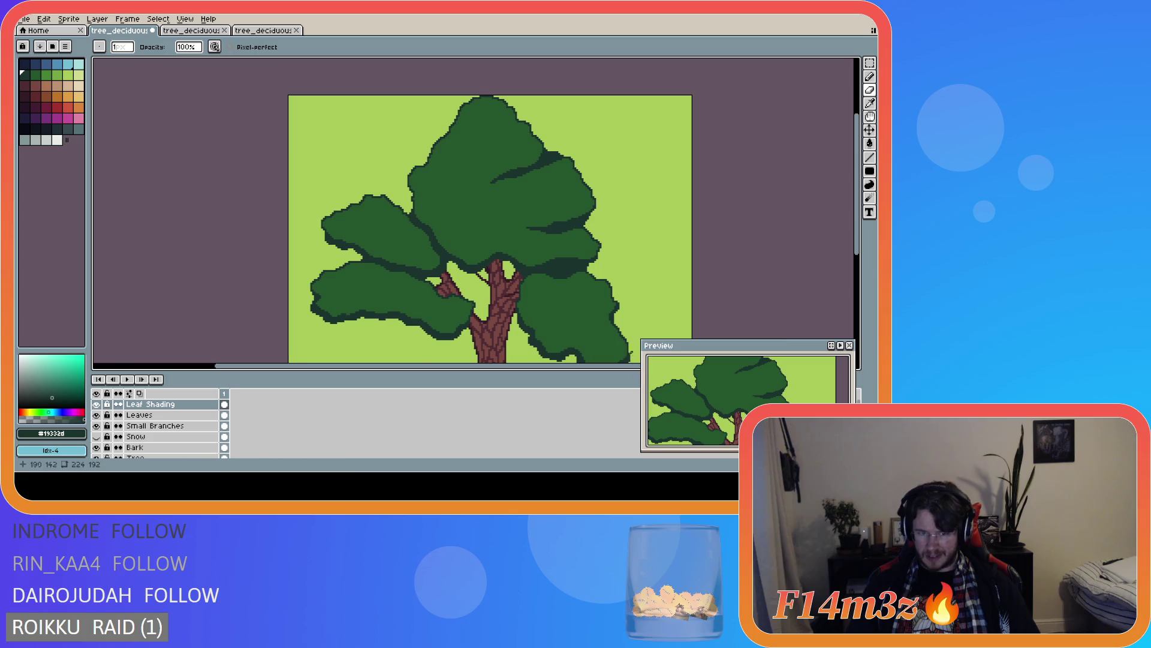
pyautogui.scroll(2, 442, 299)
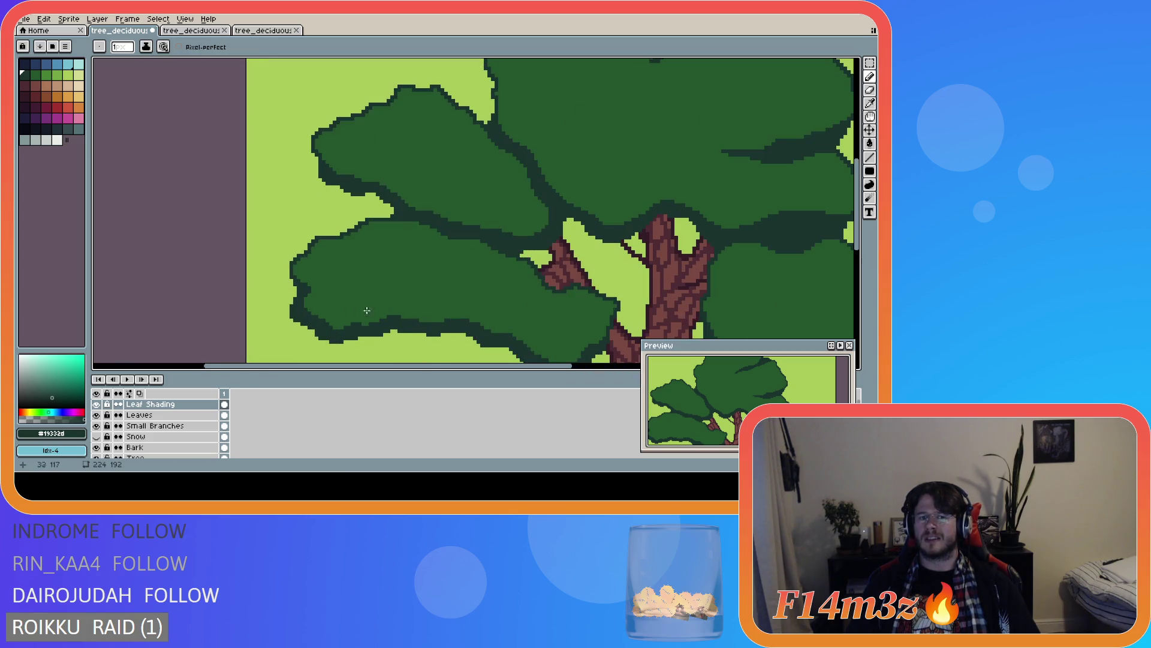
pyautogui.scroll(-3, 509, 333)
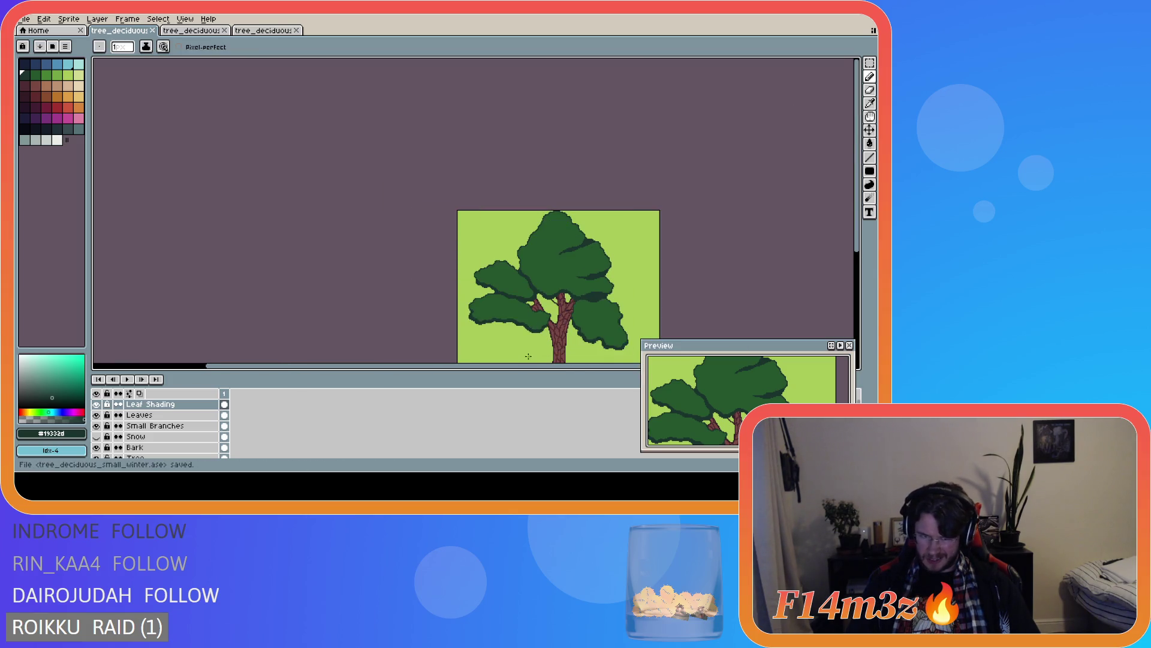
pyautogui.moveTo(514, 367); pyautogui.dragTo(573, 367)
pyautogui.scroll(2, 520, 330)
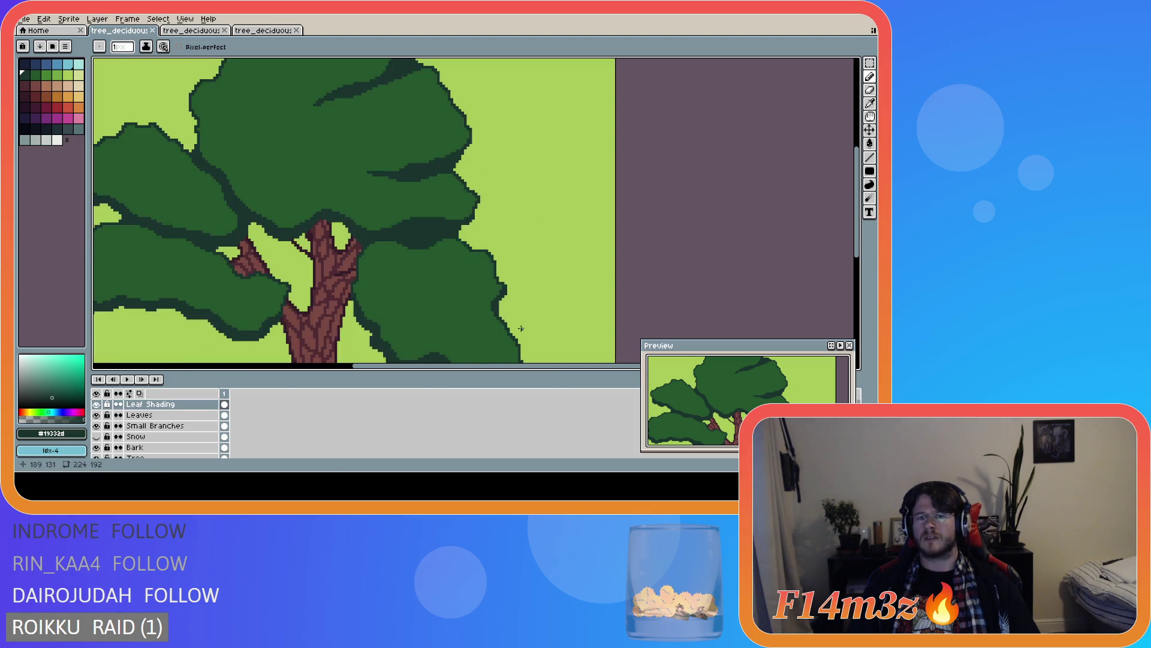
pyautogui.scroll(-2, 520, 331)
pyautogui.scroll(1, 520, 329)
pyautogui.scroll(-1, 519, 329)
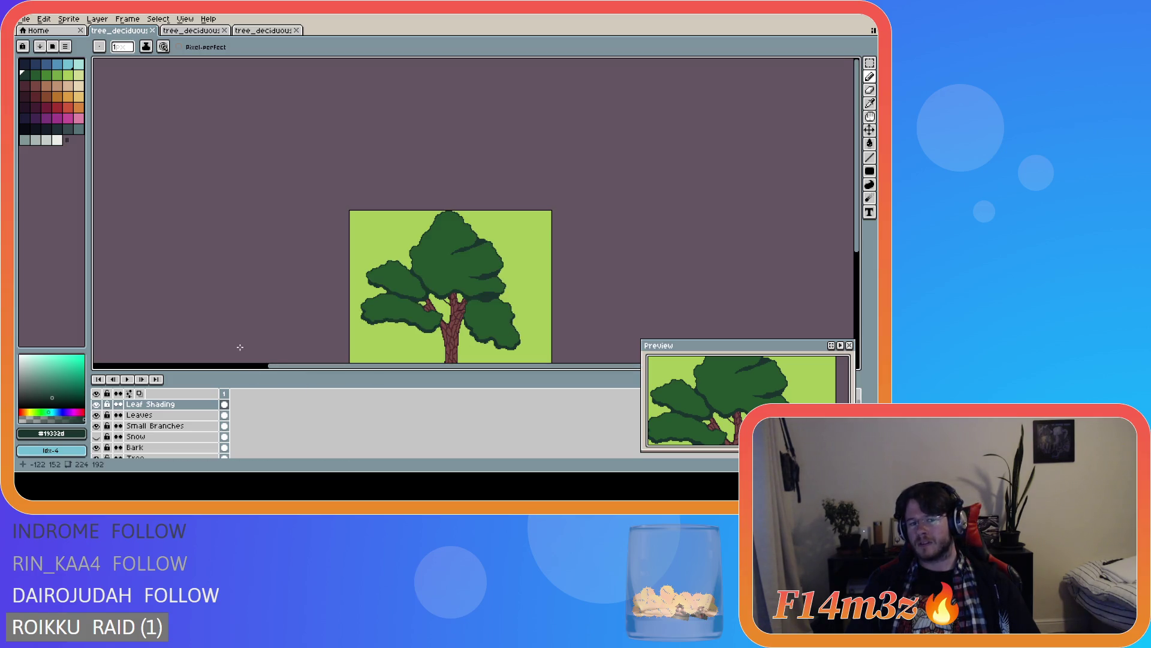
pyautogui.scroll(2, 478, 338)
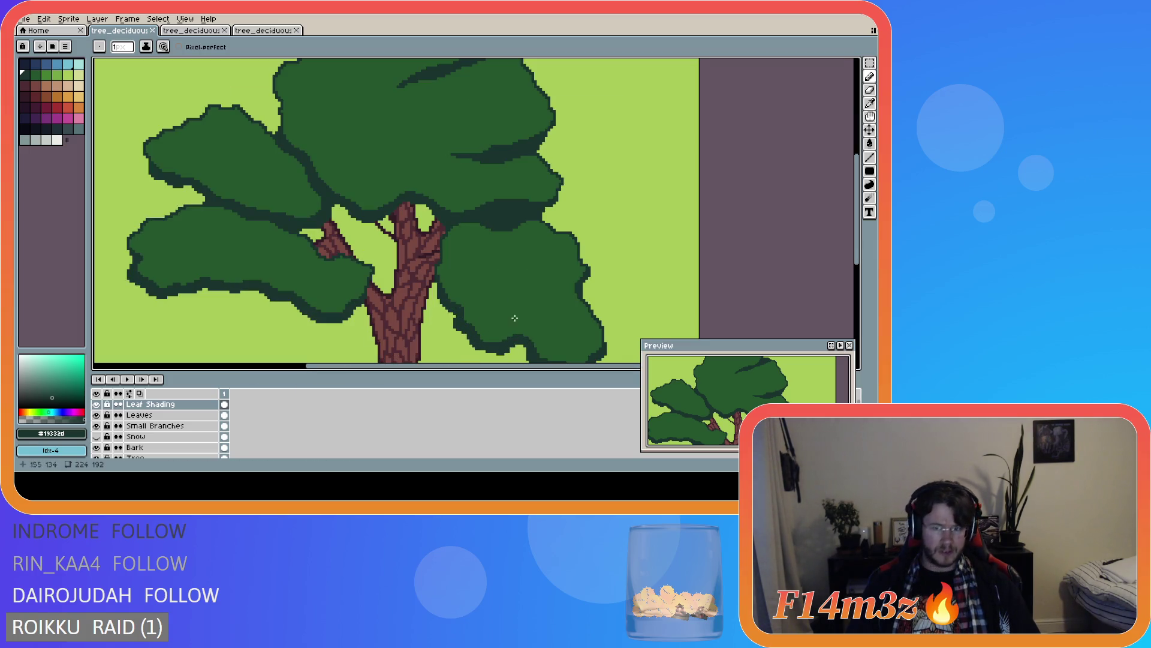
# - Draw a thin shading line across the lower-right foliage, plus another horizontal stroke
pyautogui.moveTo(576, 292)
pyautogui.mouseDown()
pyautogui.moveTo(518, 292)
pyautogui.moveTo(573, 296)
pyautogui.moveTo(565, 290)
pyautogui.mouseUp()
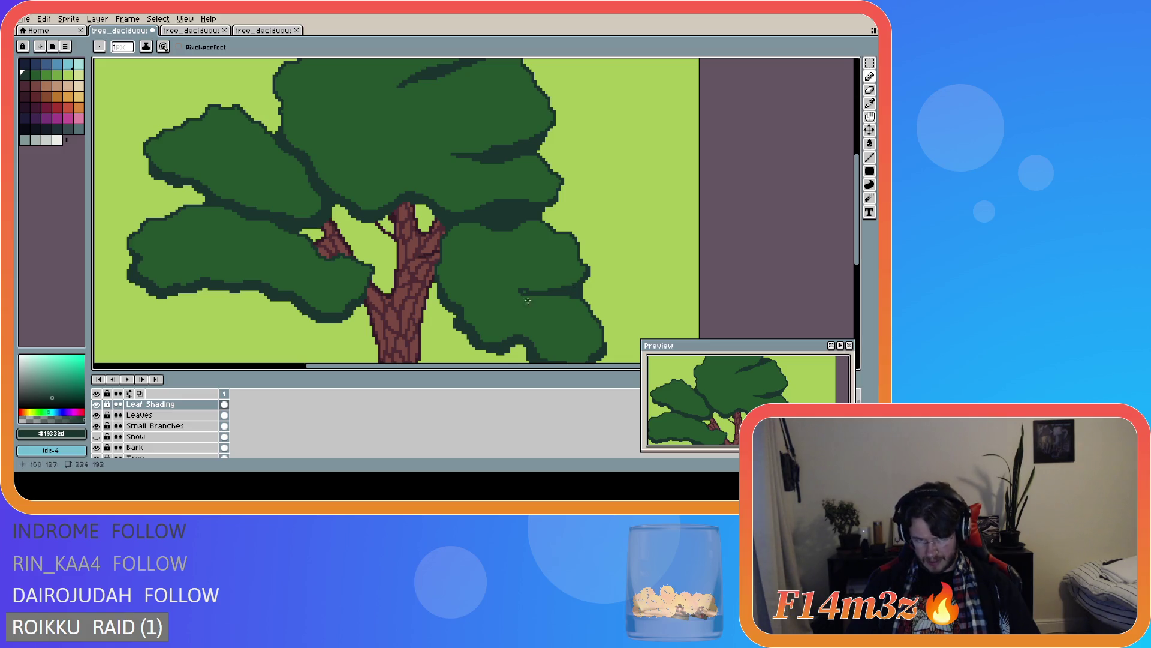
pyautogui.scroll(-3, 566, 346)
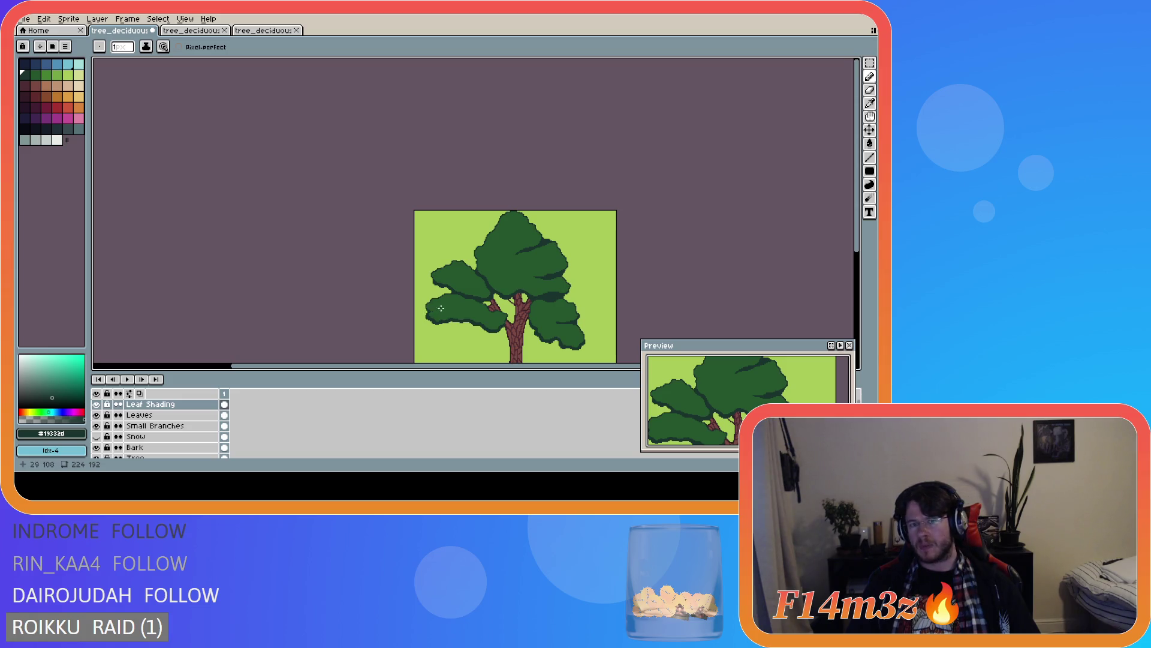
pyautogui.scroll(3, 445, 290)
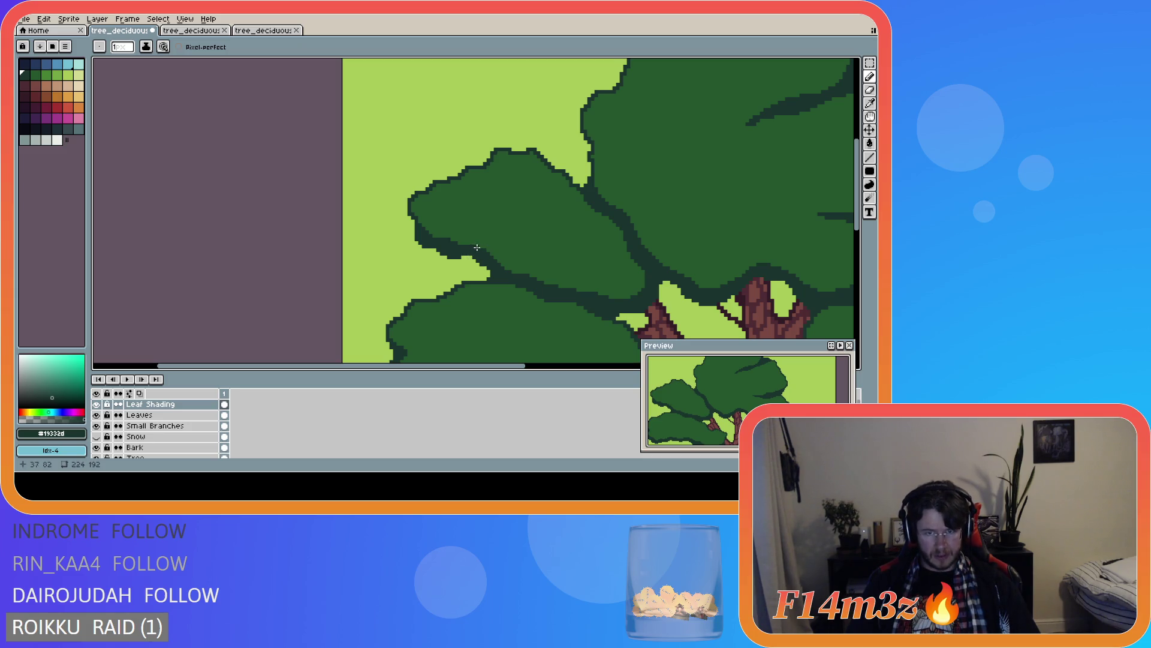
pyautogui.scroll(-5, 525, 305)
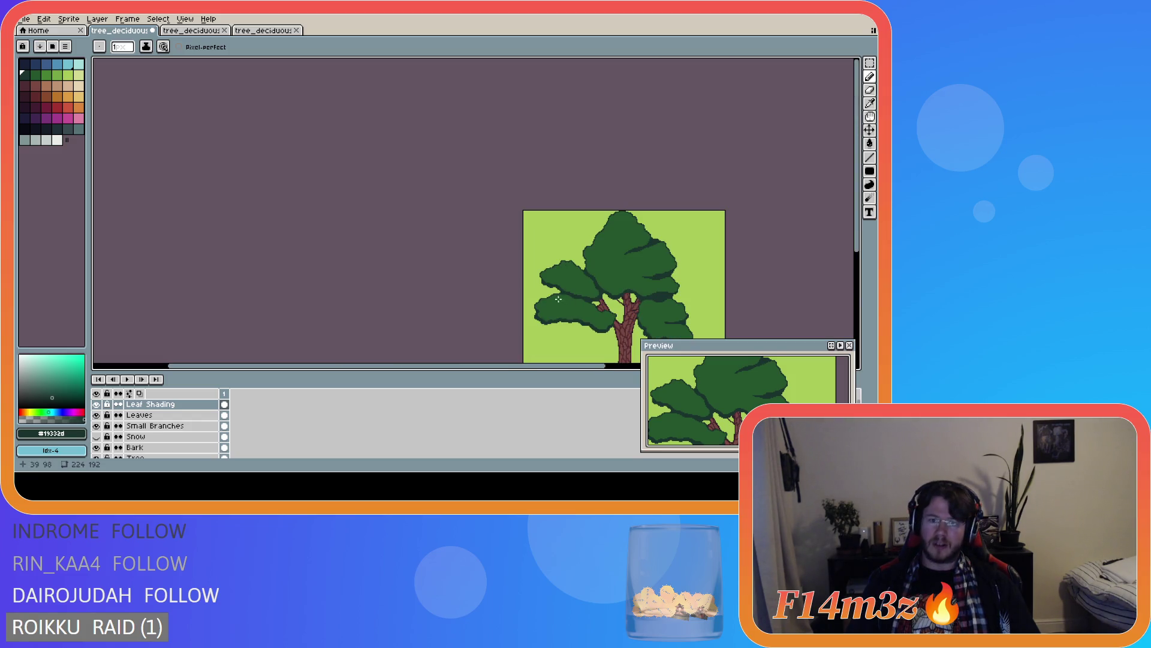
pyautogui.scroll(4, 559, 300)
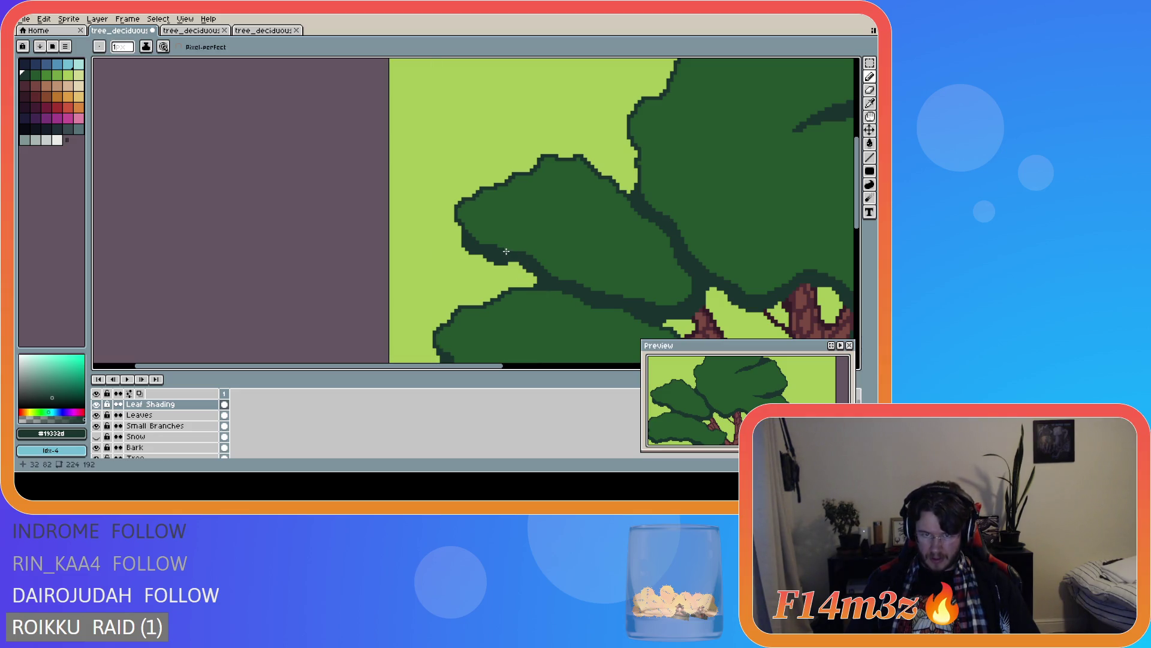
pyautogui.scroll(-3, 555, 289)
pyautogui.moveTo(543, 370); pyautogui.dragTo(615, 370)
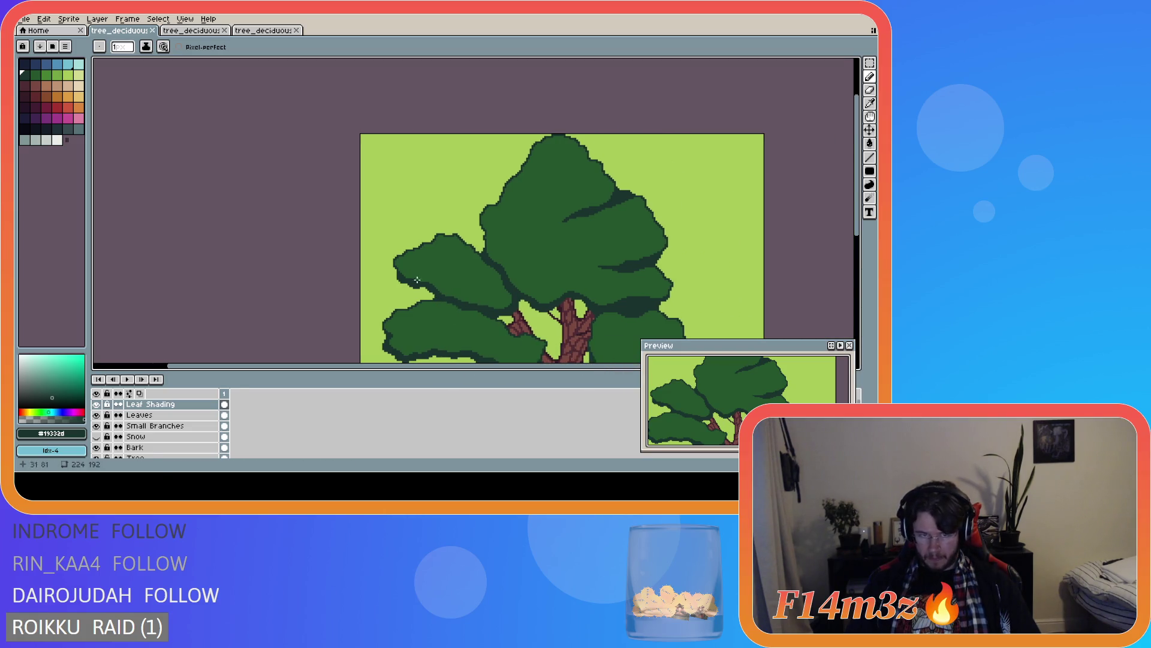
pyautogui.scroll(4, 423, 282)
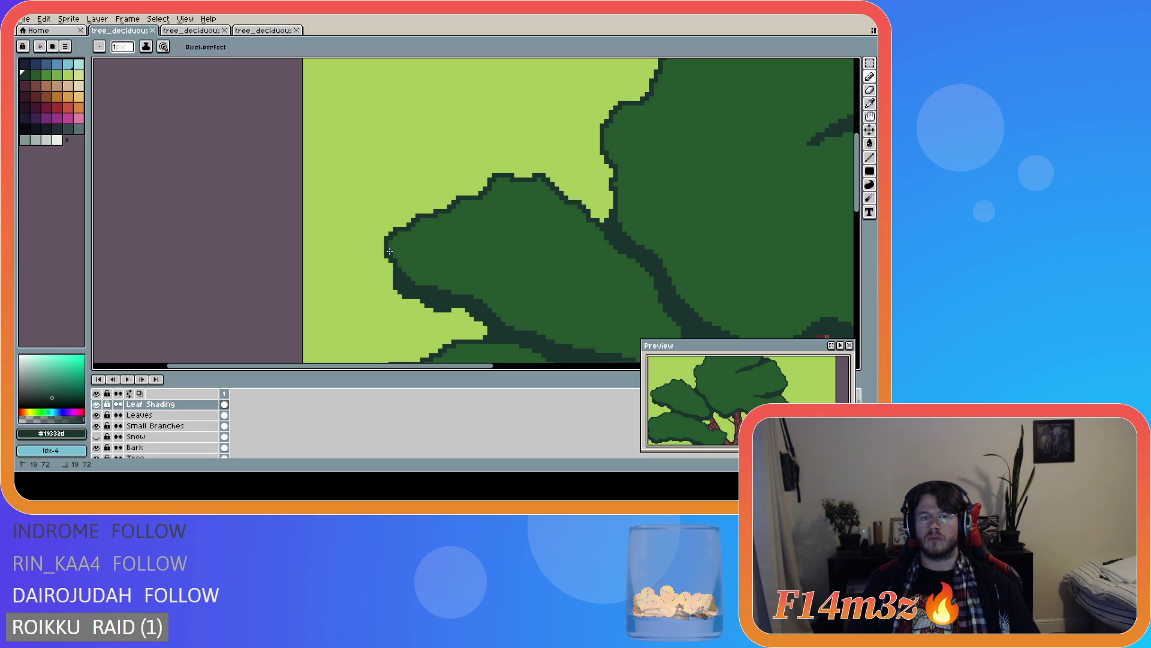
pyautogui.scroll(-2, 407, 276)
# - Widen then narrow the palette panel, and place a pixel with the Pencil
pyautogui.moveTo(89, 252); pyautogui.dragTo(122, 252)
pyautogui.press('b')
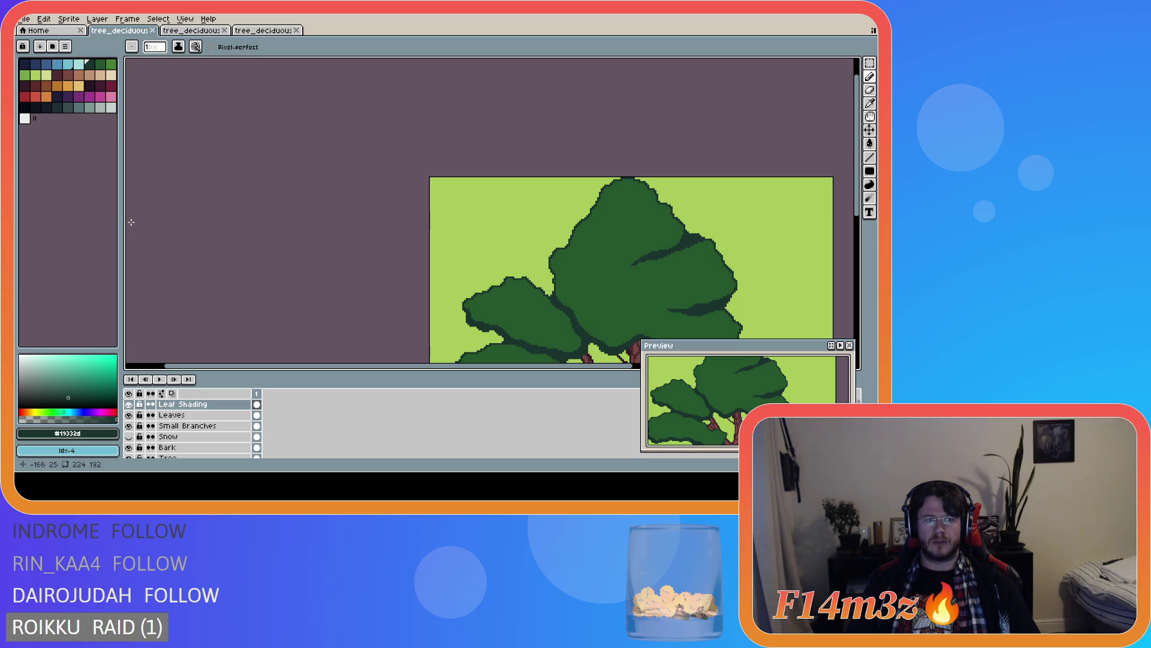
pyautogui.moveTo(121, 222); pyautogui.dragTo(88, 224)
pyautogui.scroll(-4, 398, 324)
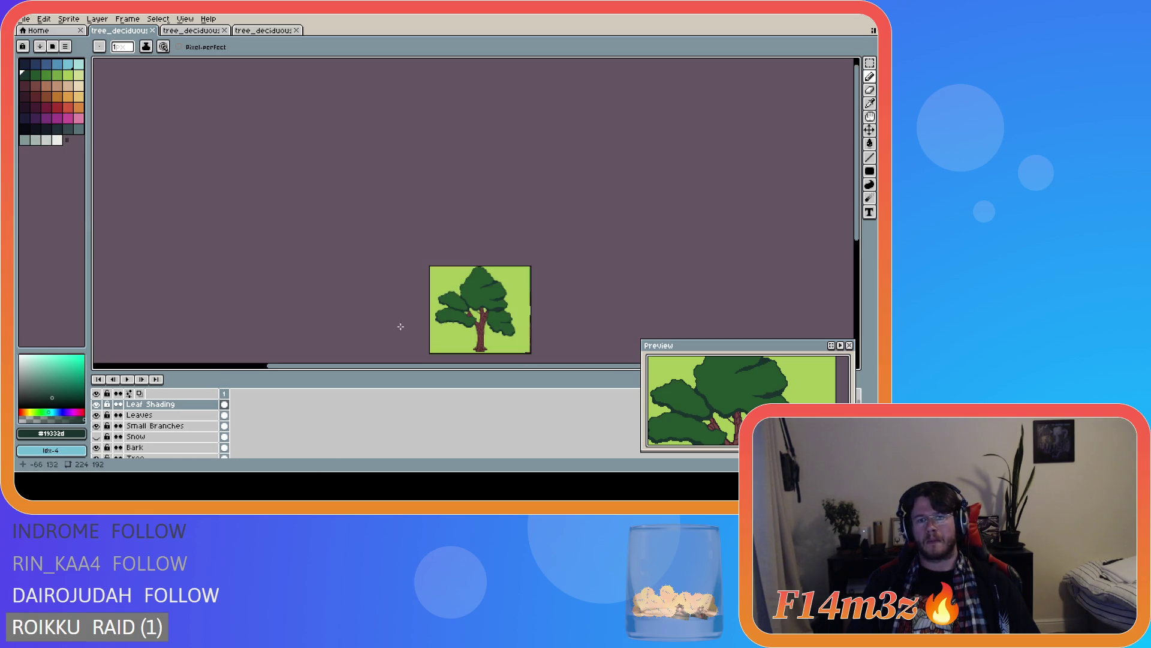
pyautogui.click(470, 367)
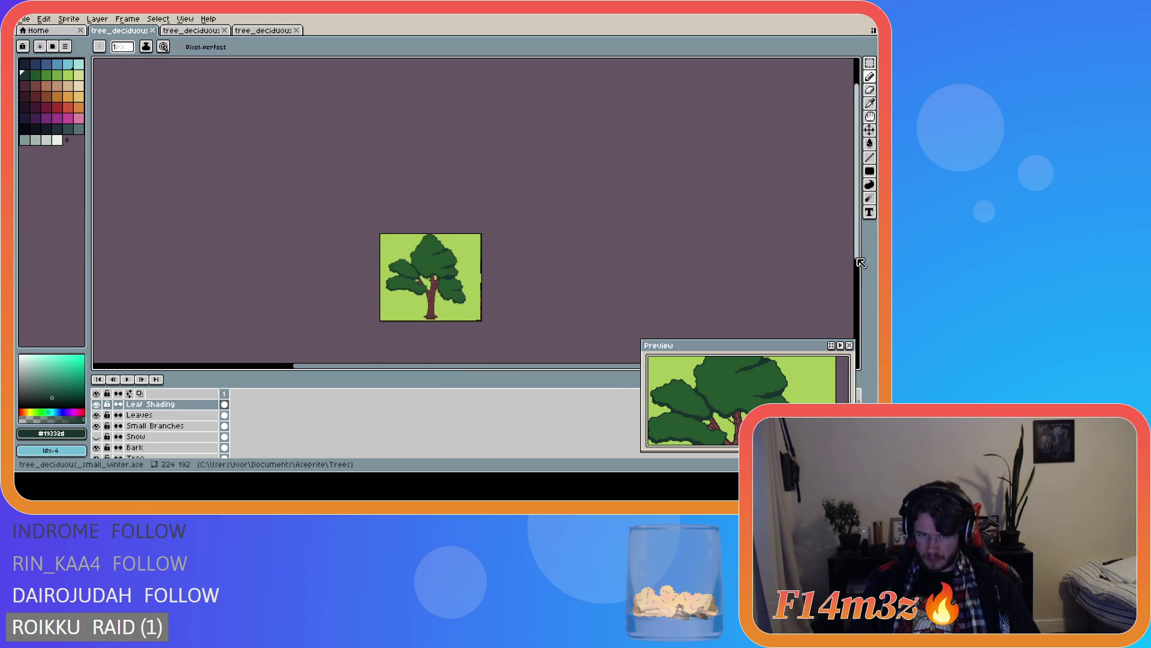
pyautogui.scroll(1, 495, 291)
# - Erase stray pixels along the trunk edge, saving tree_deciduous_small_winter.ase before and after
pyautogui.hotkey('ctrl', 's')
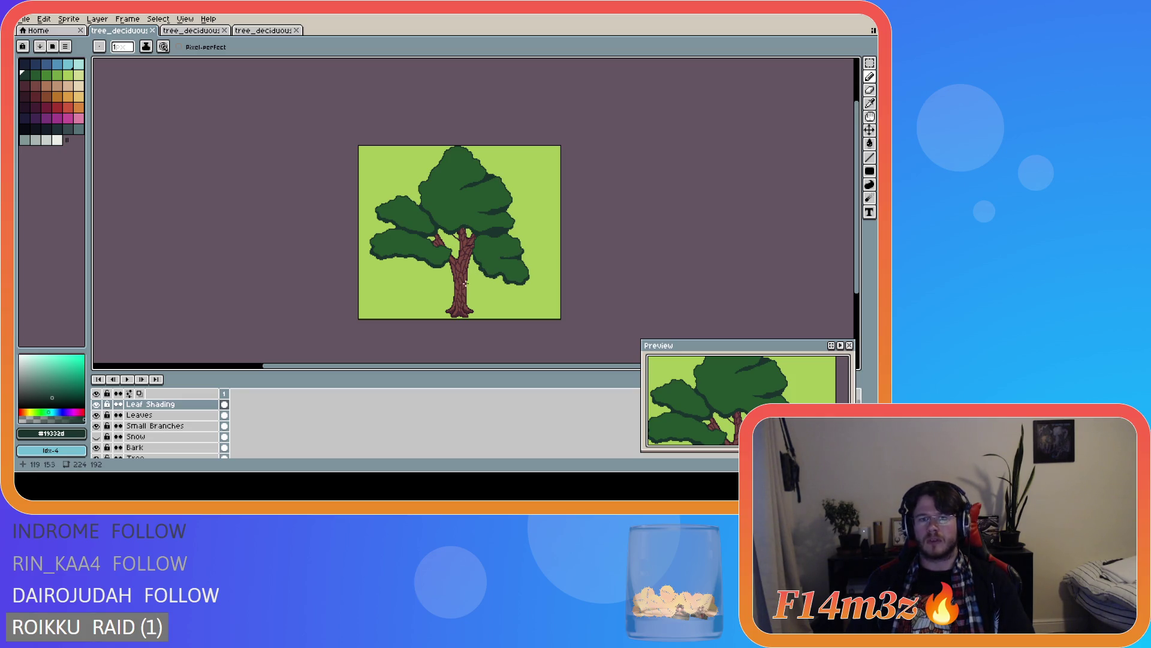
pyautogui.scroll(4, 453, 290)
pyautogui.press('e')
pyautogui.moveTo(460, 200); pyautogui.dragTo(468, 231)
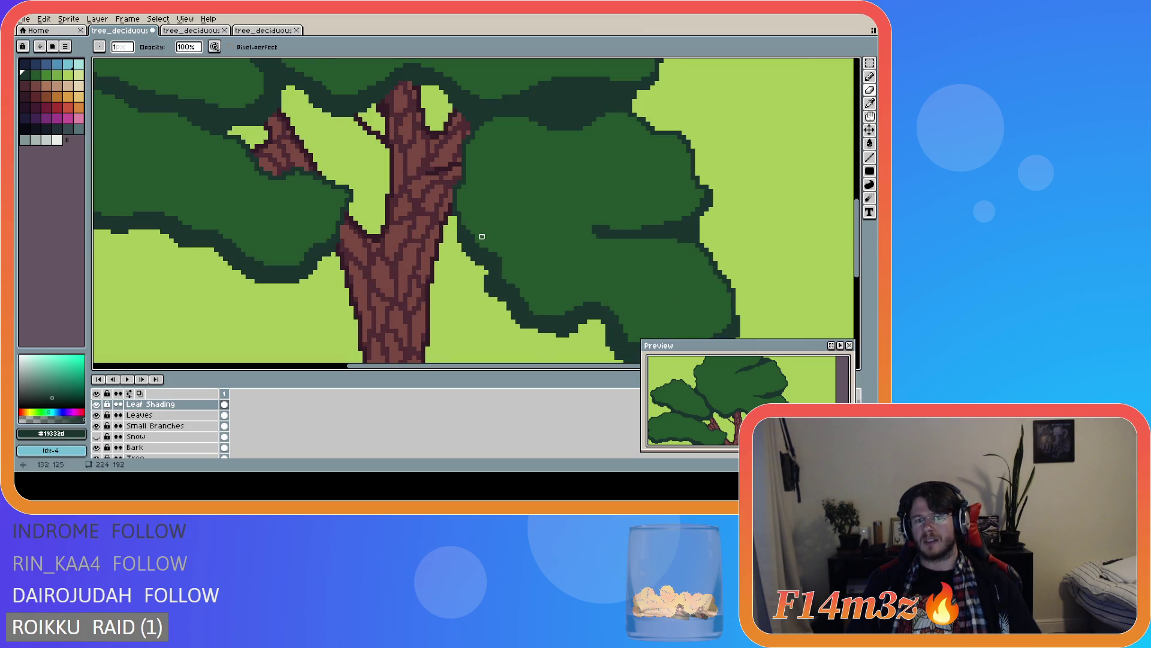
pyautogui.scroll(-3, 603, 259)
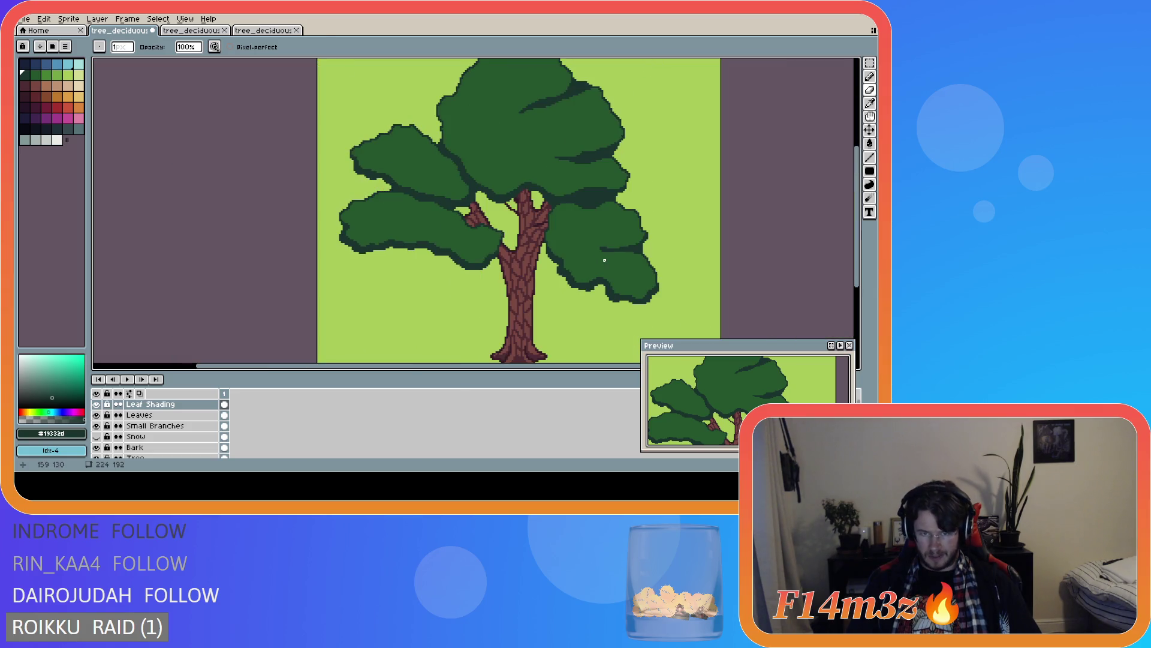
pyautogui.scroll(-2, 640, 269)
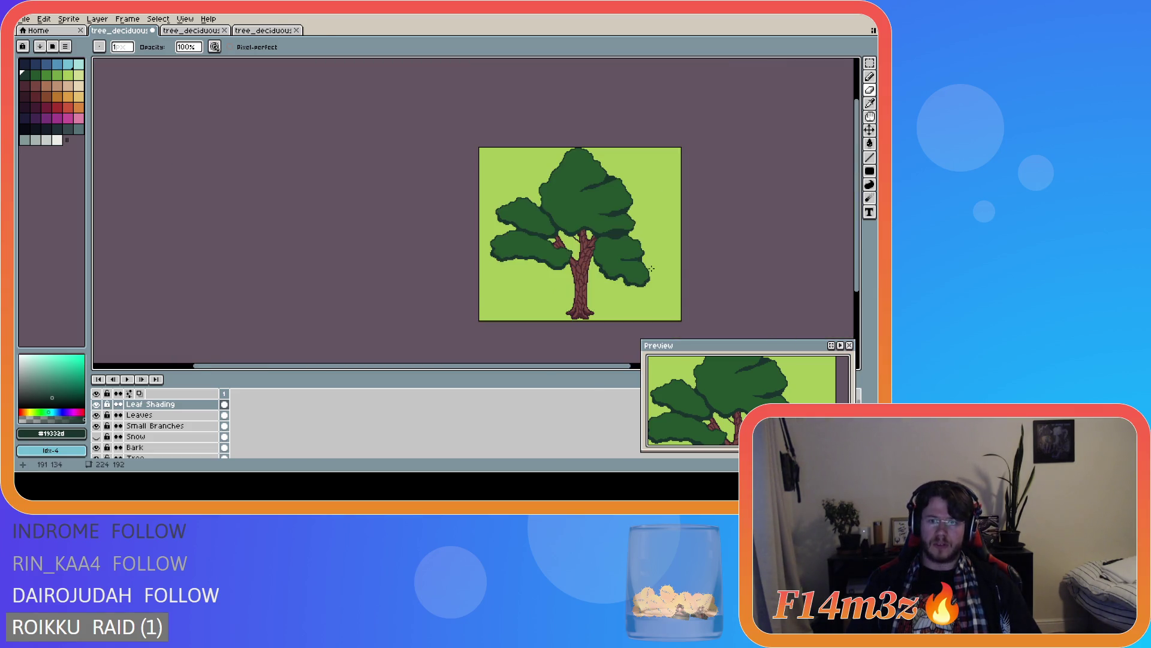
pyautogui.scroll(2, 651, 269)
pyautogui.hotkey('ctrl', 's')
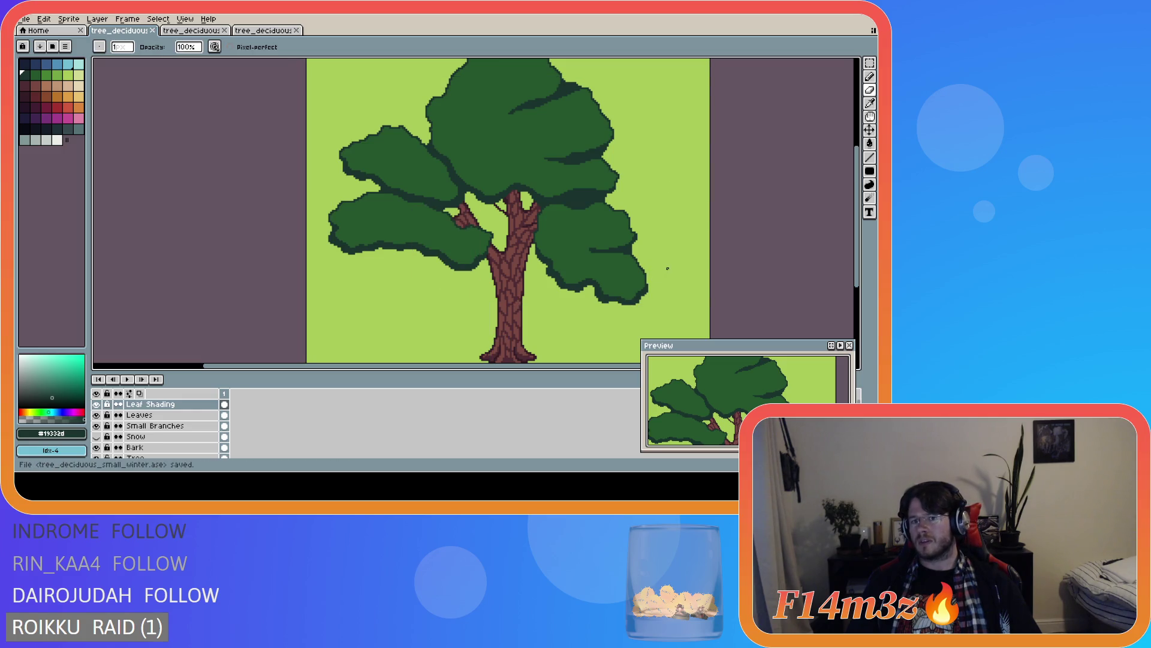
pyautogui.scroll(-2, 653, 204)
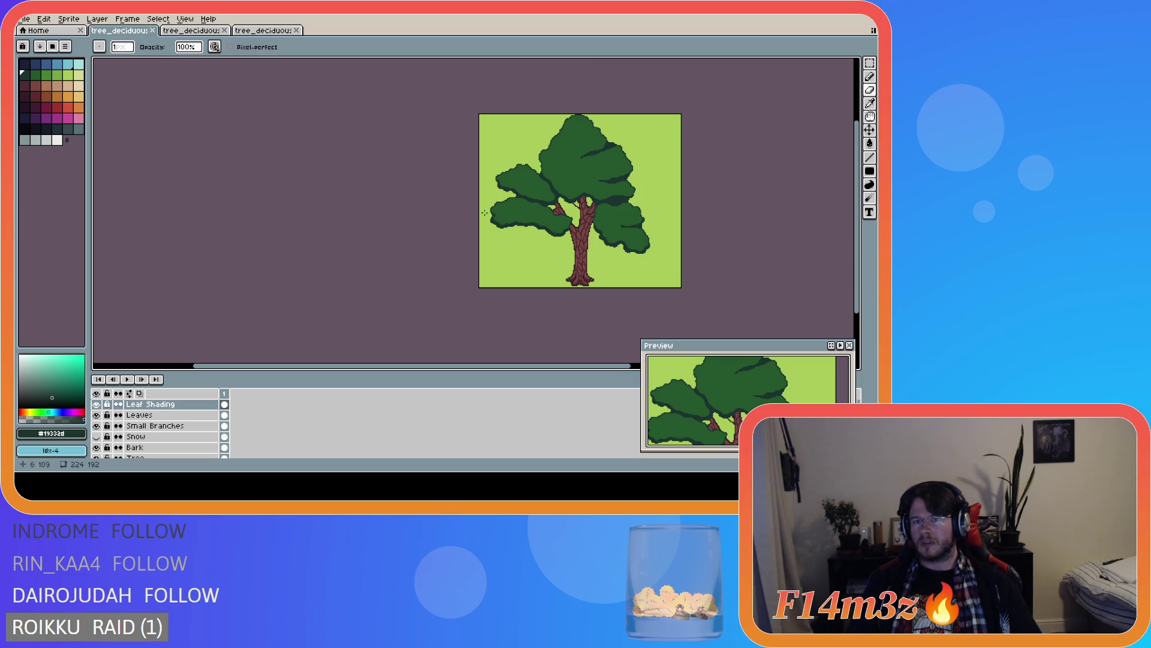
# - Hide and re-show the Leaf Shading and Leaves layers to compare the canopy
pyautogui.click(97, 404)
pyautogui.click(96, 404)
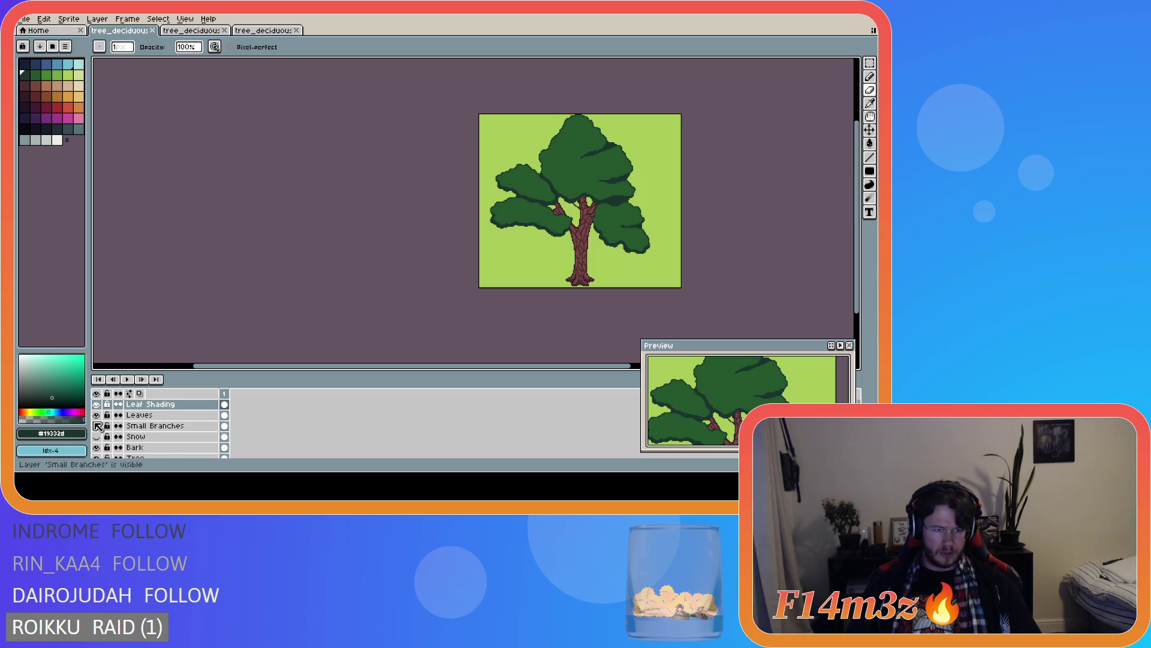
pyautogui.click(96, 415)
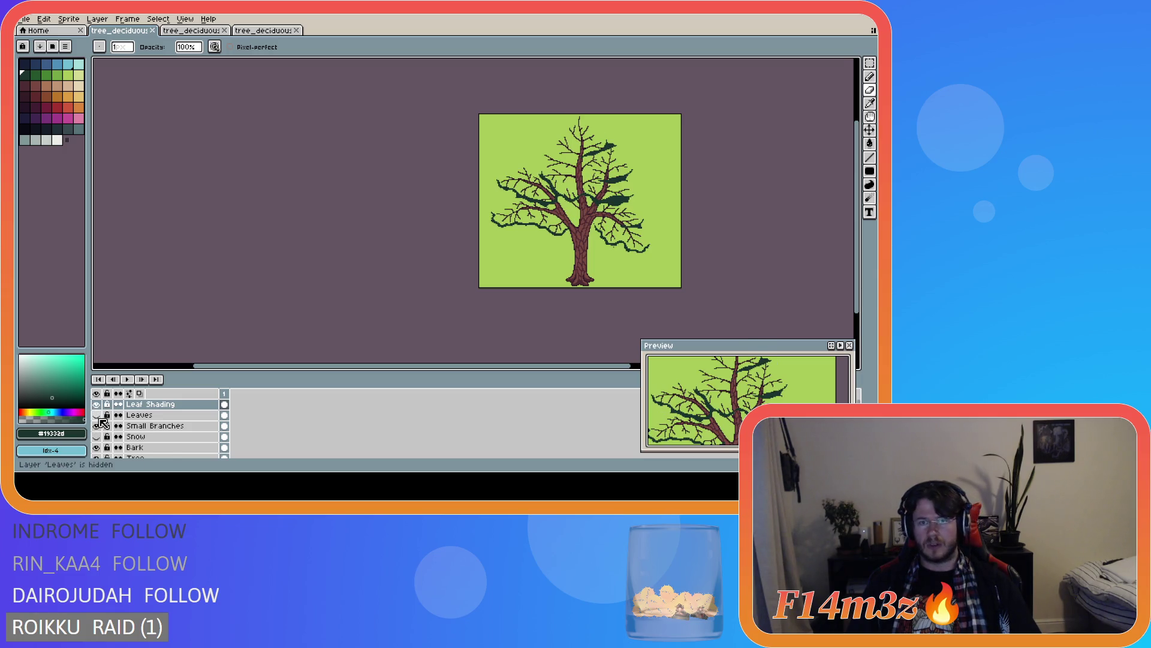
pyautogui.click(96, 414)
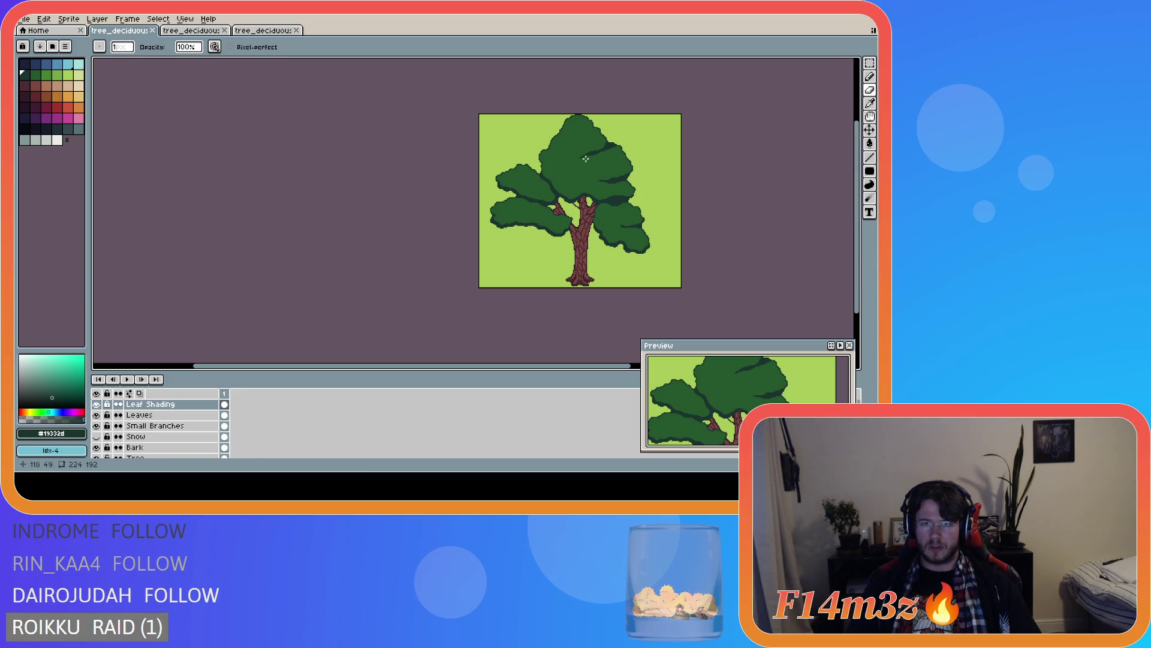
# - Draw a short dark line on the top canopy with the Line tool
pyautogui.scroll(1, 570, 144)
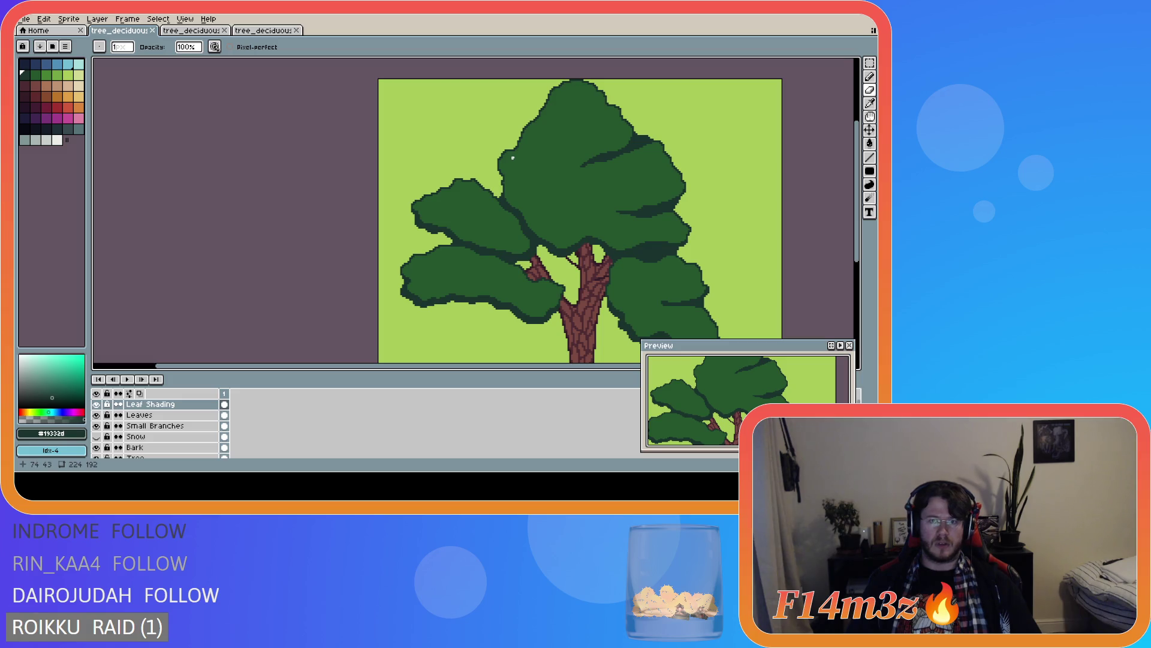
pyautogui.press('l')
pyautogui.moveTo(503, 152)
pyautogui.mouseDown()
pyautogui.moveTo(548, 169)
pyautogui.moveTo(517, 145)
pyautogui.mouseUp()
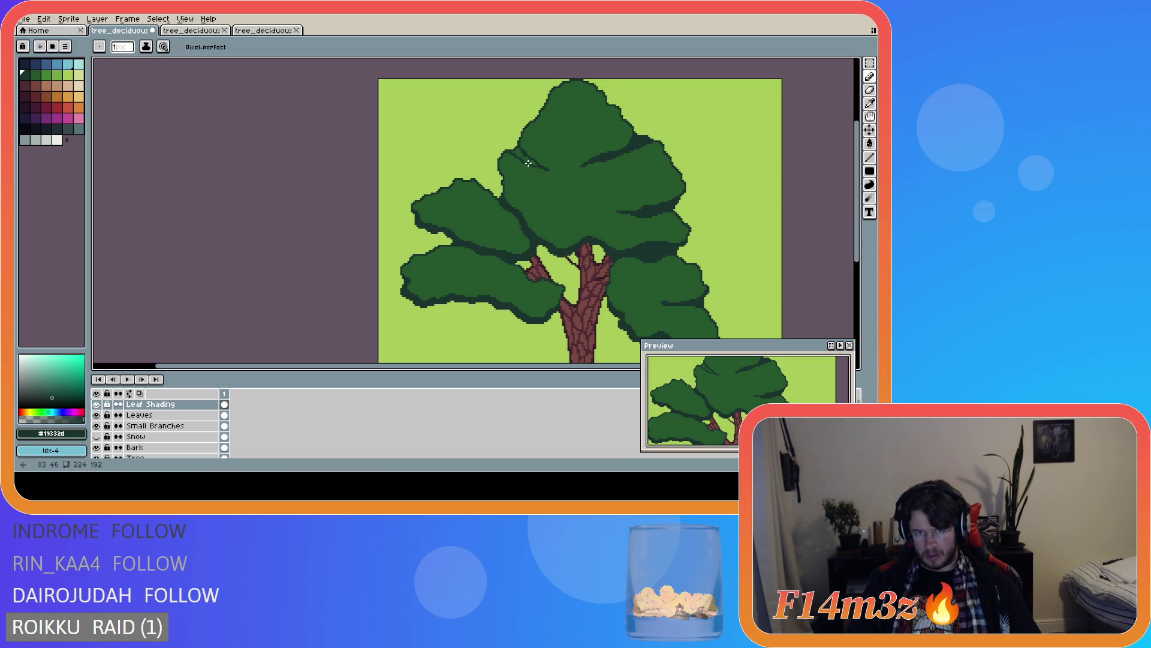
# - Try a dark green fill on a canopy area, undo it, and return to the Pencil
pyautogui.scroll(2, 530, 164)
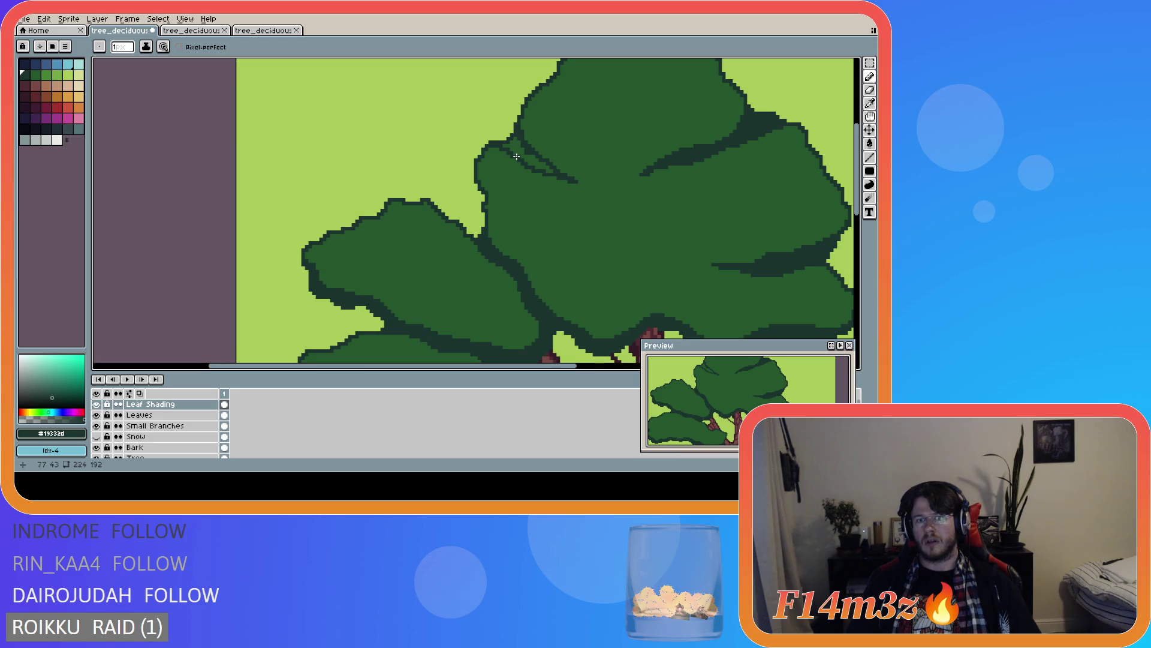
pyautogui.press('g')
pyautogui.click(540, 176)
pyautogui.hotkey('ctrl', 'z')
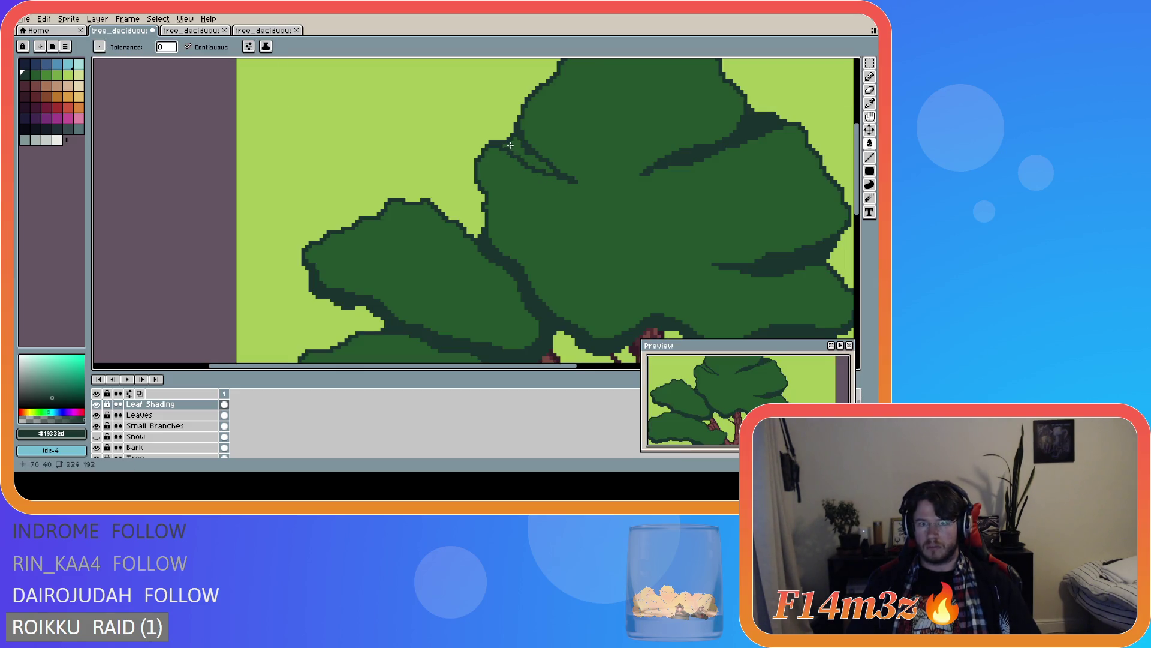
pyautogui.press('b')
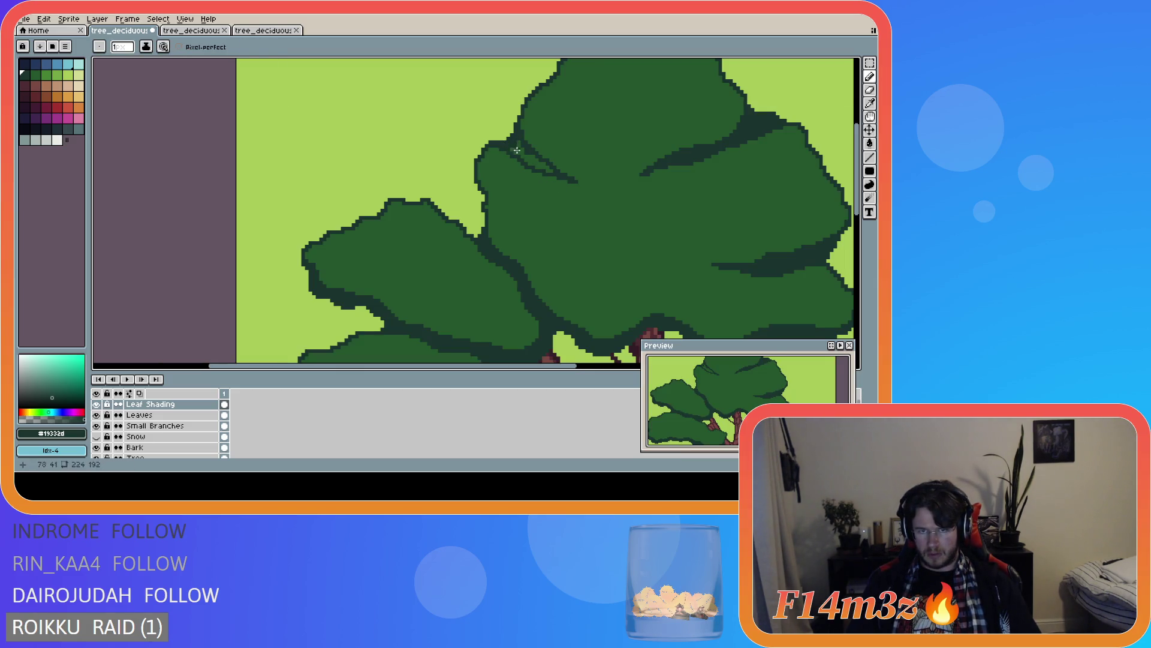
pyautogui.press('g')
pyautogui.scroll(-3, 631, 208)
pyautogui.scroll(2, 631, 220)
pyautogui.scroll(-2, 632, 221)
pyautogui.scroll(2, 596, 215)
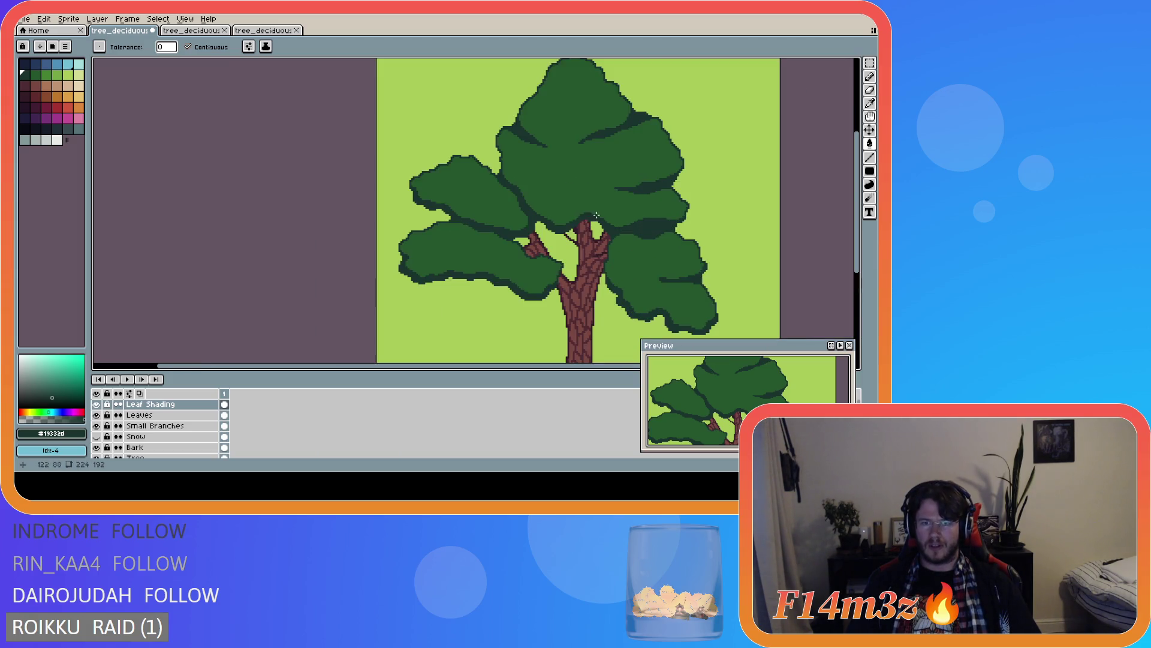
pyautogui.press('b')
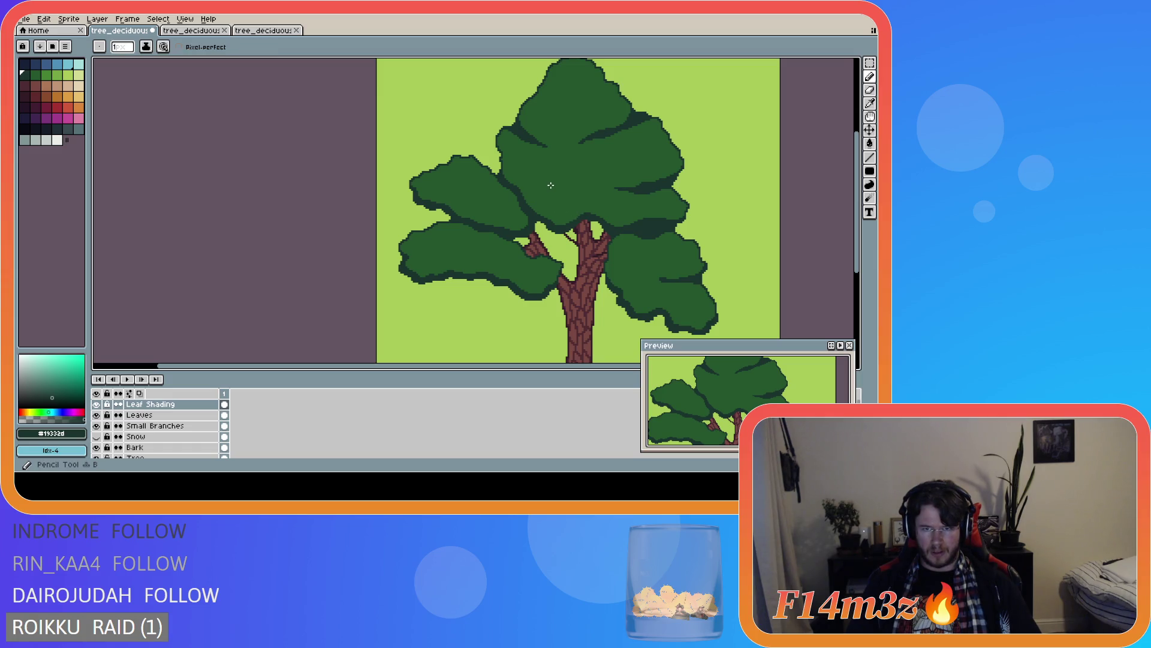
pyautogui.scroll(-2, 570, 185)
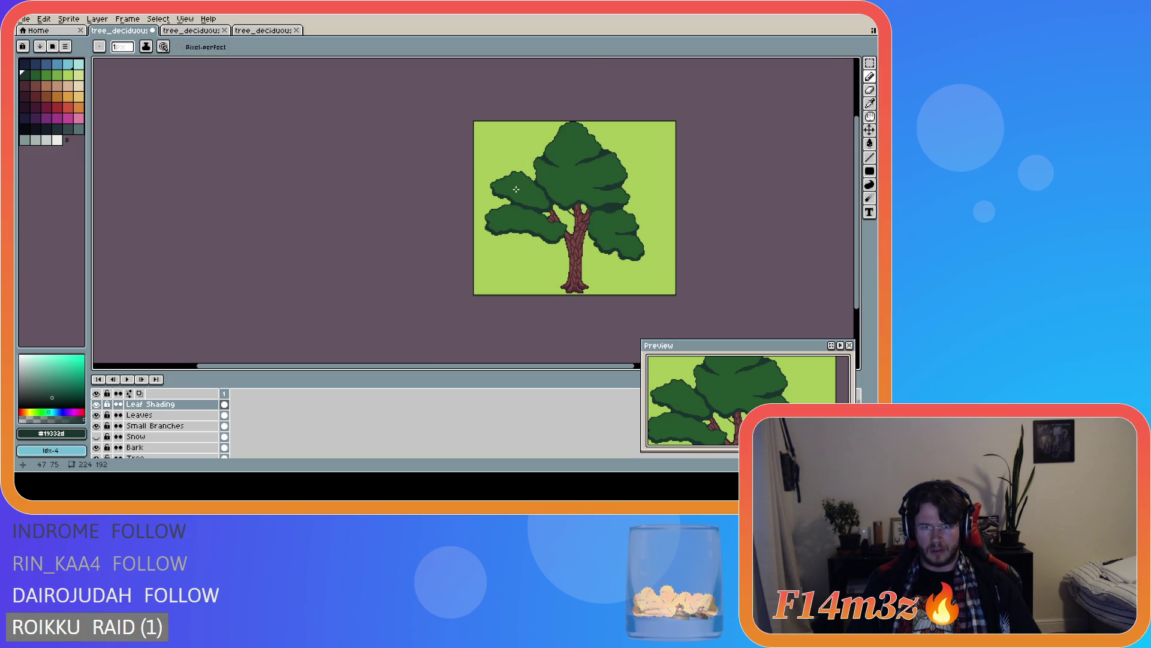
# - Draw a dark diagonal shading stroke down across the upper-left leaf clump
pyautogui.scroll(2, 516, 189)
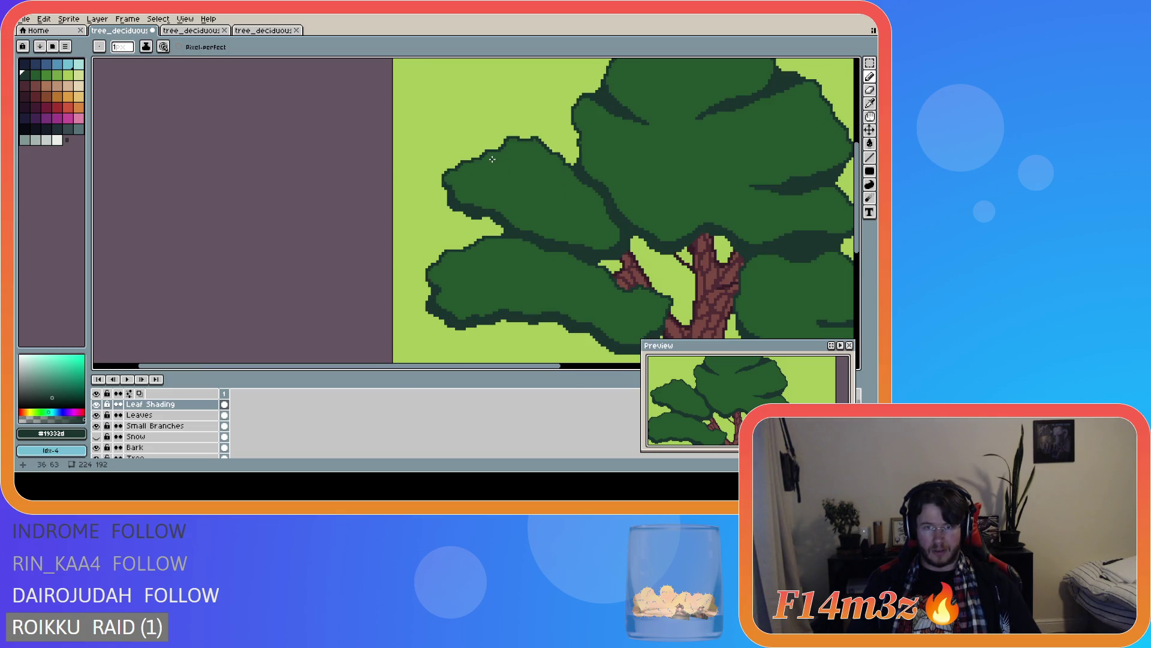
pyautogui.moveTo(504, 152)
pyautogui.mouseDown()
pyautogui.moveTo(530, 175)
pyautogui.moveTo(520, 170)
pyautogui.mouseUp()
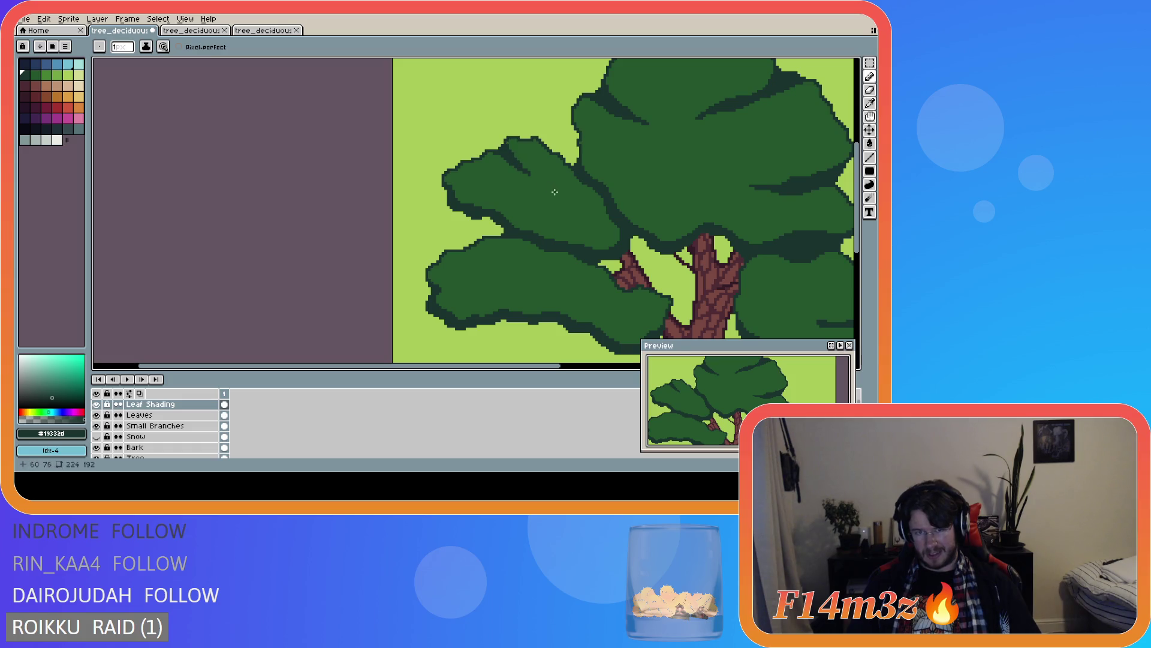
pyautogui.scroll(-2, 531, 178)
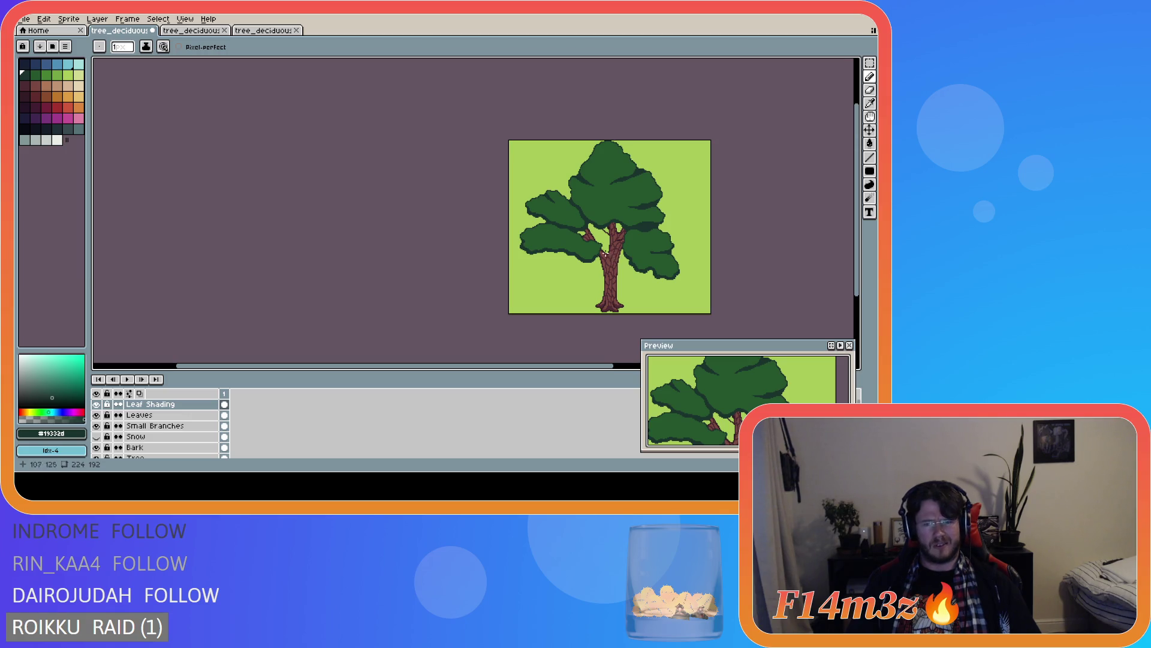
pyautogui.scroll(4, 565, 224)
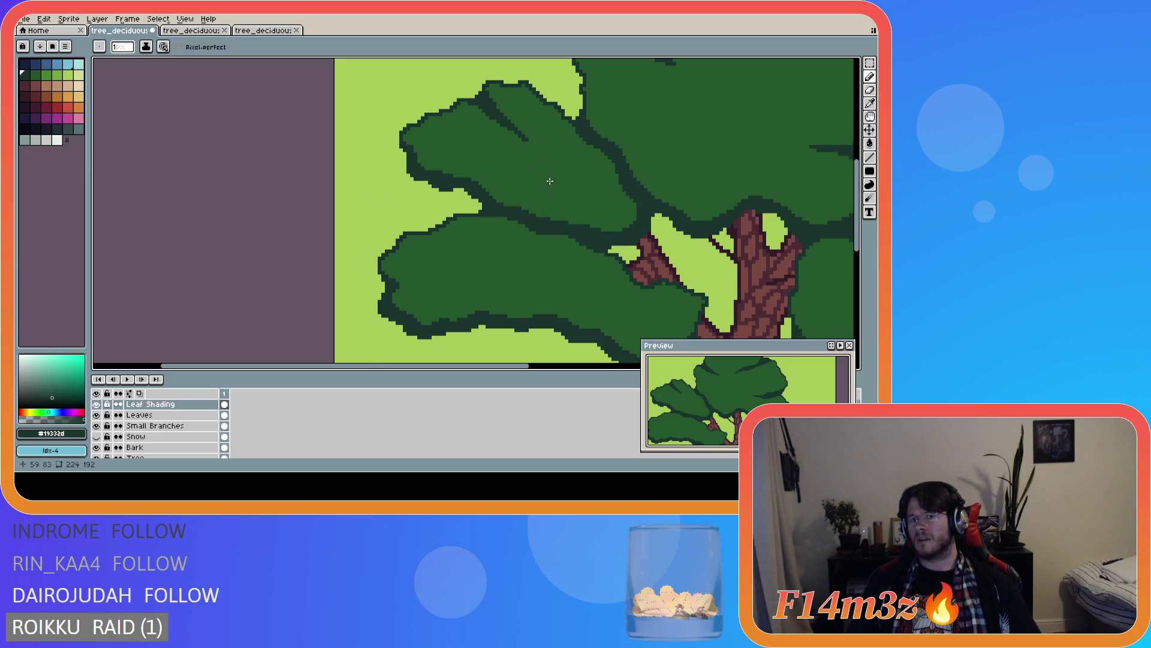
pyautogui.scroll(-1, 578, 216)
pyautogui.scroll(-3, 578, 215)
pyautogui.scroll(4, 548, 172)
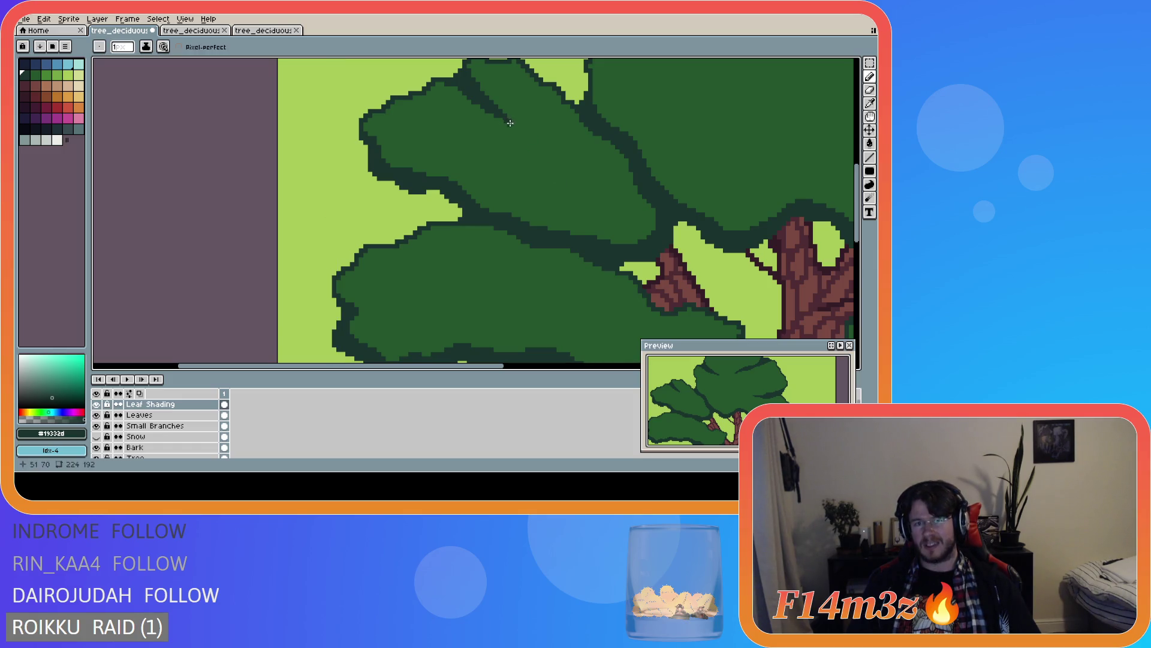
pyautogui.scroll(-3, 557, 181)
pyautogui.scroll(2, 548, 160)
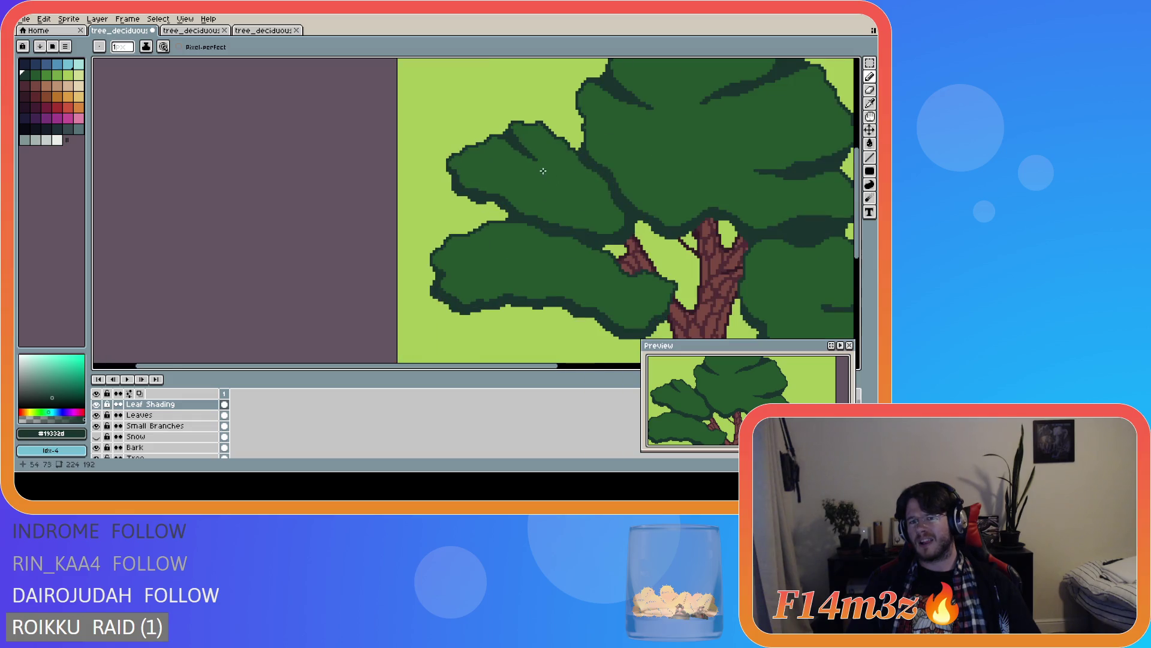
pyautogui.scroll(1, 549, 160)
pyautogui.press('ctrl')
pyautogui.scroll(-3, 551, 175)
pyautogui.scroll(2, 605, 208)
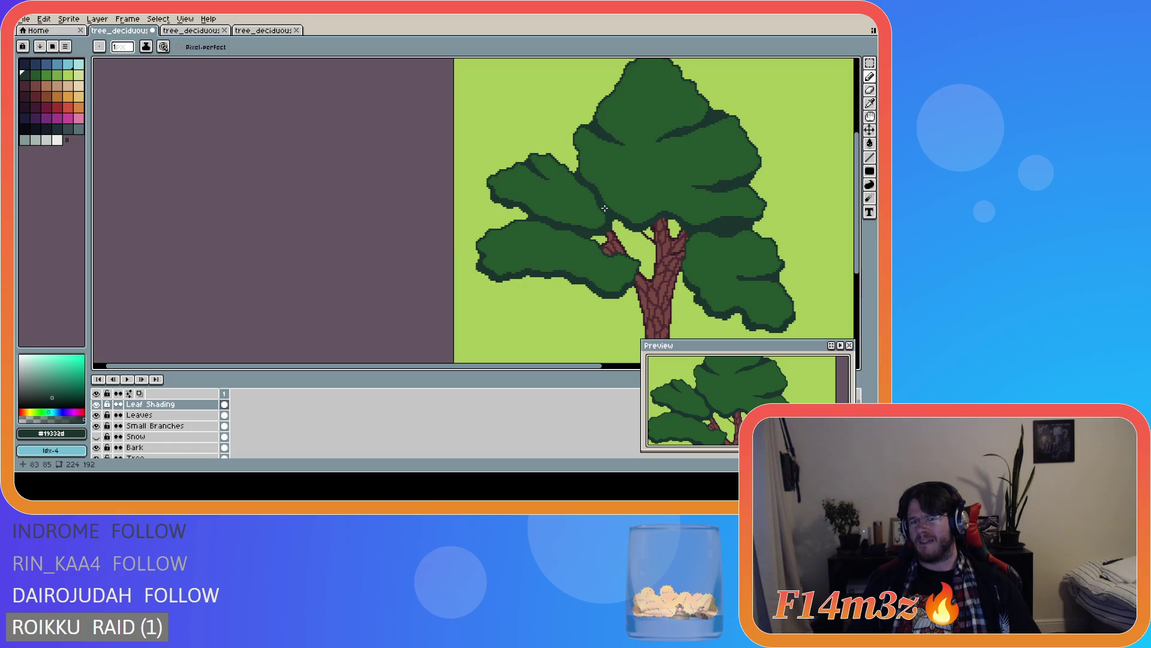
pyautogui.scroll(1, 604, 208)
# - Save tree_deciduous_small_winter.ase
pyautogui.hotkey('ctrl', 's')
pyautogui.scroll(-2, 609, 217)
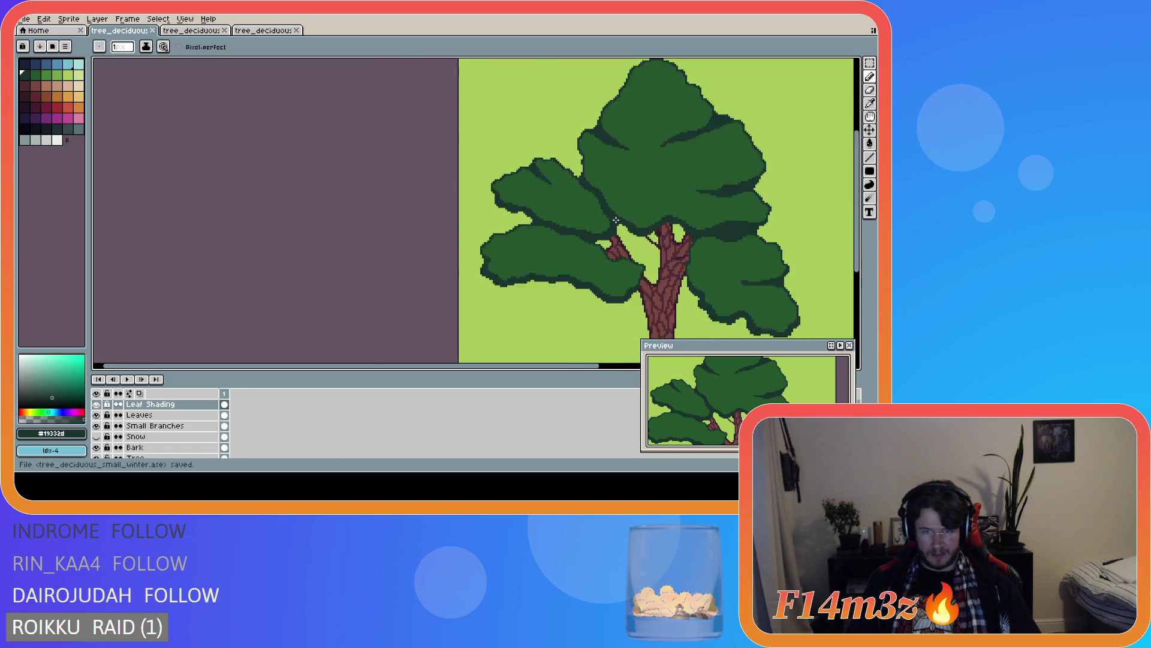
pyautogui.scroll(1, 616, 220)
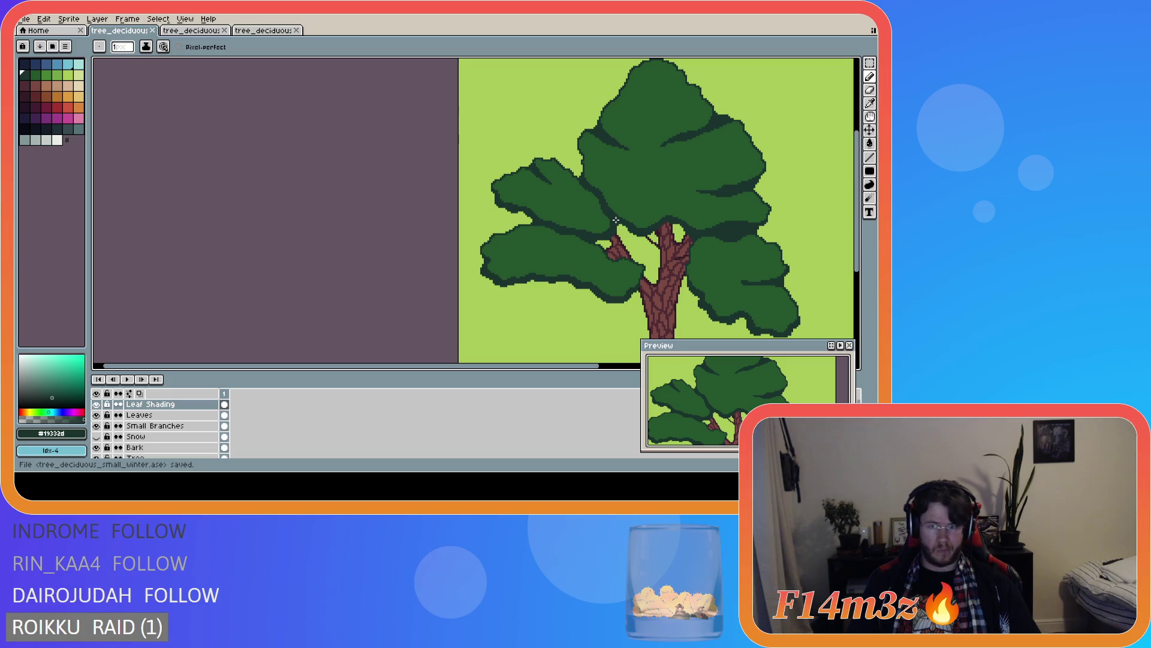
pyautogui.hscroll(3, 738, 257)
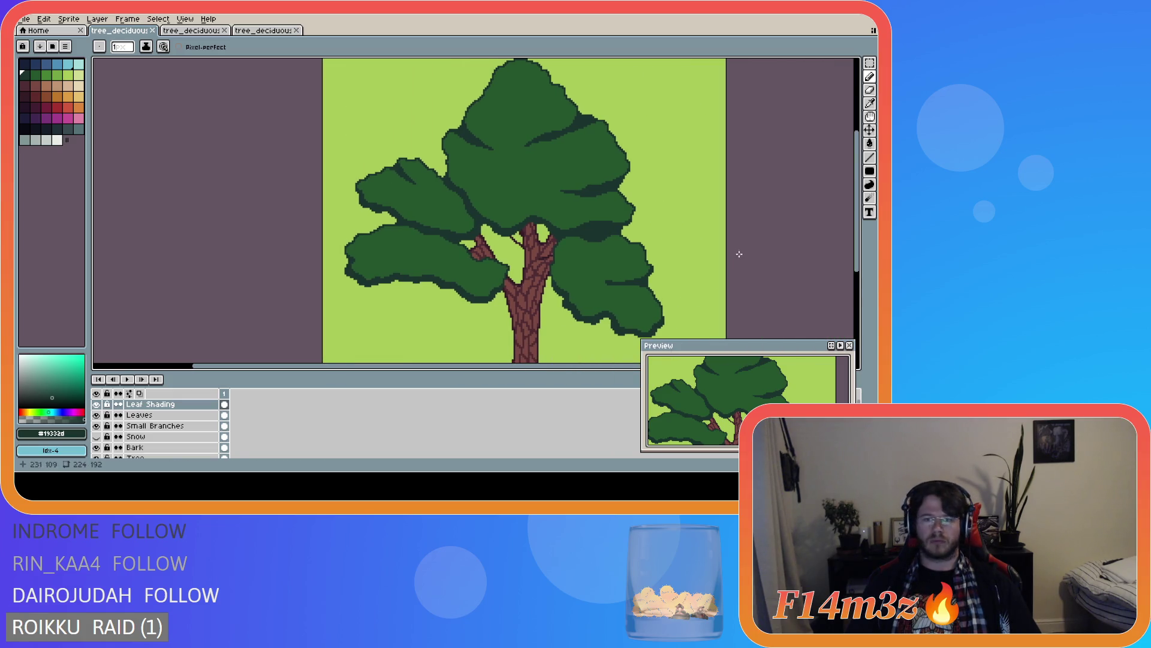
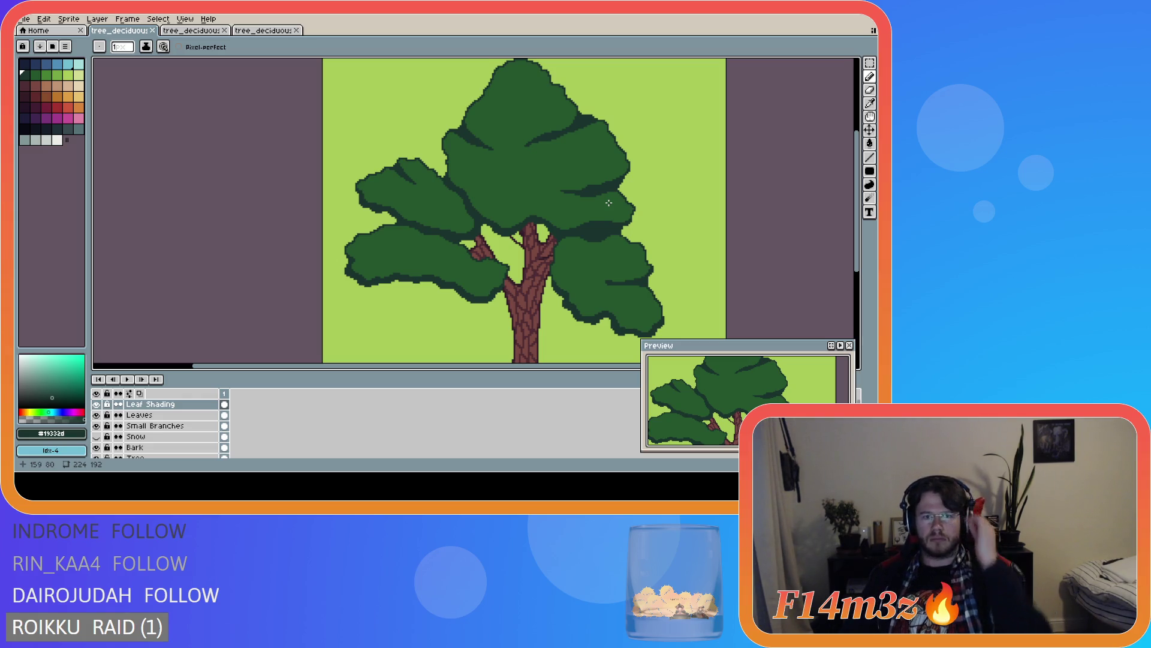
# - Draw dark-green shading strokes across the central leaf clusters, redoing one stroke
pyautogui.scroll(1, 450, 213)
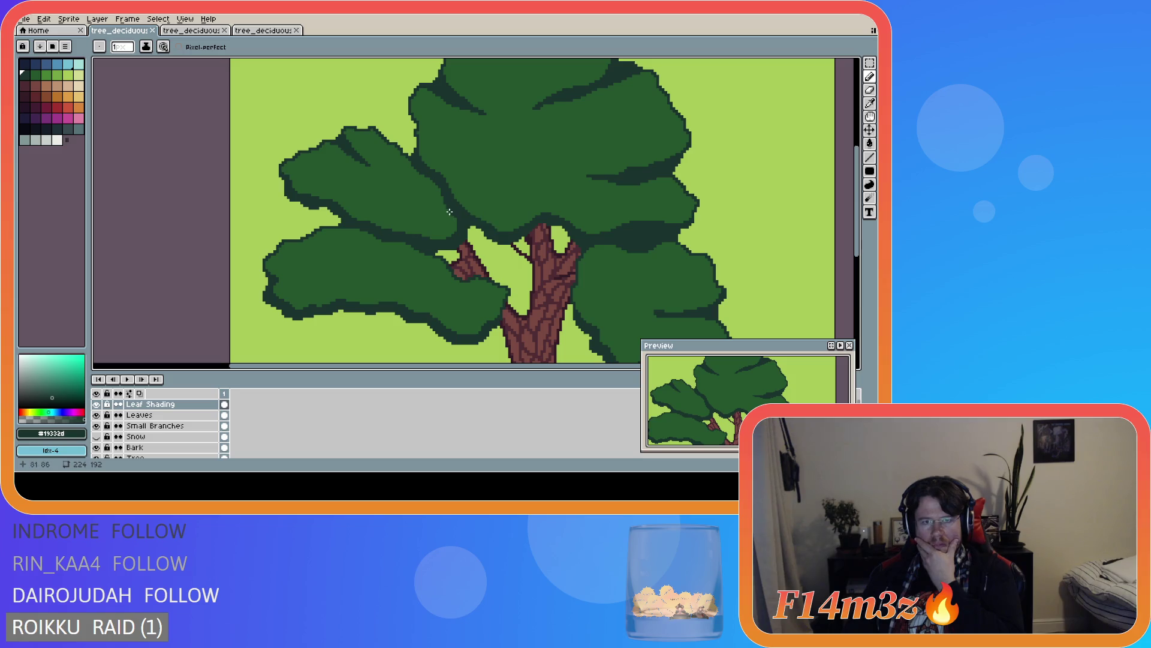
pyautogui.moveTo(409, 210); pyautogui.dragTo(447, 209)
pyautogui.scroll(-3, 508, 257)
pyautogui.scroll(1, 528, 270)
pyautogui.scroll(-1, 541, 277)
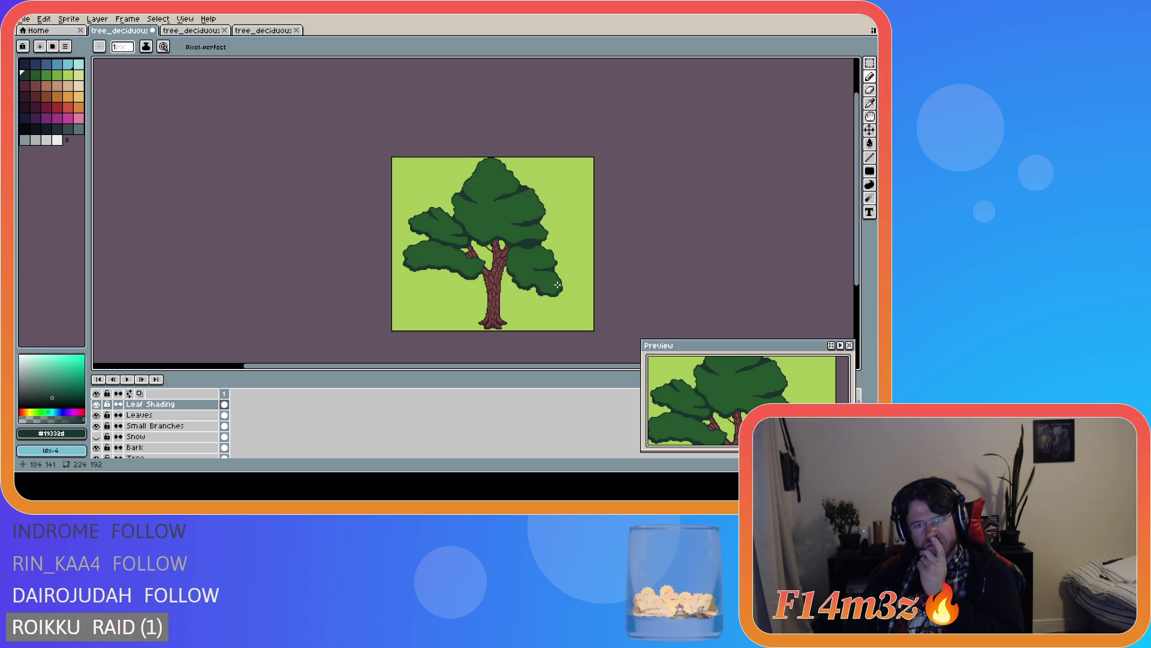
pyautogui.scroll(1, 542, 277)
pyautogui.scroll(-1, 533, 255)
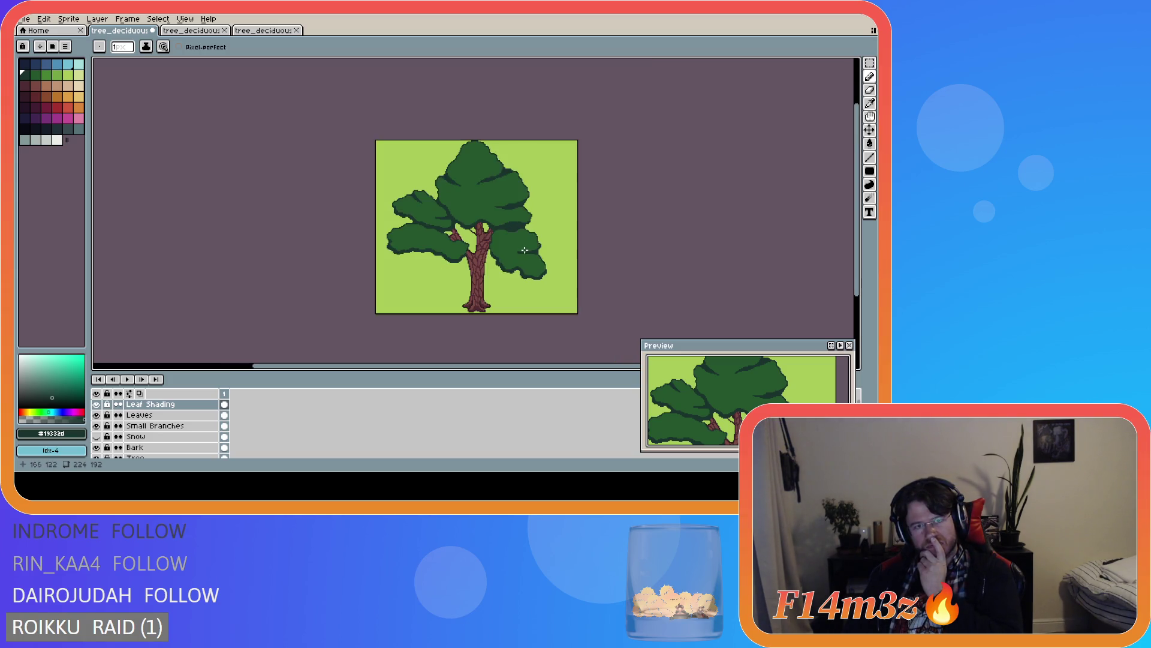
pyautogui.scroll(1, 517, 243)
pyautogui.moveTo(371, 169); pyautogui.dragTo(423, 177)
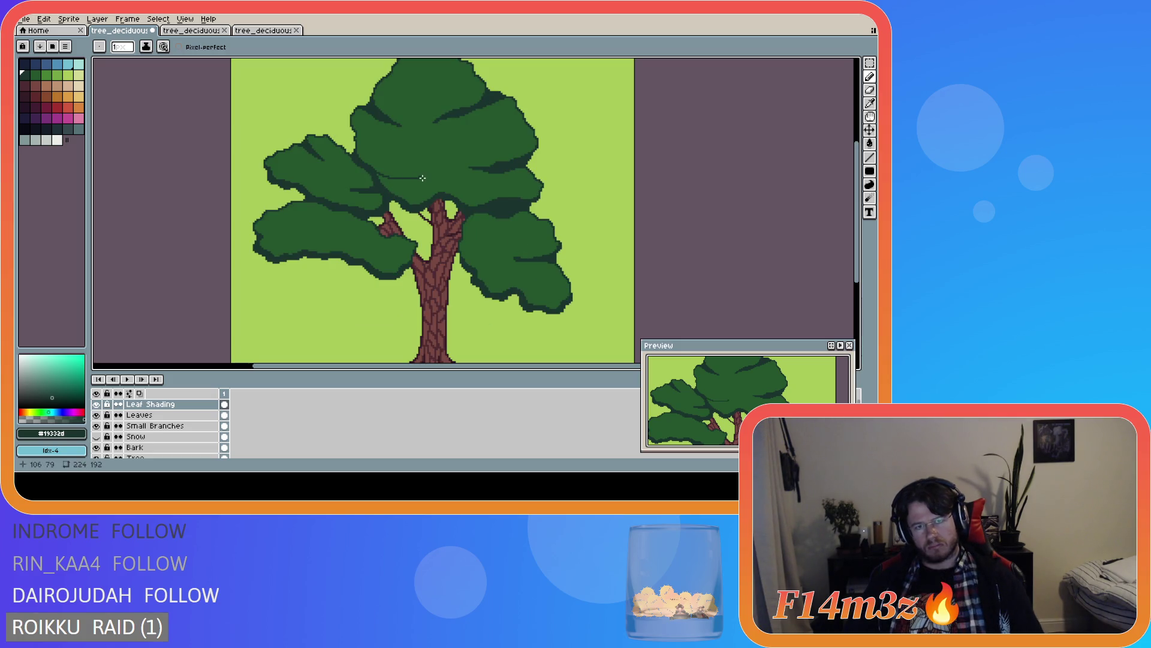
pyautogui.hotkey('ctrl', 'z')
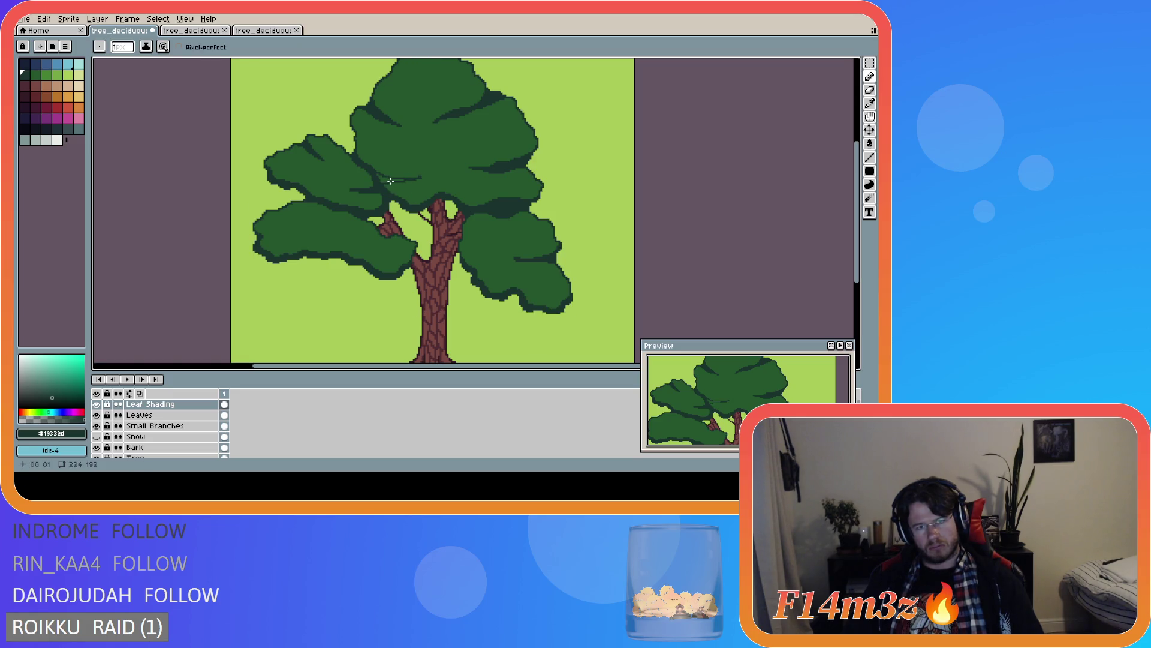
pyautogui.moveTo(380, 184); pyautogui.dragTo(383, 178)
# - Fill the light gap in the shading stroke with dark green, then return to the Pencil
pyautogui.press('g')
pyautogui.click(382, 179)
pyautogui.scroll(2, 380, 181)
pyautogui.press('v')
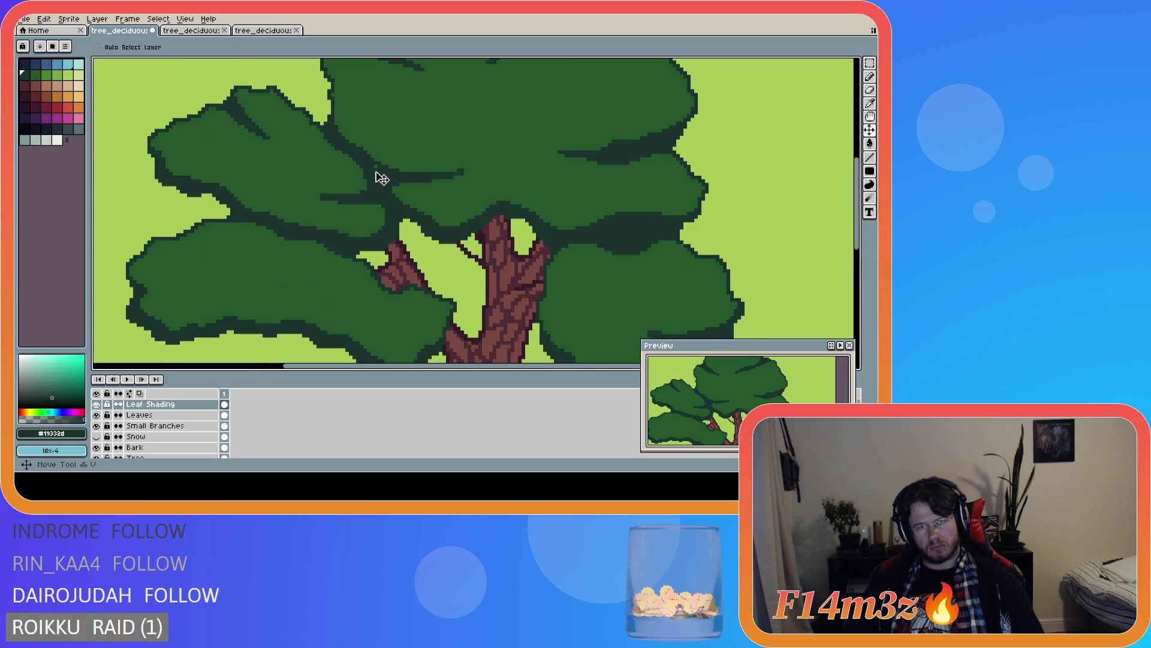
pyautogui.press('b')
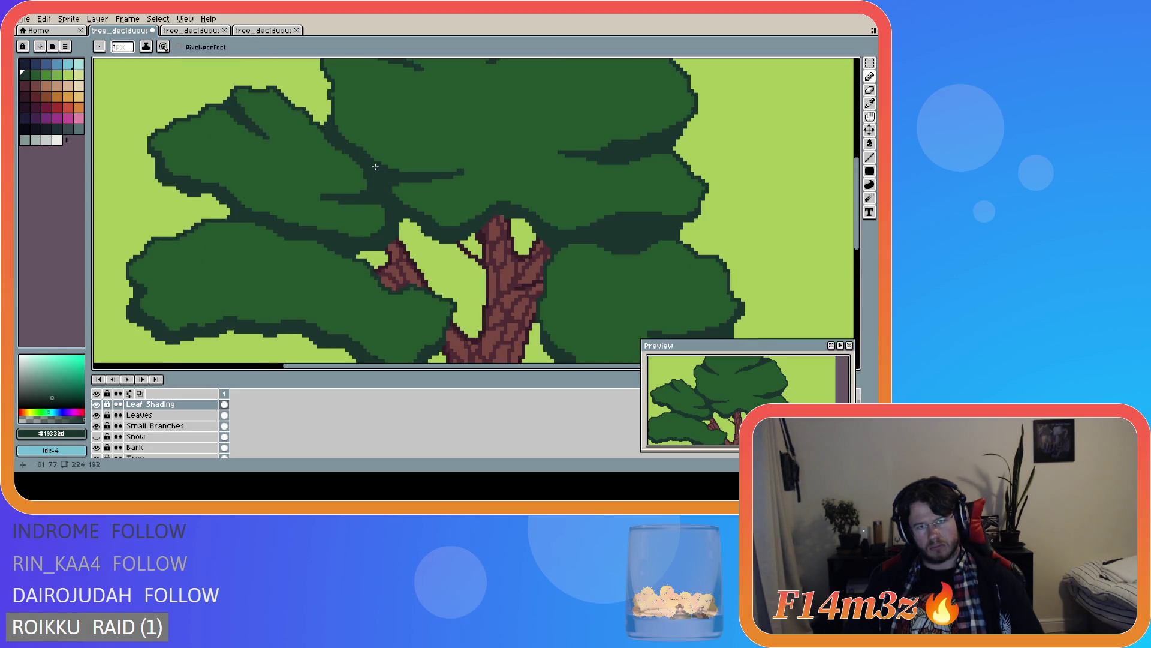
pyautogui.scroll(-2, 494, 227)
pyautogui.scroll(-2, 494, 226)
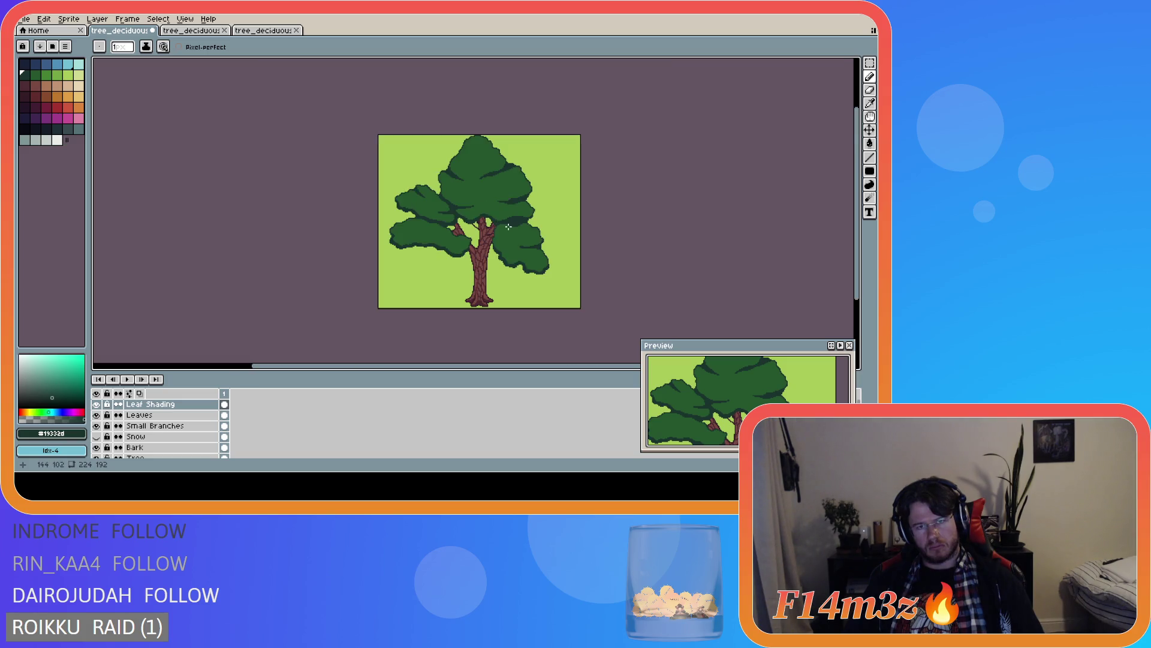
pyautogui.scroll(2, 509, 227)
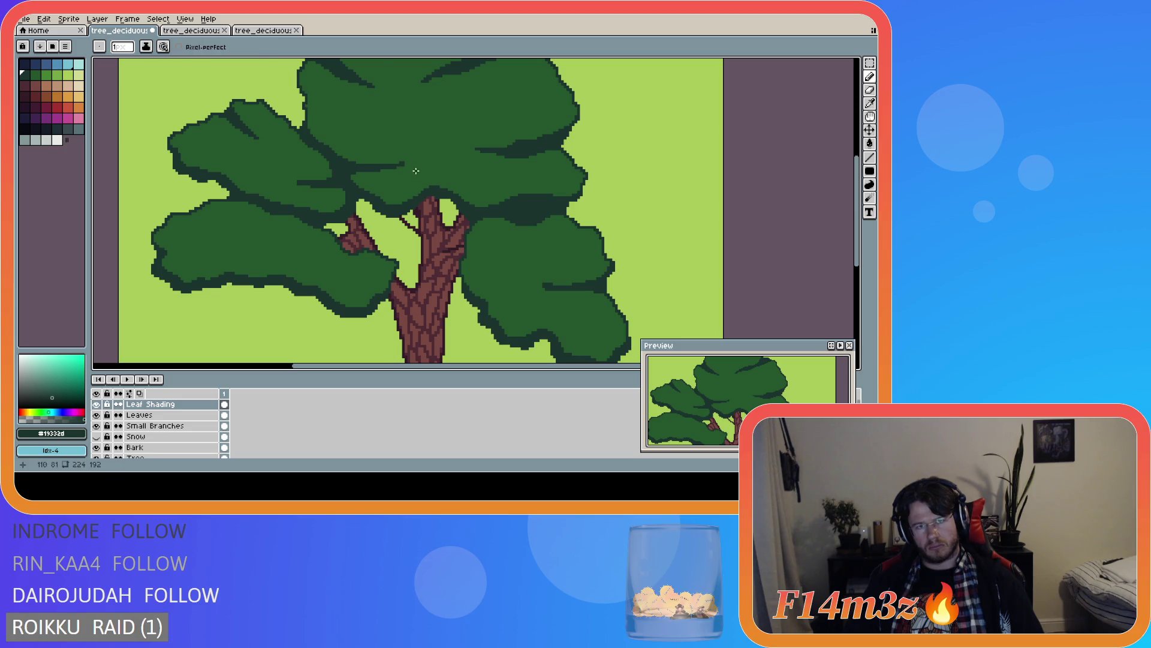
pyautogui.scroll(-2, 413, 169)
pyautogui.scroll(2, 377, 180)
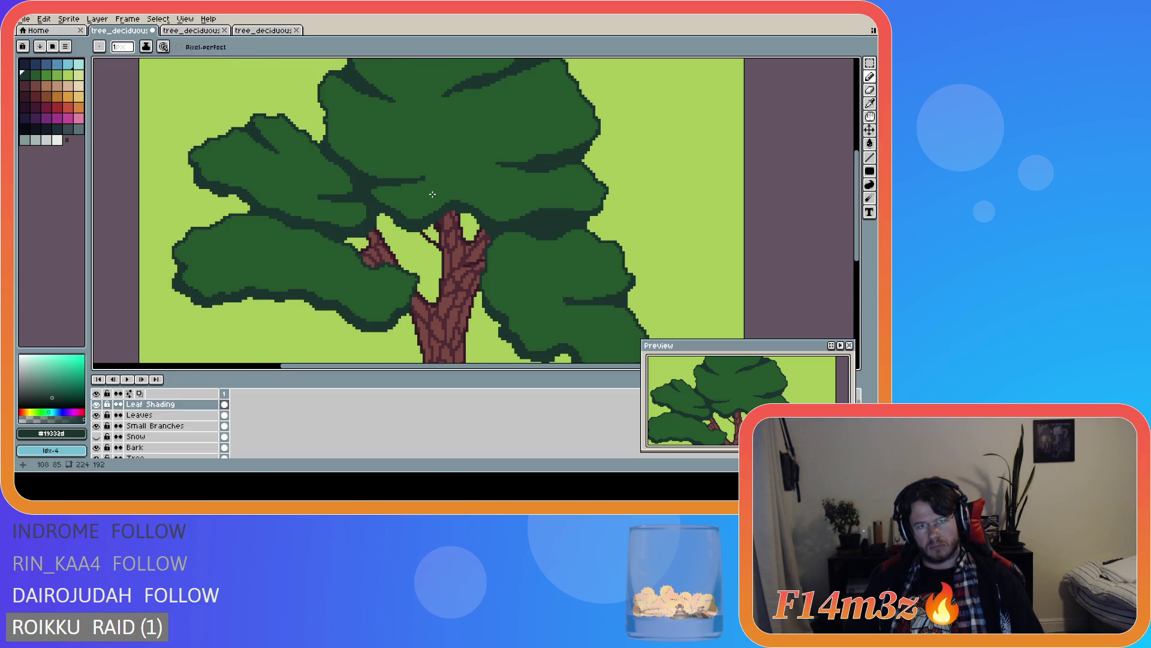
pyautogui.scroll(-2, 432, 195)
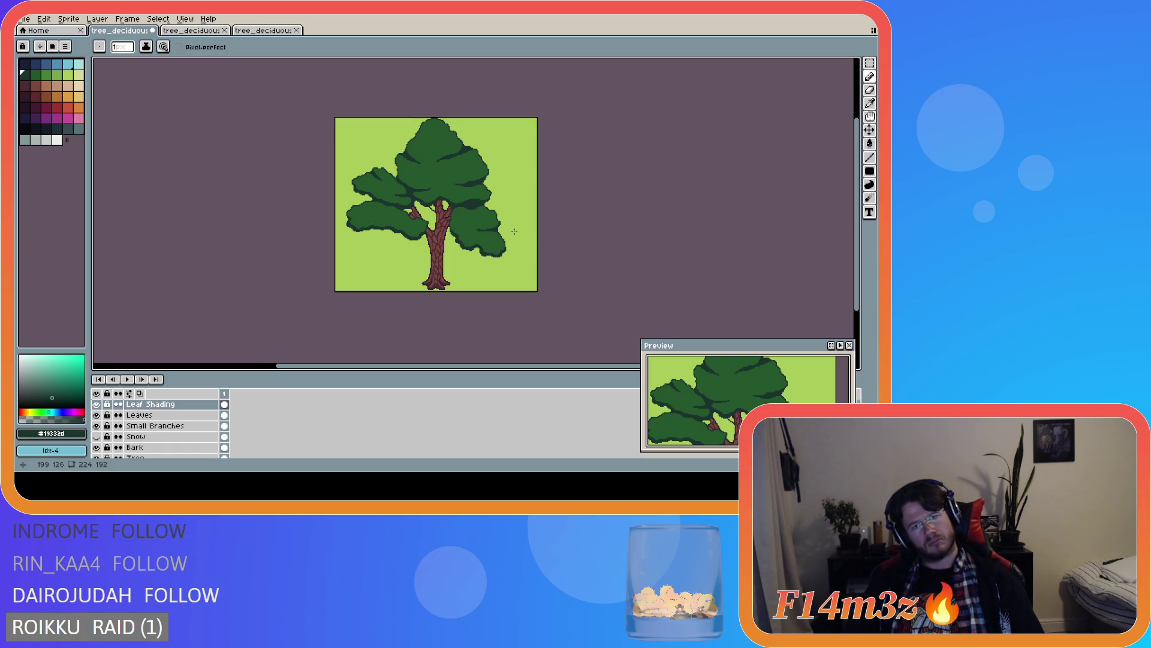
# - Select the whole canvas, then clear the selection again
pyautogui.hotkey('ctrl', 'a')
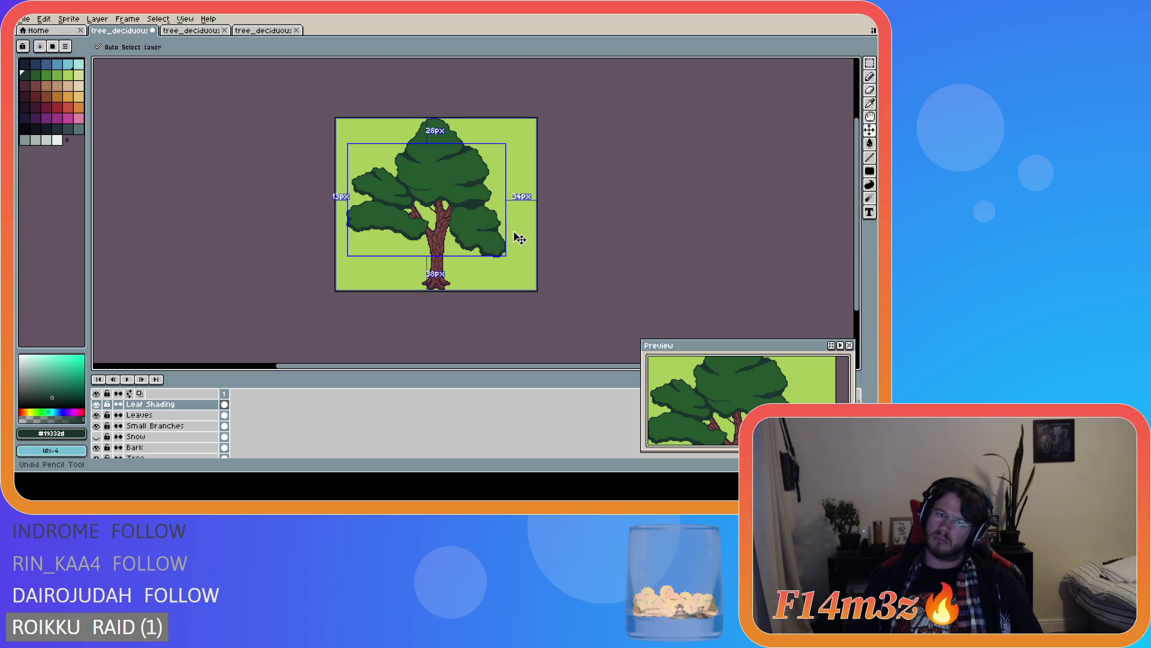
pyautogui.hotkey('ctrl', 'd')
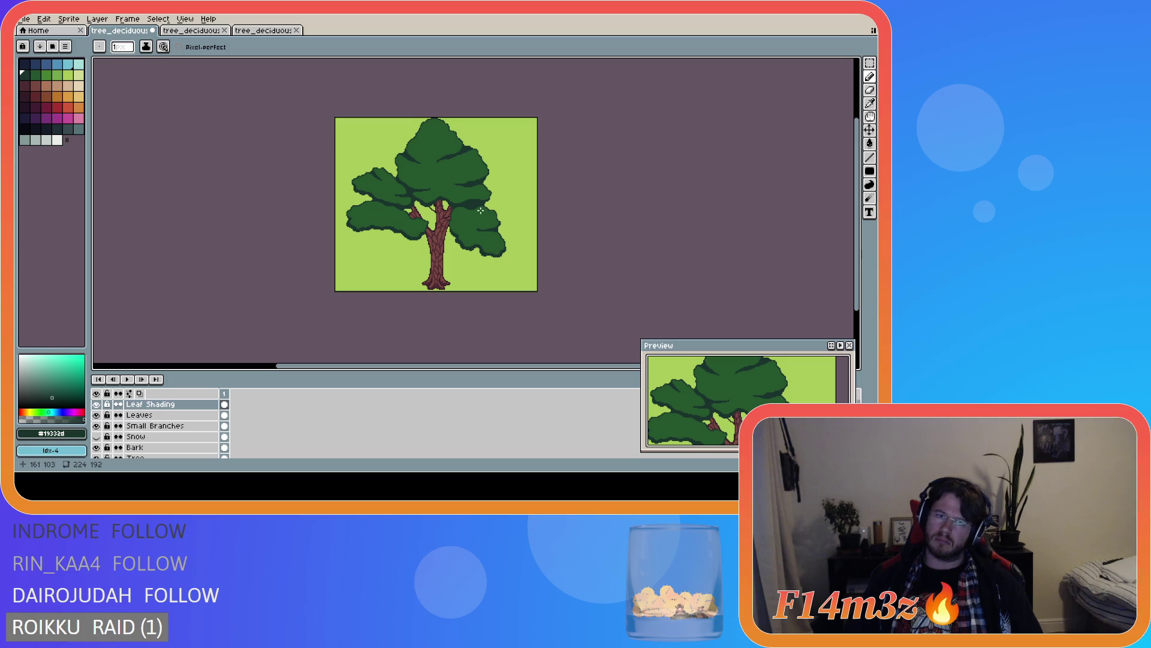
pyautogui.scroll(3, 480, 210)
pyautogui.scroll(-3, 484, 196)
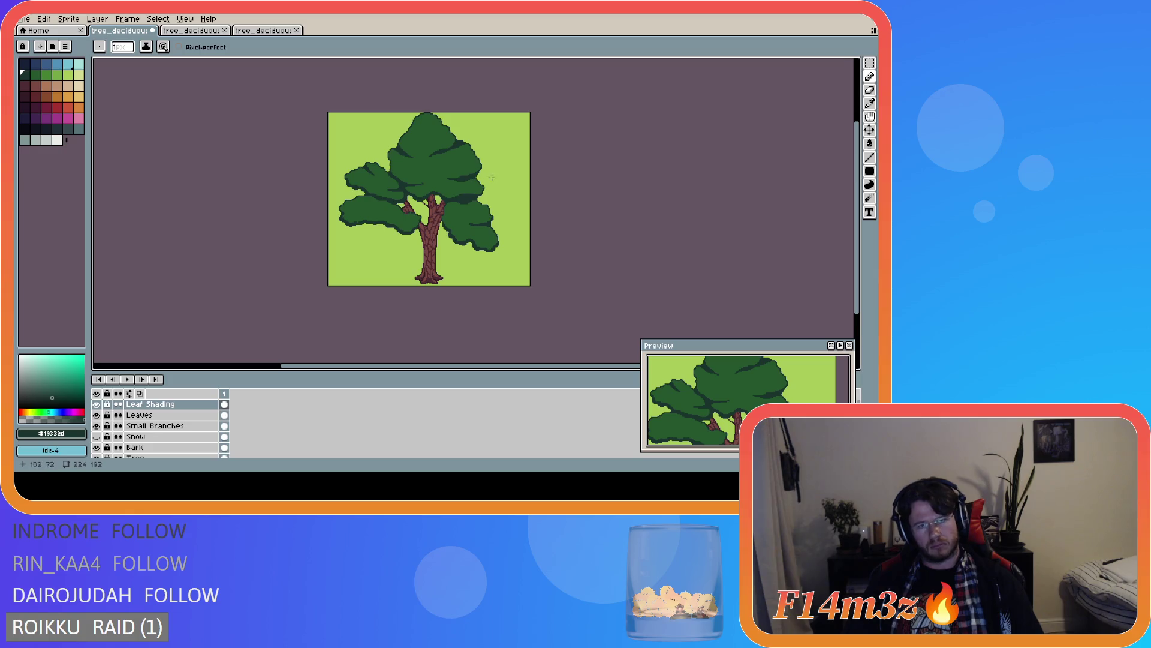
pyautogui.scroll(2, 451, 153)
# - Draw a dark stroke along the crown top and fill its light gap dark green
pyautogui.moveTo(395, 99); pyautogui.dragTo(369, 103)
pyautogui.press('g')
pyautogui.click(390, 107)
pyautogui.hotkey('ctrl', 'z')
pyautogui.press('b')
pyautogui.scroll(2, 372, 109)
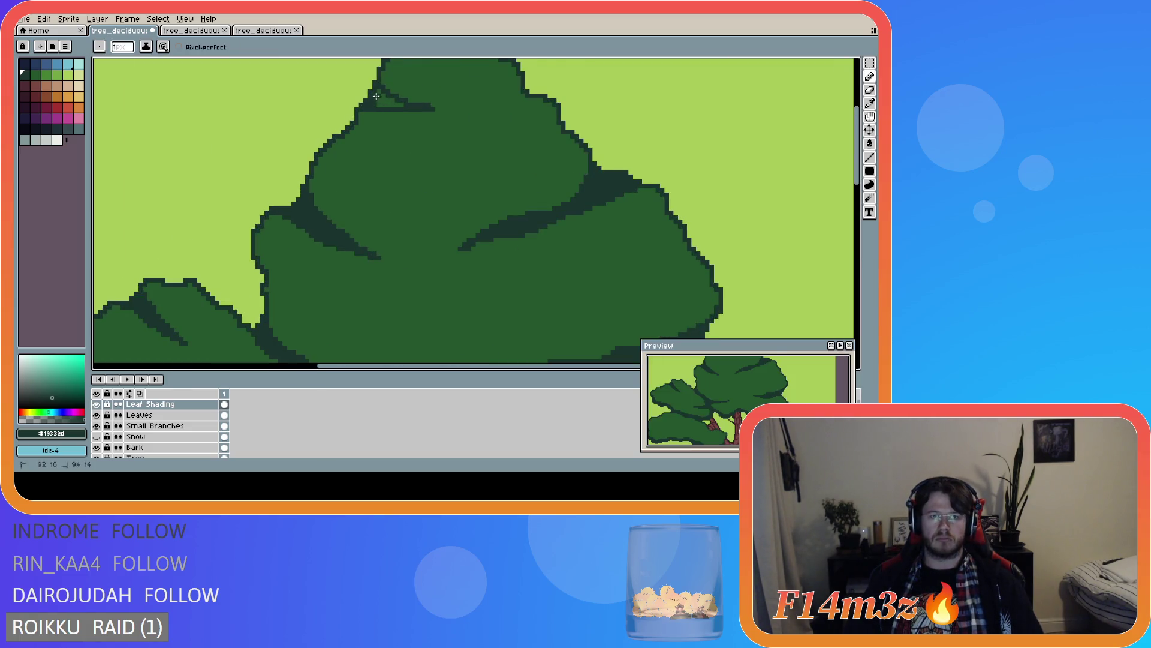
pyautogui.press('g')
pyautogui.click(383, 101)
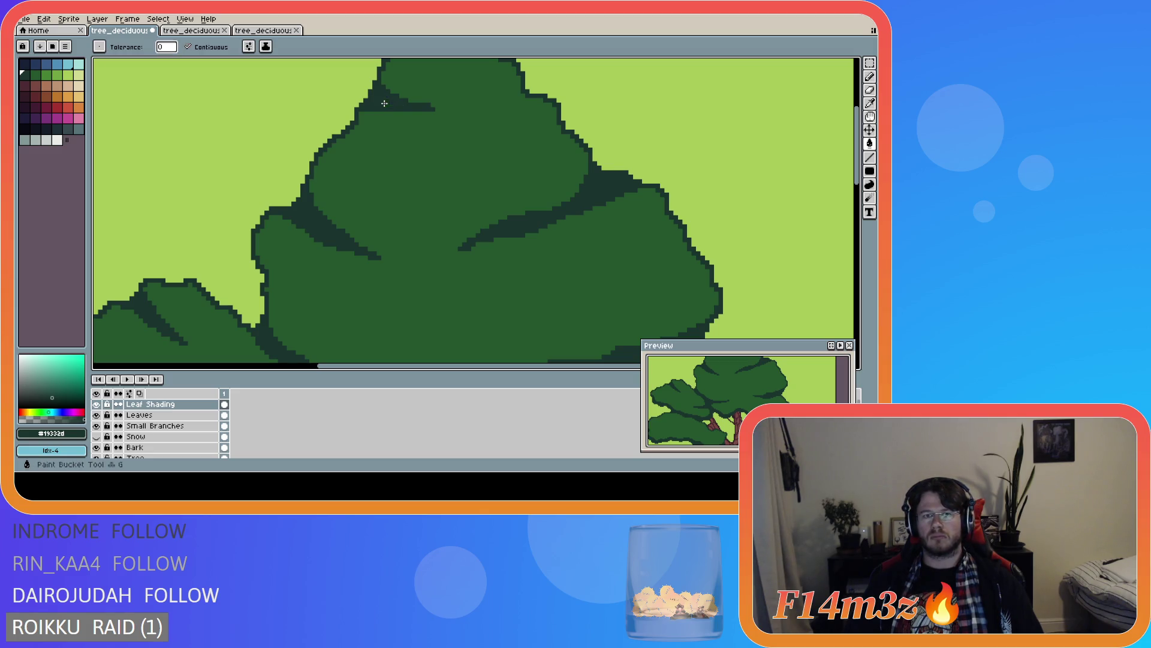
pyautogui.scroll(-3, 451, 154)
pyautogui.scroll(2, 450, 147)
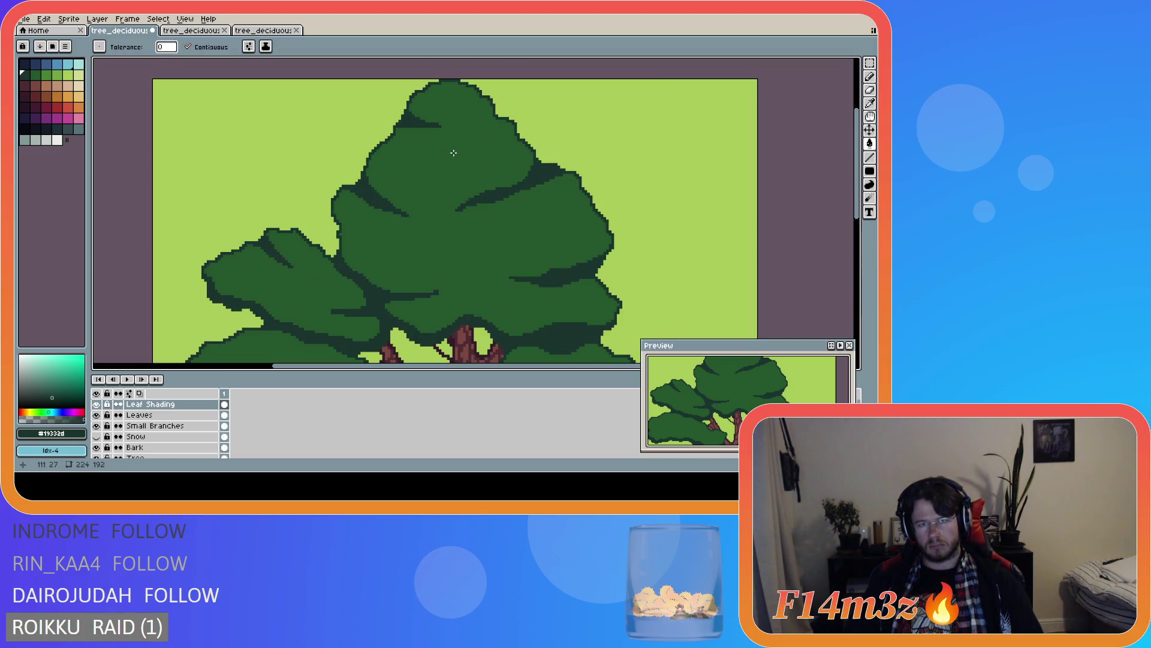
pyautogui.press('v')
pyautogui.press('b')
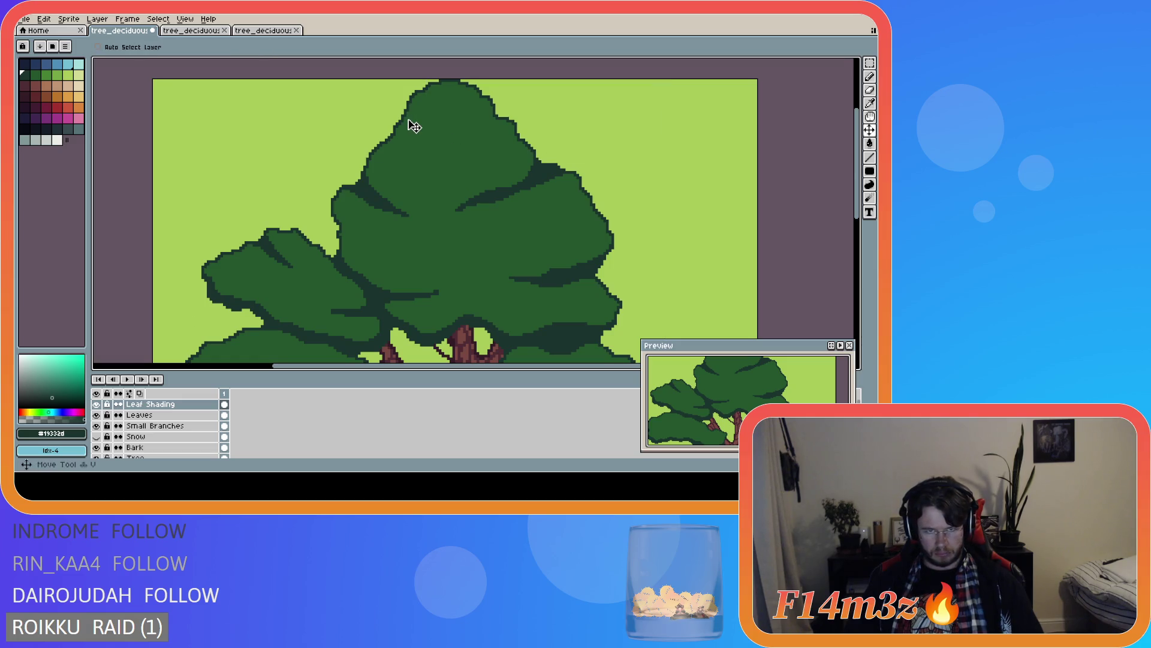
# - Add another dark shading stroke at the tree top
pyautogui.moveTo(401, 122); pyautogui.dragTo(433, 136)
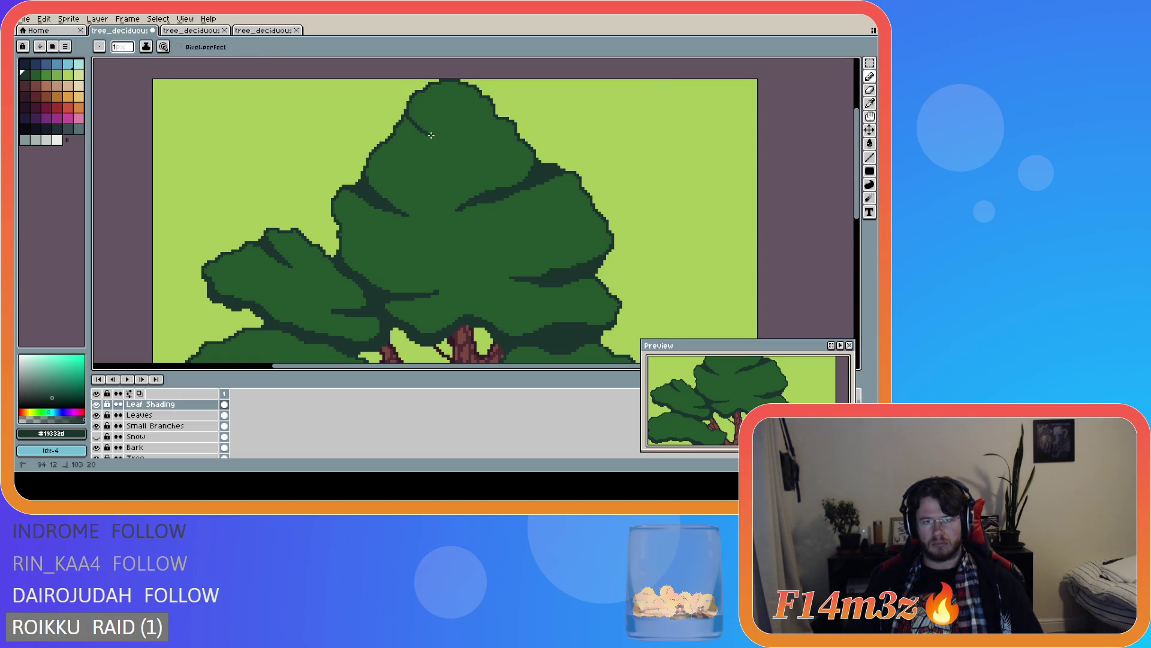
pyautogui.press('g')
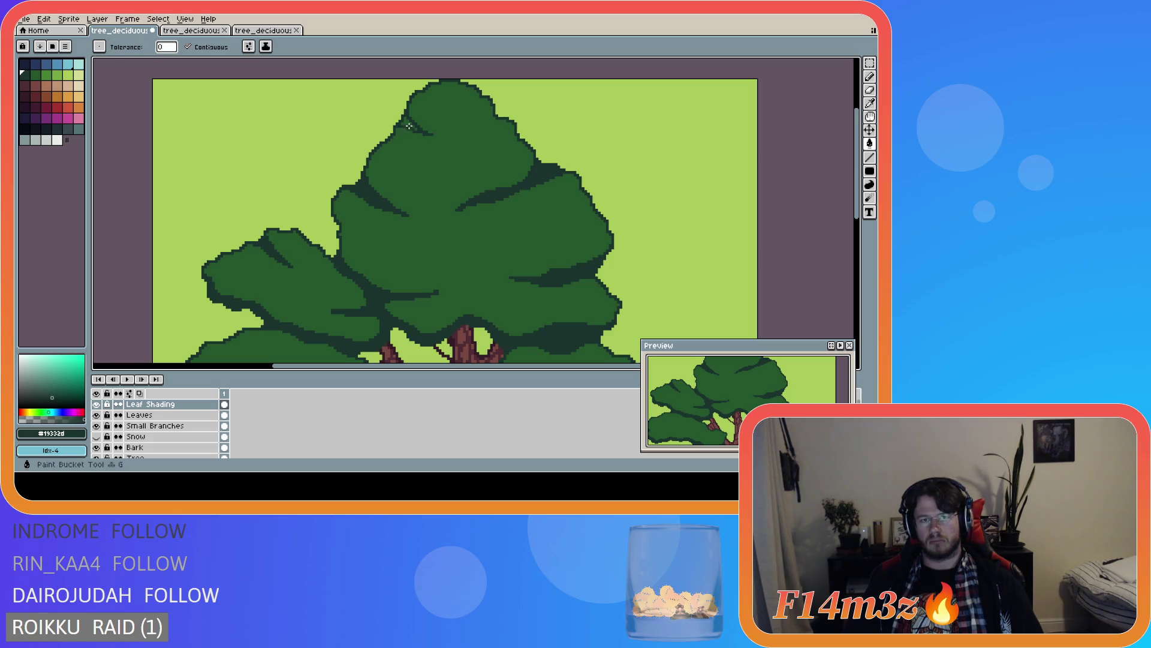
pyautogui.press('b')
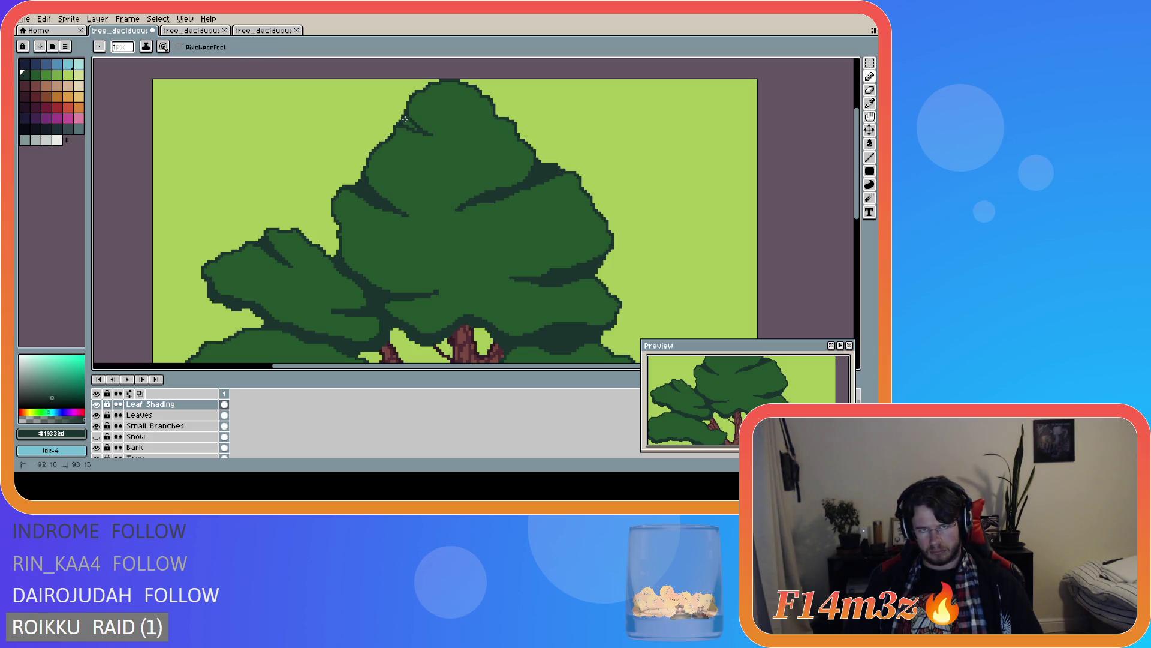
pyautogui.moveTo(406, 119); pyautogui.dragTo(409, 124)
pyautogui.scroll(-4, 440, 150)
# - Save the drawing, then draw a dark line across the lower-left leaf cluster
pyautogui.hotkey('ctrl', 's')
pyautogui.press('Return')
pyautogui.scroll(2, 549, 245)
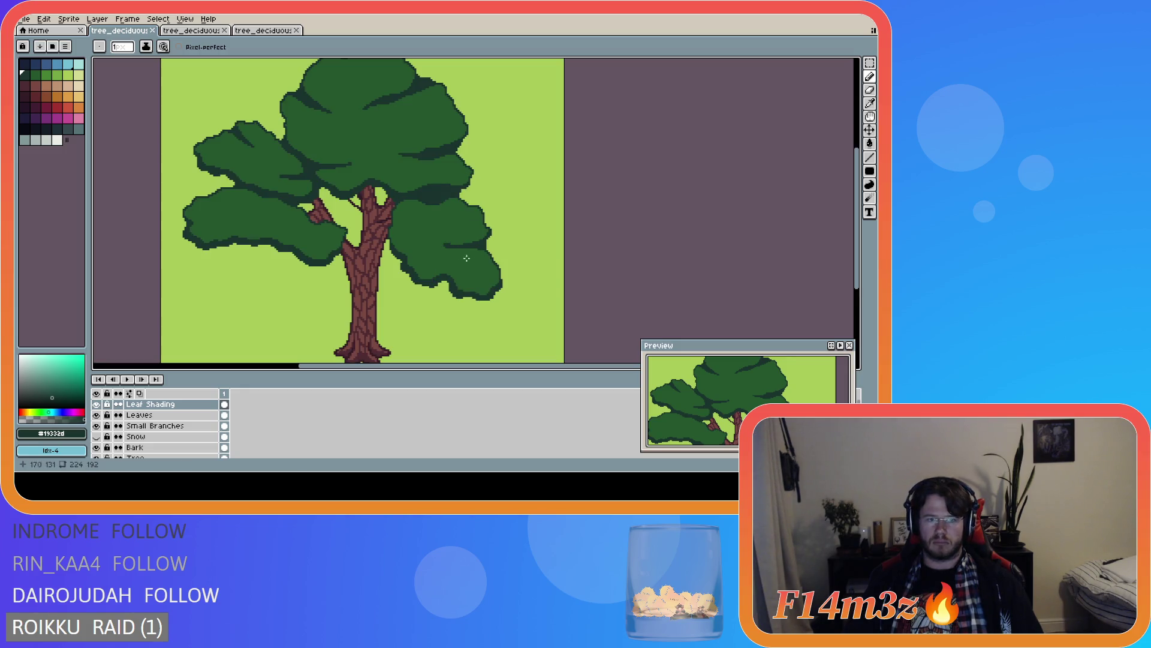
pyautogui.scroll(-2, 410, 255)
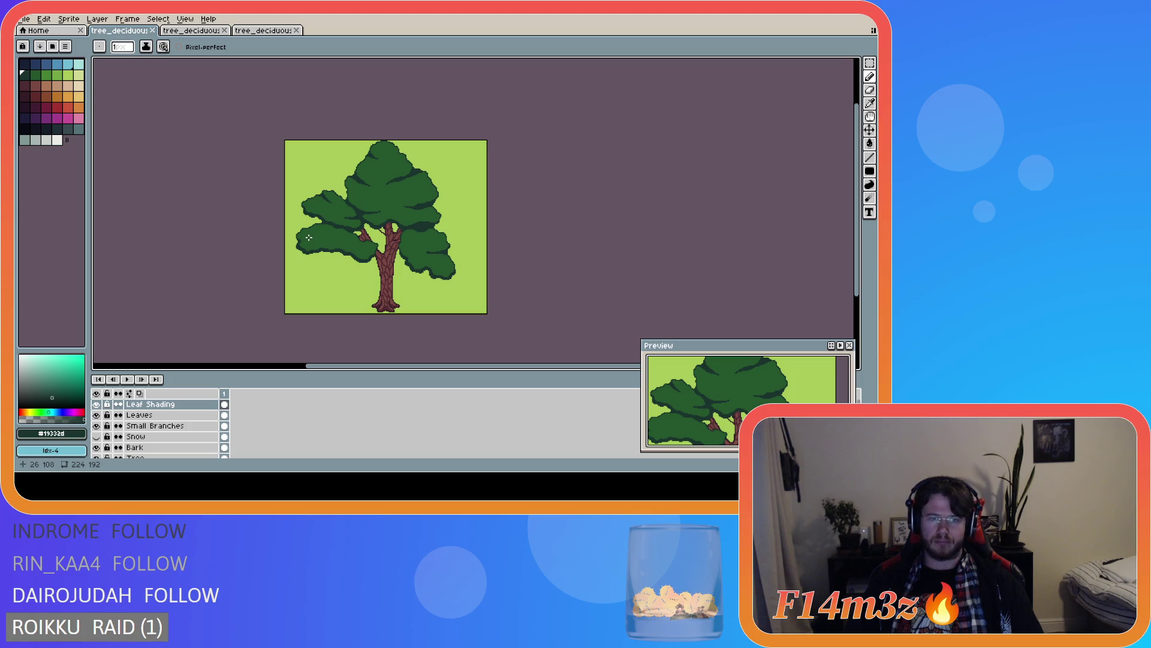
pyautogui.scroll(2, 303, 246)
pyautogui.scroll(-2, 340, 259)
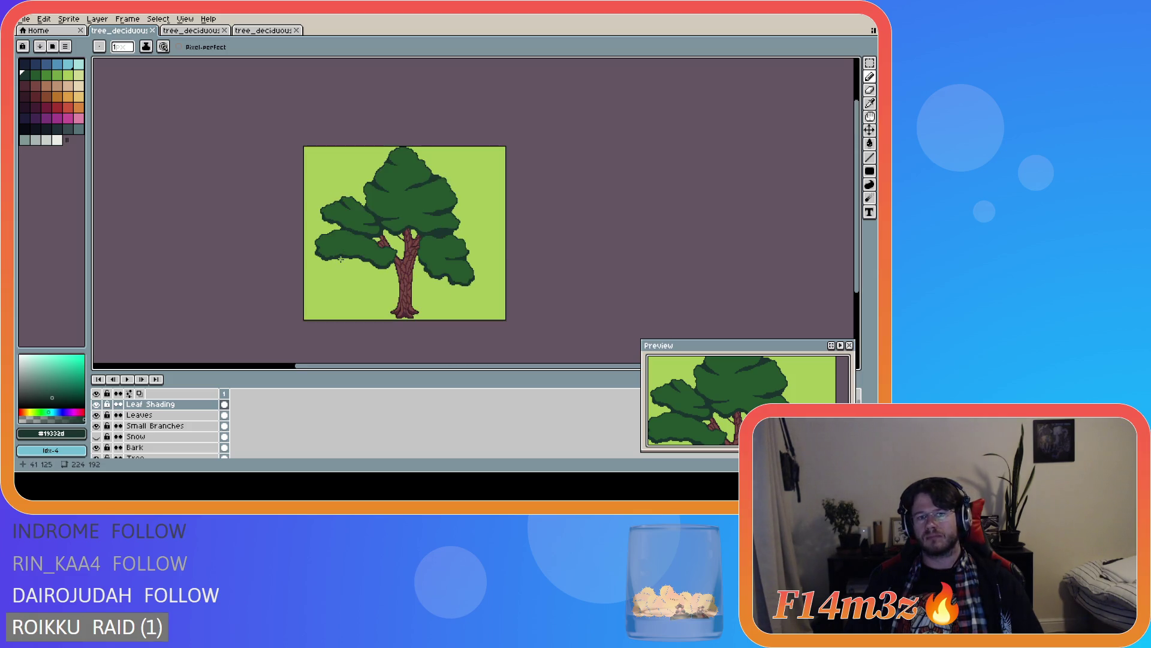
pyautogui.scroll(2, 336, 245)
pyautogui.moveTo(327, 243)
pyautogui.mouseDown()
pyautogui.moveTo(382, 249)
pyautogui.moveTo(328, 242)
pyautogui.mouseUp()
# - Test dark-green fills on the lower-left leaves, undoing the one that flooded the canvas
pyautogui.hotkey('ctrl', 'z')
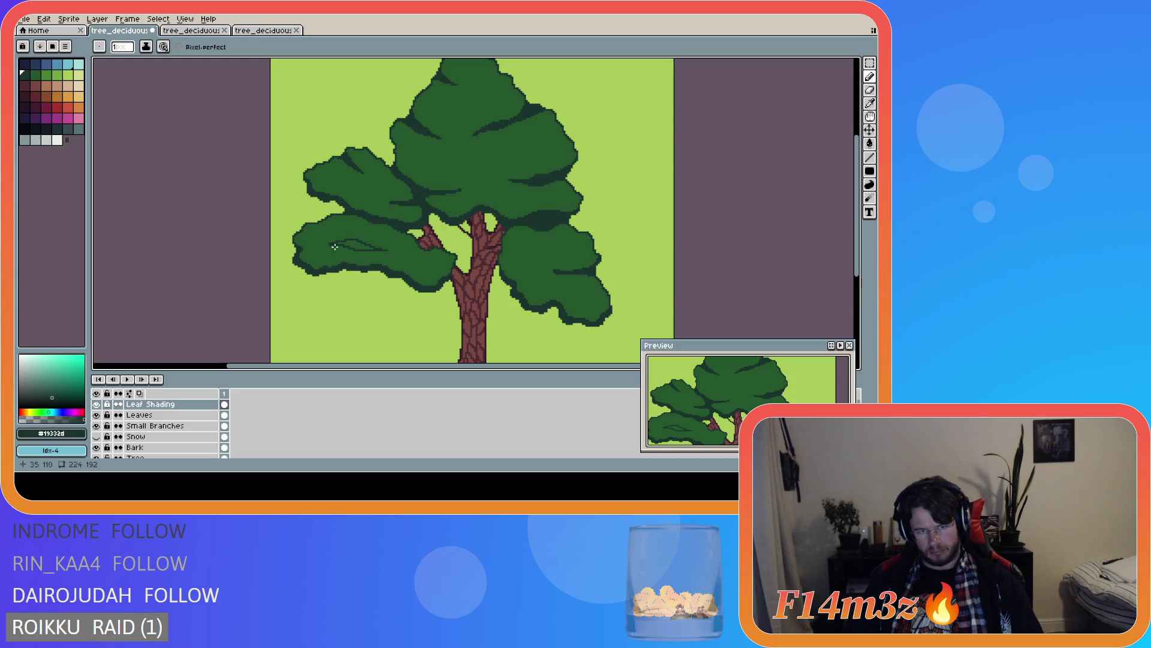
pyautogui.press('g')
pyautogui.click(354, 246)
pyautogui.scroll(-2, 471, 280)
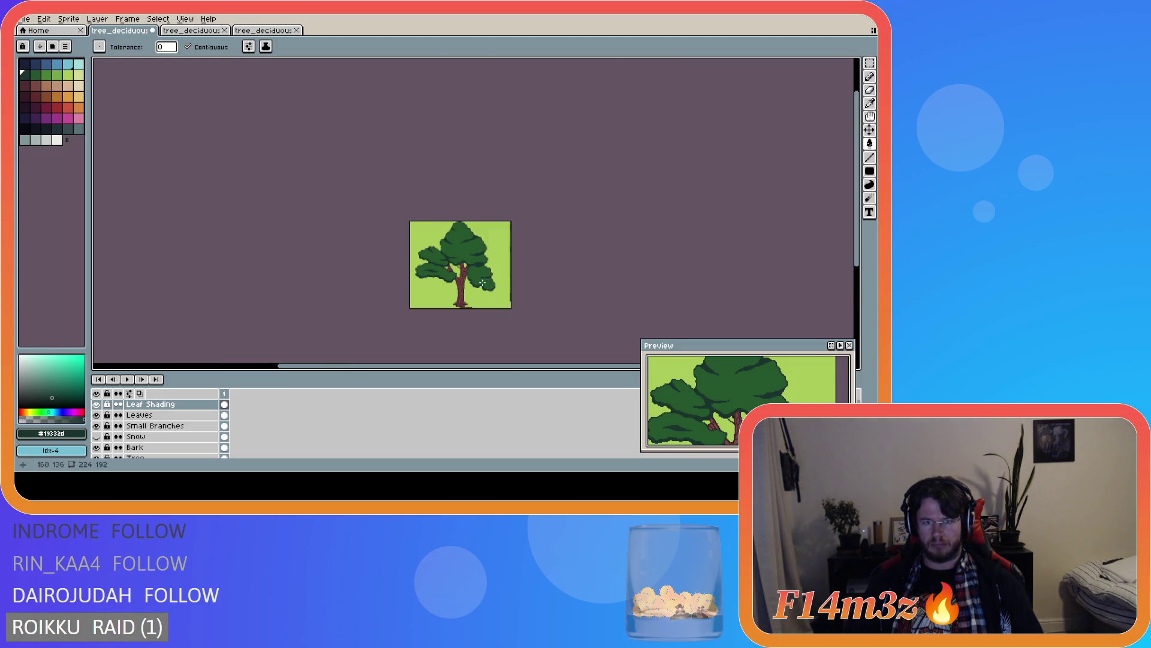
pyautogui.scroll(2, 471, 281)
pyautogui.scroll(-2, 472, 281)
pyautogui.scroll(2, 377, 264)
pyautogui.hotkey('ctrl', 's')
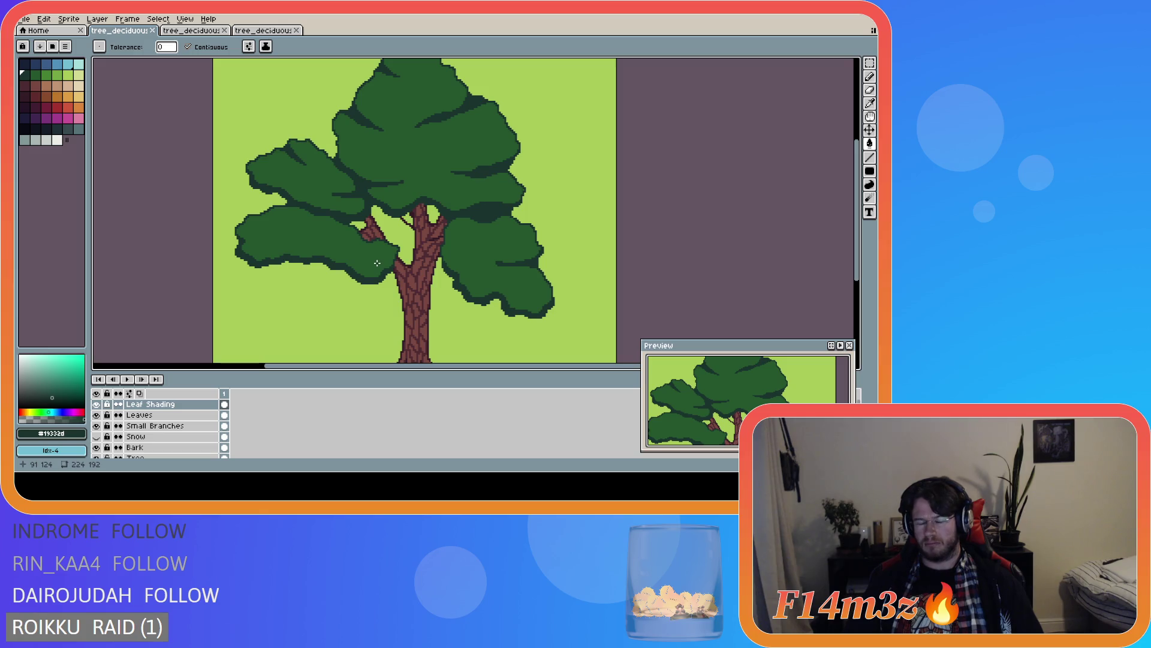
pyautogui.scroll(-2, 377, 262)
pyautogui.scroll(2, 297, 242)
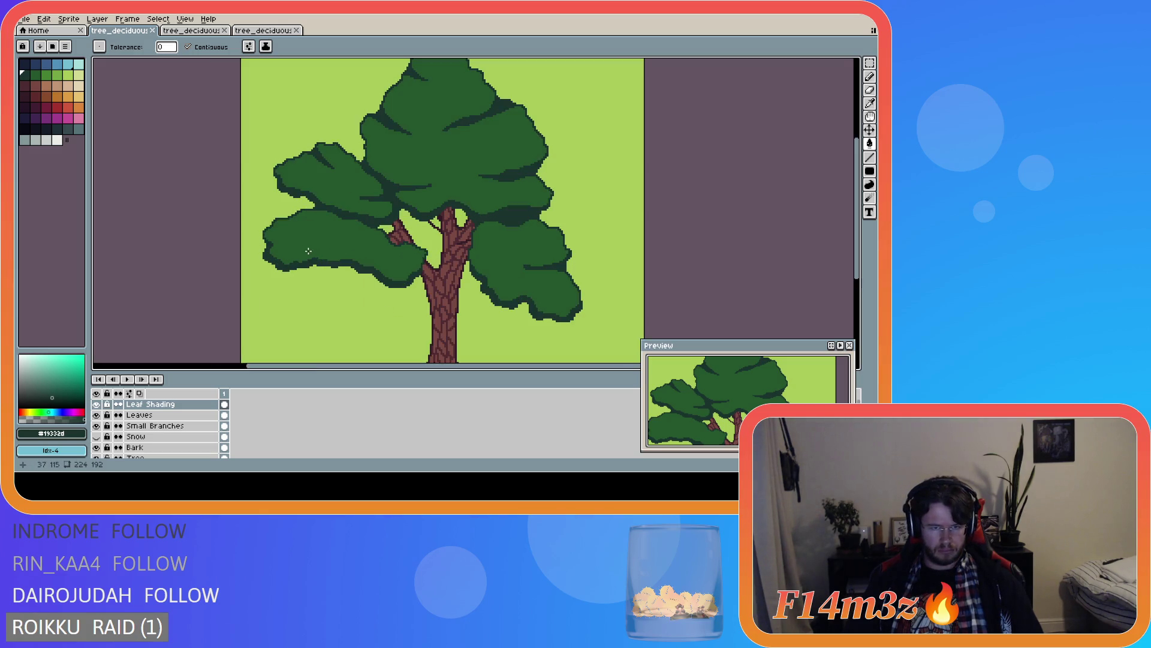
pyautogui.click(298, 242)
pyautogui.hotkey('ctrl', 'z')
# - Draw a thin dark stroke across the left foliage and fill the outlined area dark green
pyautogui.press('b')
pyautogui.moveTo(313, 245); pyautogui.dragTo(323, 242)
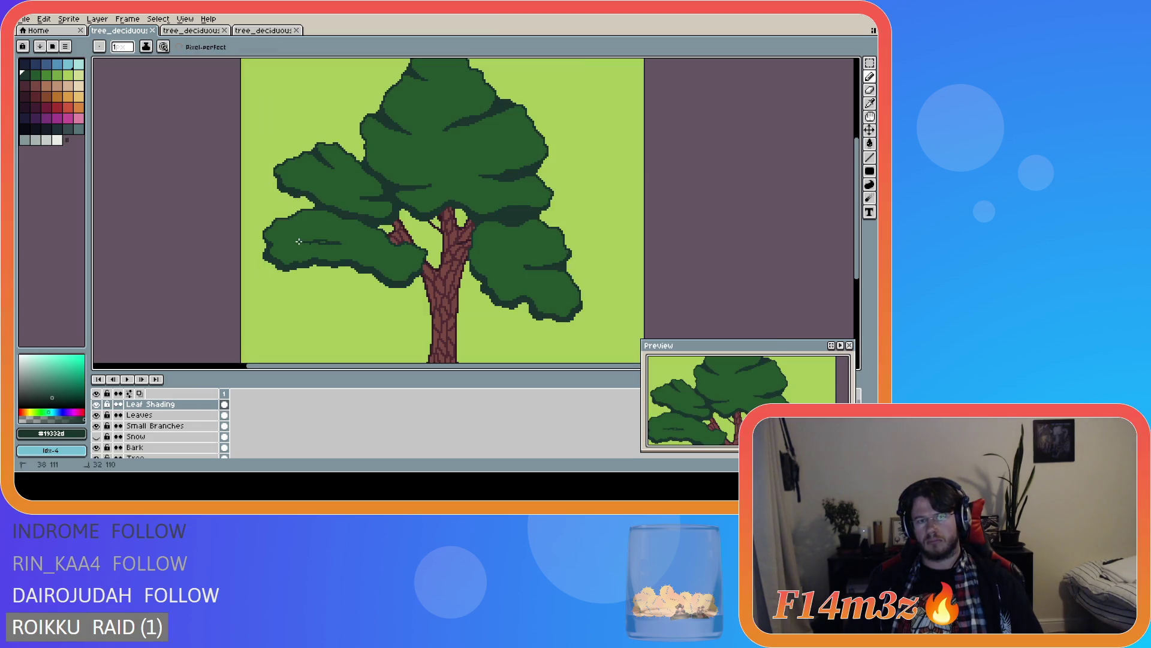
pyautogui.hotkey('ctrl', 'z')
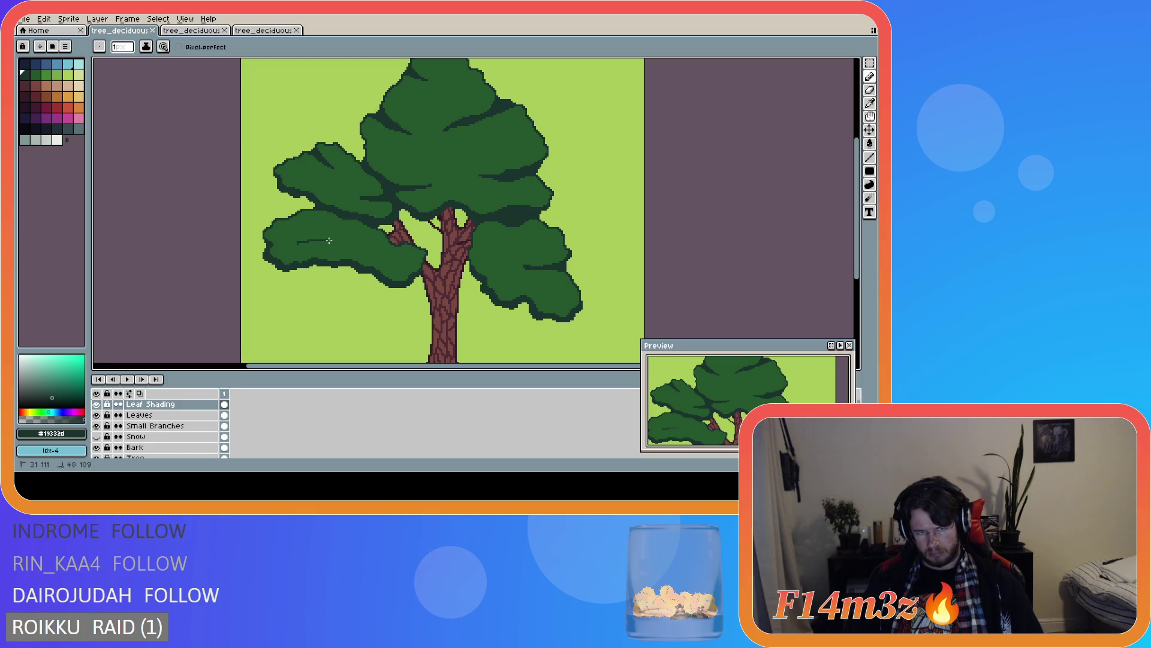
pyautogui.moveTo(294, 242)
pyautogui.mouseDown()
pyautogui.moveTo(345, 242)
pyautogui.moveTo(303, 242)
pyautogui.mouseUp()
pyautogui.scroll(1, 295, 241)
pyautogui.press('g')
pyautogui.click(300, 238)
pyautogui.scroll(-1, 407, 261)
pyautogui.scroll(-1, 407, 260)
pyautogui.scroll(1, 408, 261)
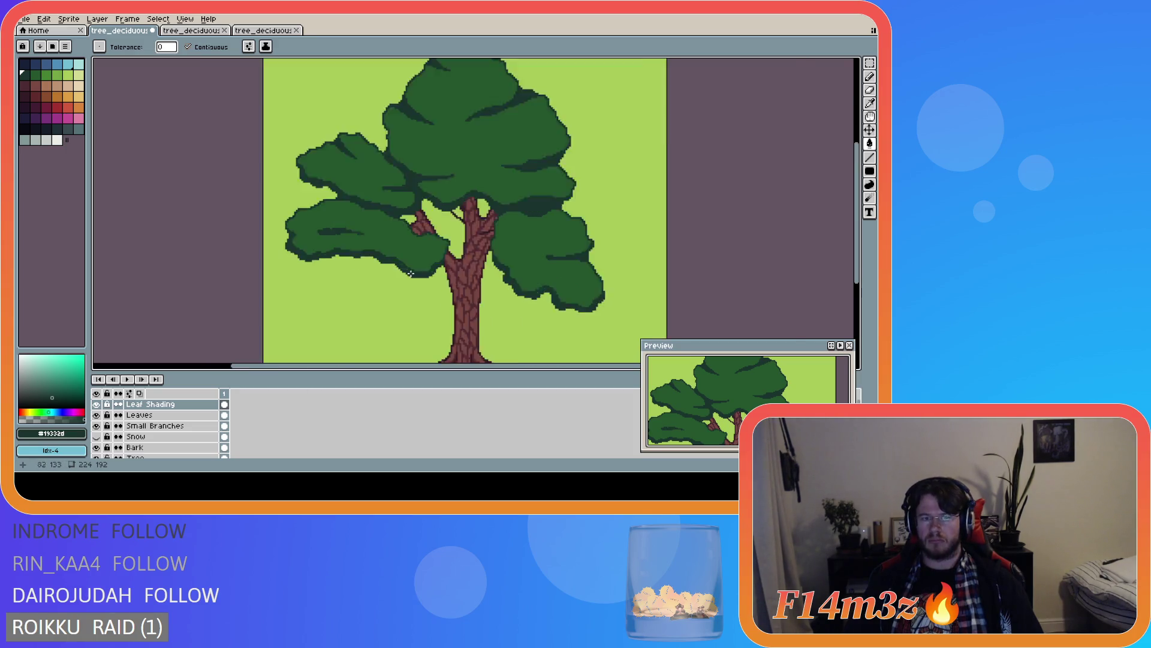
pyautogui.scroll(1, 293, 208)
pyautogui.press('b')
pyautogui.scroll(-2, 329, 233)
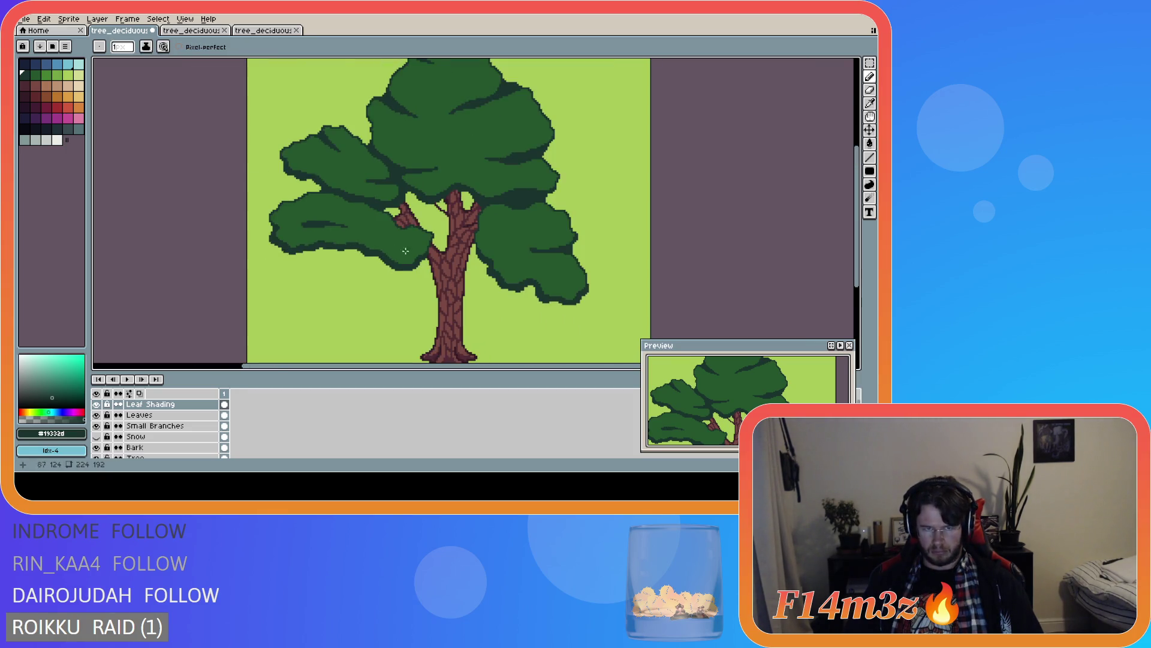
pyautogui.scroll(2, 335, 227)
# - Paint dark shading strokes along the left leaf cluster, then a horizontal line across it
pyautogui.moveTo(331, 221); pyautogui.dragTo(353, 219)
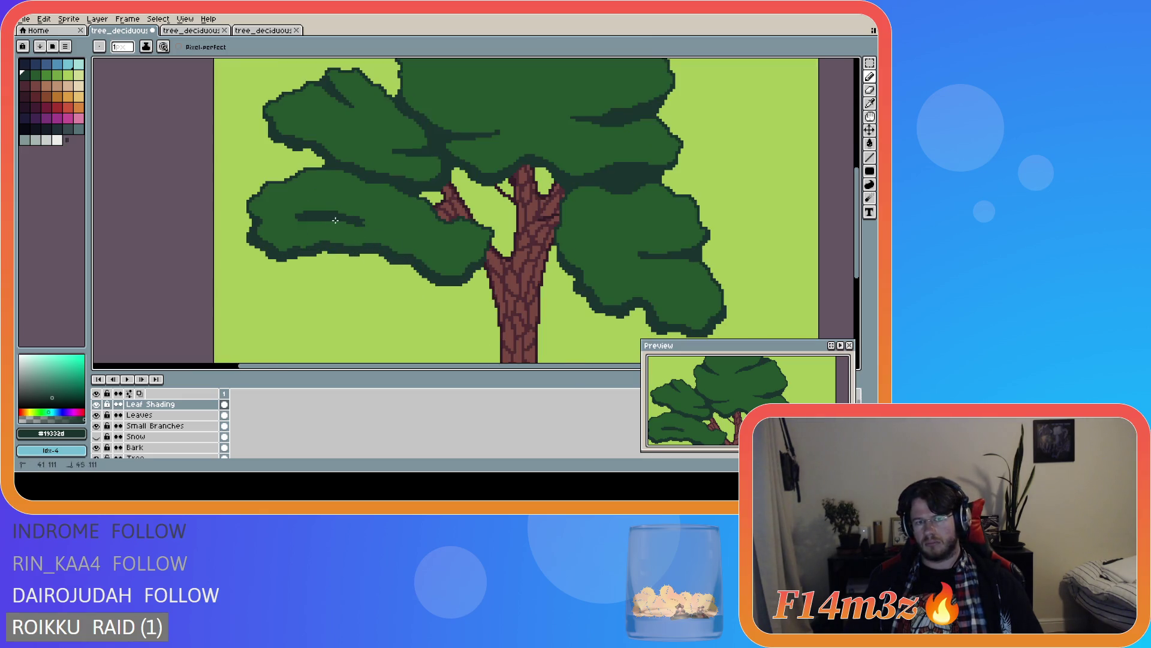
pyautogui.moveTo(329, 220); pyautogui.dragTo(357, 224)
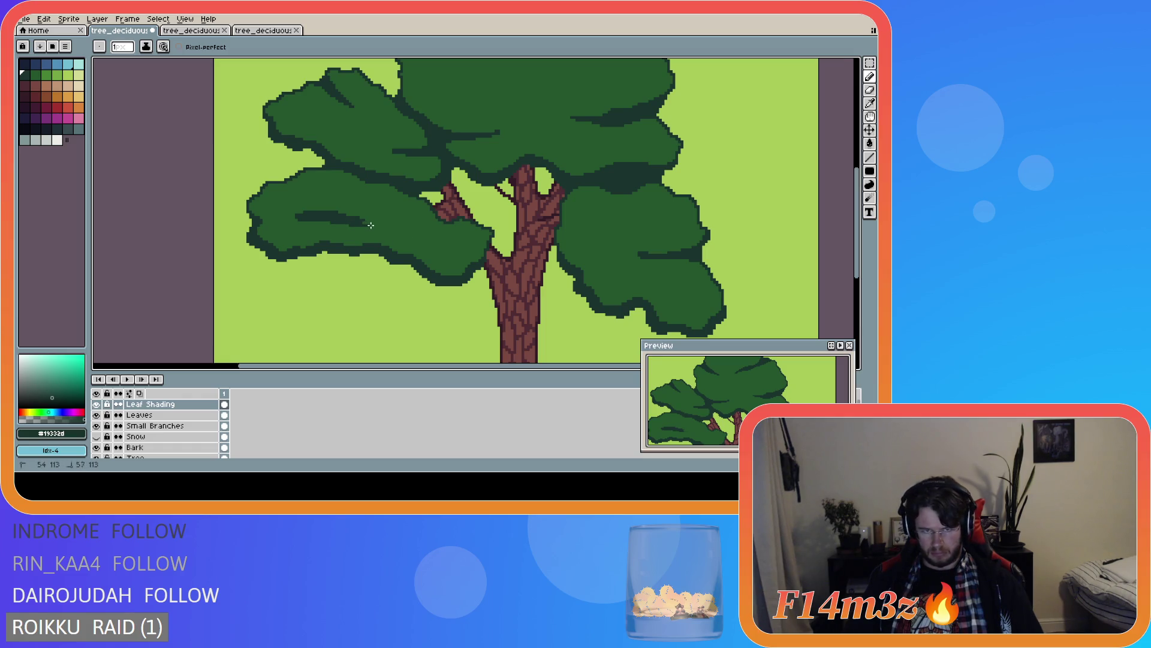
pyautogui.scroll(-3, 462, 251)
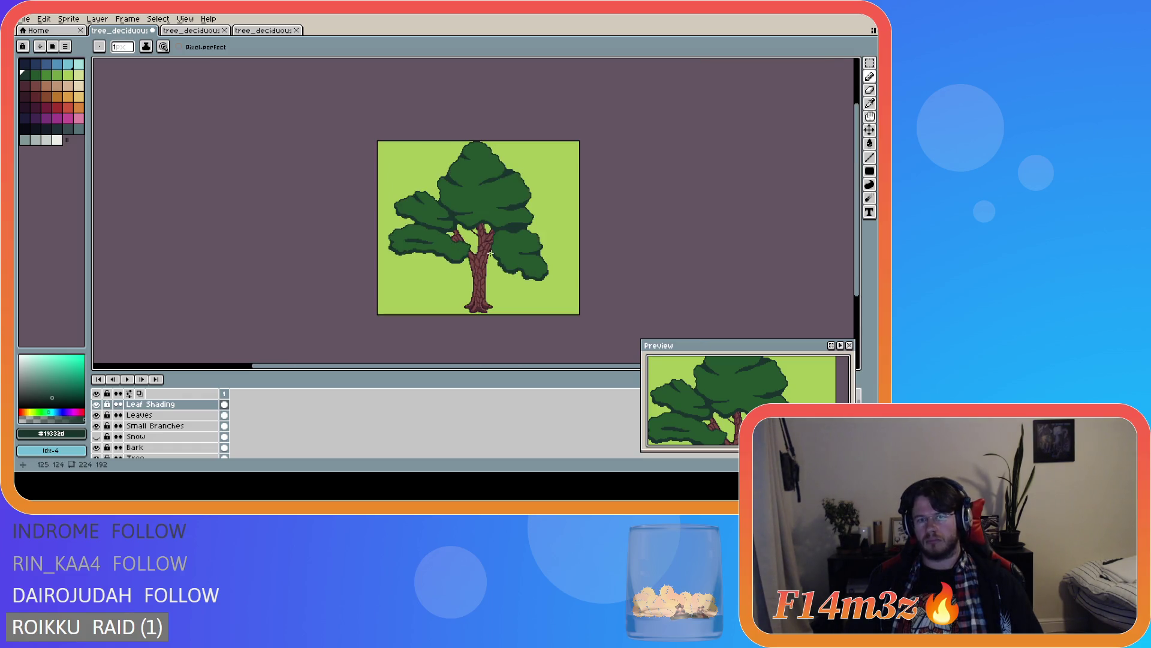
pyautogui.hotkey('ctrl', 'z')
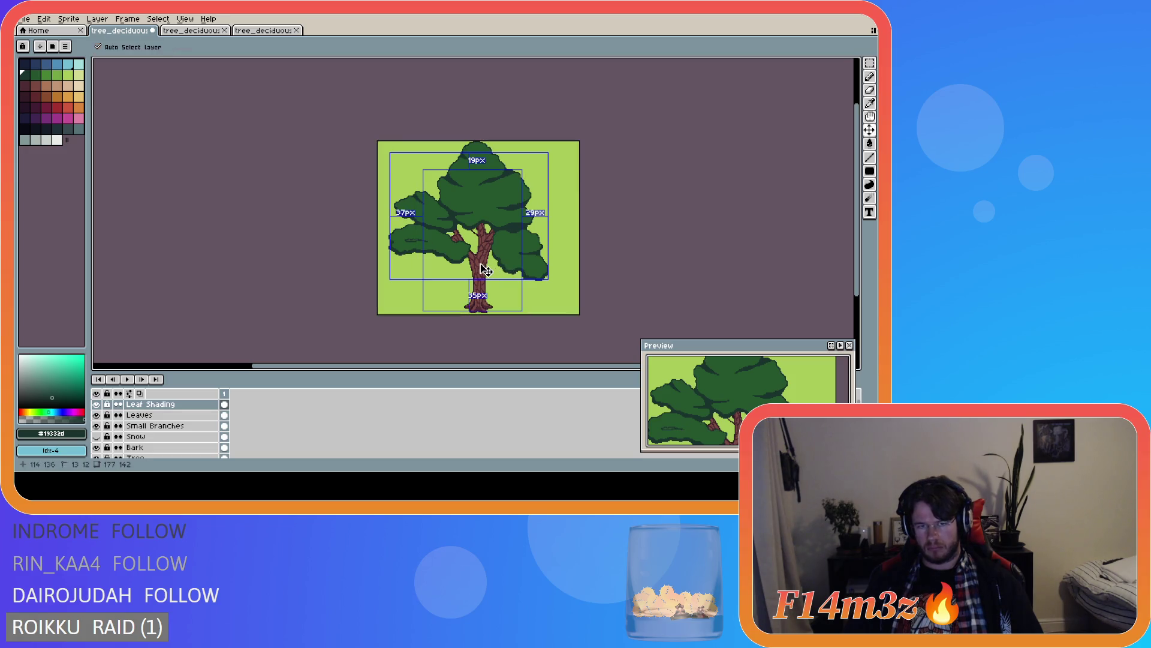
pyautogui.press('ctrl')
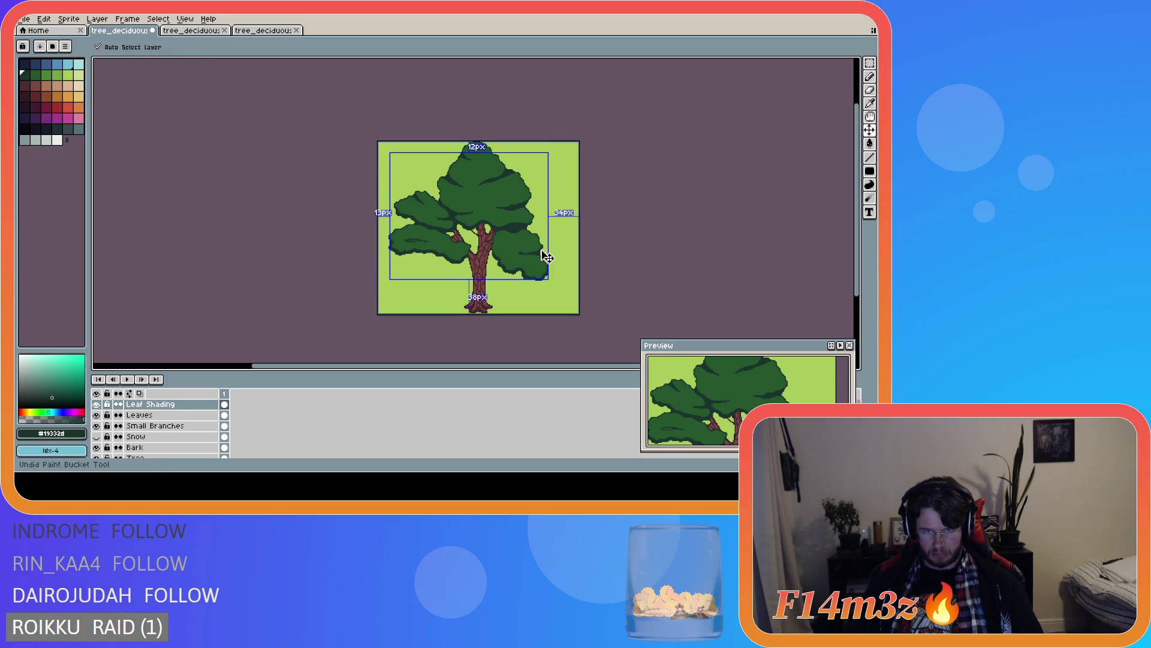
pyautogui.scroll(1, 476, 271)
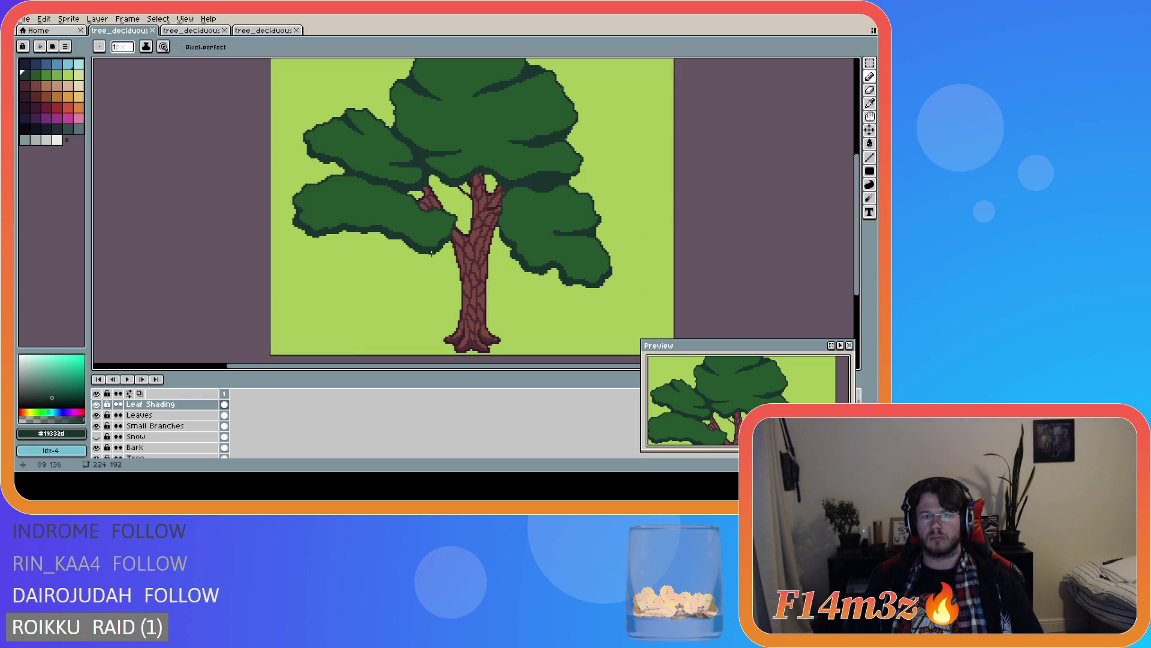
pyautogui.scroll(-1, 431, 240)
pyautogui.scroll(2, 420, 237)
pyautogui.moveTo(268, 226); pyautogui.dragTo(321, 222)
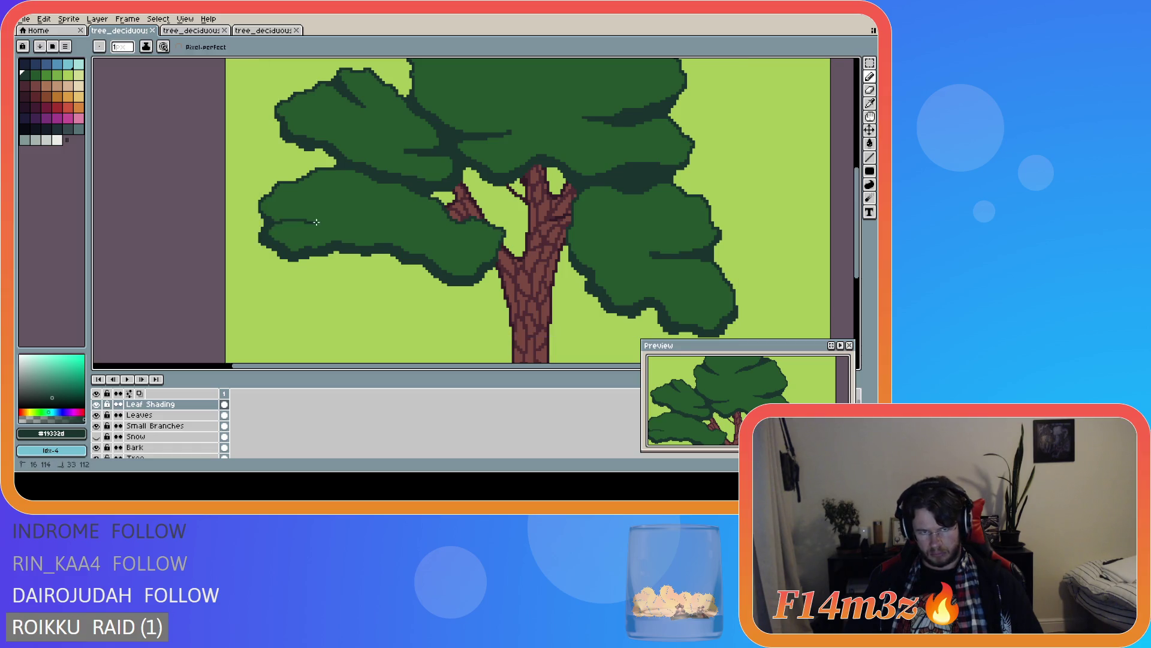
# - Try dark-green lines across the left leaf clump, undoing the unwanted edits
pyautogui.keyDown('shift'); pyautogui.click(363, 221); pyautogui.keyUp('shift')
pyautogui.hotkey('ctrl', 'z')
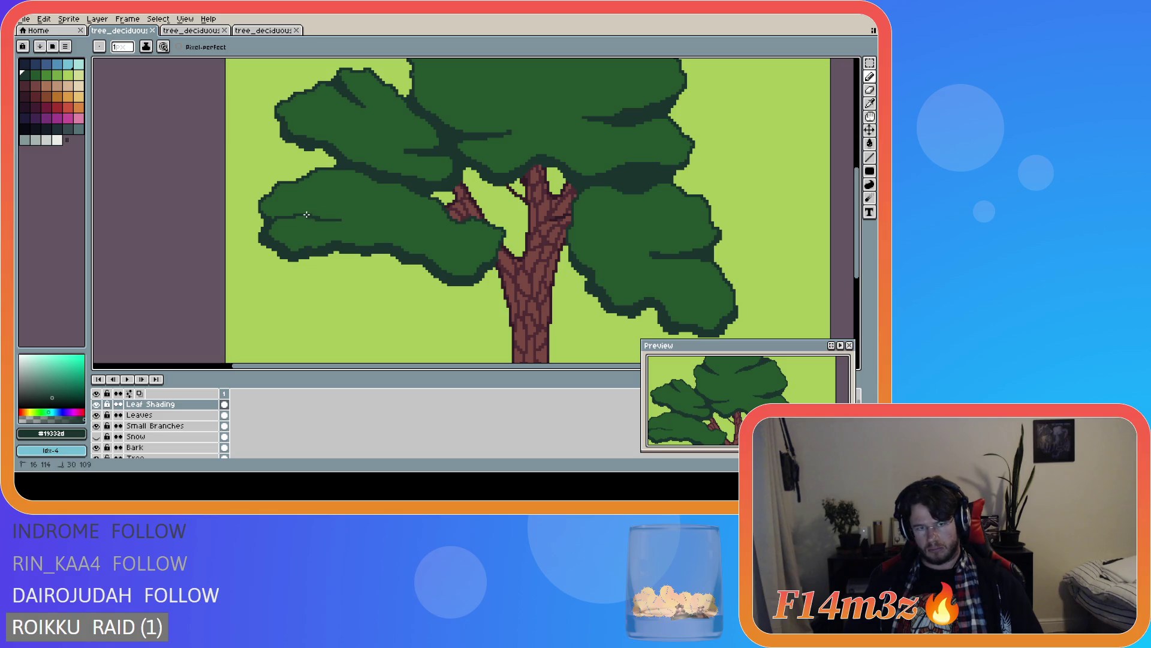
pyautogui.click(261, 214)
pyautogui.press('ctrl')
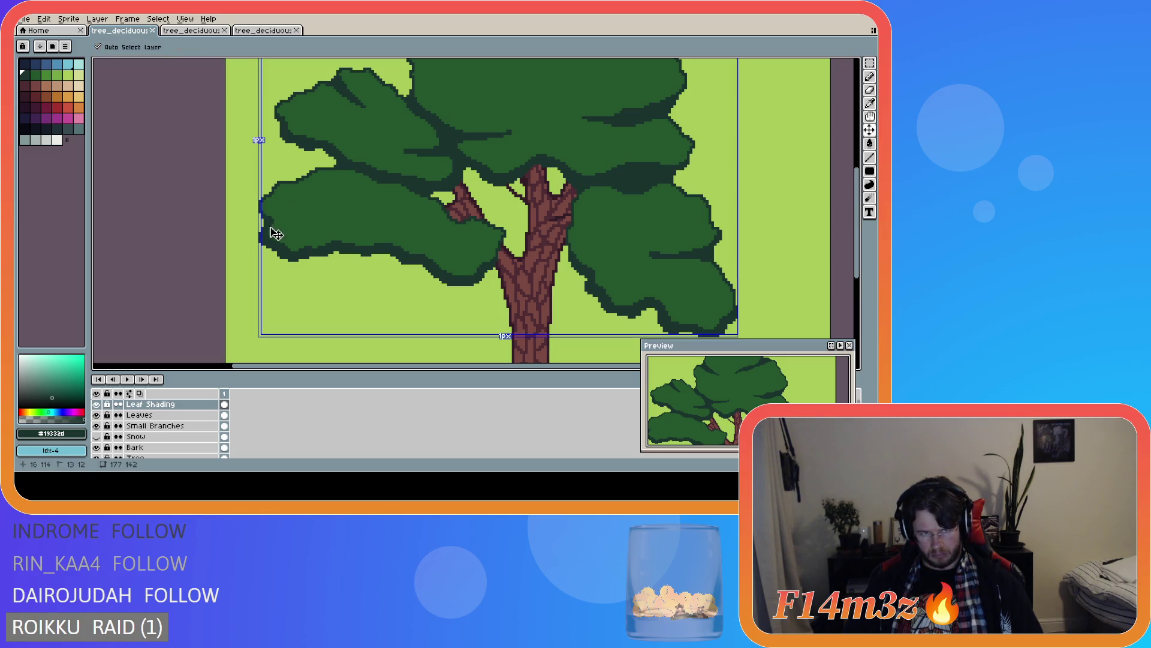
pyautogui.hotkey('ctrl', 'z')
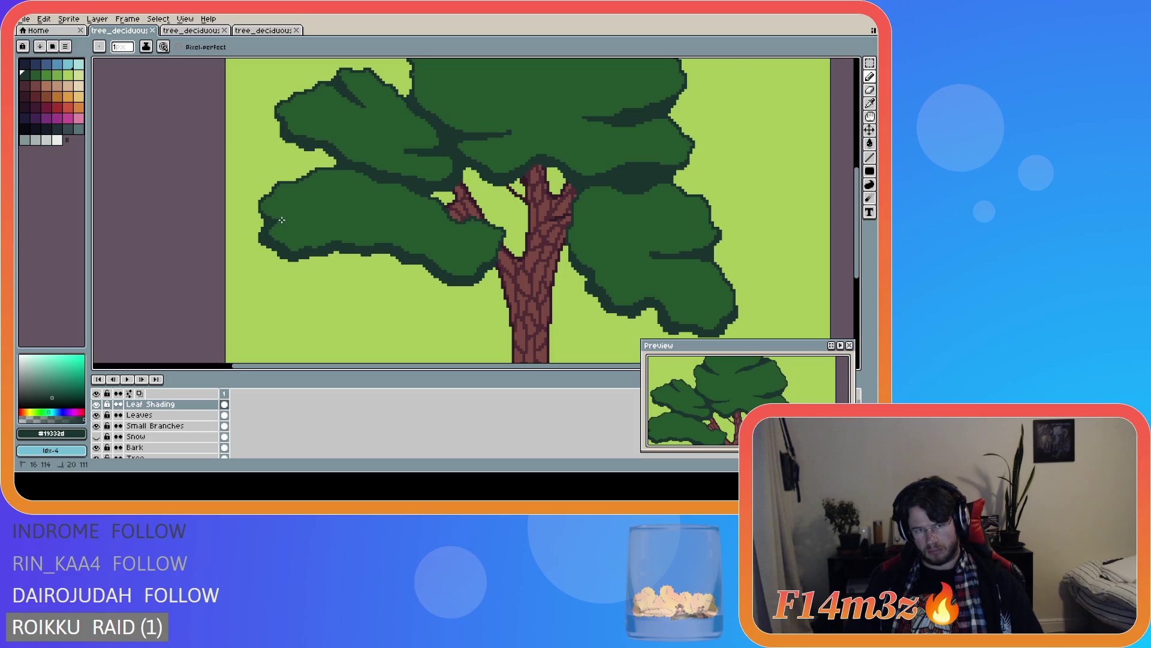
pyautogui.keyDown('shift'); pyautogui.click(315, 222); pyautogui.keyUp('shift')
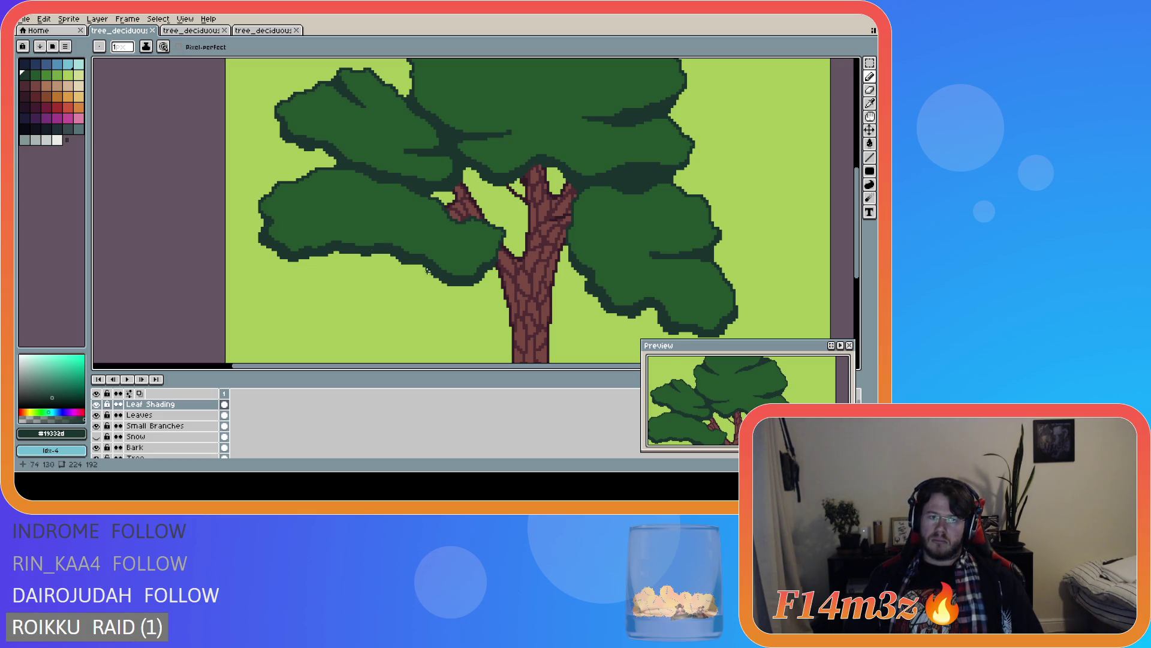
pyautogui.moveTo(721, 417); pyautogui.dragTo(754, 384)
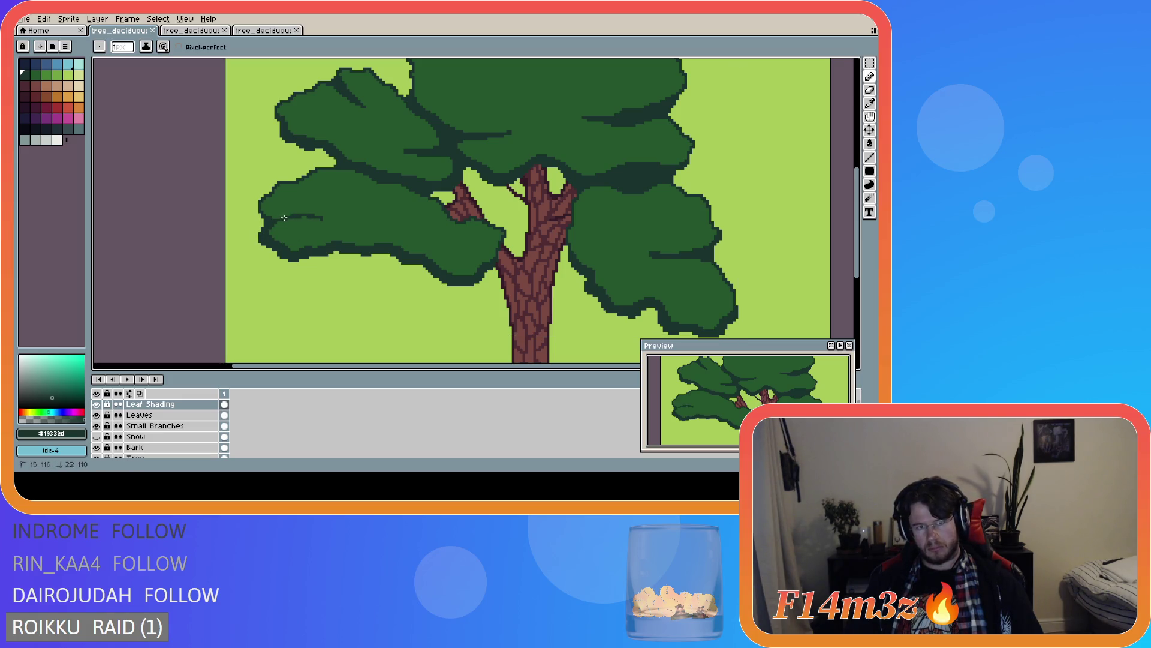
pyautogui.keyDown('shift'); pyautogui.click(264, 215); pyautogui.keyUp('shift')
pyautogui.scroll(-1, 384, 264)
pyautogui.scroll(1, 384, 263)
pyautogui.hotkey('ctrl', 'z')
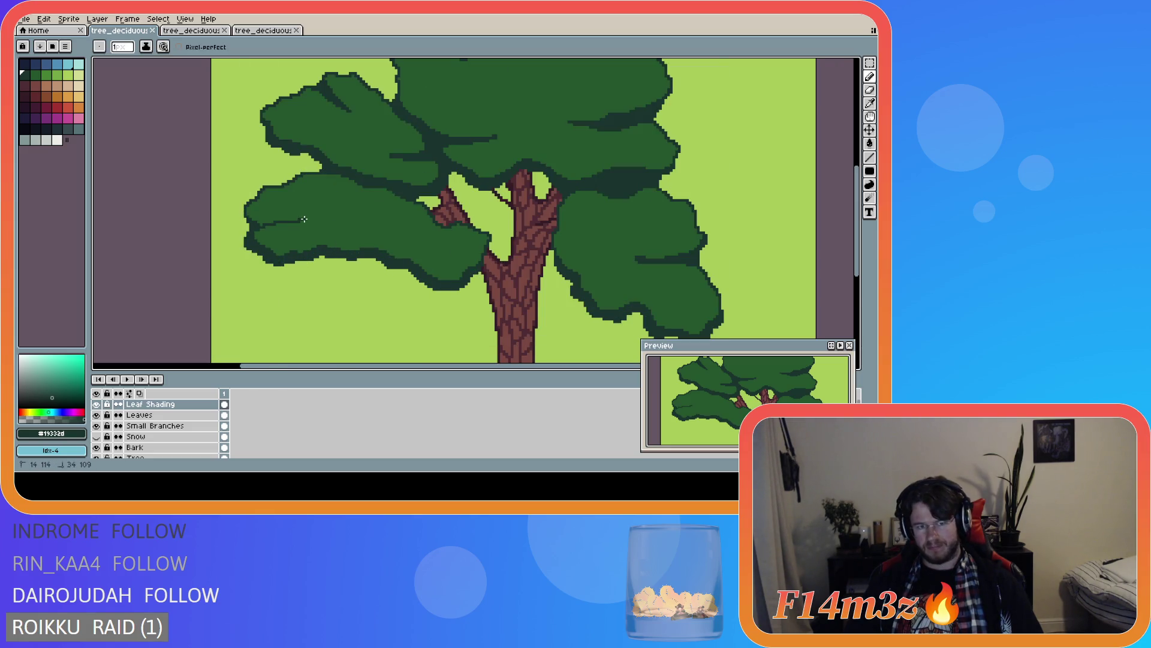
pyautogui.keyDown('shift'); pyautogui.click(266, 221); pyautogui.keyUp('shift')
pyautogui.scroll(-1, 490, 291)
pyautogui.scroll(1, 489, 291)
pyautogui.hotkey('ctrl', 'z')
# - Add two dark shading strokes across the lower-left leaf cluster
pyautogui.scroll(-2, 450, 273)
pyautogui.scroll(1, 436, 269)
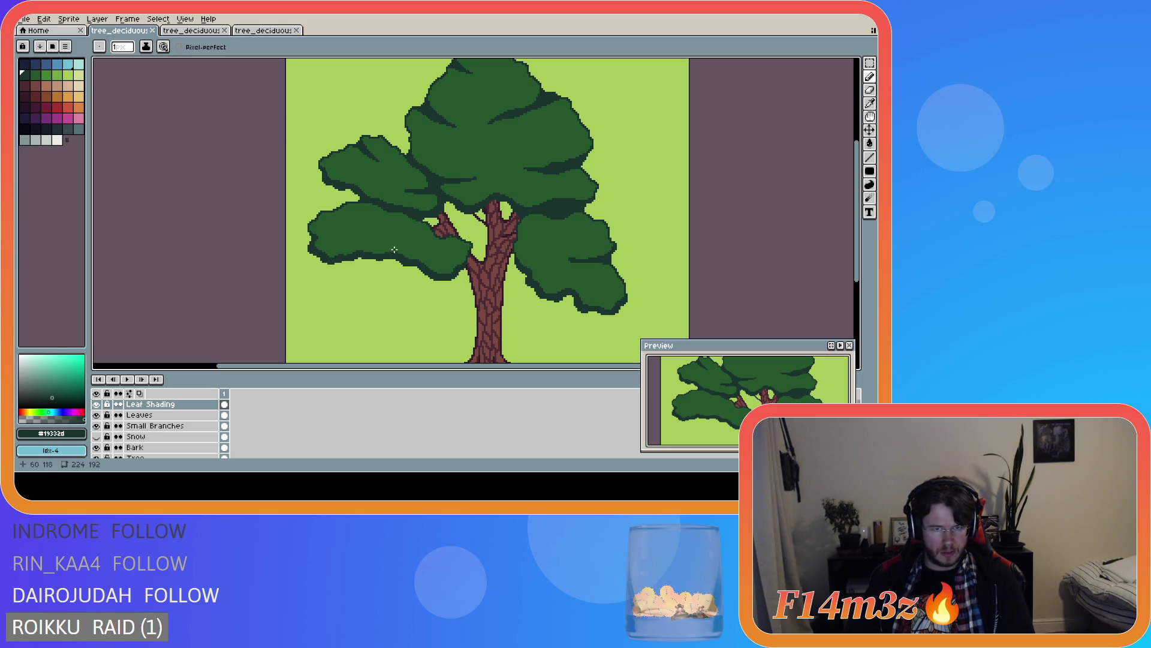
pyautogui.scroll(-2, 387, 274)
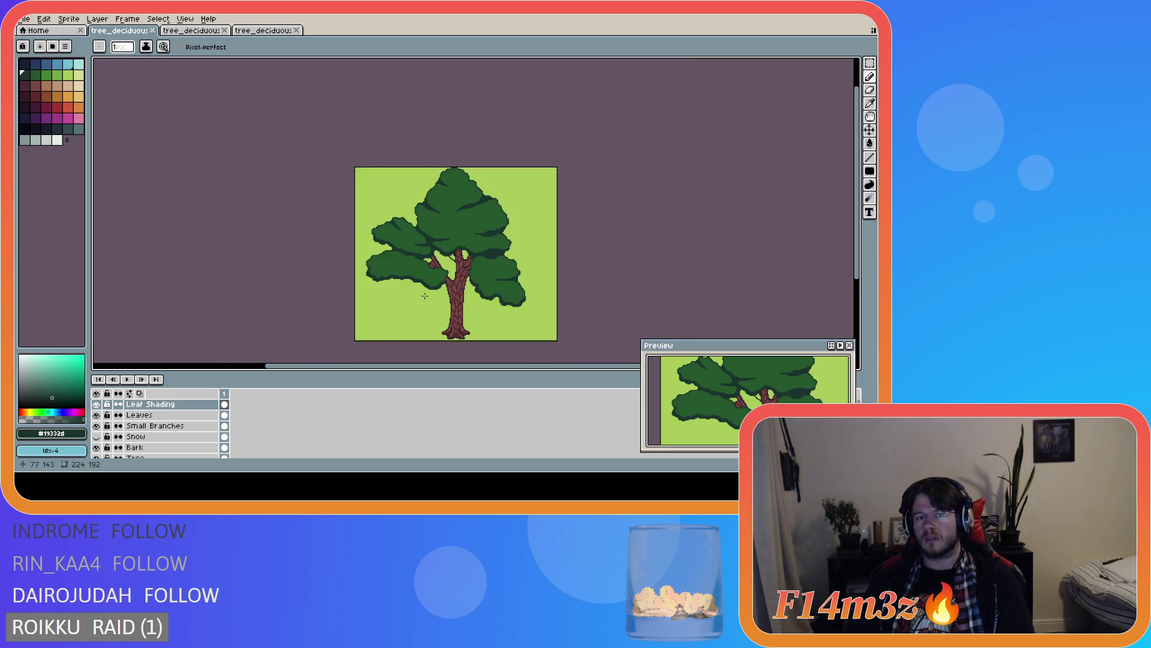
pyautogui.scroll(2, 376, 290)
pyautogui.moveTo(356, 222); pyautogui.dragTo(402, 222)
pyautogui.scroll(-3, 360, 240)
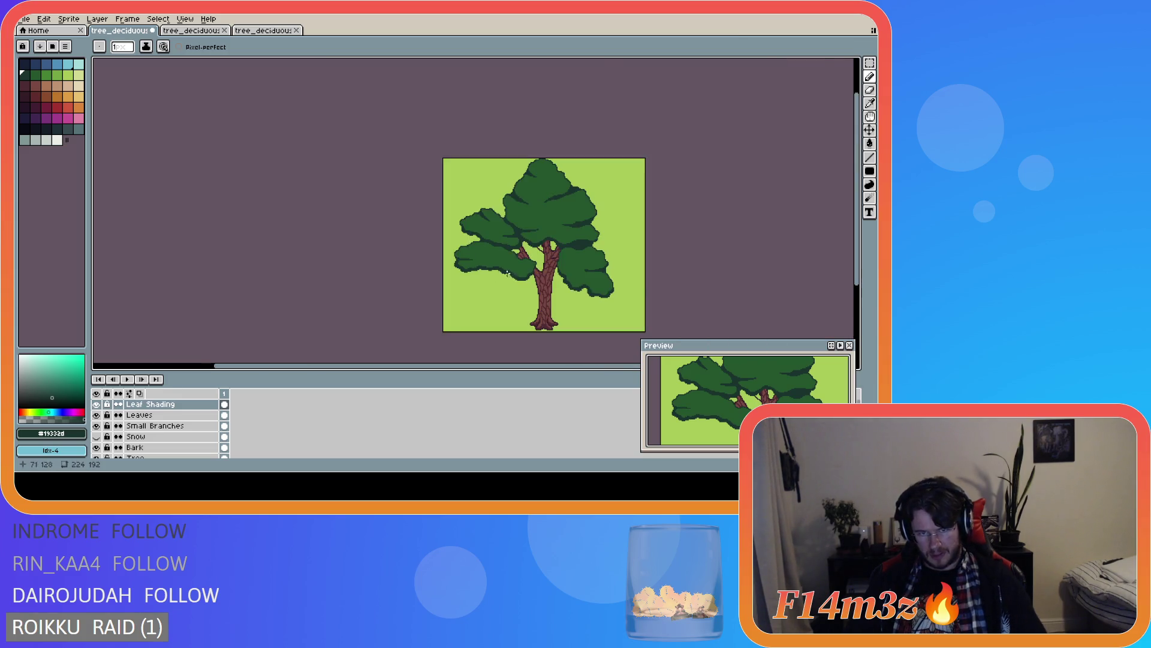
pyautogui.scroll(2, 442, 252)
pyautogui.scroll(2, 445, 262)
pyautogui.moveTo(450, 250)
pyautogui.mouseDown()
pyautogui.moveTo(498, 234)
pyautogui.moveTo(440, 241)
pyautogui.mouseUp()
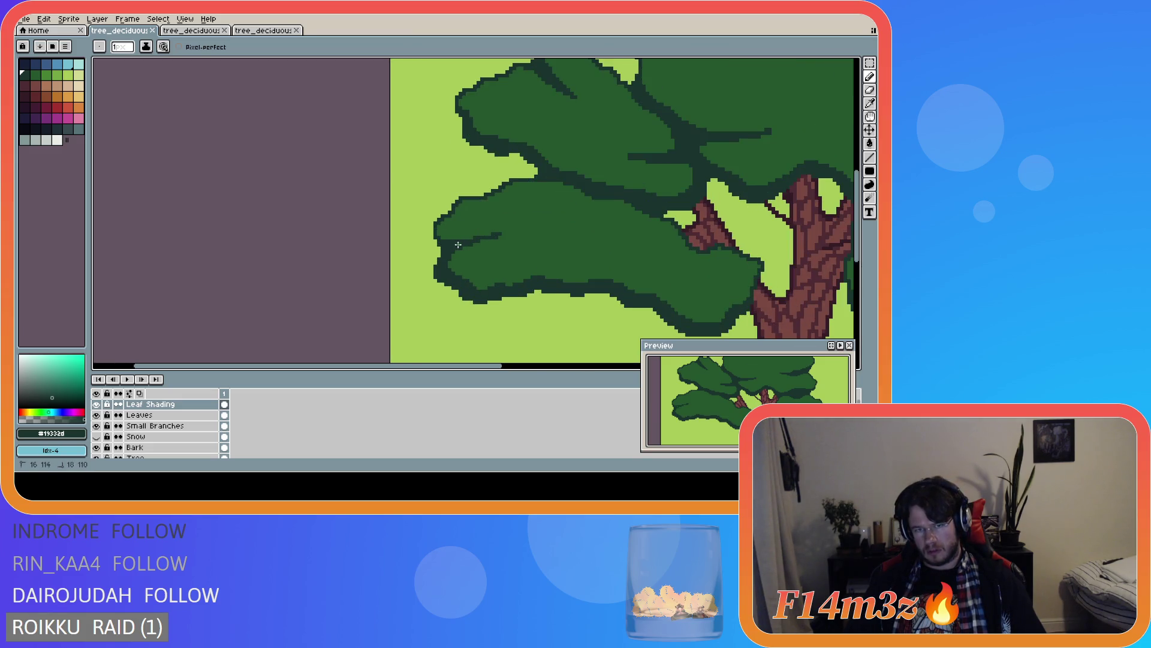
pyautogui.scroll(-2, 459, 245)
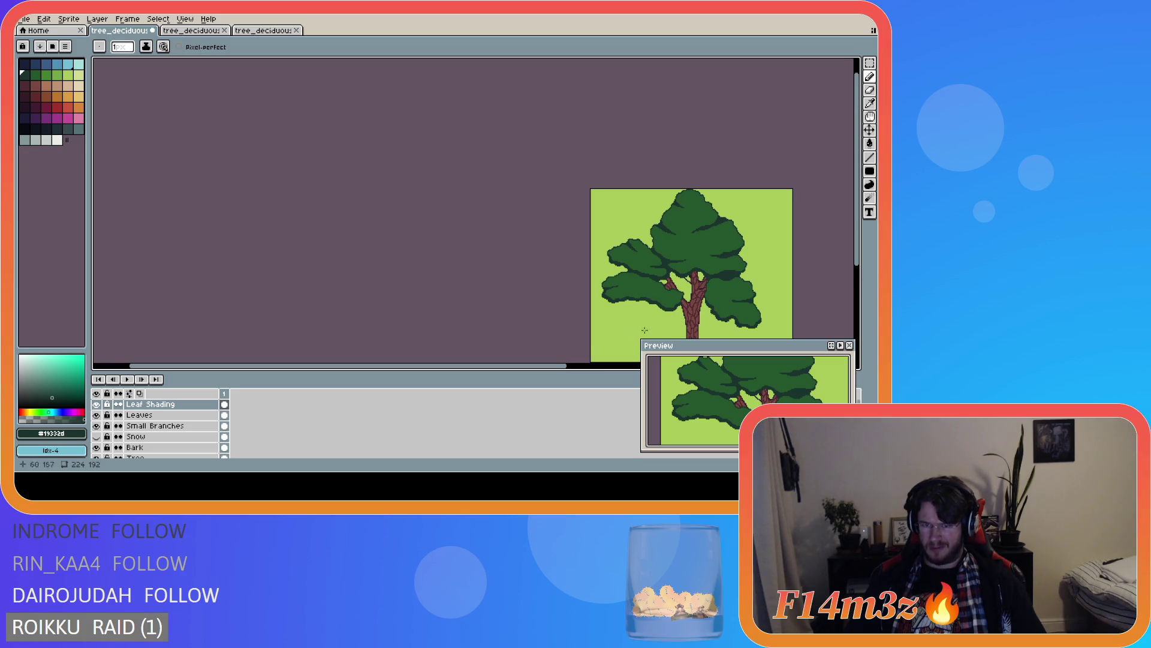
pyautogui.hscroll(3, 581, 329)
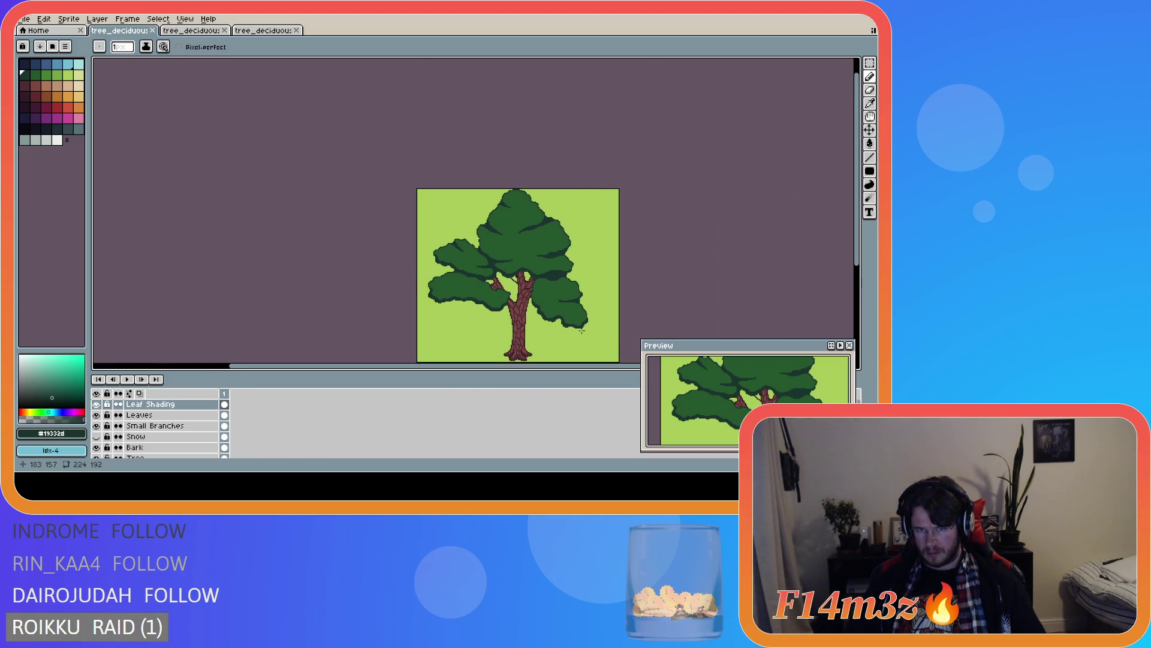
pyautogui.scroll(1, 582, 330)
# - Save the tree sprite and recentre the canvas on the tree
pyautogui.hotkey('ctrl', 's')
pyautogui.scroll(-1, 535, 315)
pyautogui.scroll(2, 536, 315)
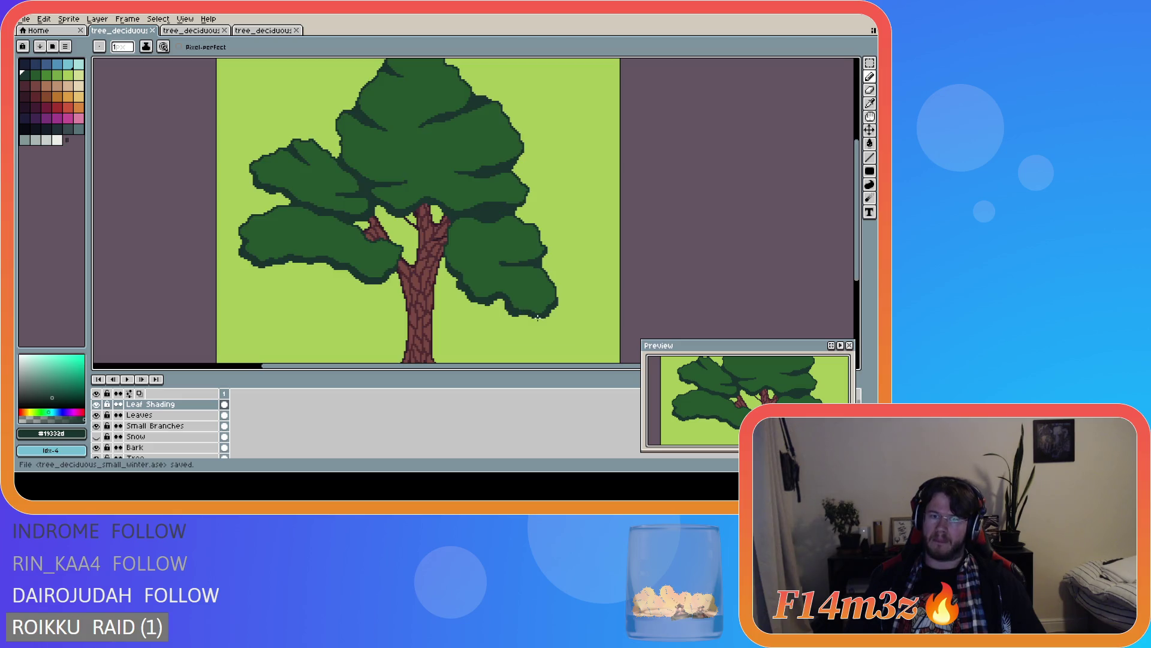
pyautogui.scroll(-2, 535, 314)
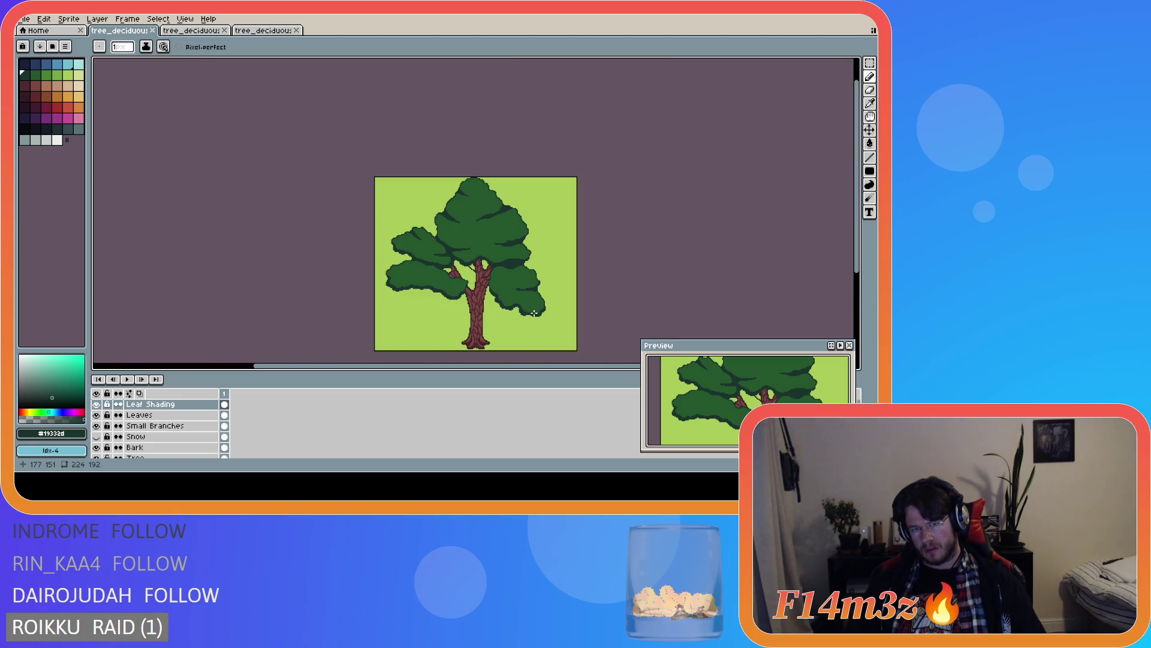
pyautogui.scroll(1, 552, 318)
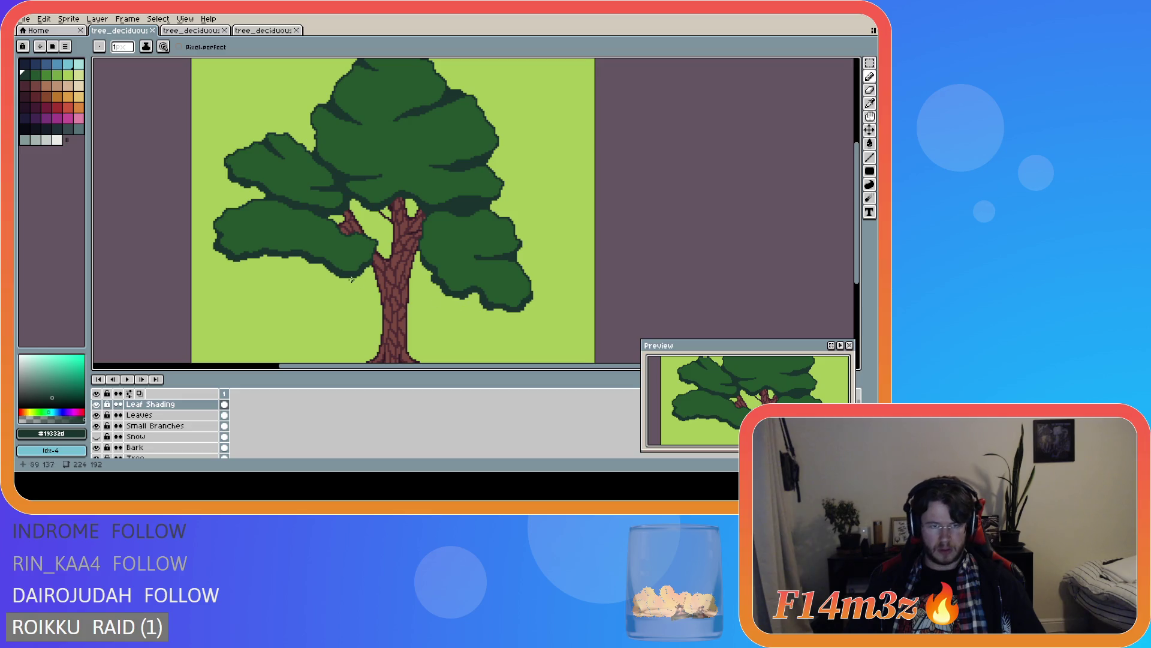
pyautogui.scroll(-1, 251, 247)
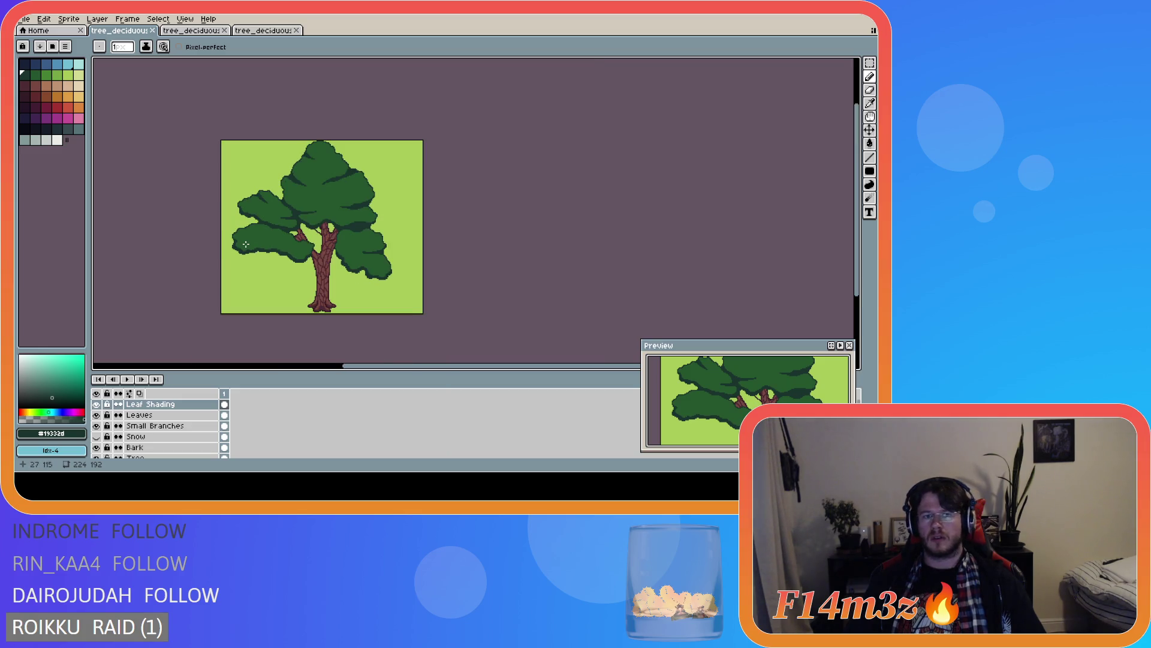
pyautogui.scroll(1, 246, 245)
pyautogui.moveTo(418, 367); pyautogui.dragTo(398, 367)
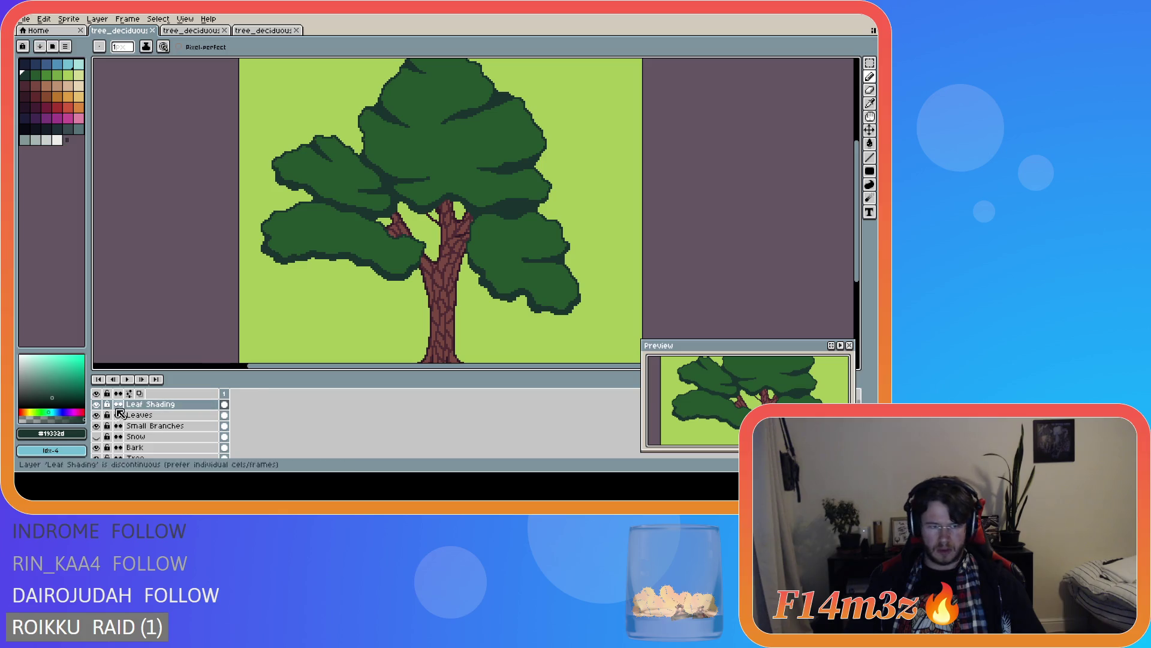
# - Add a new layer above Leaf Shading named 'Leaf Highlights'
pyautogui.hotkey('shift', 'n')
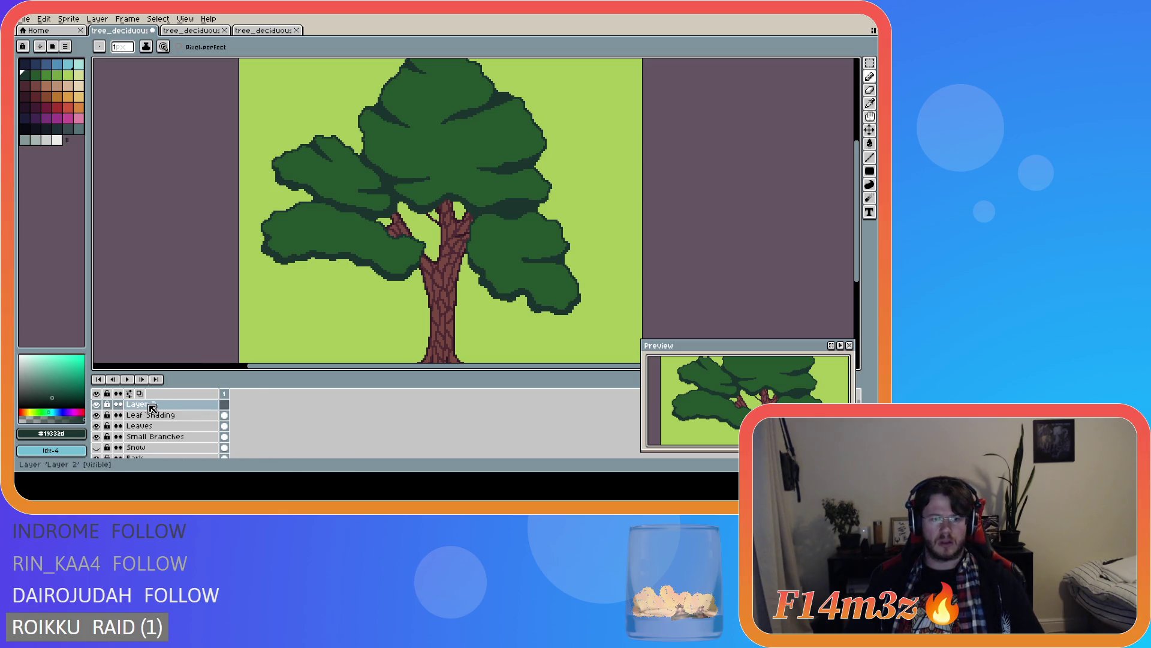
pyautogui.doubleClick(154, 406)
pyautogui.write('Lea')
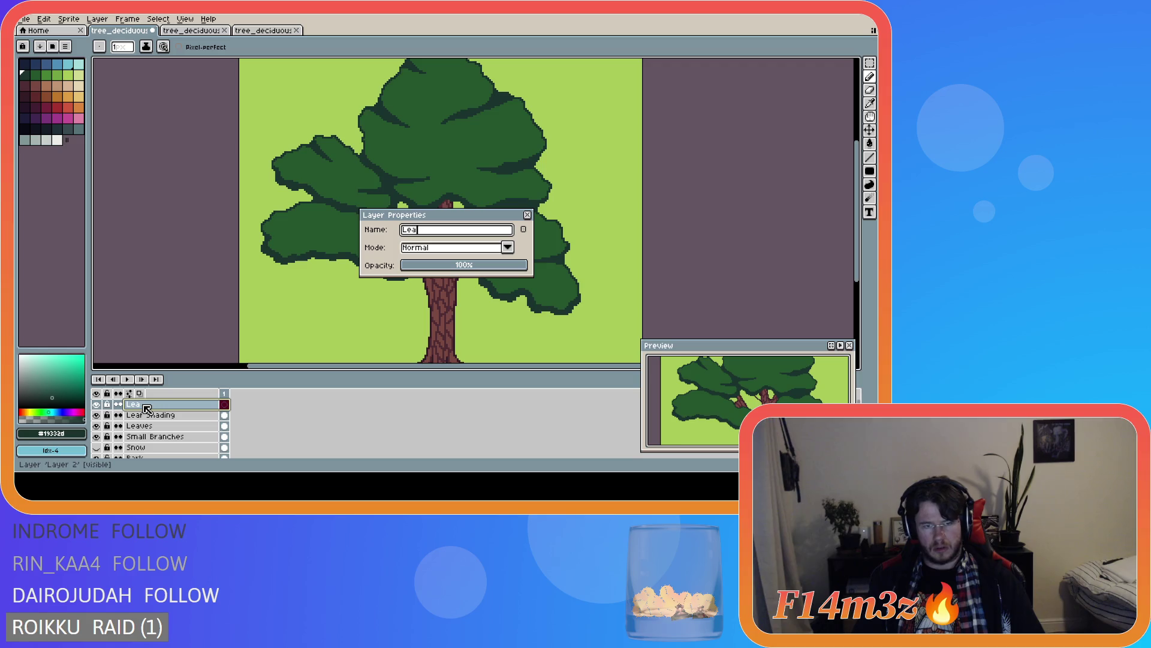
pyautogui.write('f Highlights')
pyautogui.press('Return')
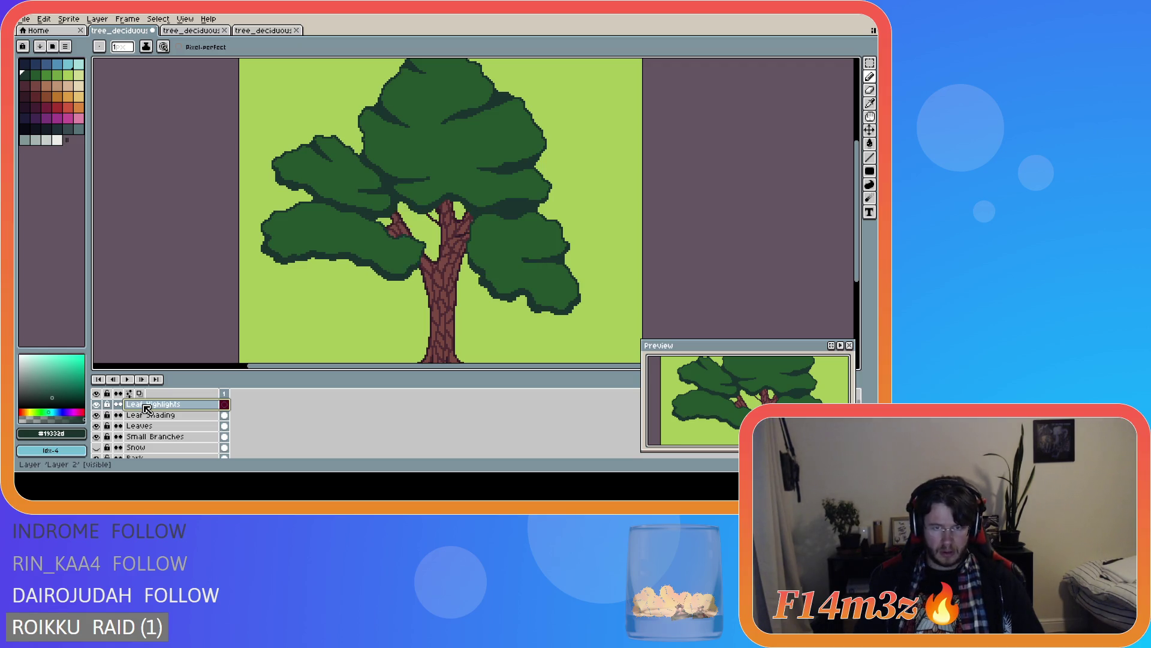
pyautogui.scroll(-2, 447, 206)
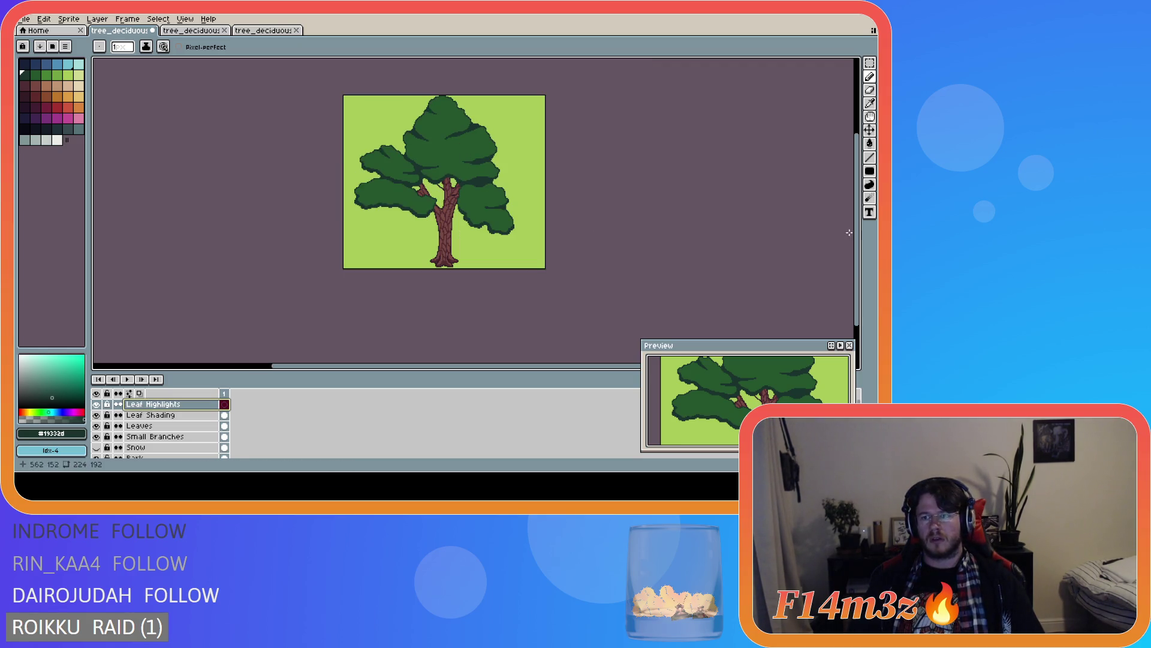
pyautogui.scroll(2, 446, 195)
# - Sample a green from the leaves as the drawing colour and return to the Pencil
pyautogui.press('i')
pyautogui.click(414, 173)
pyautogui.press('b')
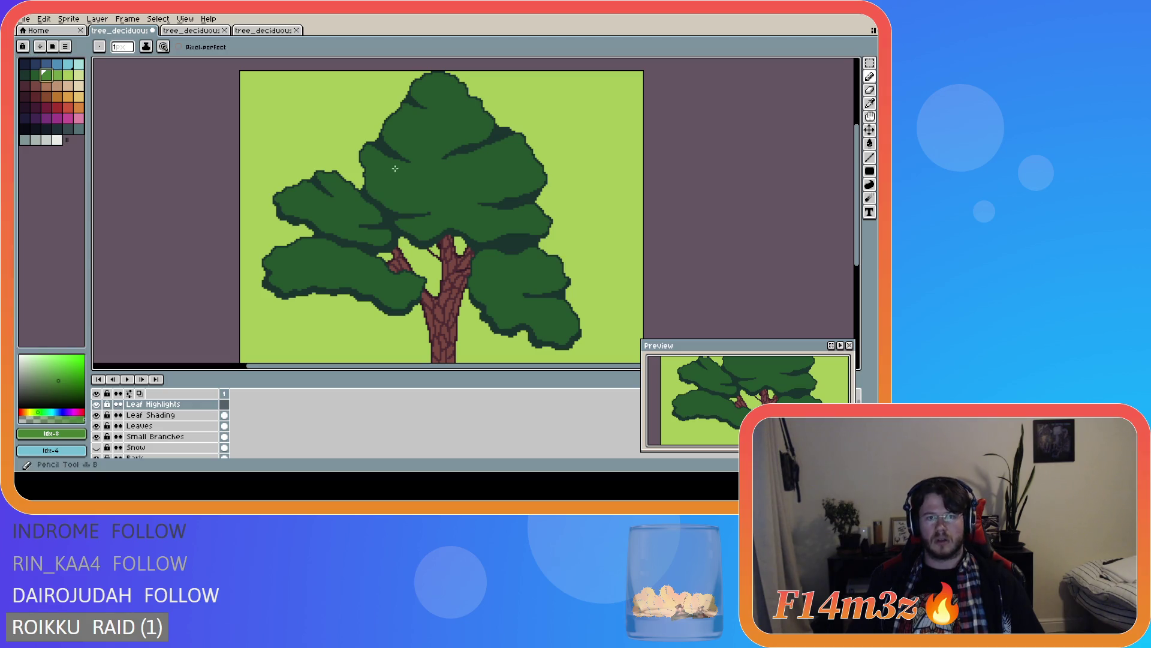
# - Zoom the canvas in and out to inspect the shaded leaf clusters and trunk
pyautogui.scroll(1, 453, 107)
pyautogui.scroll(-1, 527, 141)
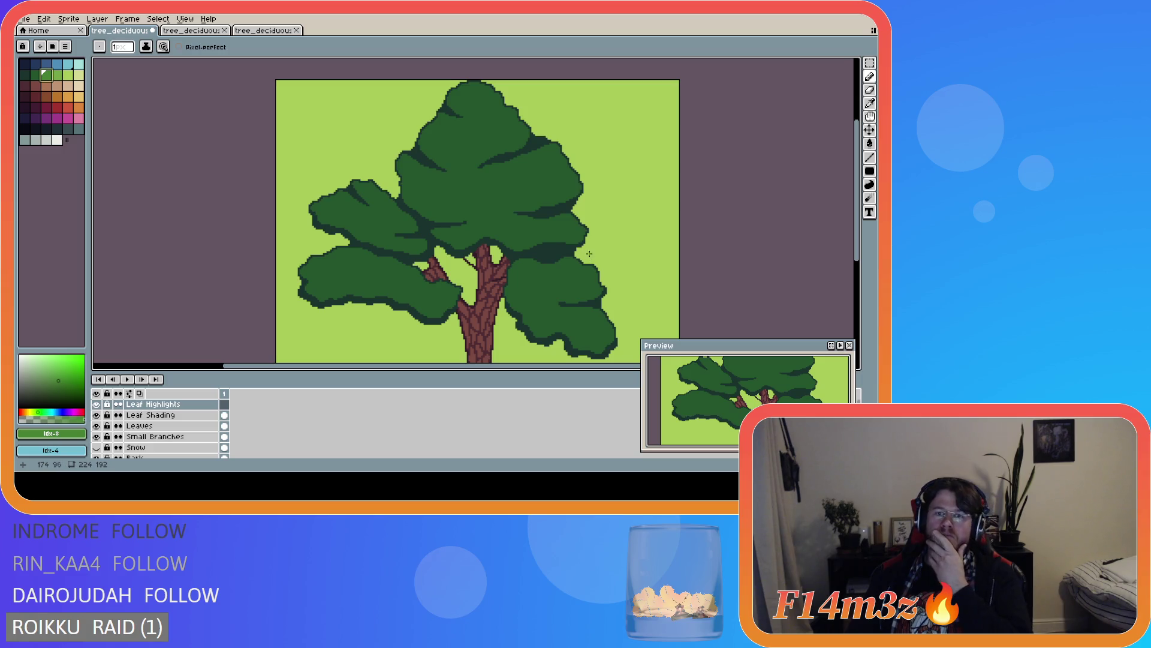
pyautogui.scroll(-1, 612, 238)
pyautogui.scroll(1, 643, 253)
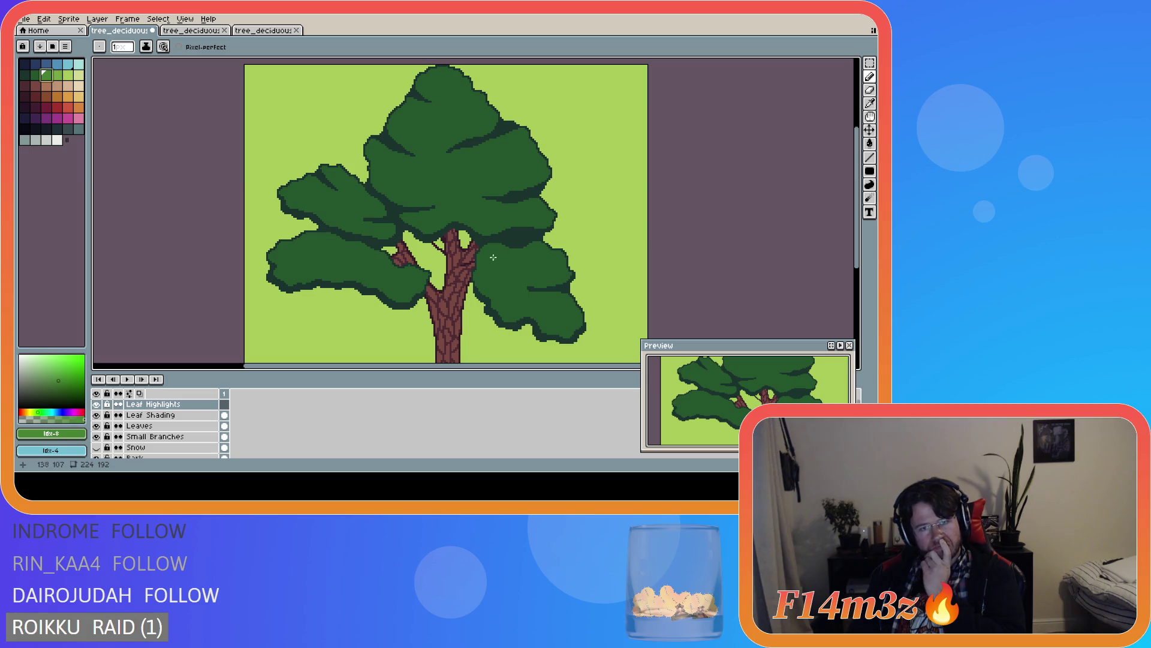
pyautogui.scroll(1, 491, 258)
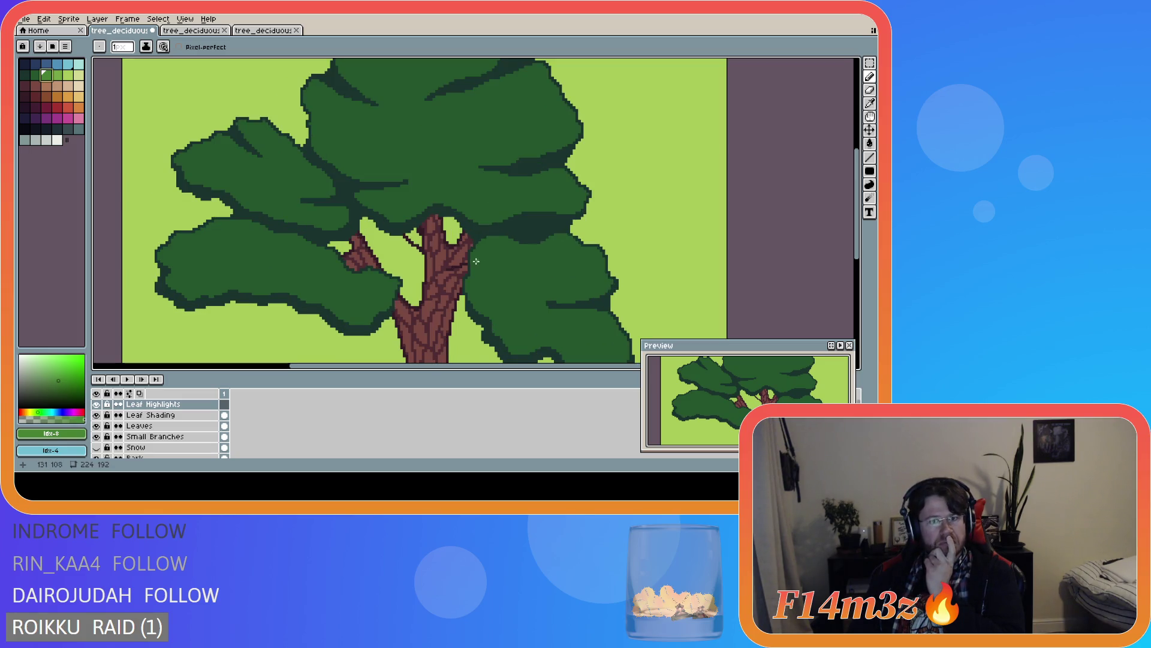
pyautogui.scroll(-1, 476, 262)
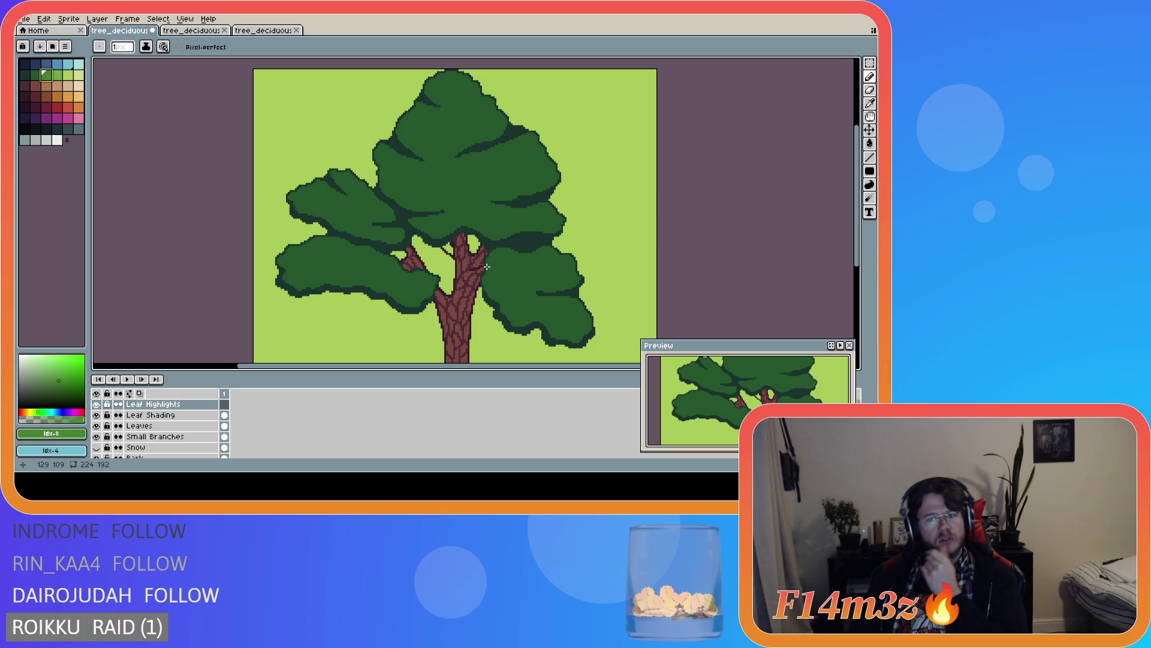
pyautogui.scroll(1, 487, 265)
pyautogui.scroll(-1, 489, 264)
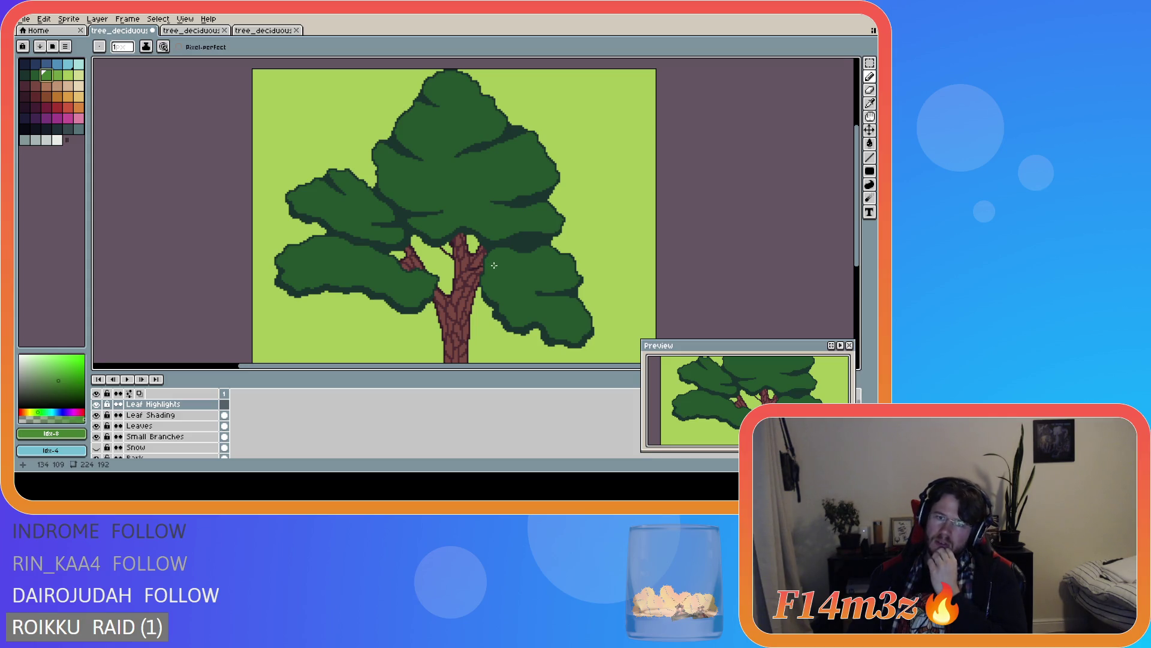
pyautogui.scroll(1, 492, 267)
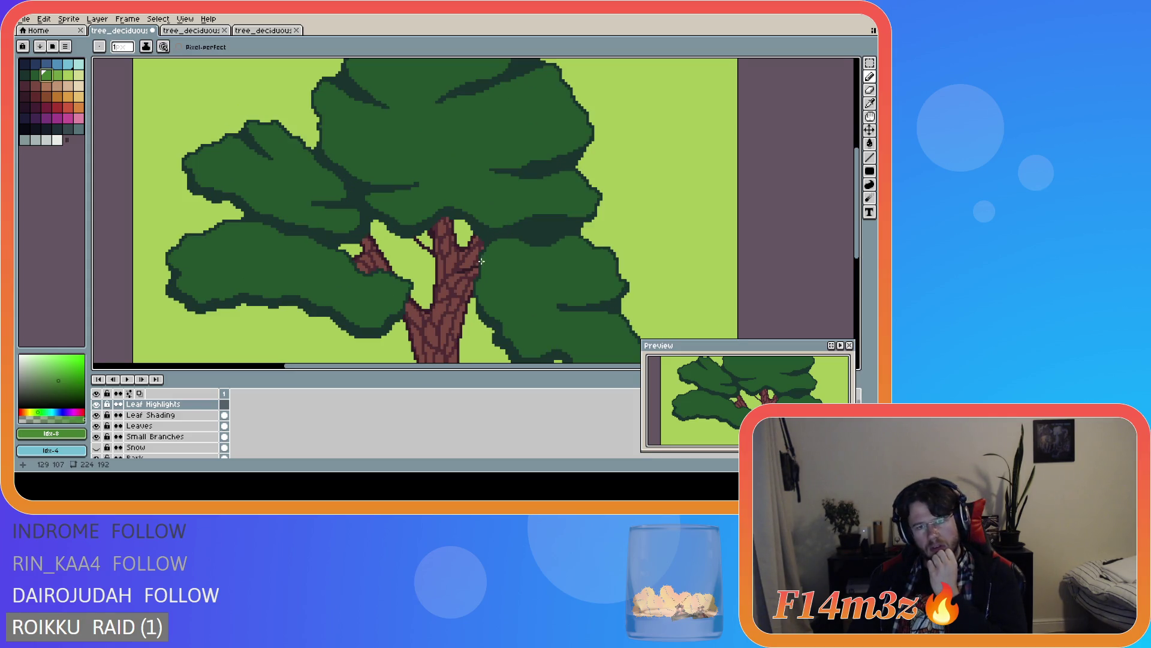
# - Draw a light-green highlight arc across the right leaf cluster, then undo it
pyautogui.moveTo(482, 264)
pyautogui.mouseDown()
pyautogui.moveTo(505, 286)
pyautogui.moveTo(610, 288)
pyautogui.mouseUp()
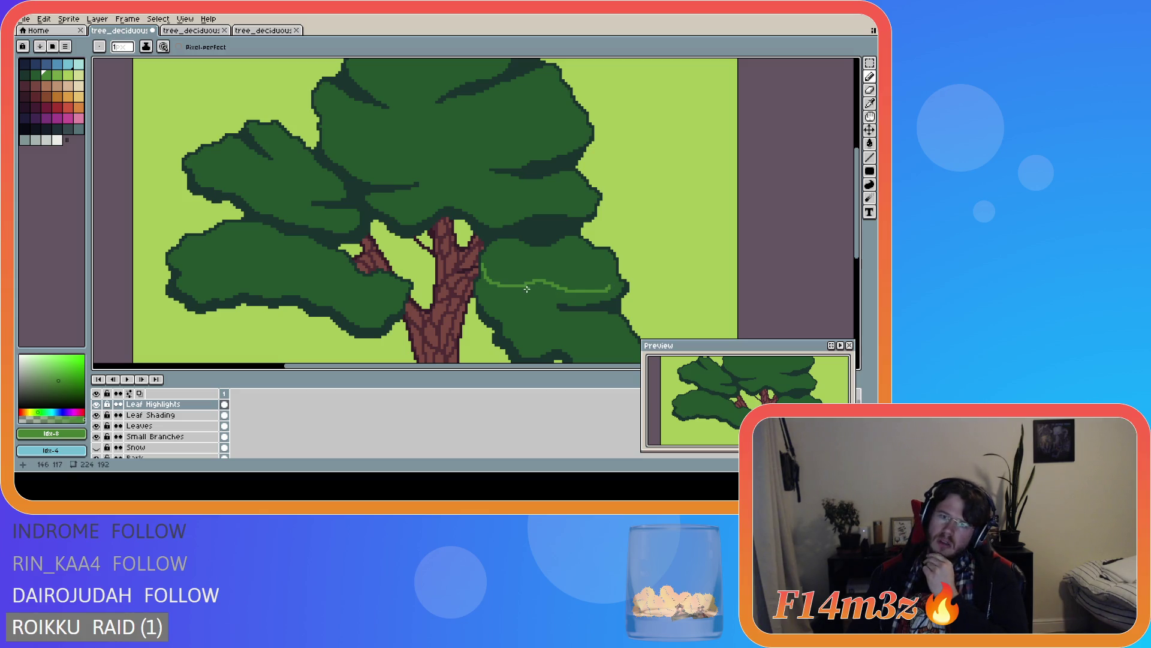
pyautogui.hotkey('ctrl', 'z')
pyautogui.scroll(-1, 527, 287)
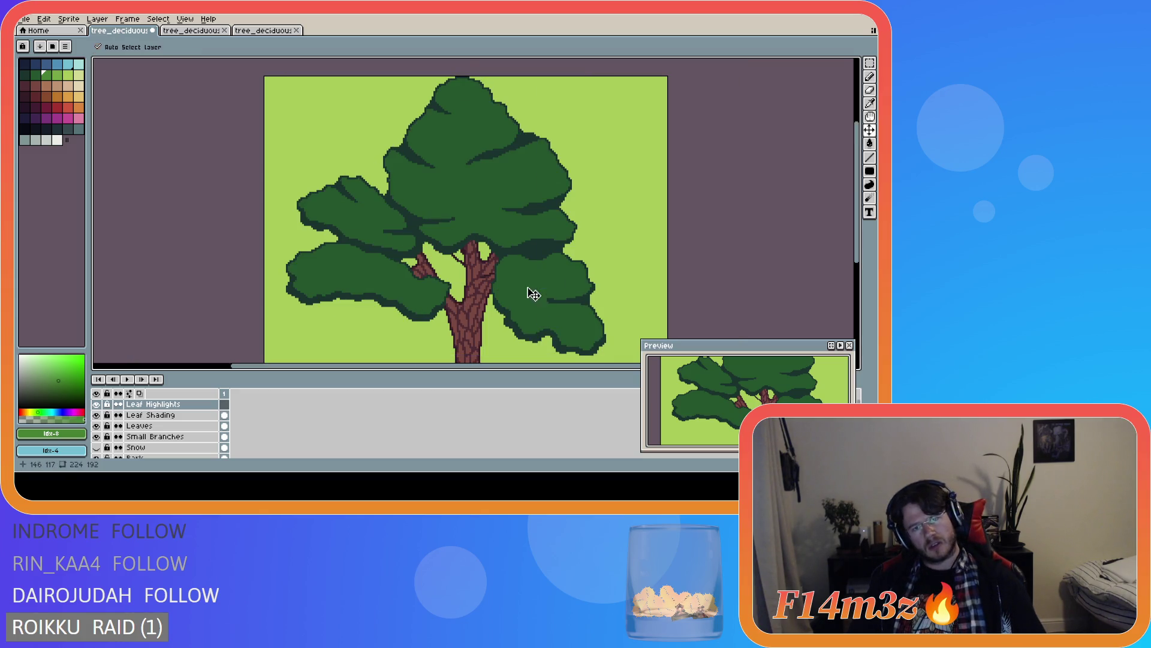
pyautogui.scroll(1, 499, 268)
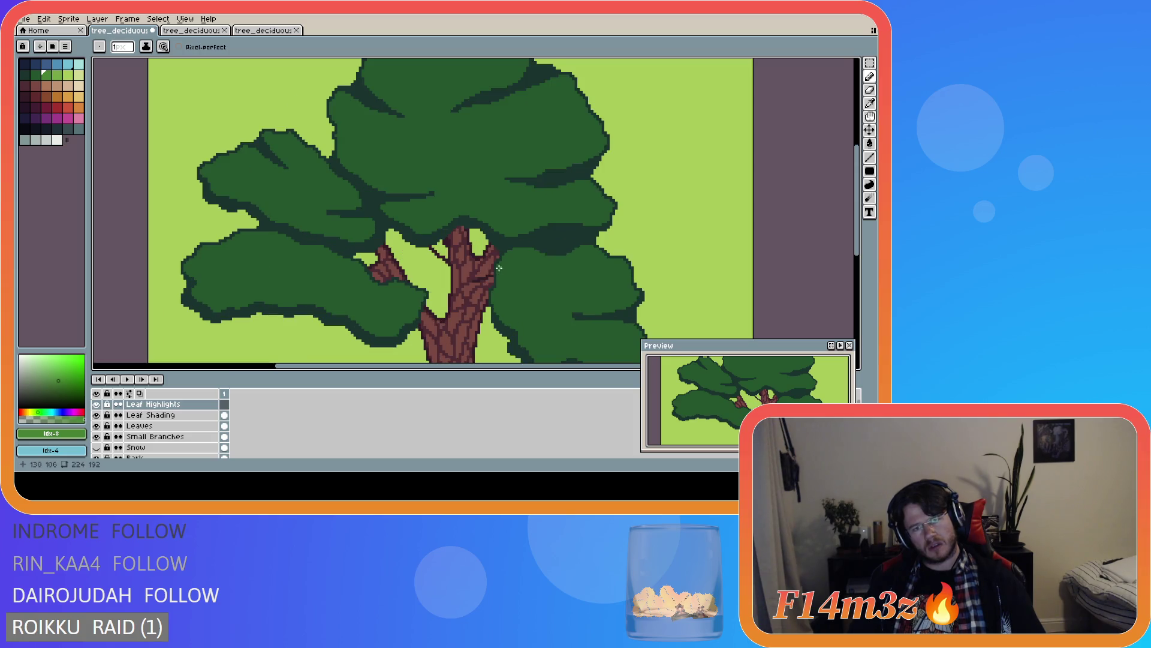
# - Redraw the light-green highlight curve and close its outline along the leaf's top edge
pyautogui.moveTo(498, 268)
pyautogui.mouseDown()
pyautogui.moveTo(518, 292)
pyautogui.moveTo(619, 296)
pyautogui.moveTo(630, 284)
pyautogui.mouseUp()
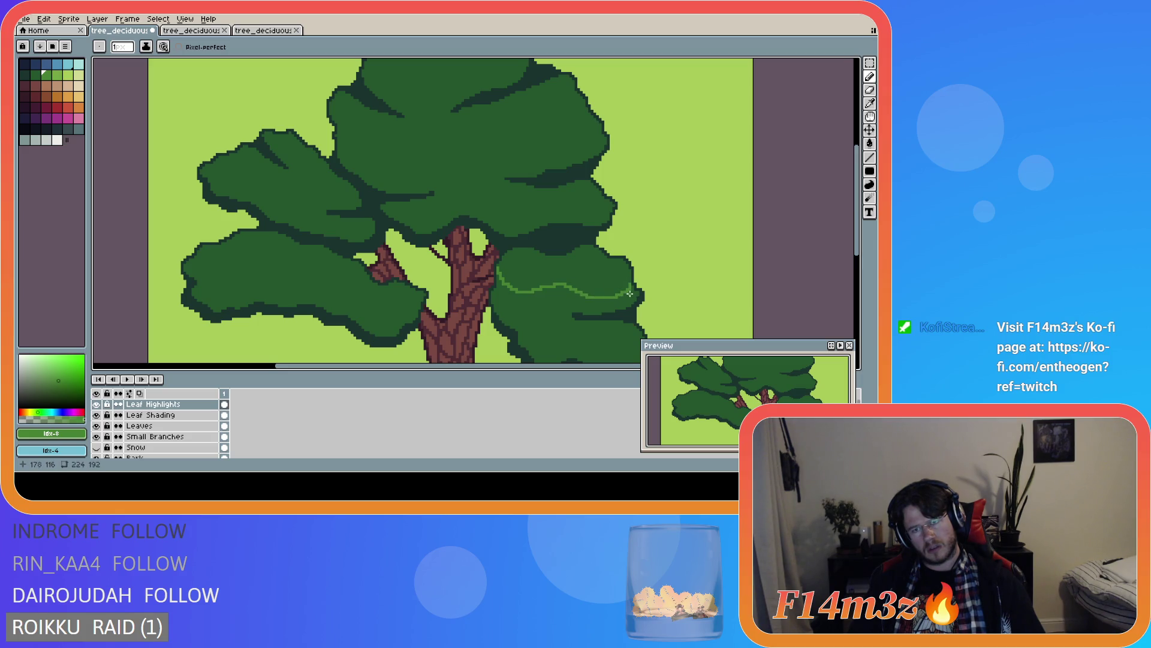
pyautogui.moveTo(629, 283)
pyautogui.mouseDown()
pyautogui.moveTo(624, 243)
pyautogui.moveTo(594, 236)
pyautogui.mouseUp()
pyautogui.scroll(3, 629, 272)
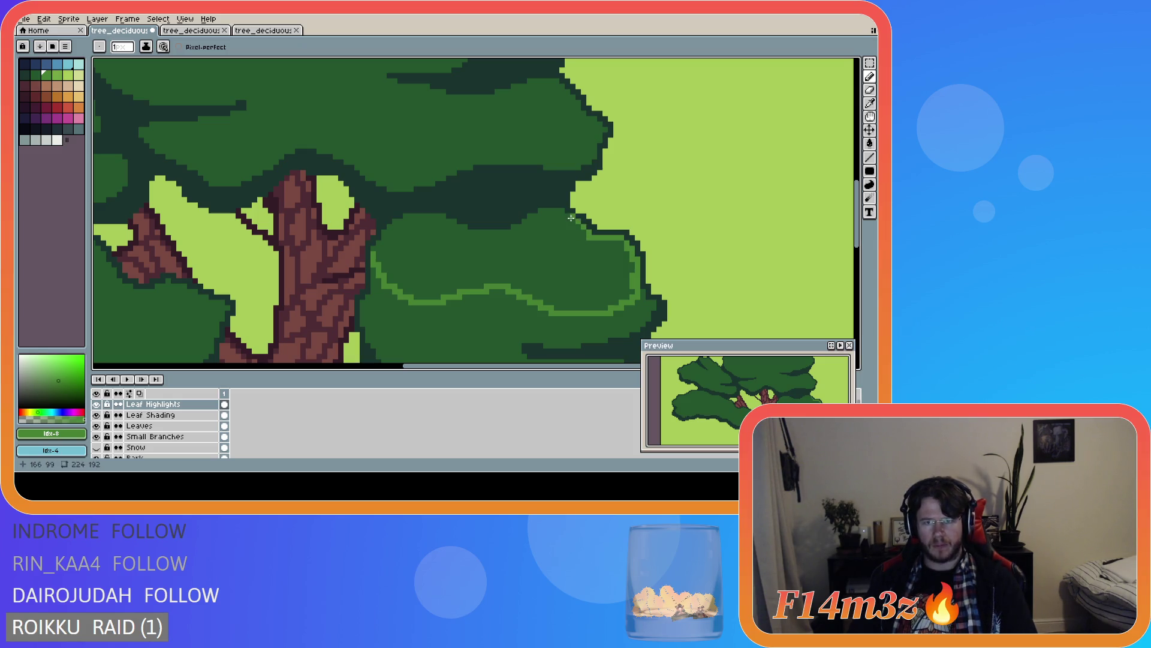
pyautogui.moveTo(559, 212); pyautogui.dragTo(537, 217)
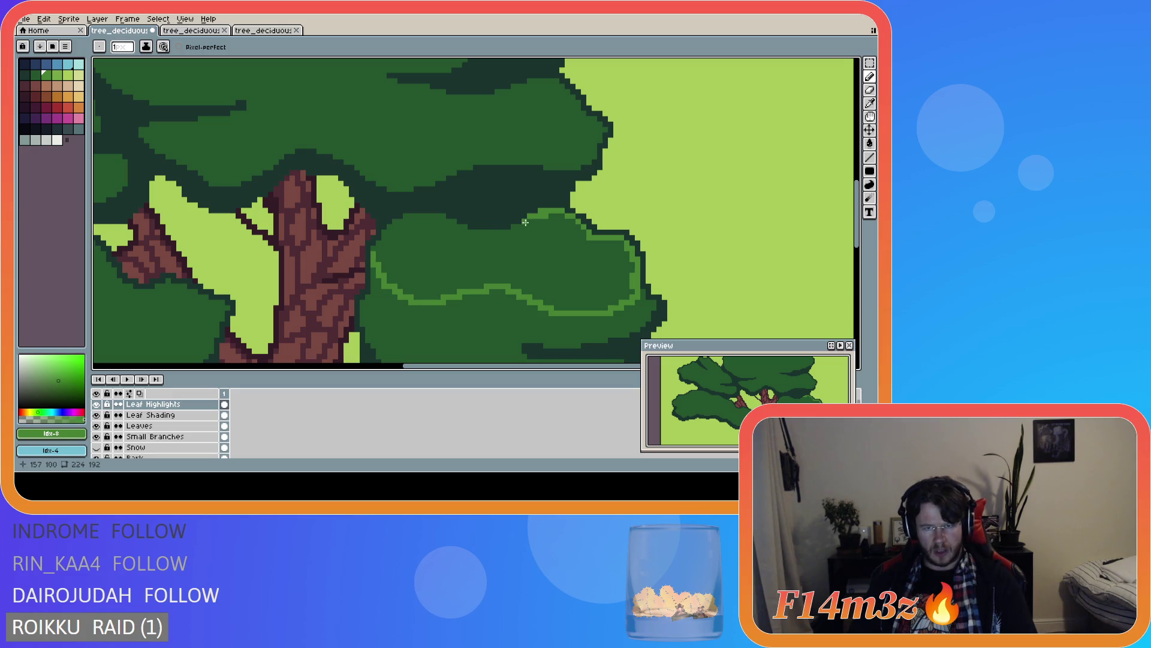
pyautogui.moveTo(509, 235)
pyautogui.mouseDown()
pyautogui.moveTo(441, 217)
pyautogui.moveTo(395, 223)
pyautogui.mouseUp()
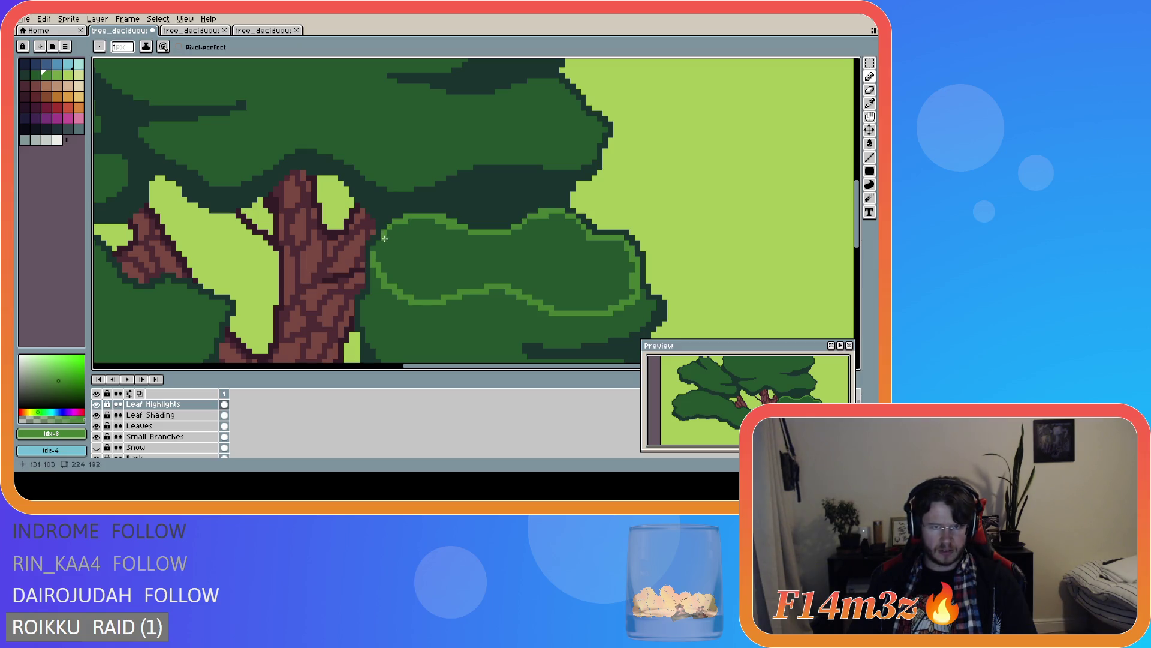
# - Bucket-fill the outlined highlight on the right cluster with light green
pyautogui.press('h')
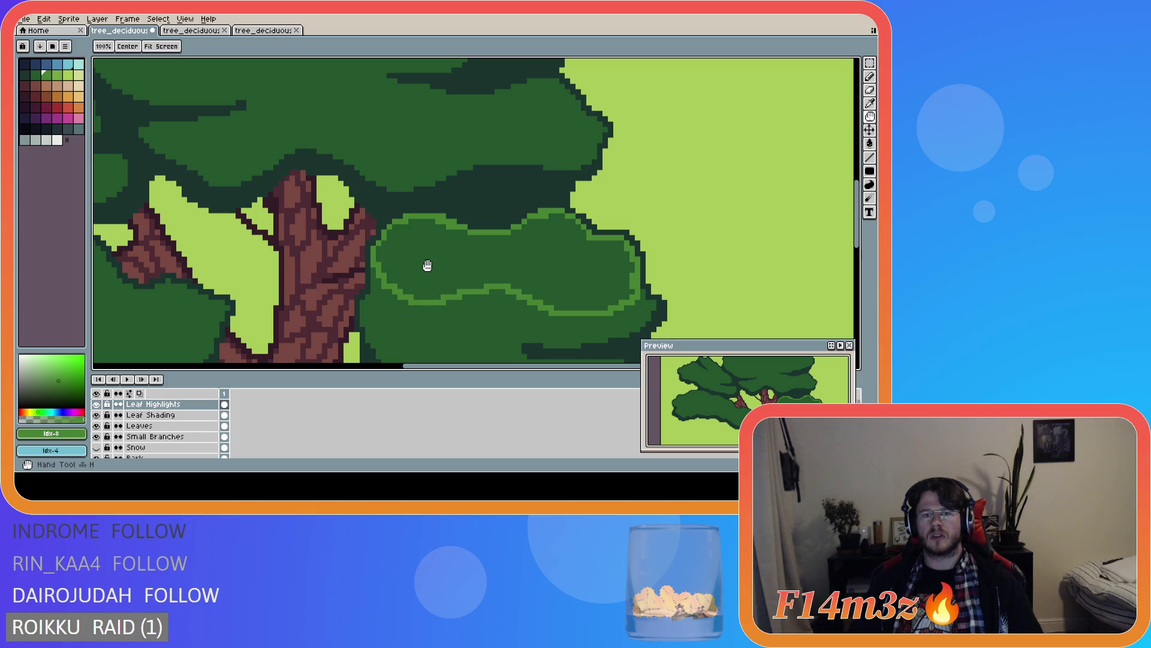
pyautogui.press('g')
pyautogui.click(441, 265)
pyautogui.scroll(-2, 545, 292)
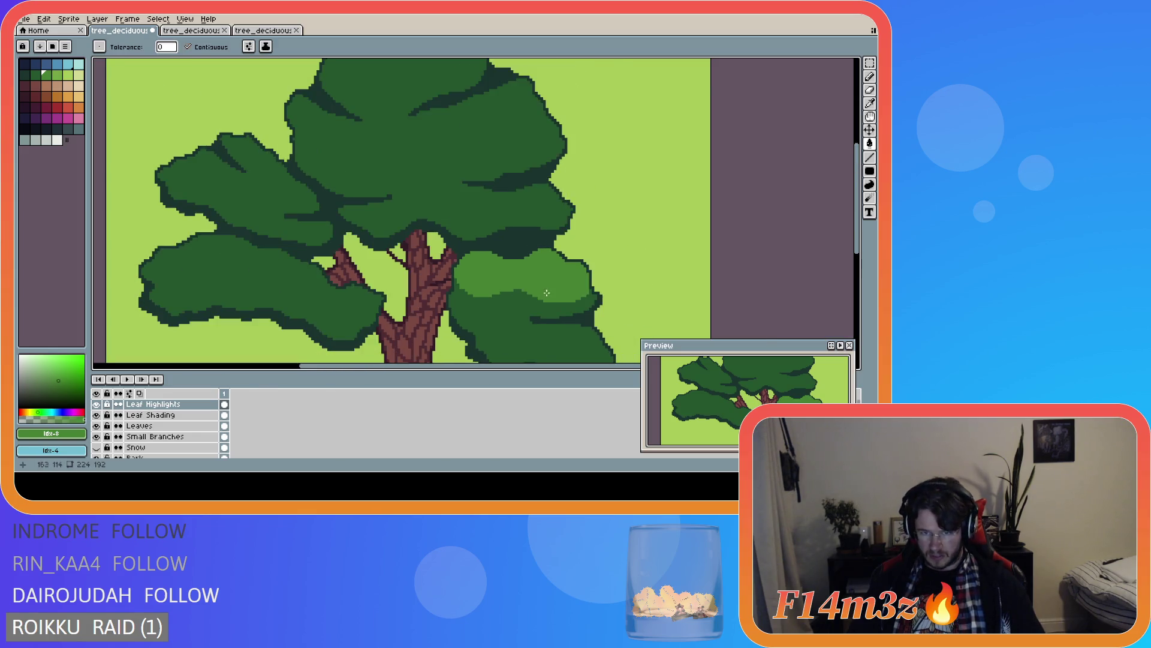
pyautogui.scroll(-1, 545, 292)
pyautogui.scroll(3, 570, 276)
# - Return to the pencil and zoom in and out to review the filled highlight
pyautogui.press('b')
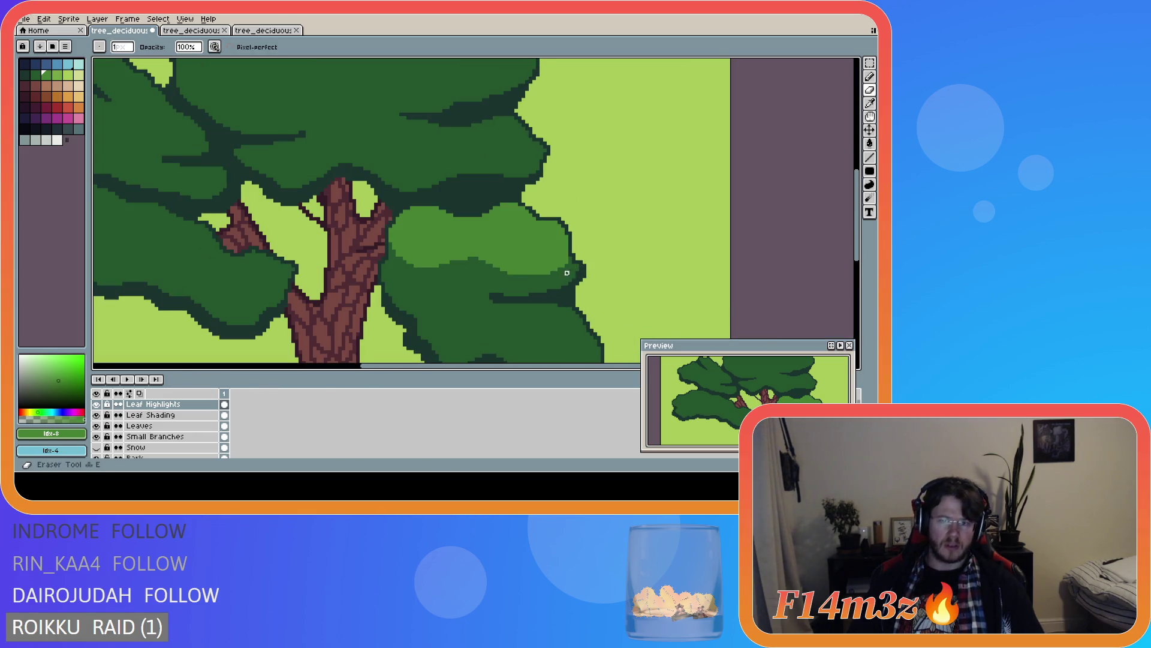
pyautogui.scroll(1, 566, 266)
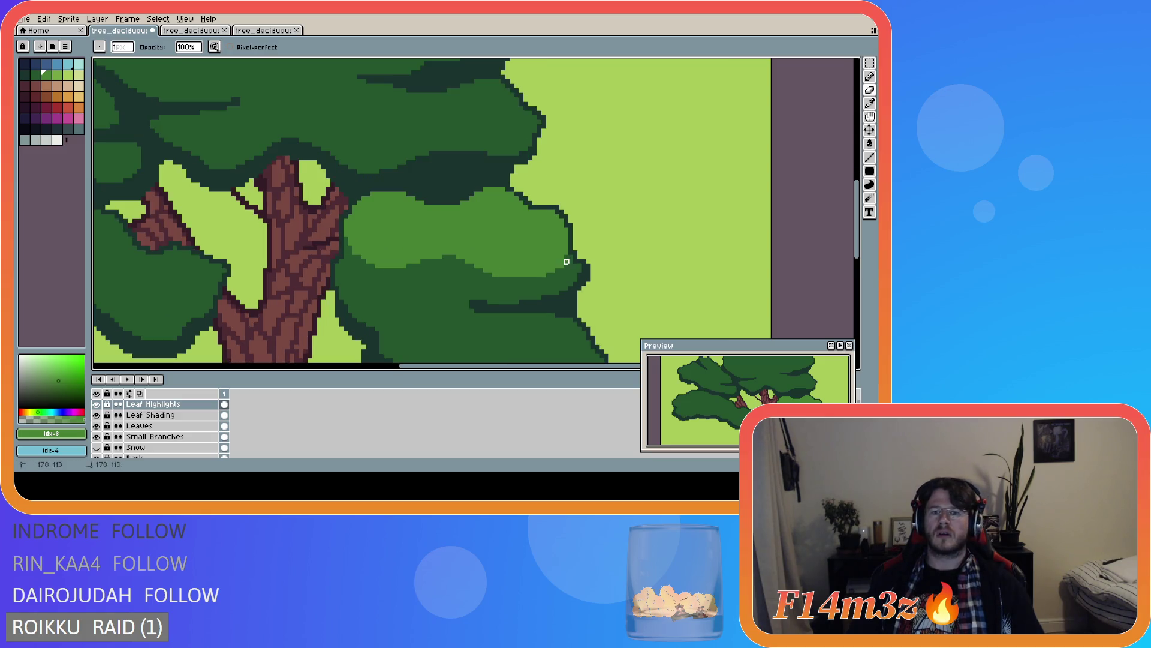
pyautogui.press('v')
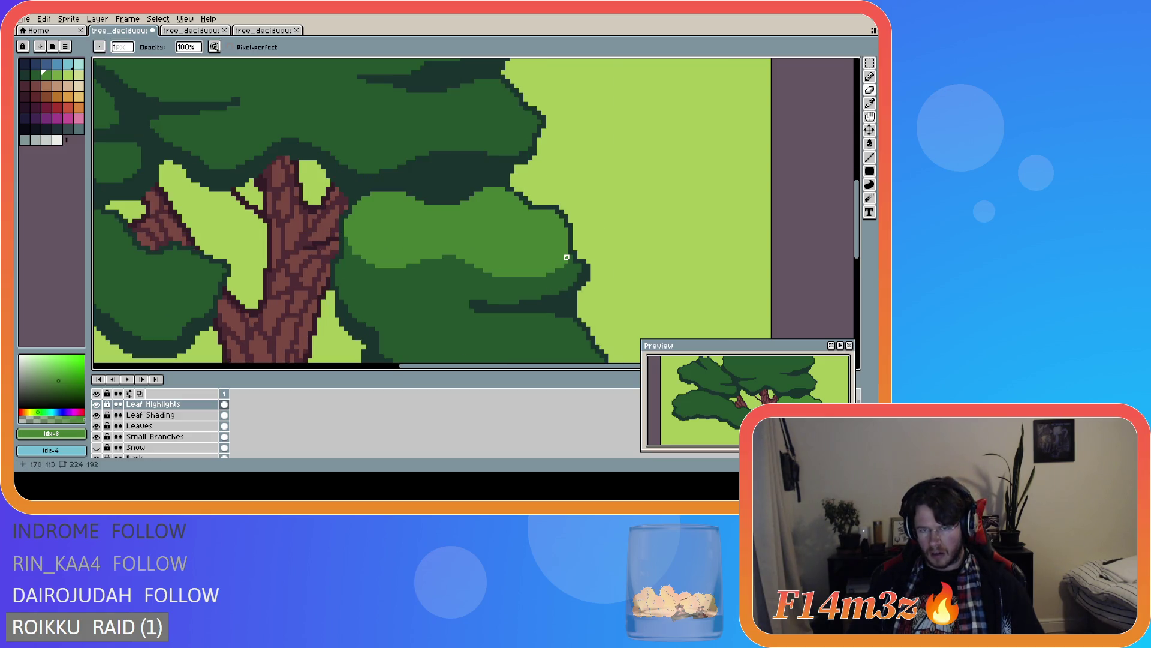
pyautogui.press('b')
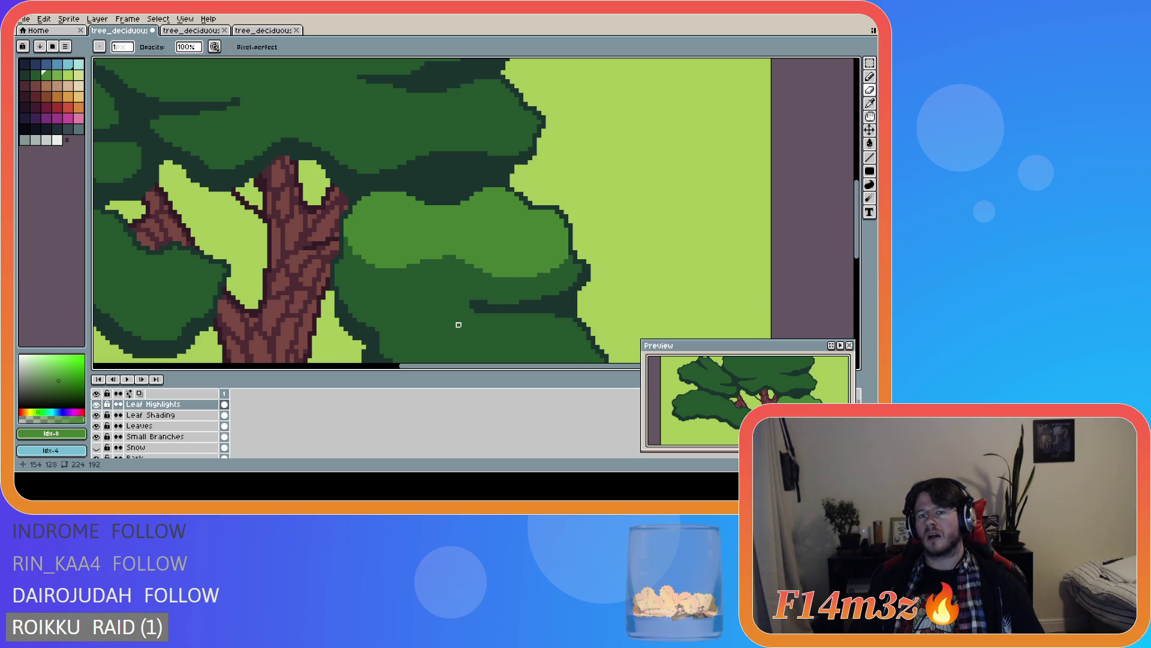
pyautogui.scroll(-3, 459, 325)
pyautogui.scroll(3, 476, 295)
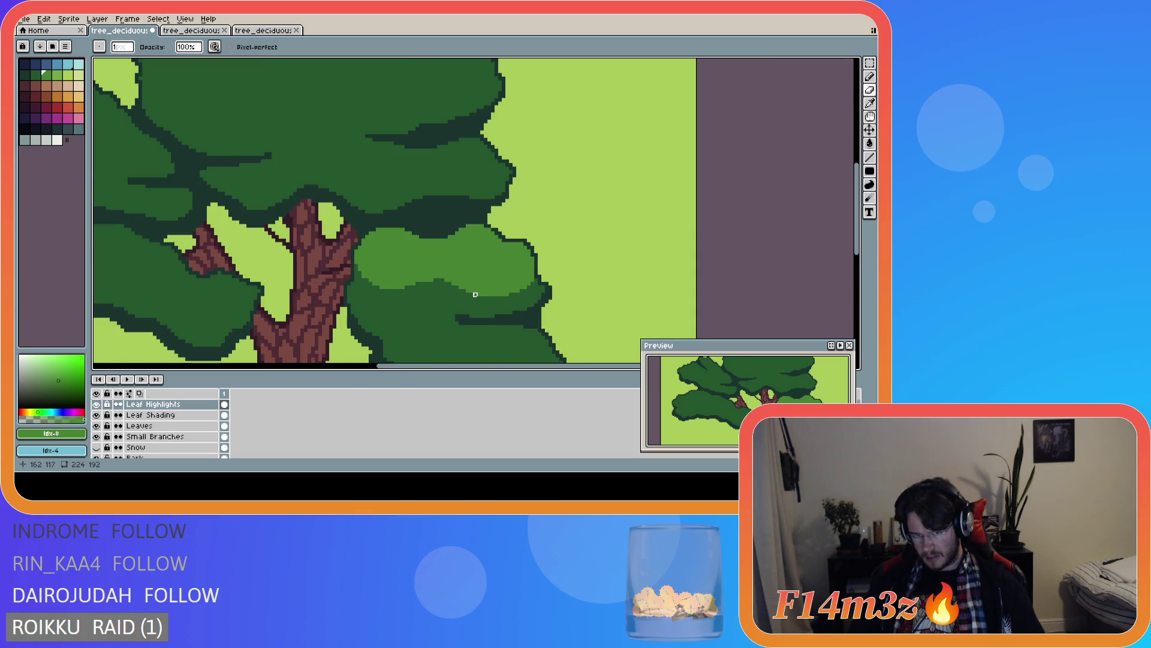
pyautogui.scroll(-1, 367, 335)
pyautogui.scroll(1, 368, 334)
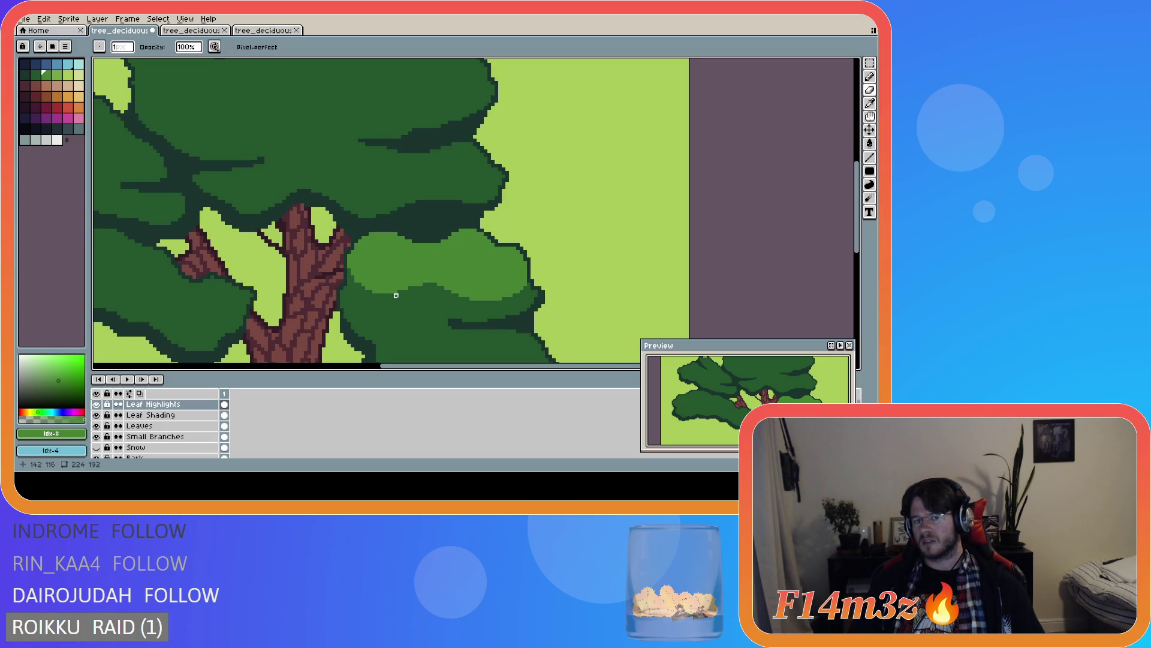
pyautogui.scroll(-2, 450, 327)
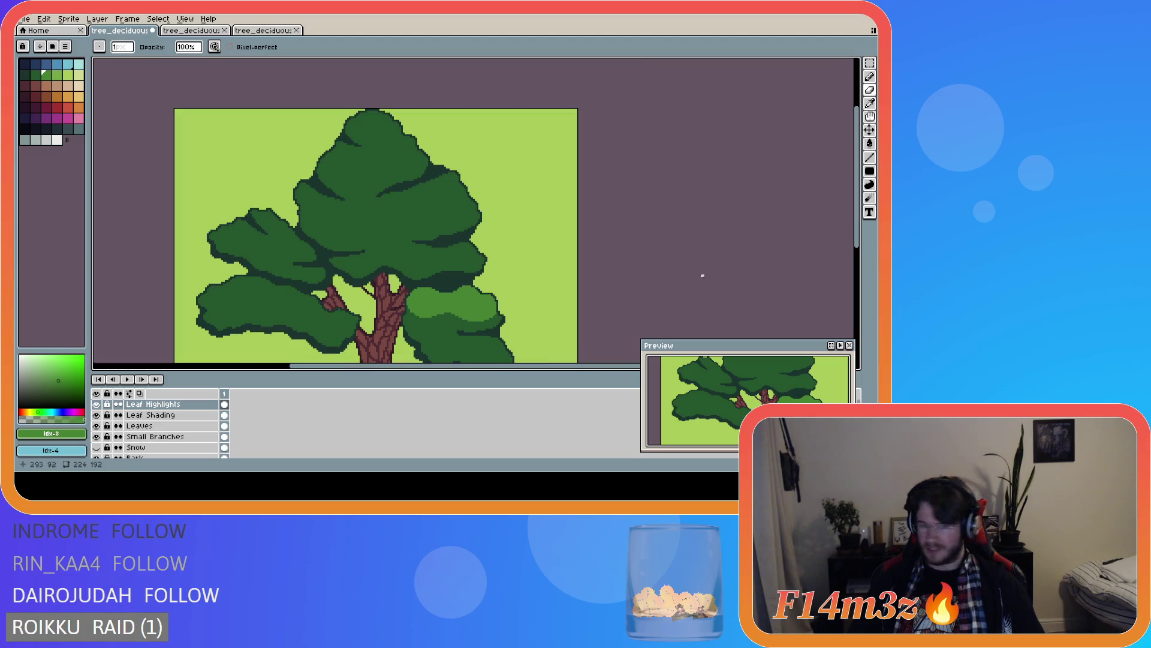
pyautogui.scroll(2, 447, 321)
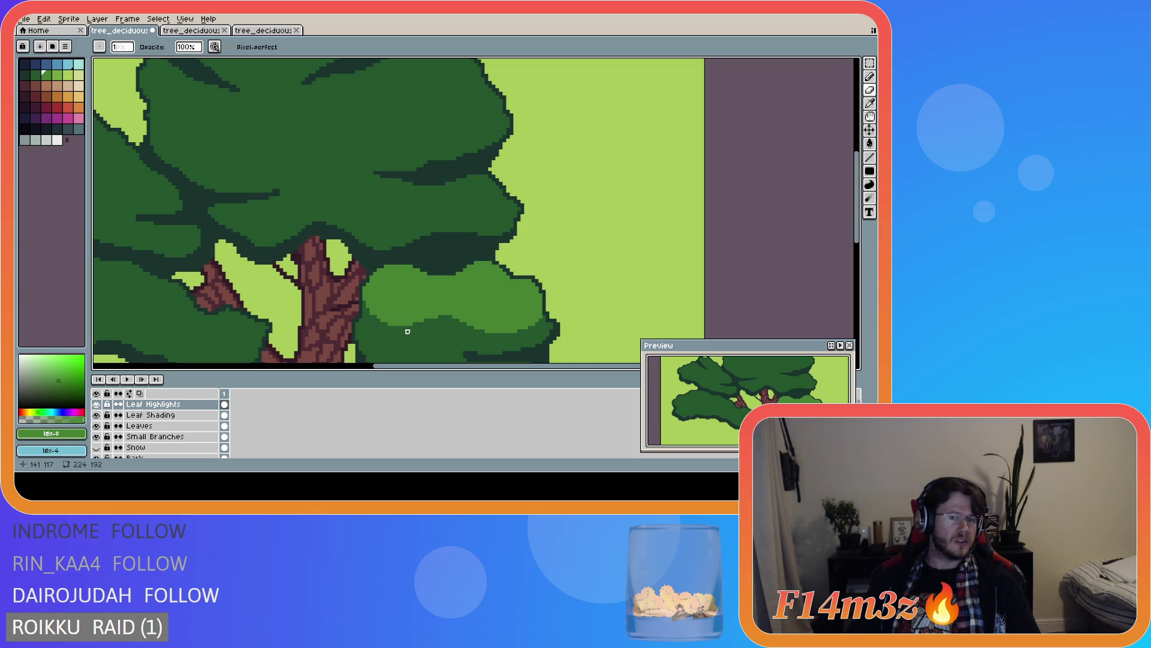
pyautogui.scroll(-2, 418, 331)
# - Review the fill, check the Leaf Highlights layer bounds, and undo the light-green fill
pyautogui.moveTo(857, 245); pyautogui.dragTo(858, 267)
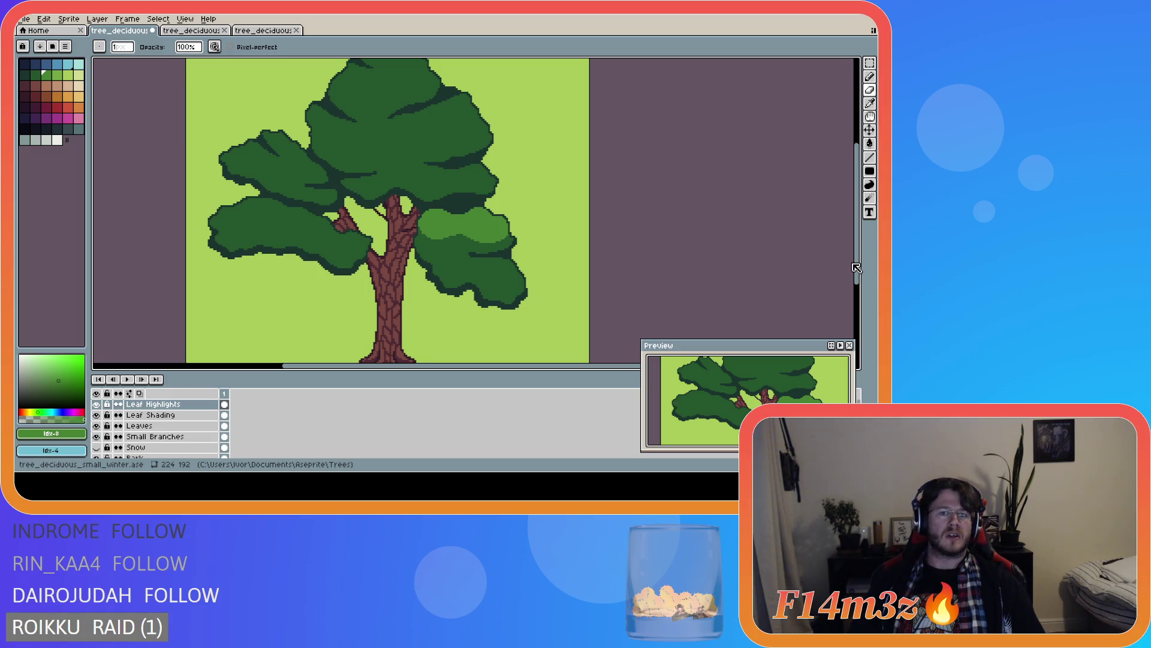
pyautogui.scroll(2, 455, 222)
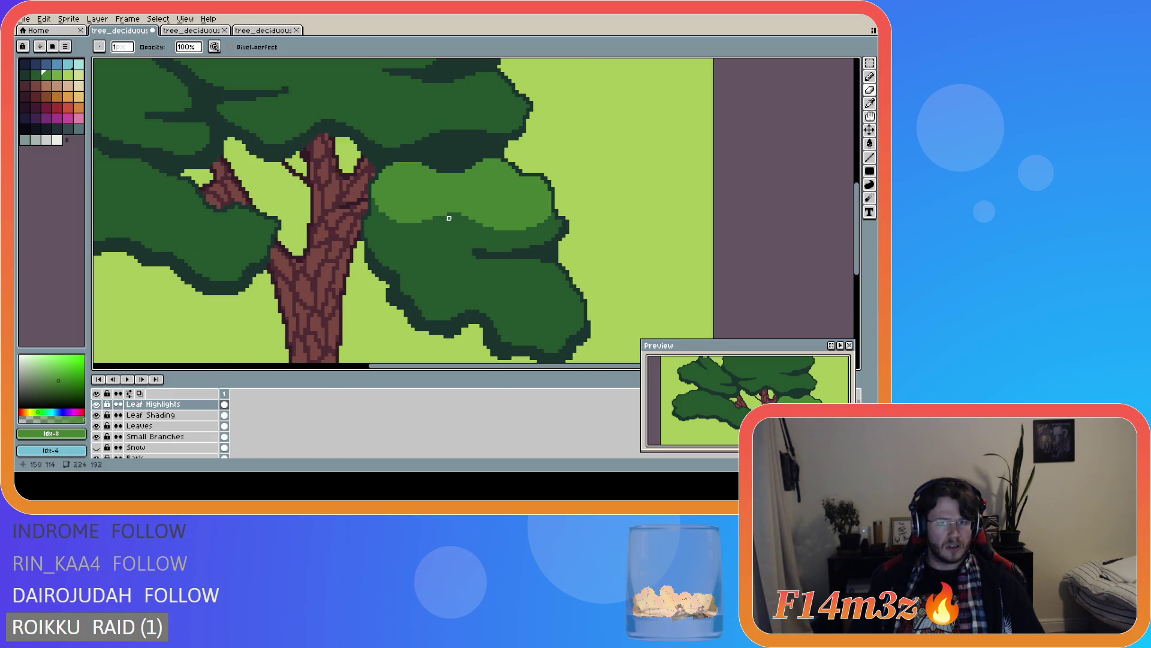
pyautogui.scroll(-5, 449, 218)
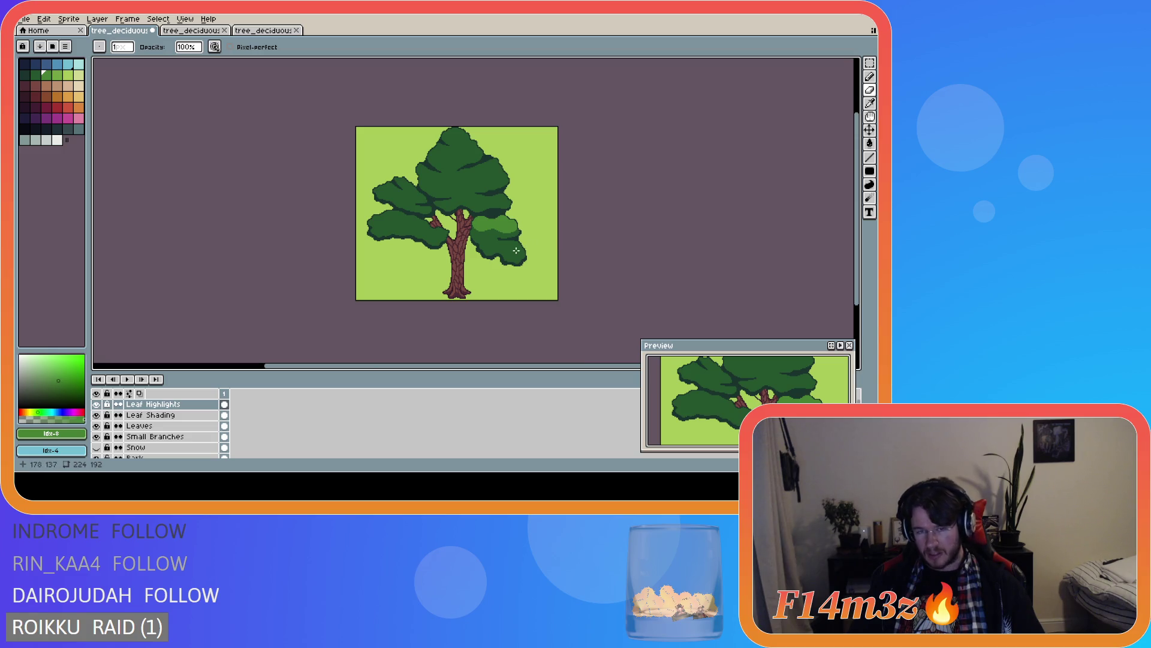
pyautogui.scroll(3, 512, 247)
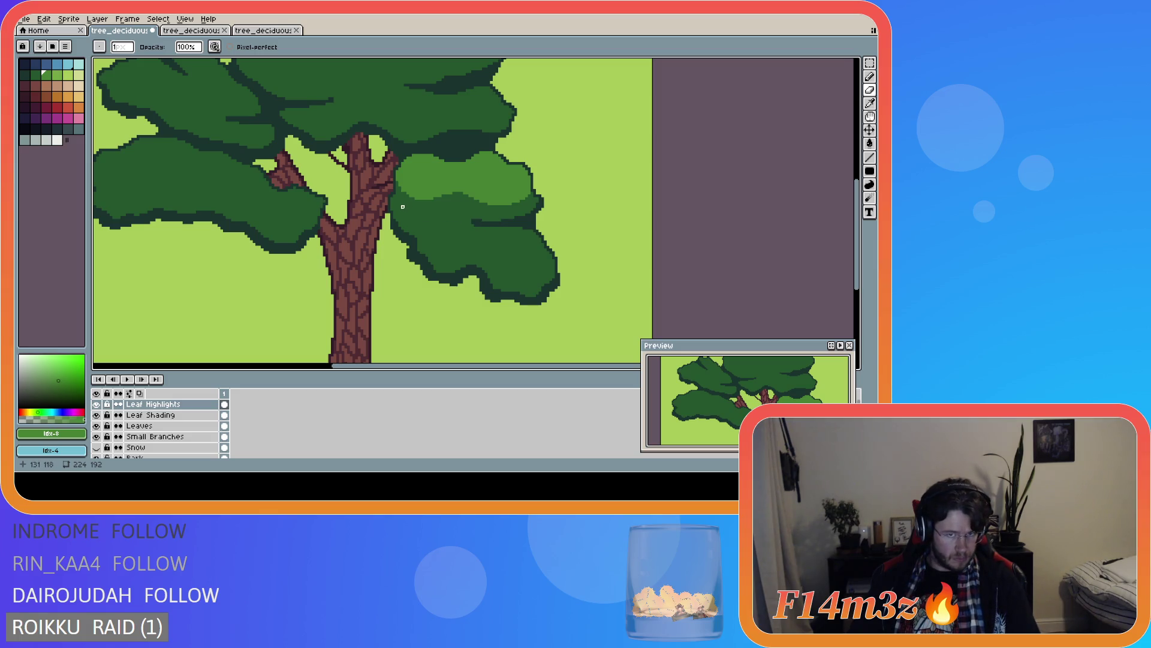
pyautogui.scroll(2, 402, 206)
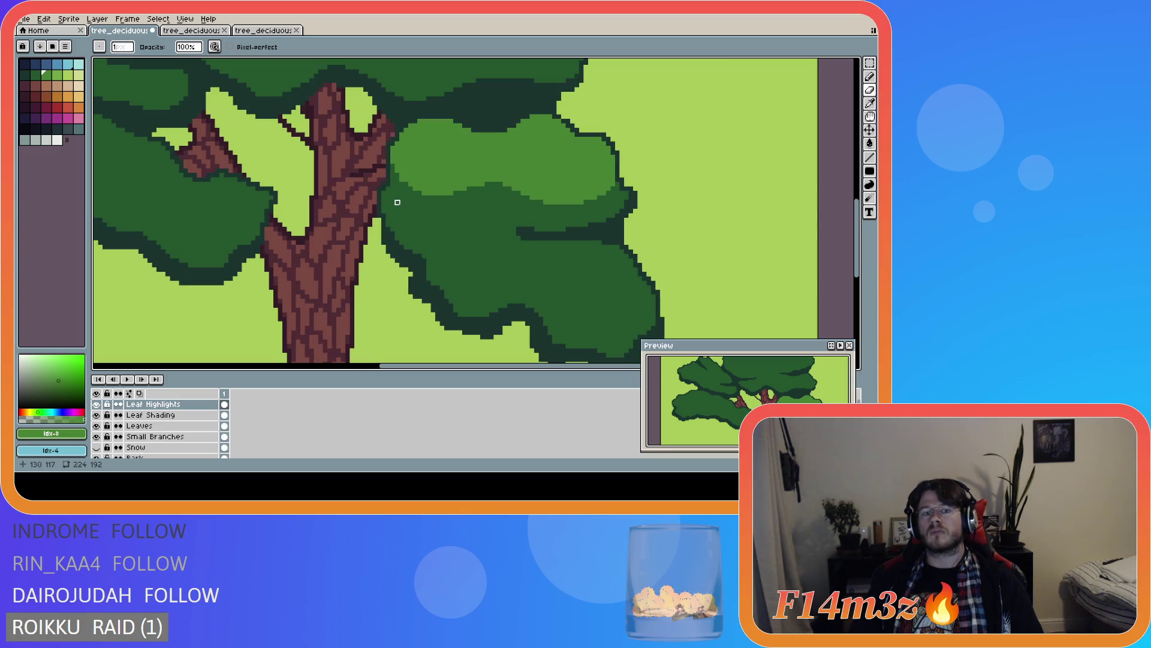
pyautogui.scroll(-3, 469, 216)
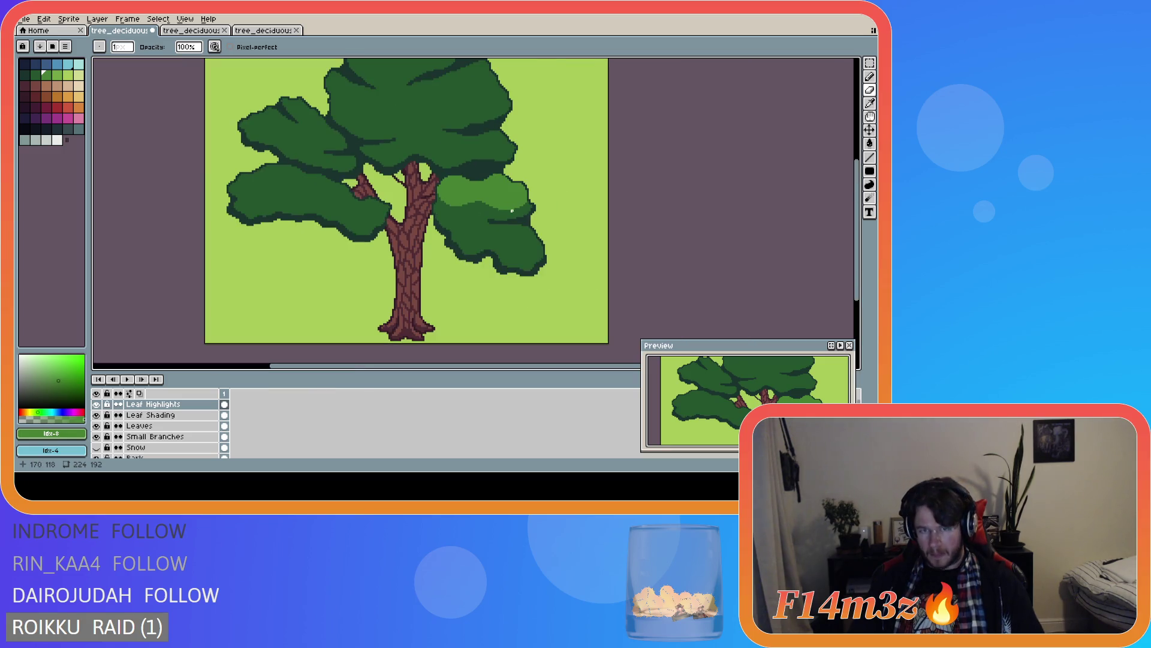
pyautogui.scroll(2, 508, 216)
pyautogui.scroll(-1, 476, 207)
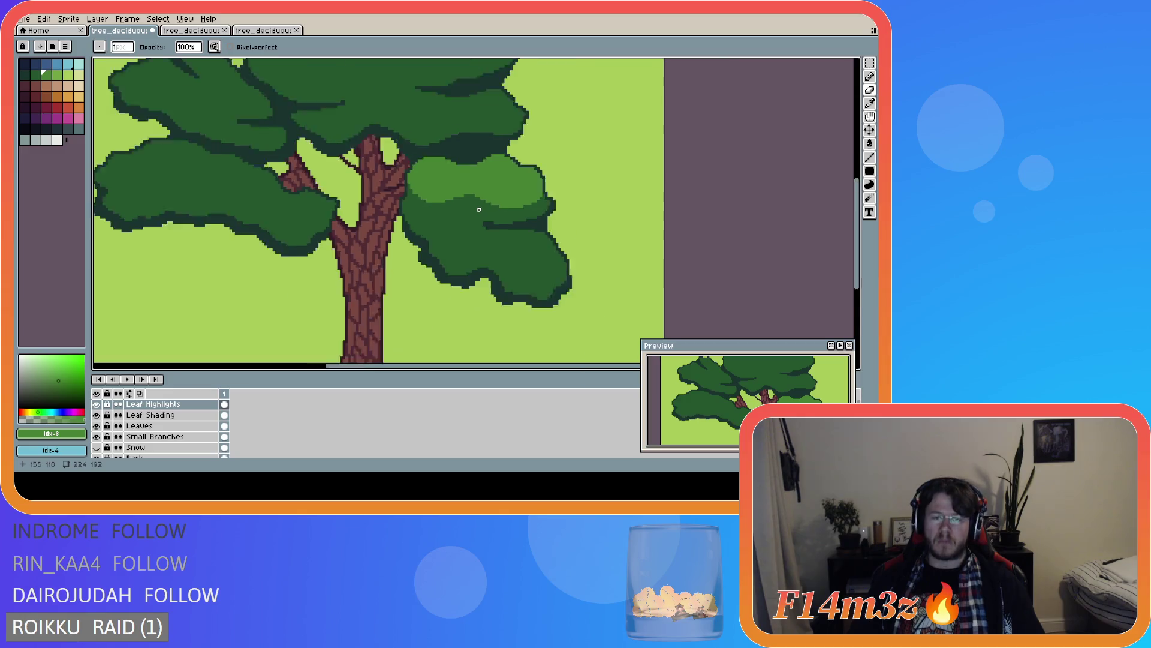
pyautogui.scroll(-3, 510, 213)
pyautogui.scroll(2, 527, 215)
pyautogui.scroll(1, 508, 217)
pyautogui.scroll(-1, 499, 218)
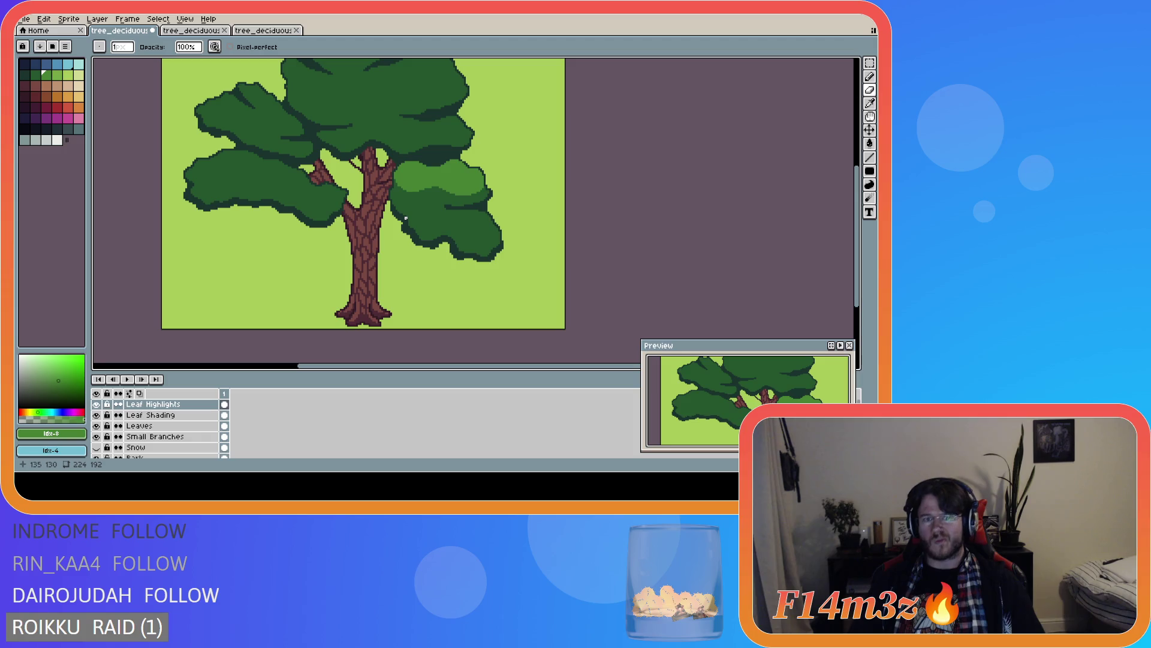
pyautogui.press('ctrl')
pyautogui.press('ctrl')
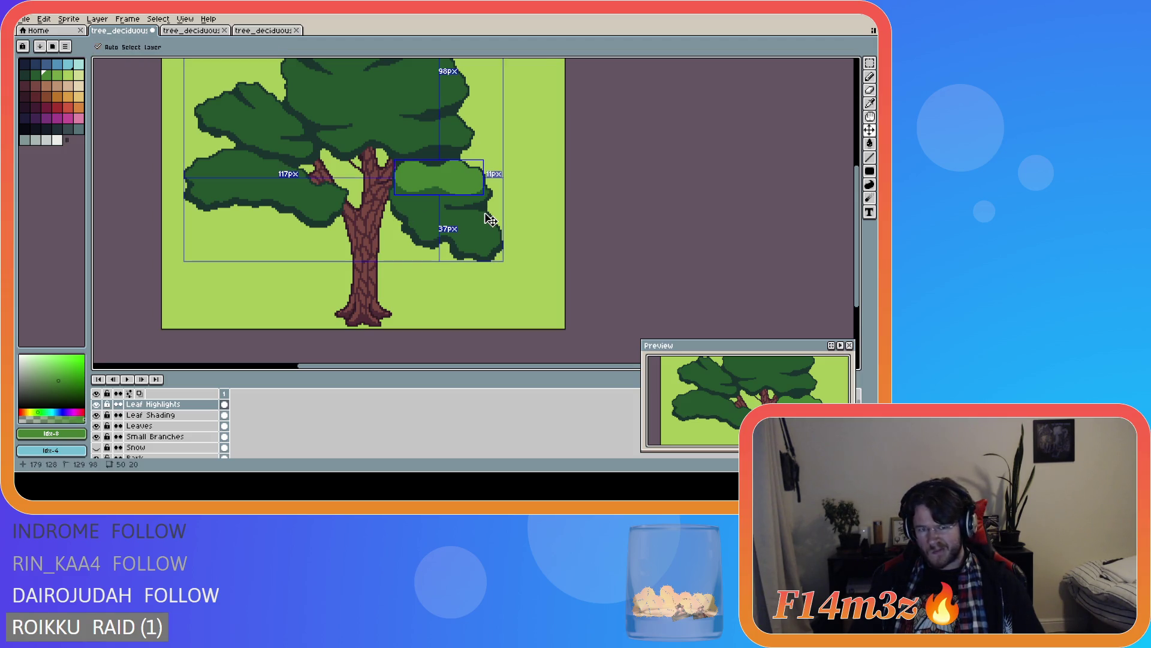
pyautogui.hotkey('ctrl', 'z')
pyautogui.hotkey('ctrl', 'z')
pyautogui.hotkey('ctrl', 'z')
pyautogui.hotkey('ctrl', 'z')
pyautogui.hotkey('ctrl', 'z')
pyautogui.hotkey('ctrl', 'z')
pyautogui.hotkey('ctrl', 'z')
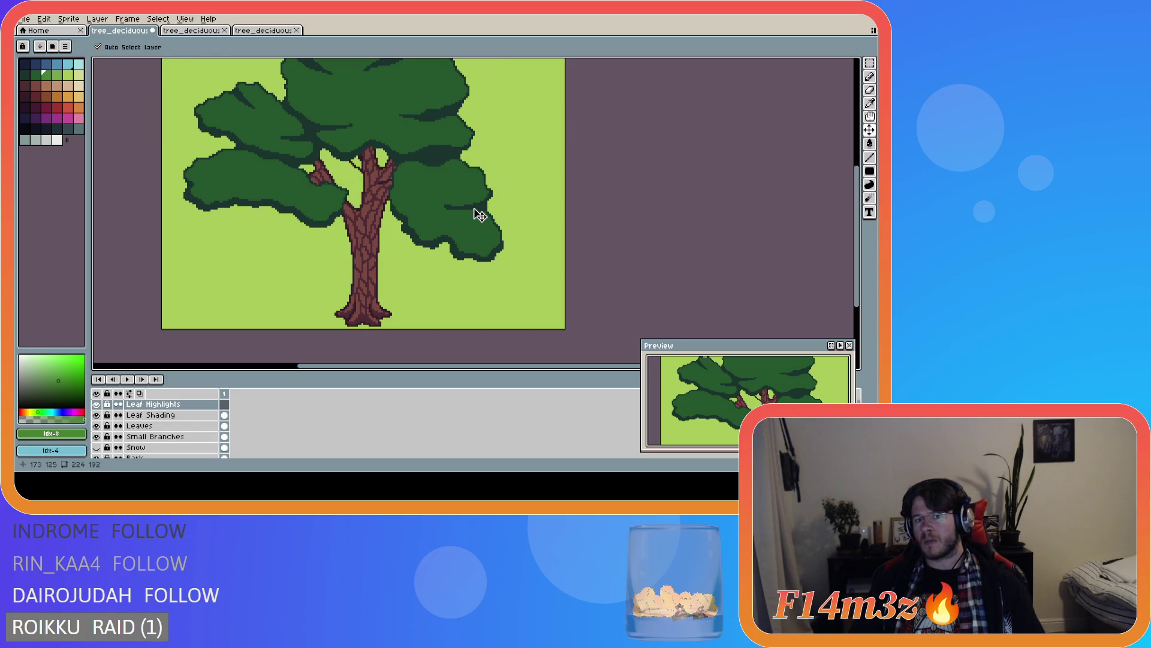
# - Pencil a closed light-green outline around the upper right leaf cluster beside the trunk
pyautogui.press('b')
pyautogui.scroll(1, 390, 184)
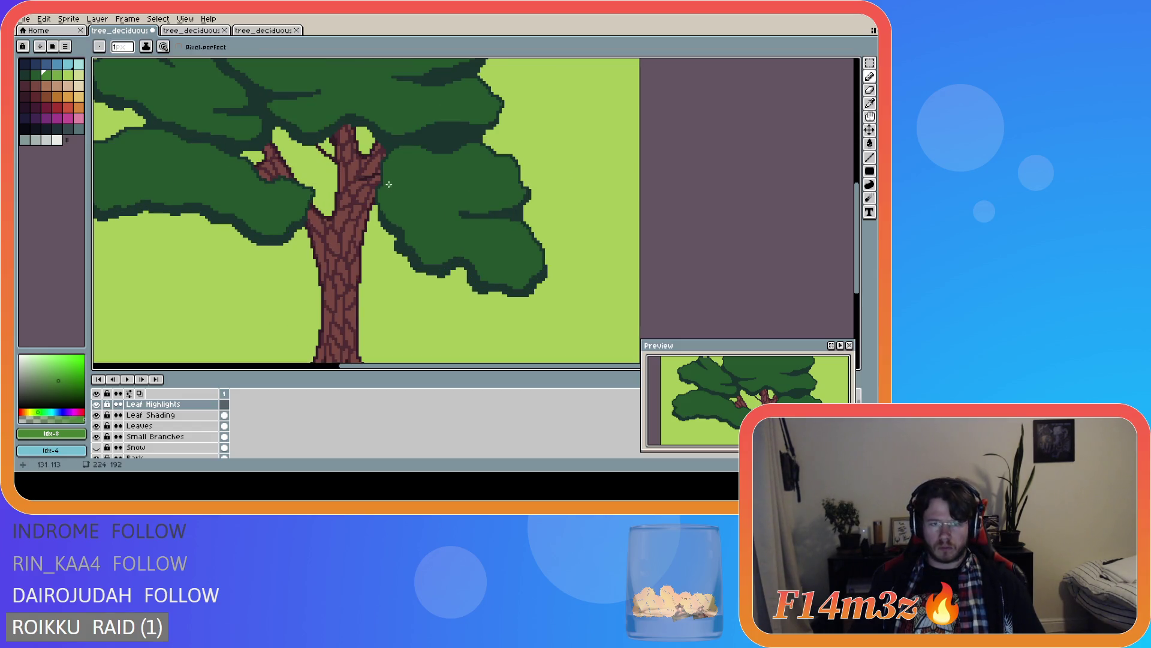
pyautogui.scroll(1, 388, 184)
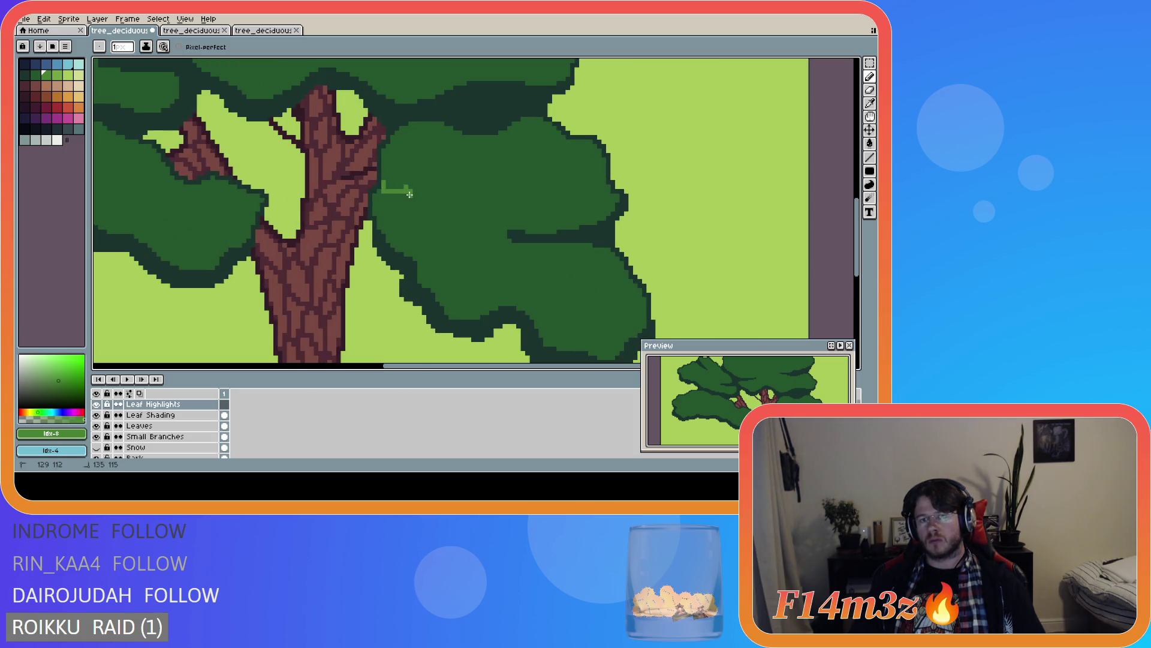
pyautogui.moveTo(385, 185)
pyautogui.mouseDown()
pyautogui.moveTo(438, 208)
pyautogui.moveTo(507, 190)
pyautogui.moveTo(583, 200)
pyautogui.moveTo(604, 168)
pyautogui.mouseUp()
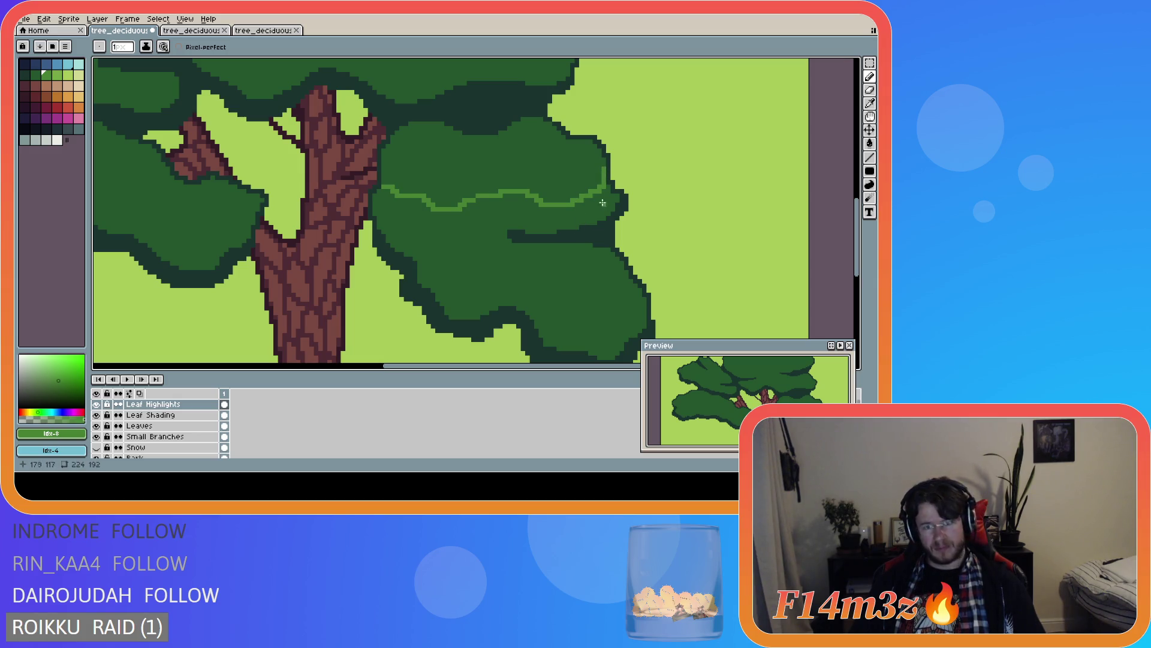
pyautogui.click(604, 162)
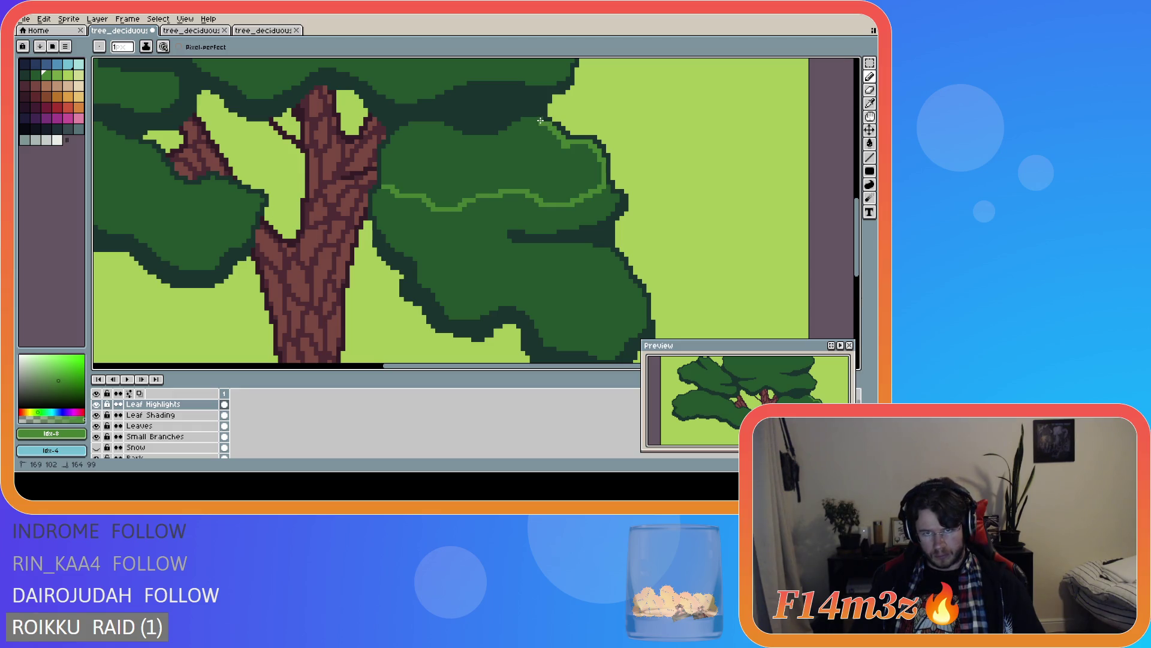
pyautogui.moveTo(539, 119); pyautogui.dragTo(515, 125)
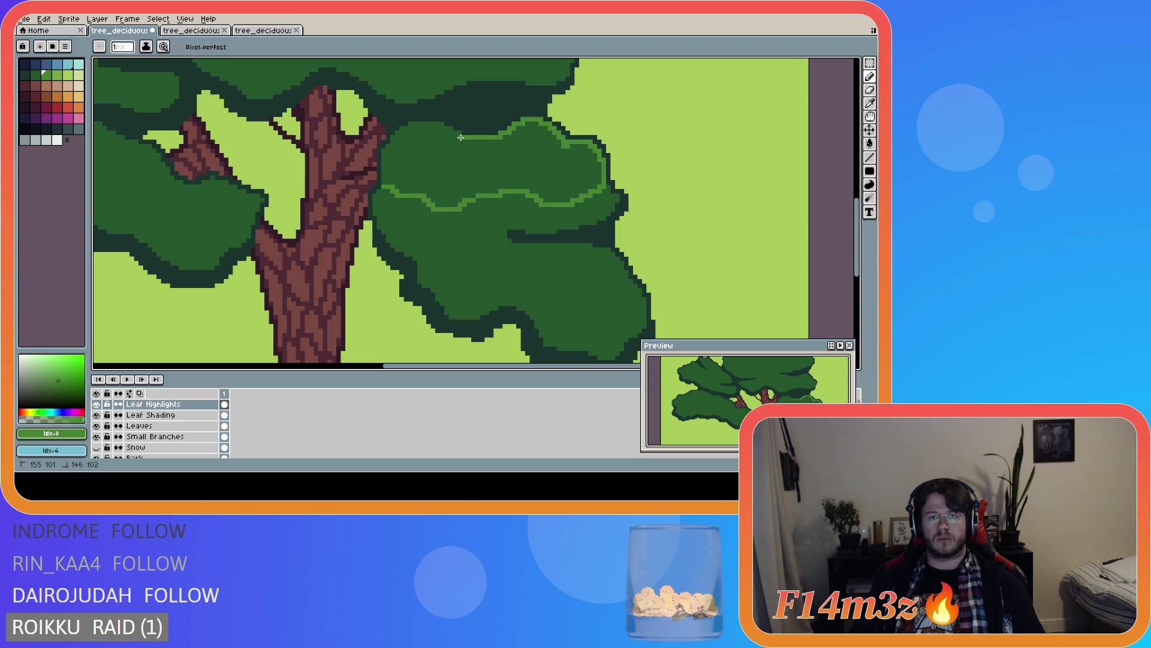
pyautogui.scroll(1, 465, 137)
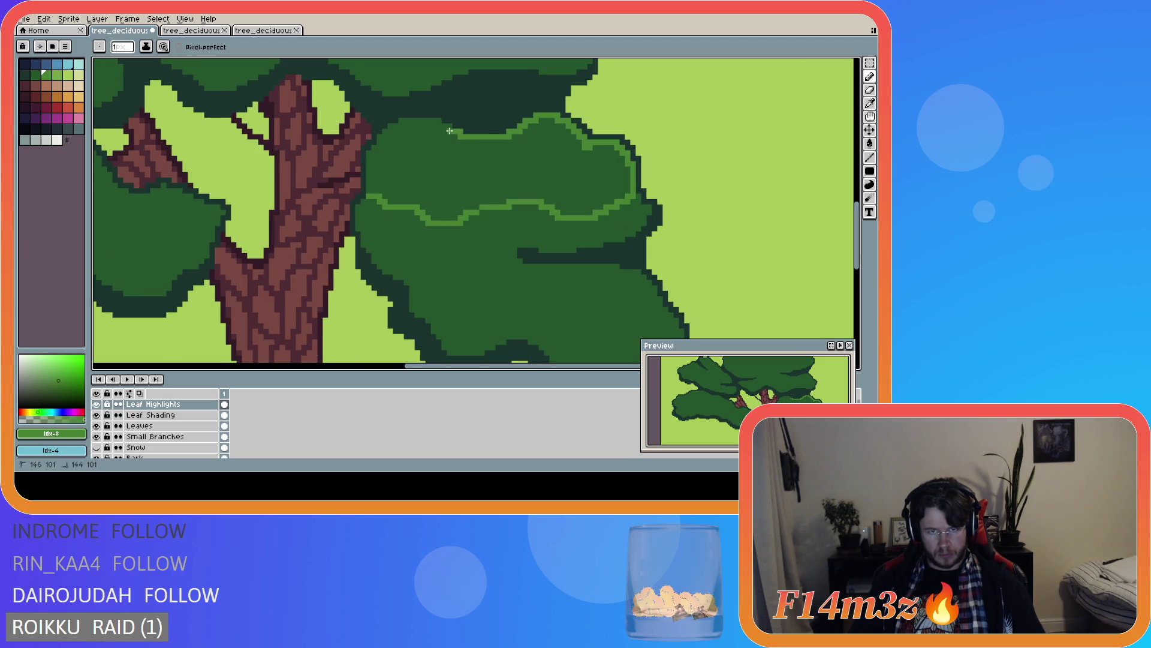
pyautogui.moveTo(436, 122)
pyautogui.mouseDown()
pyautogui.moveTo(389, 129)
pyautogui.moveTo(371, 187)
pyautogui.mouseUp()
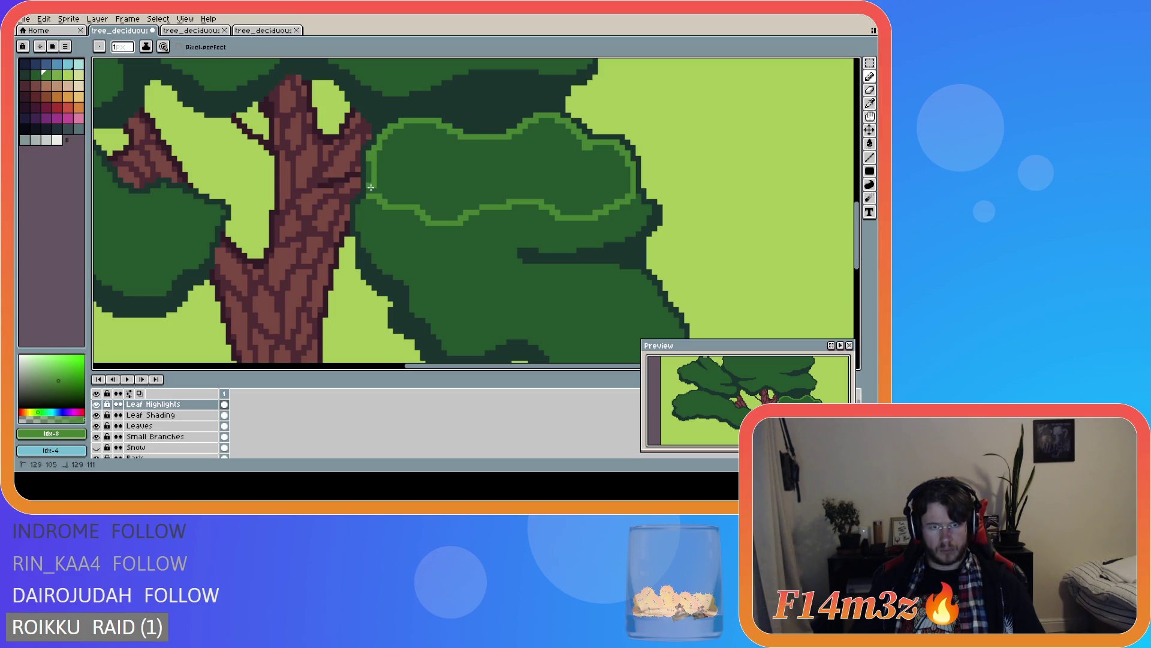
# - Bucket-fill the outlined region on the right cluster with light green
pyautogui.press('g')
pyautogui.click(420, 185)
pyautogui.scroll(-1, 506, 233)
pyautogui.scroll(1, 506, 240)
# - Zoom out to review, check the layer bounds, then remove the highlight
pyautogui.scroll(-1, 522, 237)
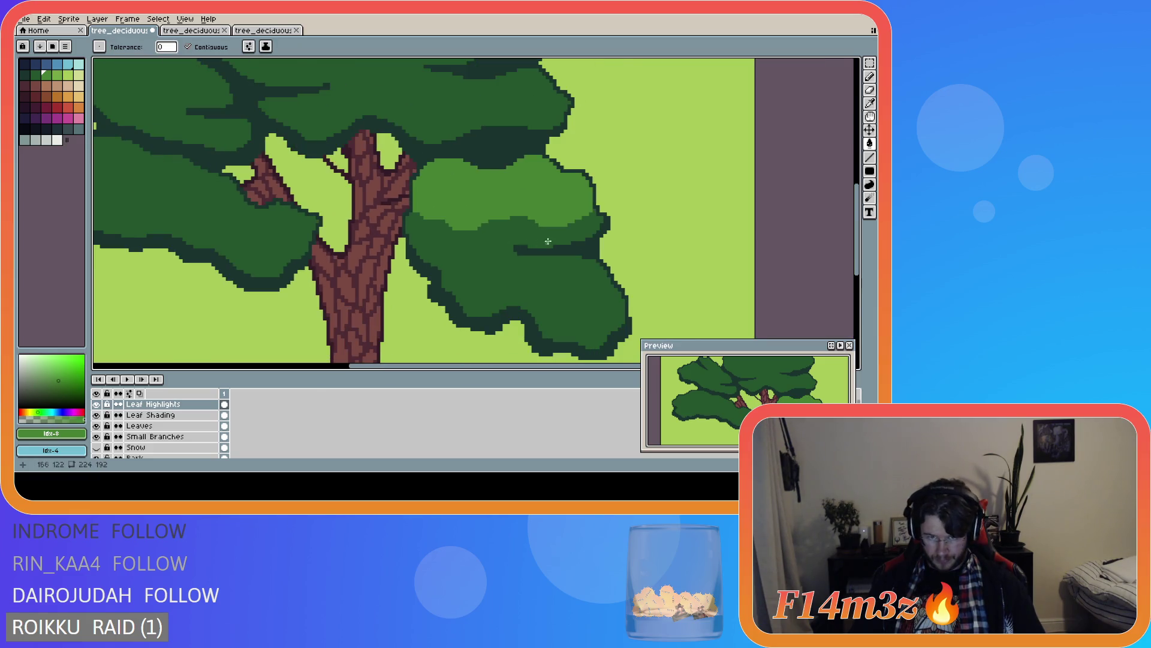
pyautogui.scroll(-1, 564, 240)
pyautogui.scroll(-1, 587, 243)
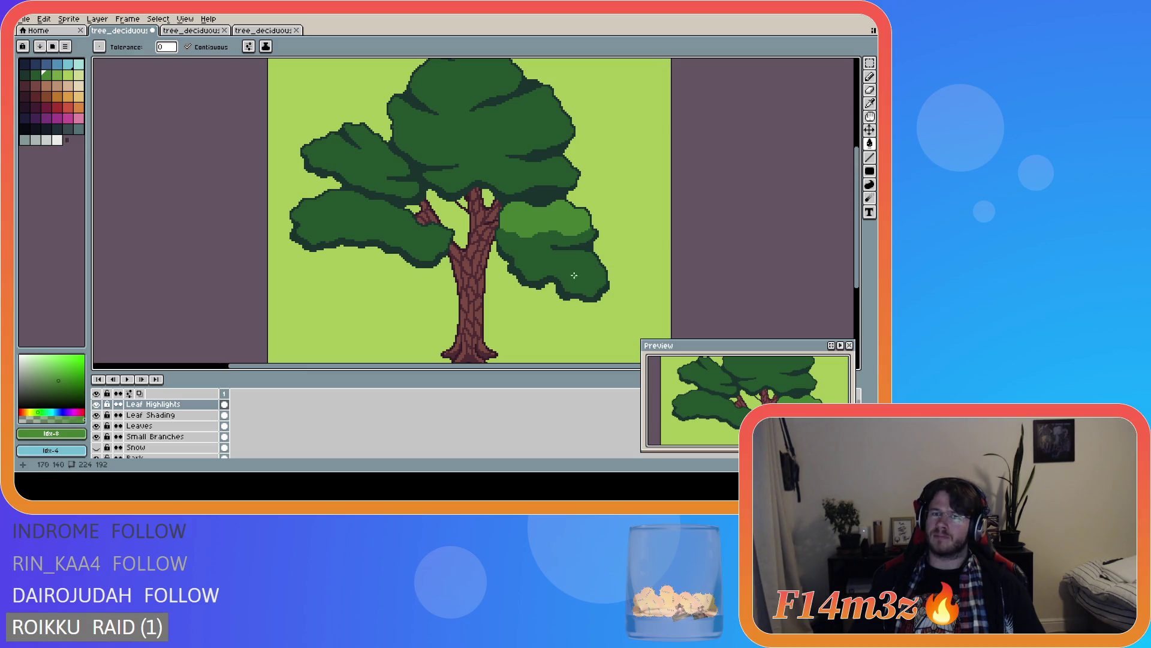
pyautogui.scroll(1, 519, 262)
pyautogui.scroll(1, 518, 262)
pyautogui.scroll(-1, 518, 262)
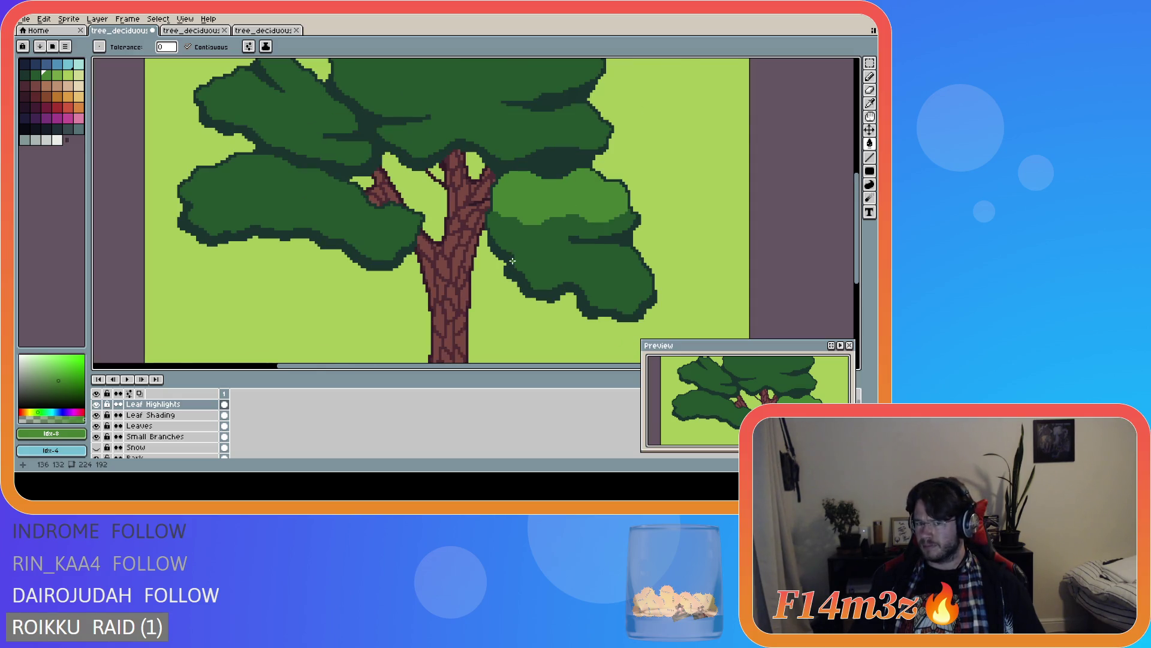
pyautogui.scroll(-2, 517, 262)
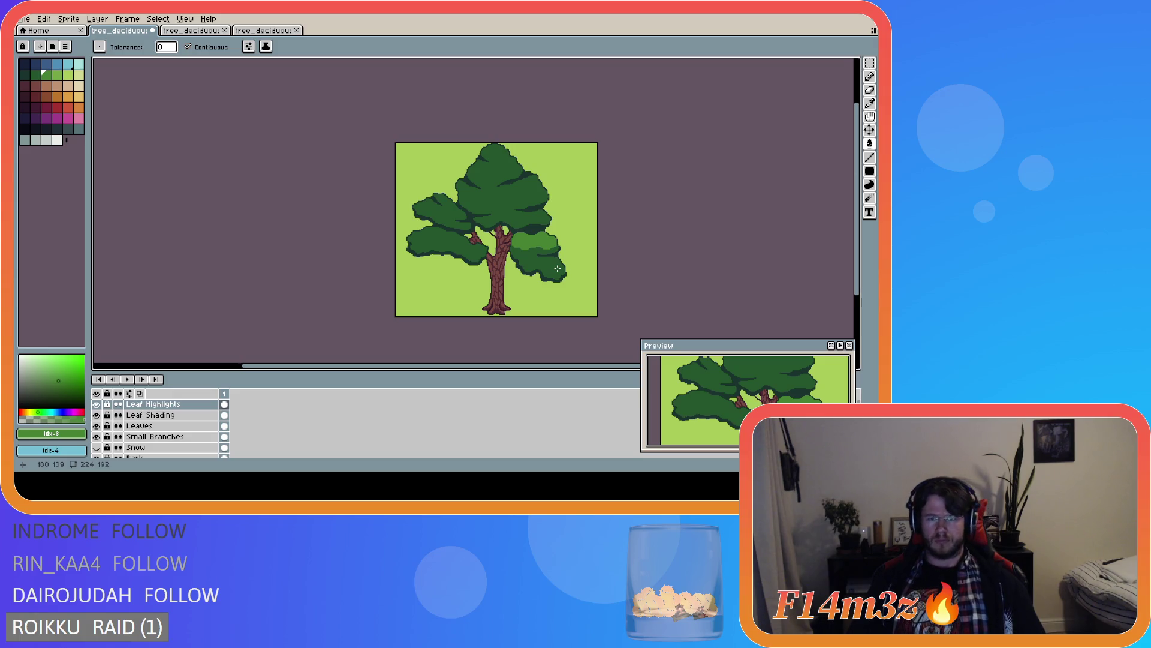
pyautogui.press('v')
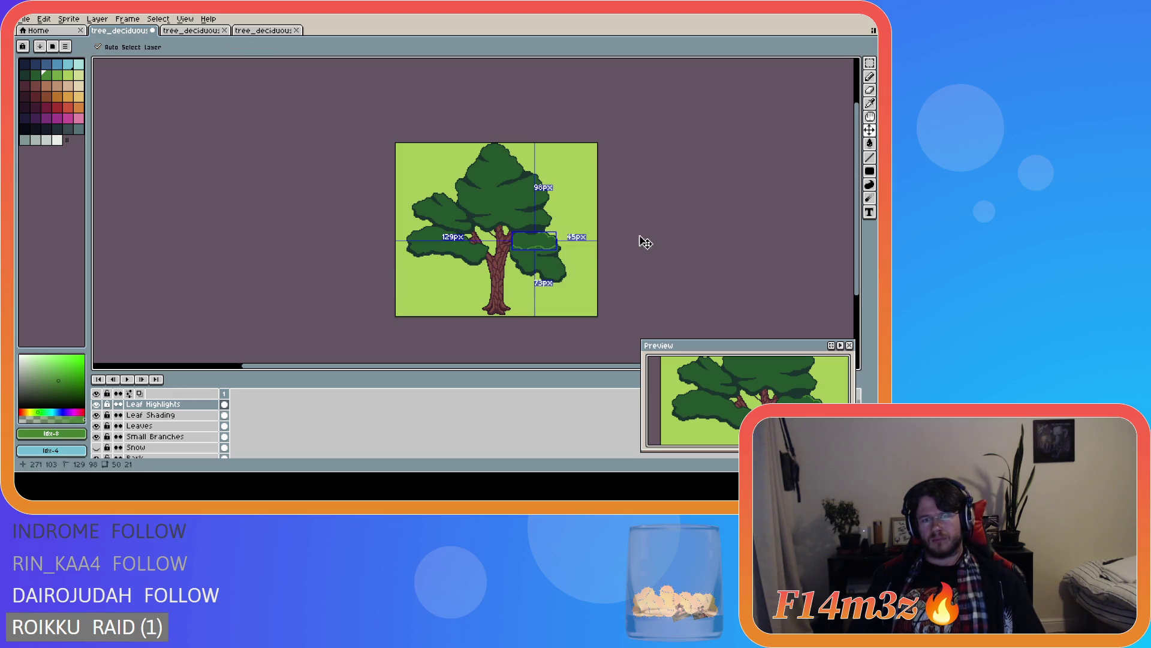
pyautogui.press('w')
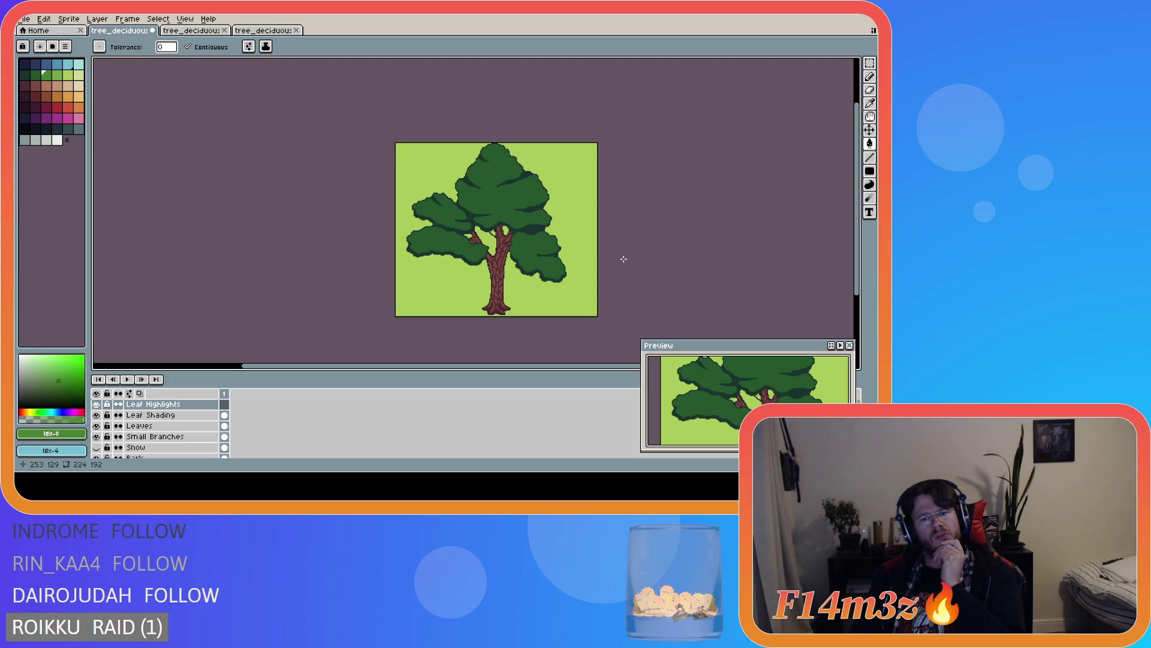
# - Zoom in and draw a light-green highlight line across the lower-left cluster
pyautogui.scroll(2, 468, 254)
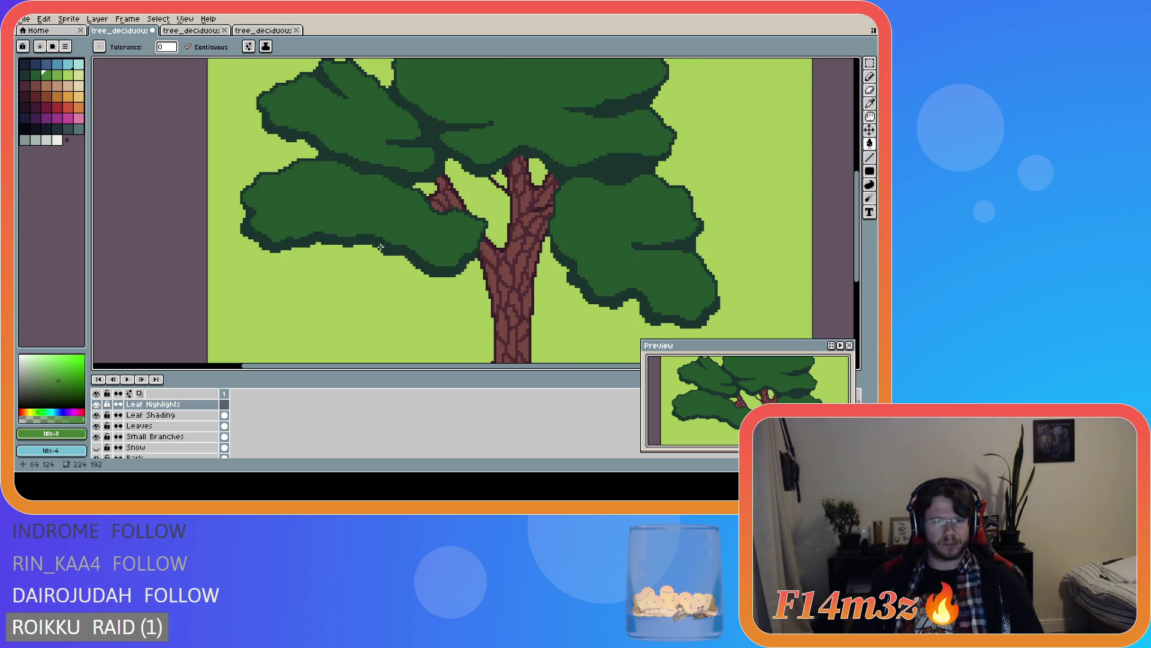
pyautogui.press('b')
pyautogui.scroll(1, 352, 232)
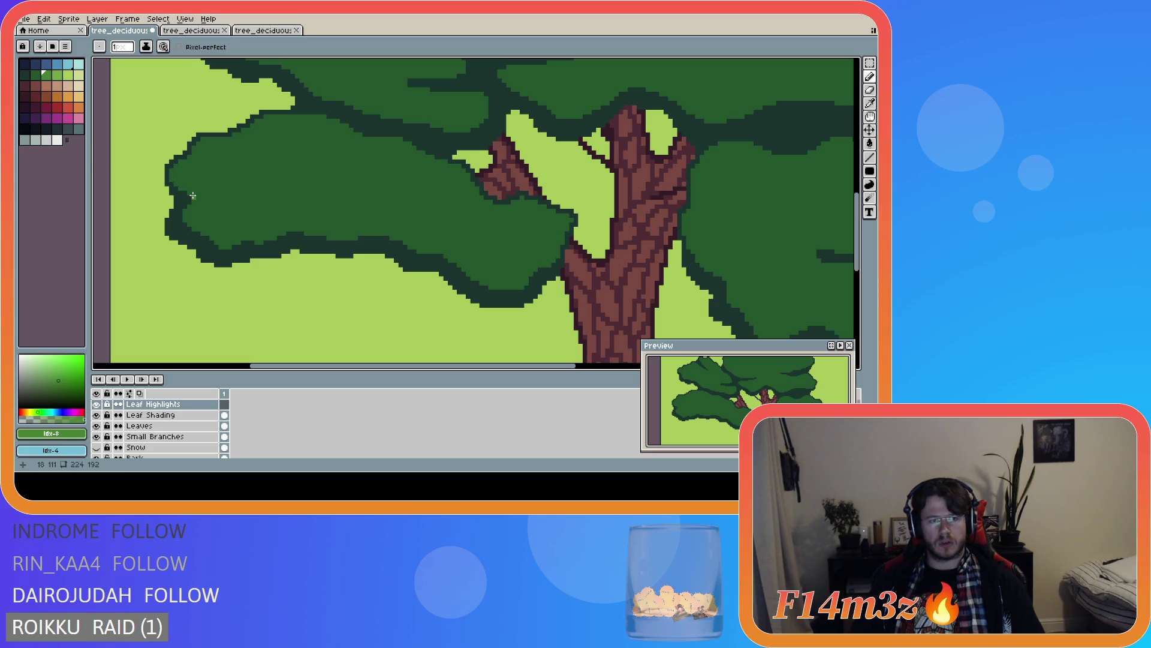
pyautogui.moveTo(193, 198)
pyautogui.mouseDown()
pyautogui.moveTo(394, 207)
pyautogui.moveTo(463, 239)
pyautogui.moveTo(529, 245)
pyautogui.moveTo(562, 234)
pyautogui.mouseUp()
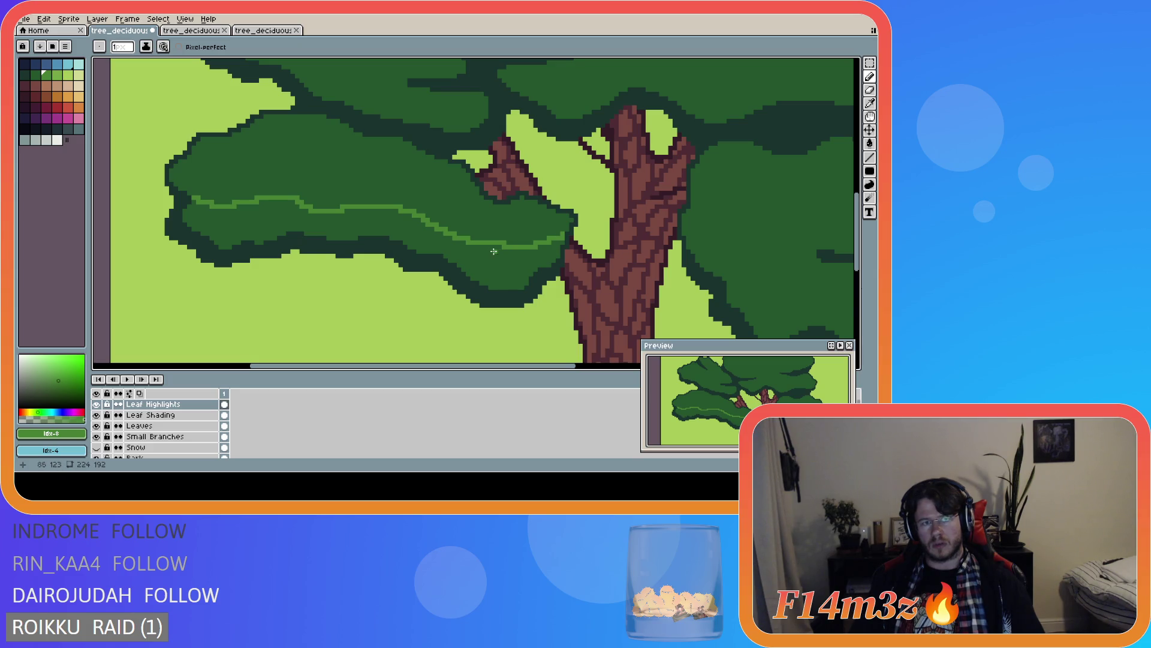
pyautogui.scroll(-3, 497, 252)
pyautogui.scroll(2, 495, 250)
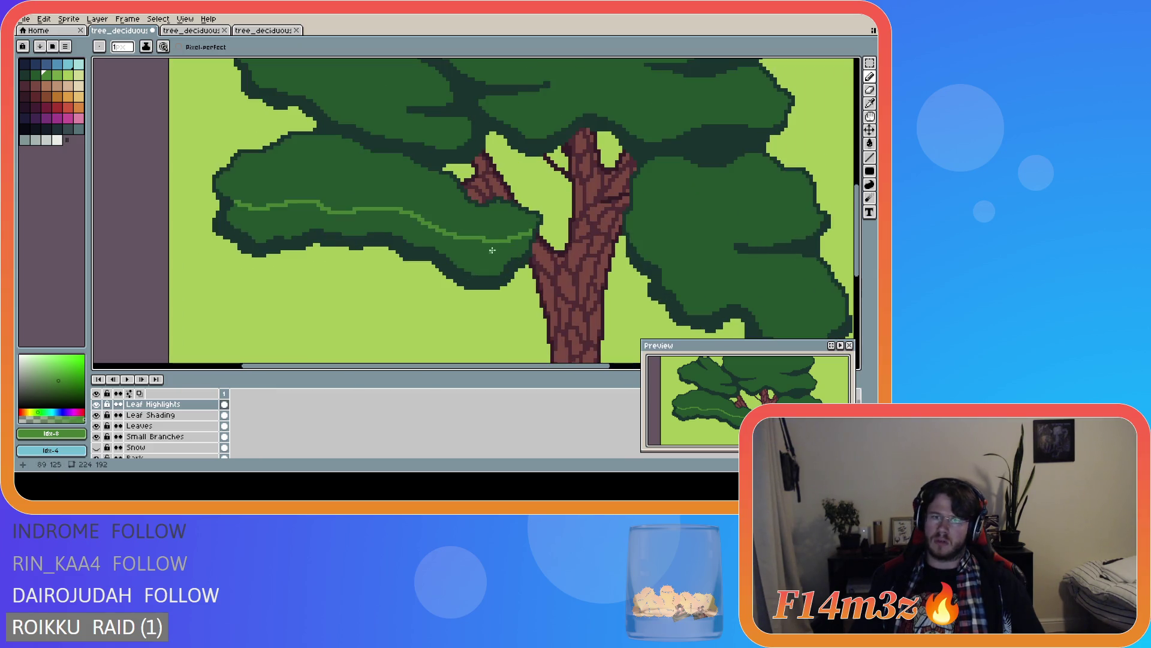
# - Draw a second highlight line below, join both near the trunk, extending toward the branch
pyautogui.moveTo(454, 236)
pyautogui.mouseDown()
pyautogui.moveTo(491, 249)
pyautogui.moveTo(532, 231)
pyautogui.mouseUp()
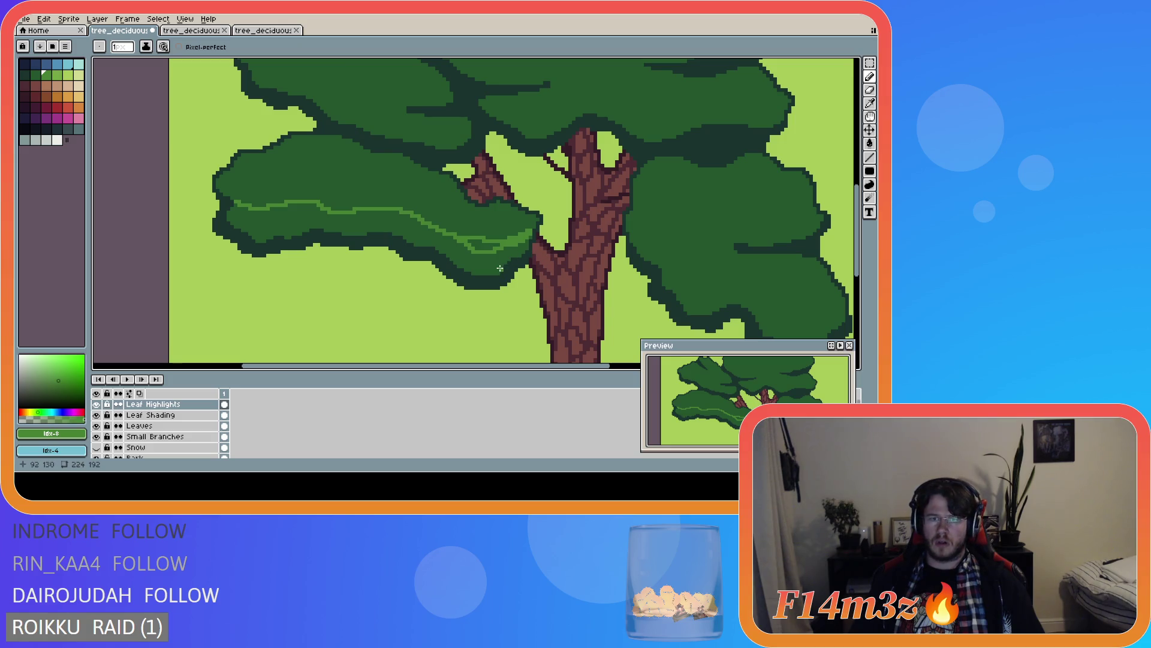
pyautogui.click(534, 221)
pyautogui.moveTo(535, 221); pyautogui.dragTo(496, 204)
pyautogui.click(515, 208)
pyautogui.click(489, 208)
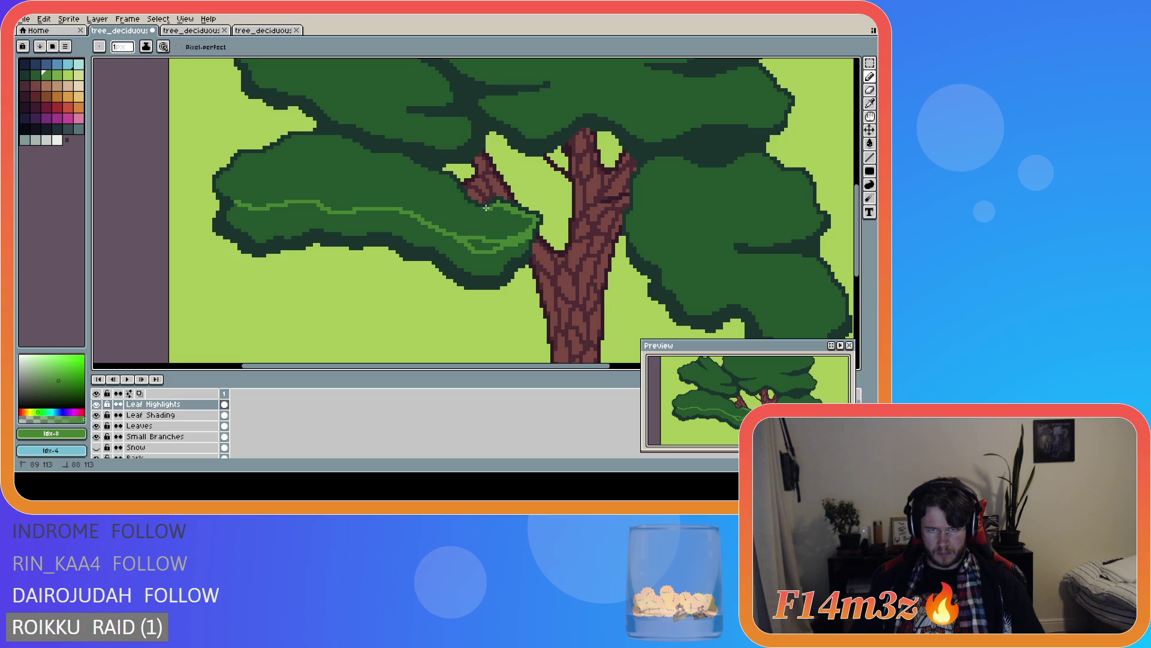
pyautogui.click(473, 208)
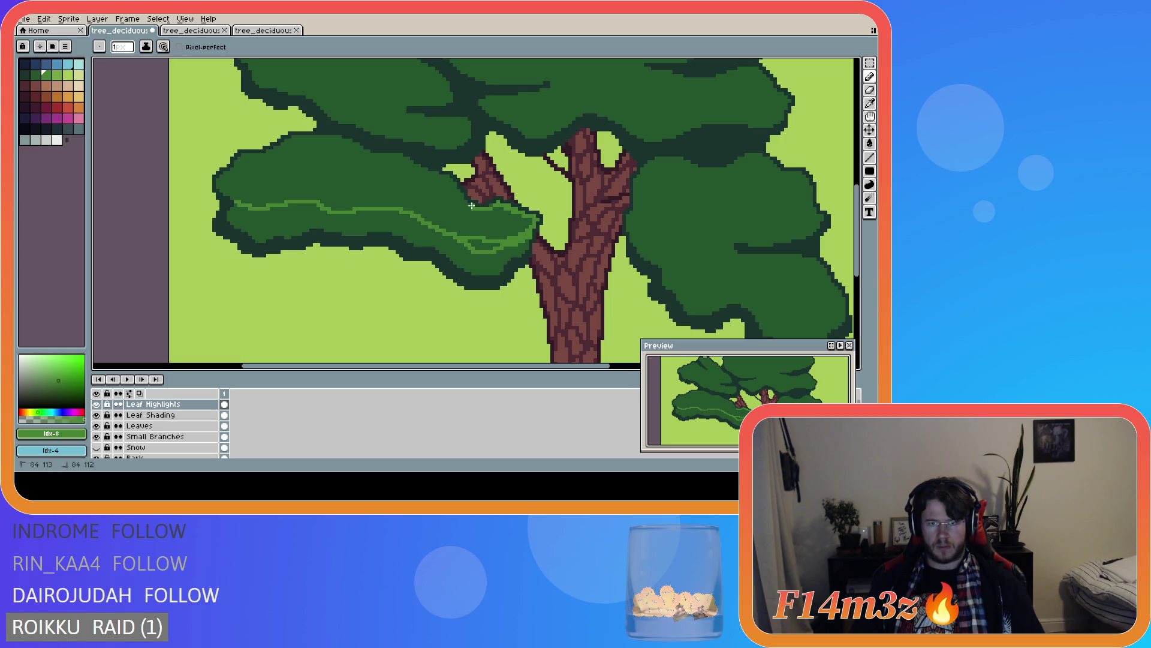
pyautogui.moveTo(465, 205); pyautogui.dragTo(458, 194)
pyautogui.click(458, 192)
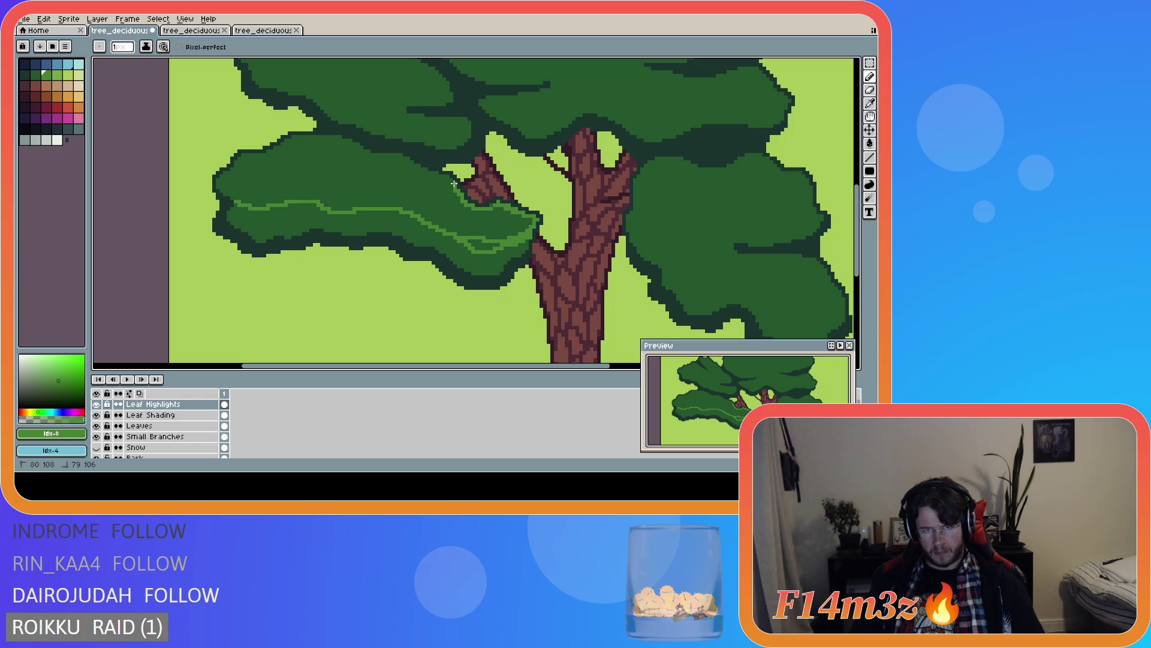
pyautogui.scroll(1, 454, 183)
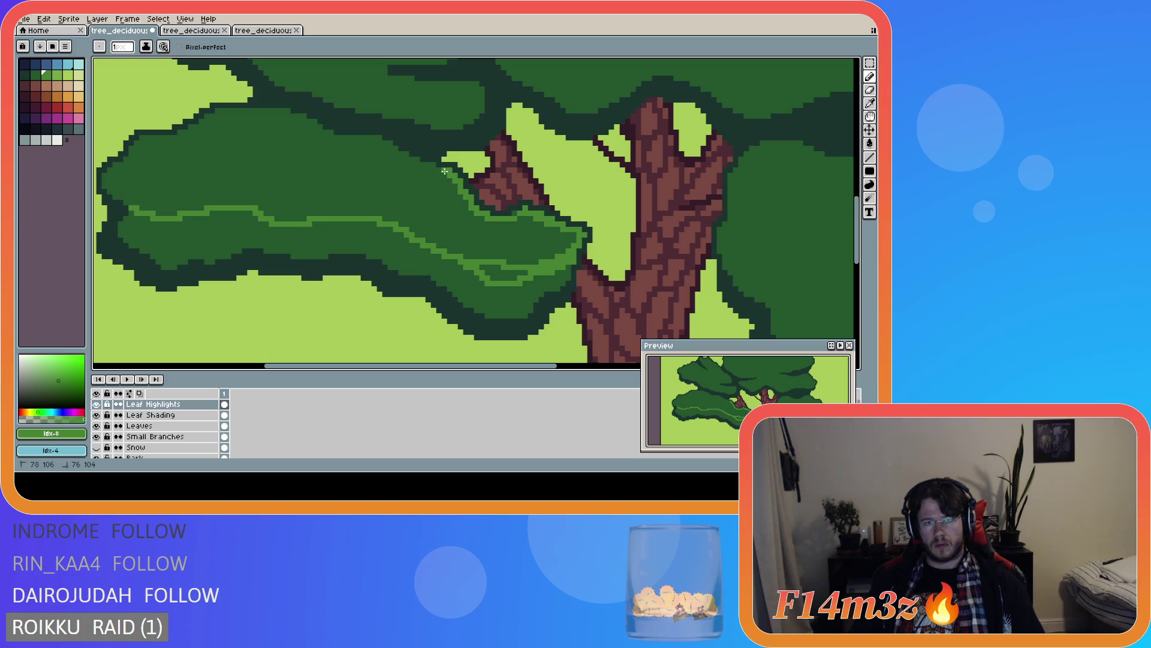
# - Trace the highlight line up-left along the leaf cluster's upper edge
pyautogui.click(415, 160)
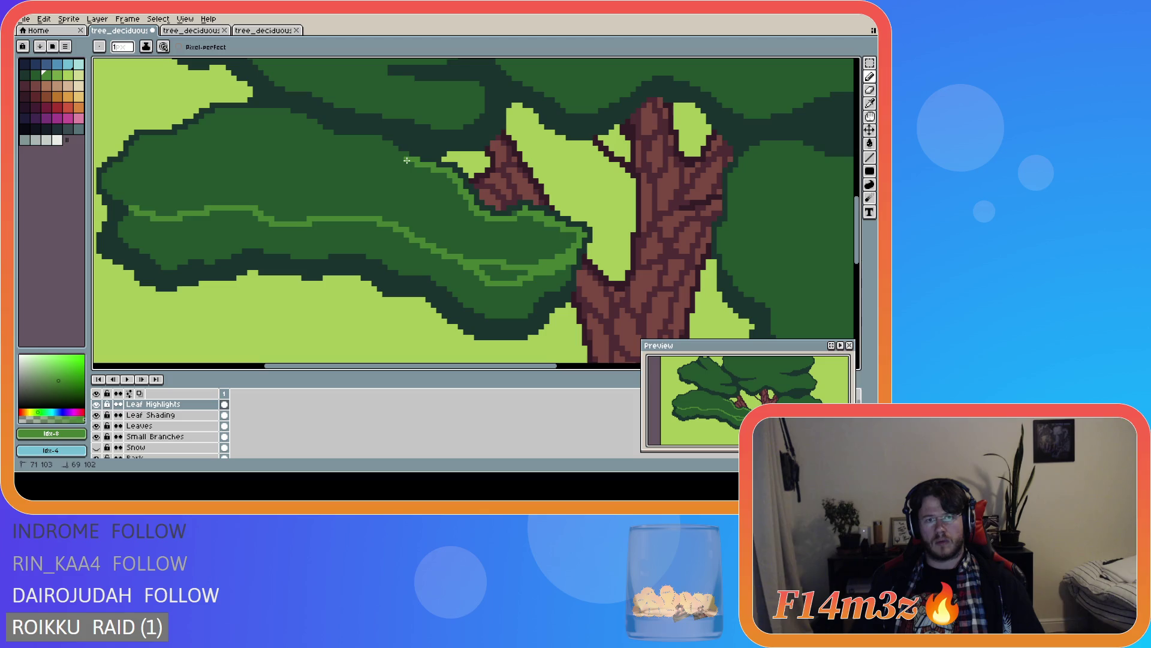
pyautogui.keyDown('shift'); pyautogui.click(394, 149); pyautogui.keyUp('shift')
pyautogui.keyDown('shift'); pyautogui.click(379, 141); pyautogui.keyUp('shift')
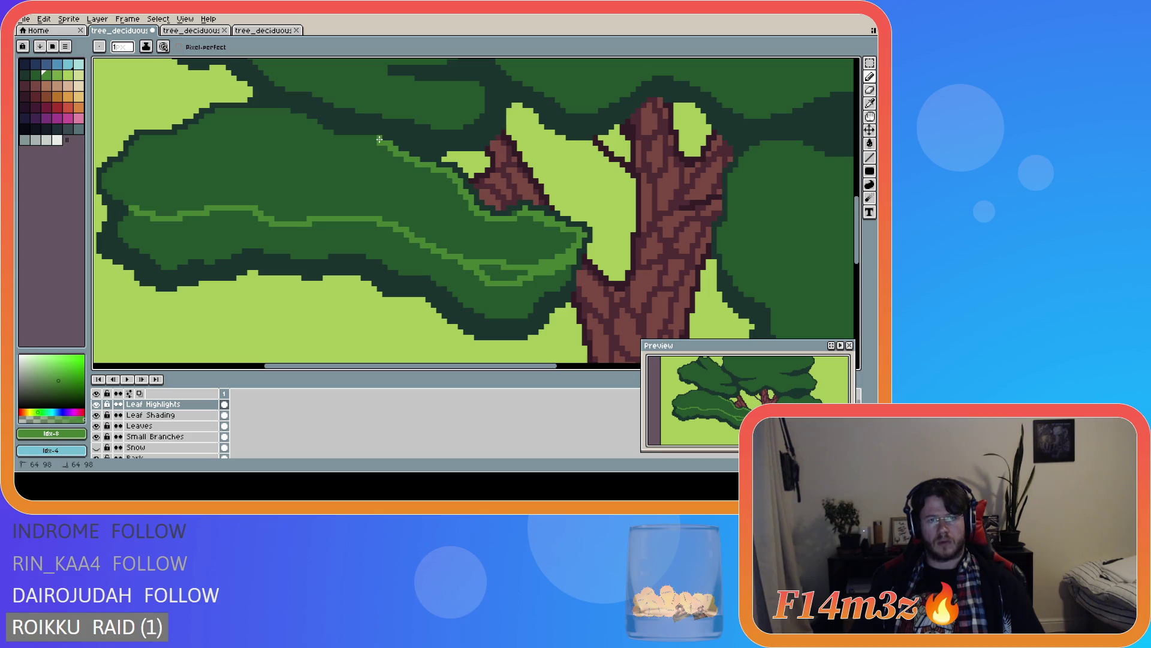
pyautogui.keyDown('shift'); pyautogui.click(329, 137); pyautogui.keyUp('shift')
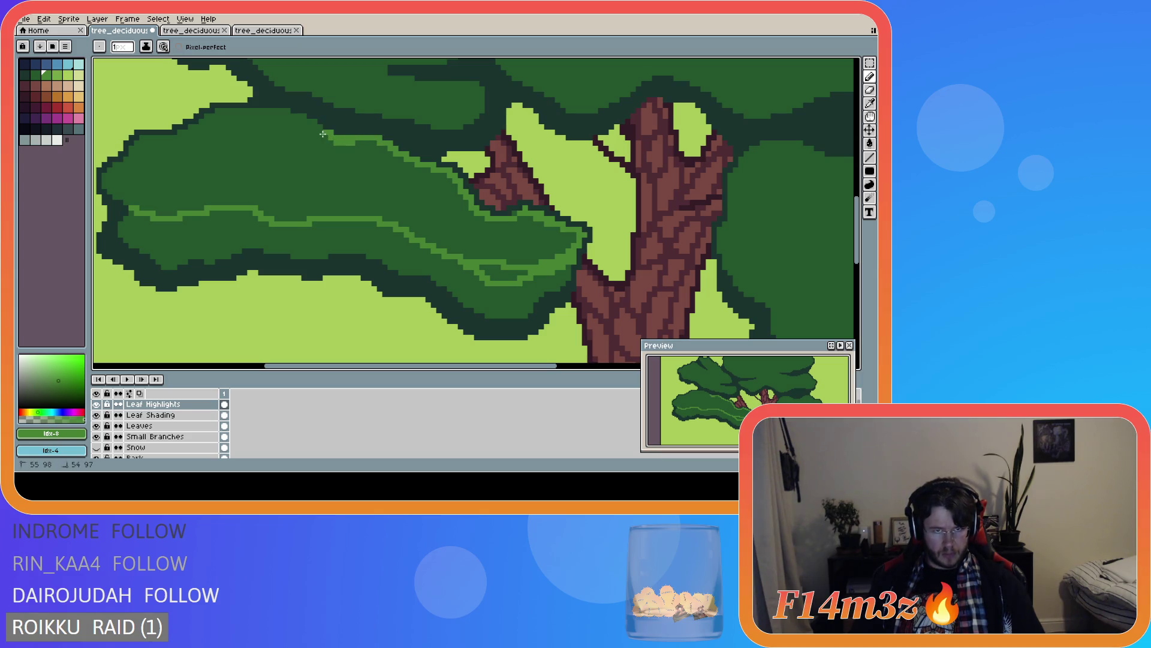
pyautogui.keyDown('shift'); pyautogui.click(313, 124); pyautogui.keyUp('shift')
pyautogui.keyDown('shift'); pyautogui.click(301, 119); pyautogui.keyUp('shift')
pyautogui.keyDown('shift'); pyautogui.click(289, 116); pyautogui.keyUp('shift')
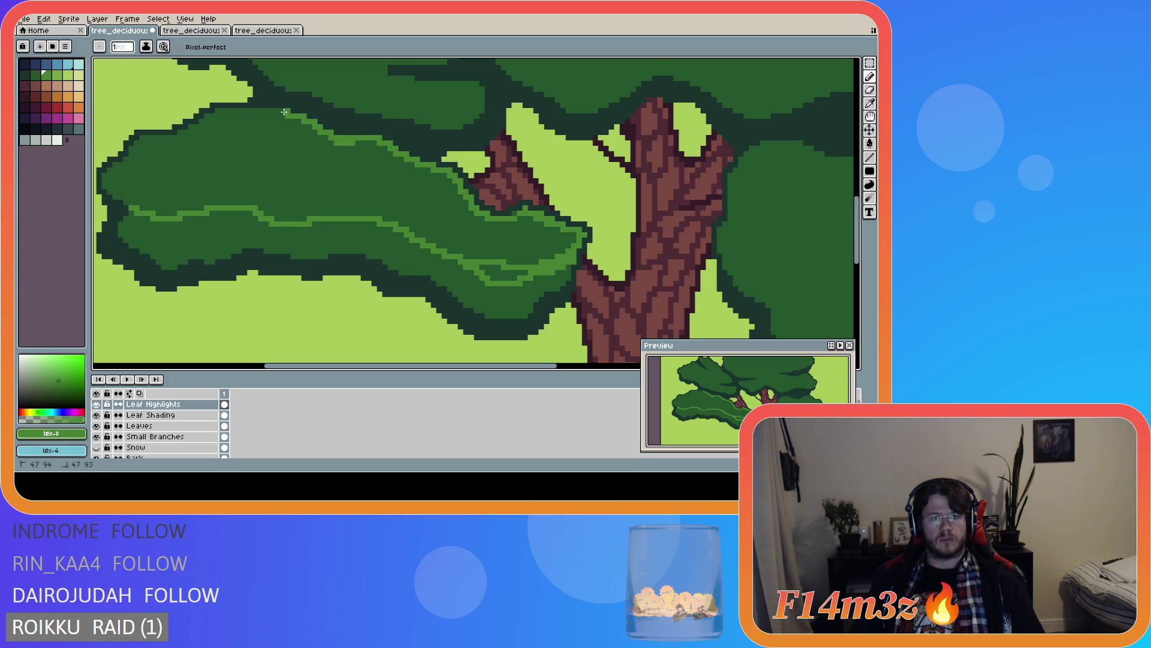
# - Continue the highlight line around the left leaf tip and close the outline
pyautogui.keyDown('shift'); pyautogui.click(216, 114); pyautogui.keyUp('shift')
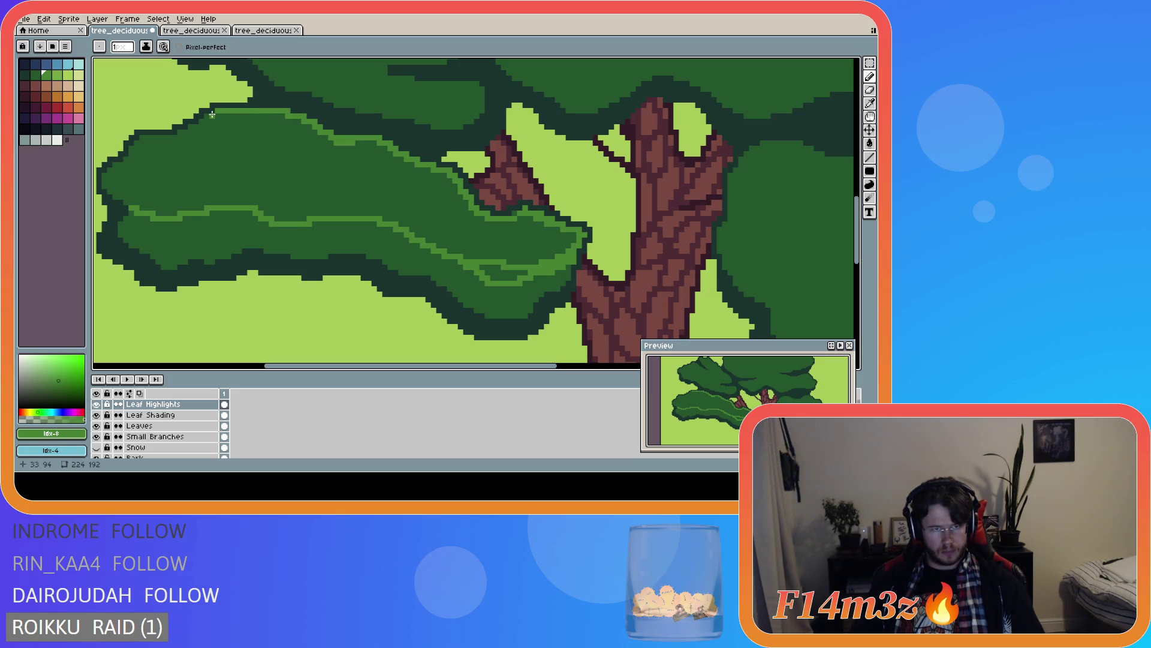
pyautogui.keyDown('shift'); pyautogui.click(201, 122); pyautogui.keyUp('shift')
pyautogui.keyDown('shift'); pyautogui.click(191, 128); pyautogui.keyUp('shift')
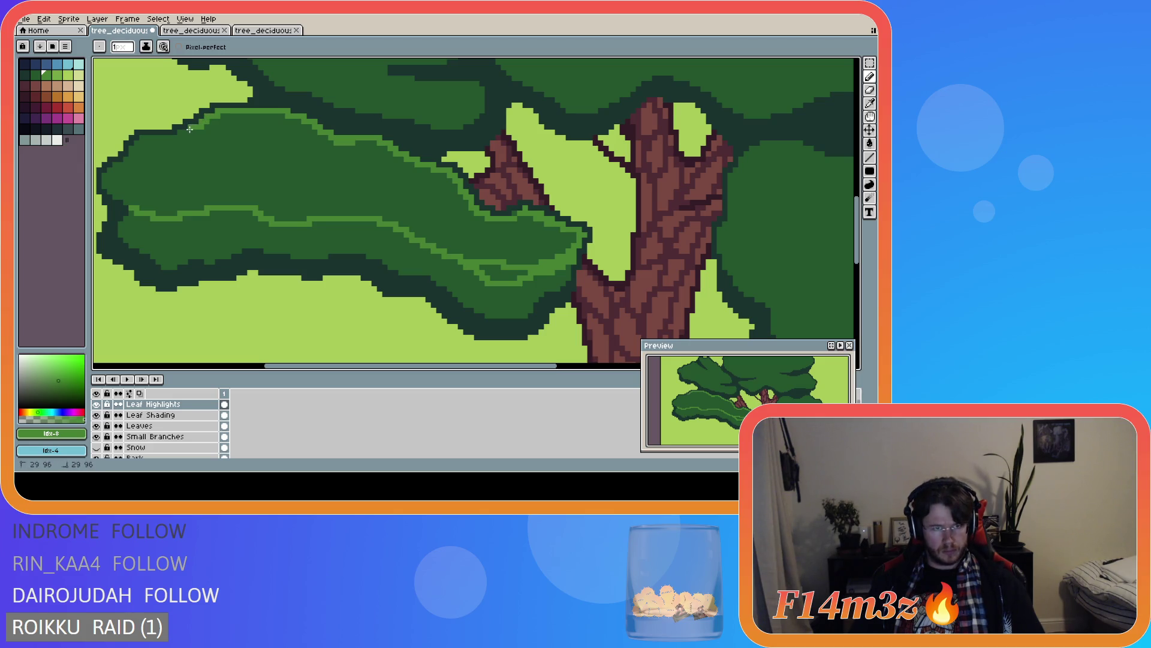
pyautogui.keyDown('shift'); pyautogui.click(180, 133); pyautogui.keyUp('shift')
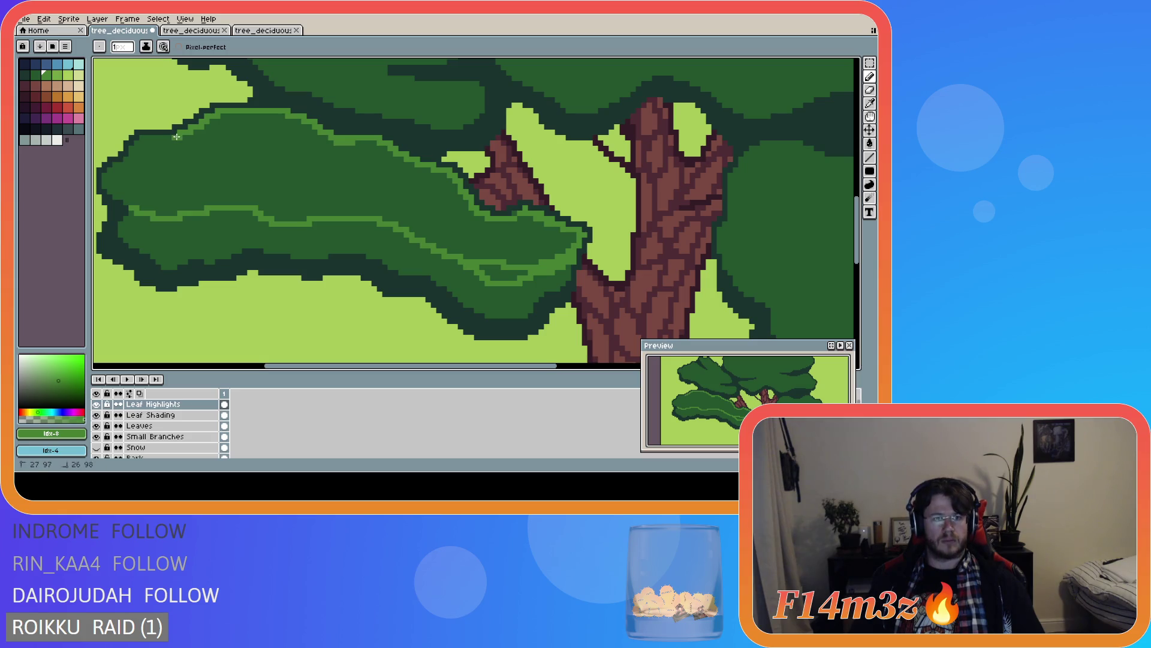
pyautogui.keyDown('shift'); pyautogui.click(142, 139); pyautogui.keyUp('shift')
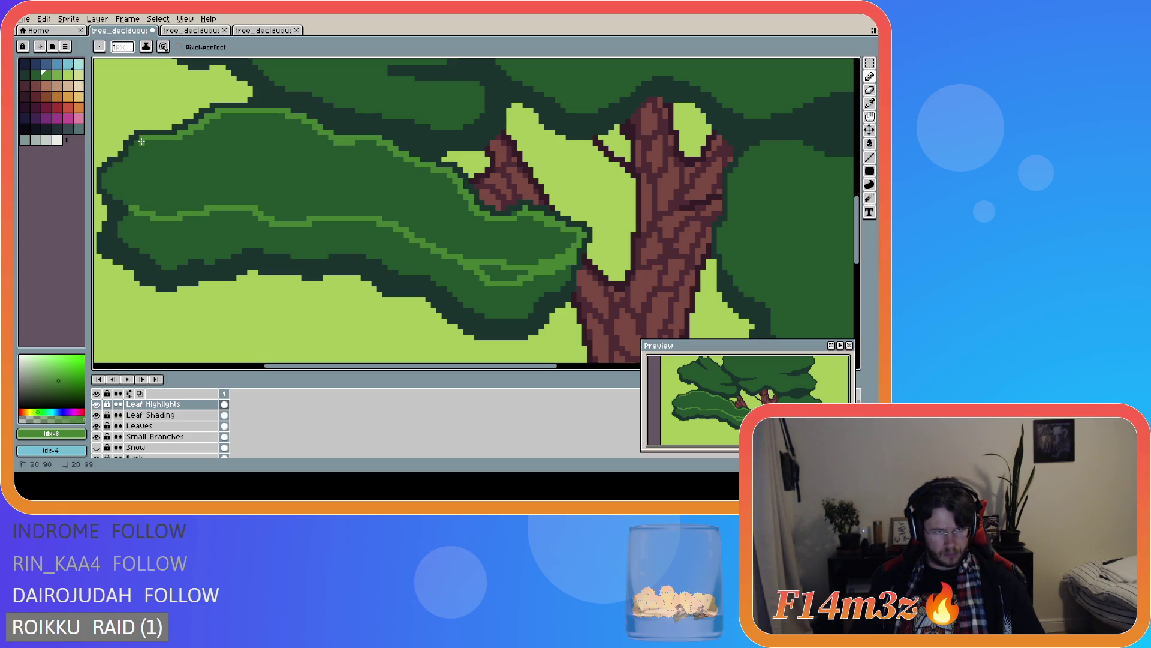
pyautogui.keyDown('shift'); pyautogui.click(136, 144); pyautogui.keyUp('shift')
pyautogui.keyDown('shift'); pyautogui.click(130, 159); pyautogui.keyUp('shift')
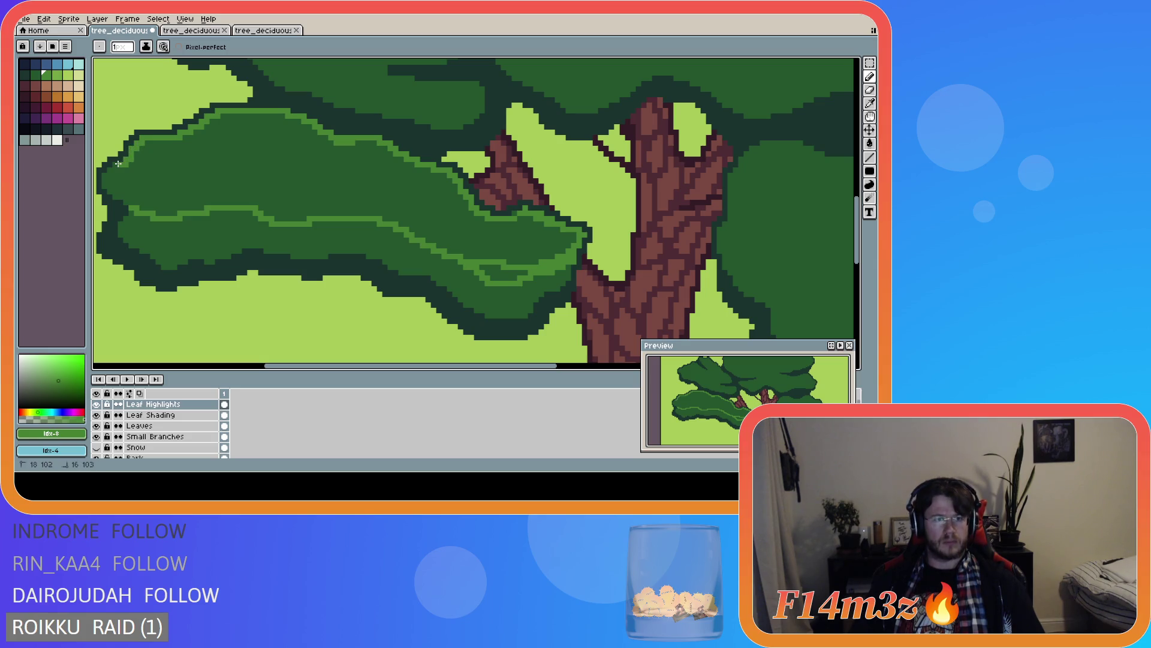
pyautogui.keyDown('shift'); pyautogui.click(117, 163); pyautogui.keyUp('shift')
pyautogui.keyDown('shift'); pyautogui.click(110, 170); pyautogui.keyUp('shift')
pyautogui.keyDown('shift'); pyautogui.click(103, 175); pyautogui.keyUp('shift')
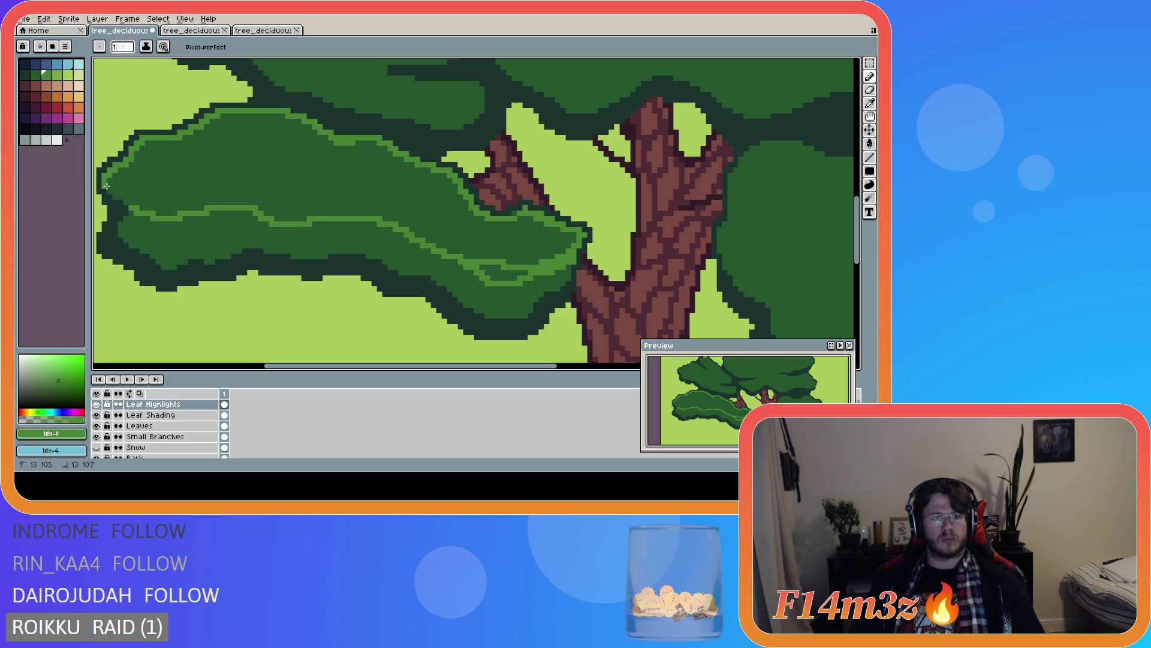
pyautogui.keyDown('shift'); pyautogui.click(114, 196); pyautogui.keyUp('shift')
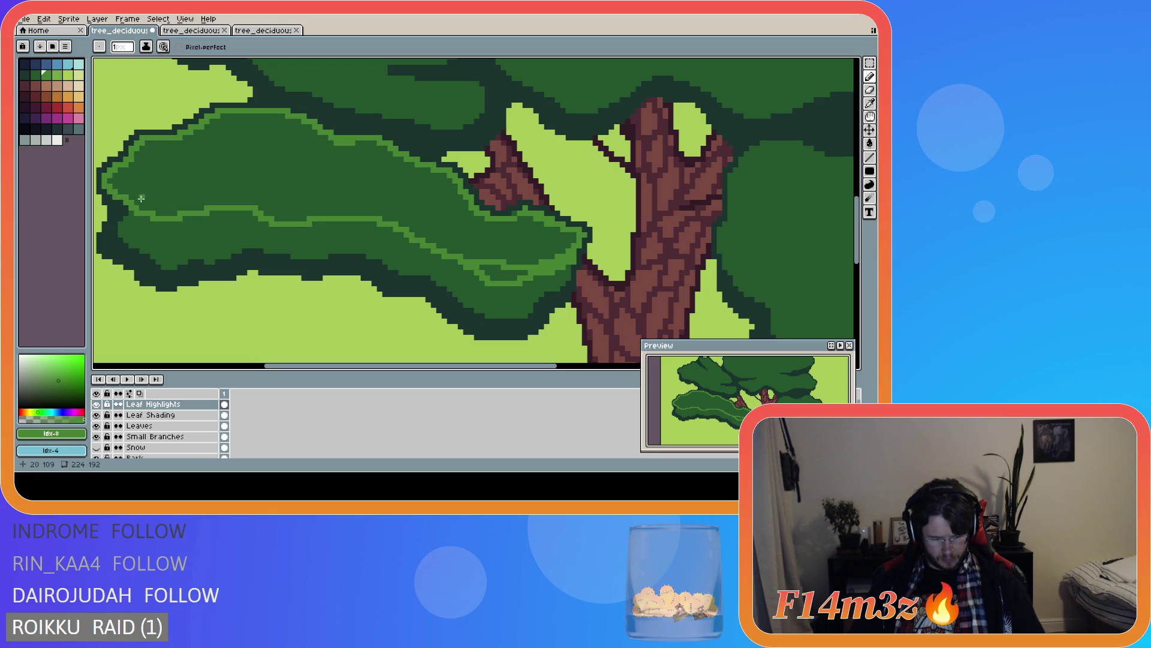
# - Flood the outlined highlight area with the lighter green
pyautogui.press('g')
pyautogui.click(474, 262)
pyautogui.scroll(-3, 473, 262)
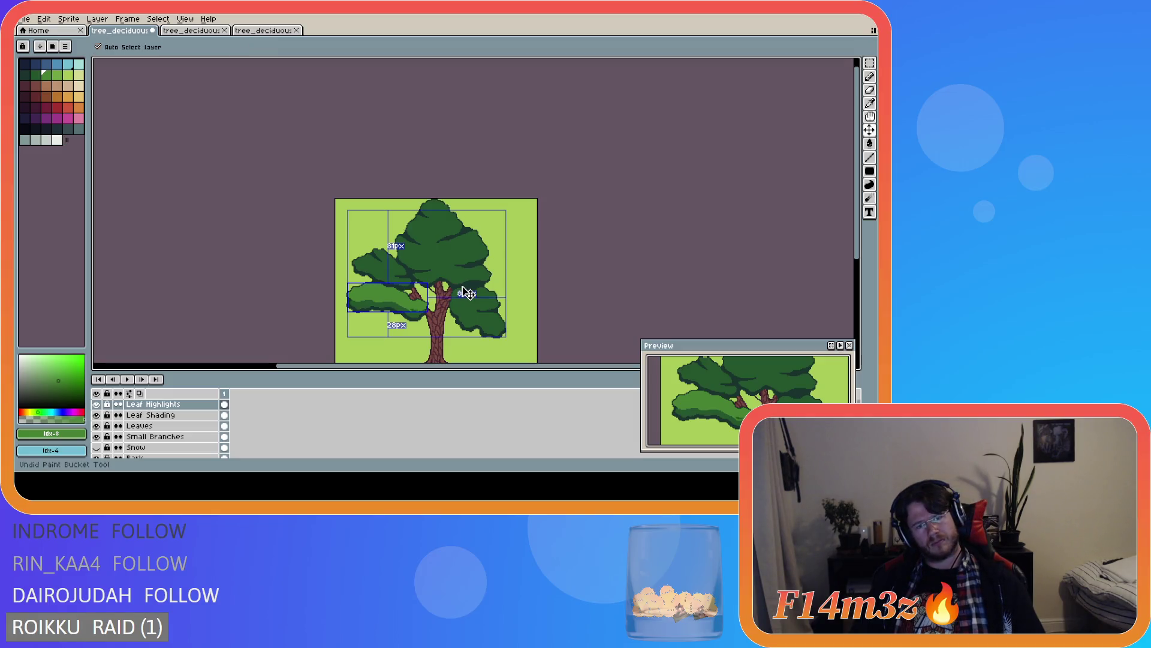
# - Undo the lighter-green fill and the previous highlight step
pyautogui.hotkey('ctrl', 'z')
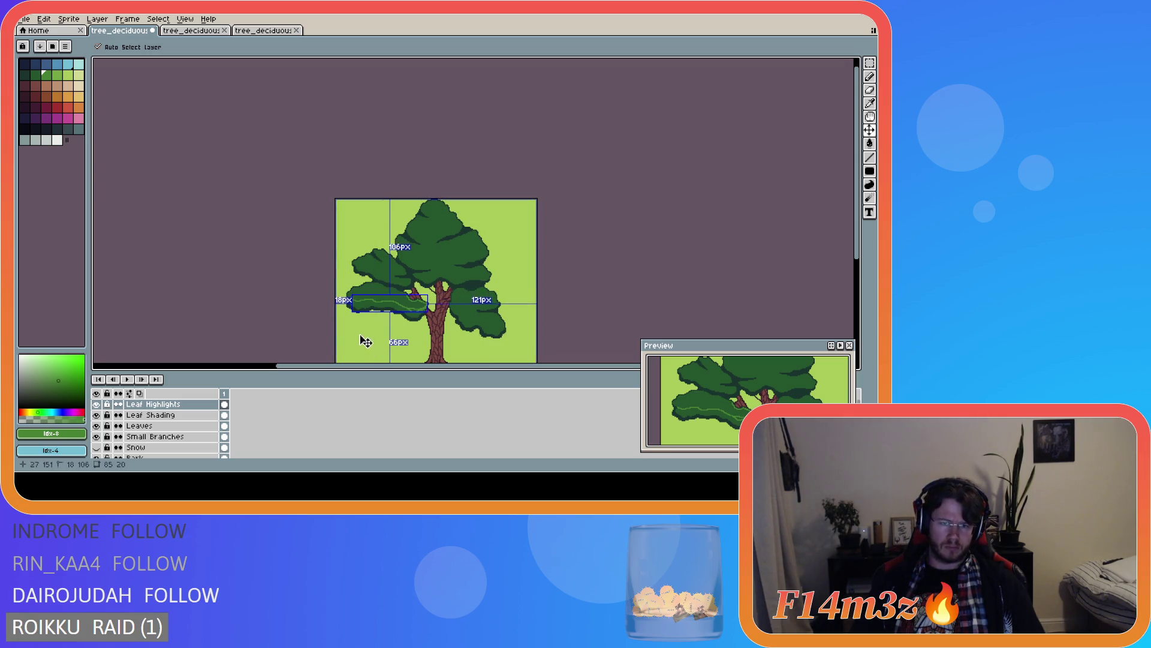
pyautogui.hotkey('ctrl', 'z')
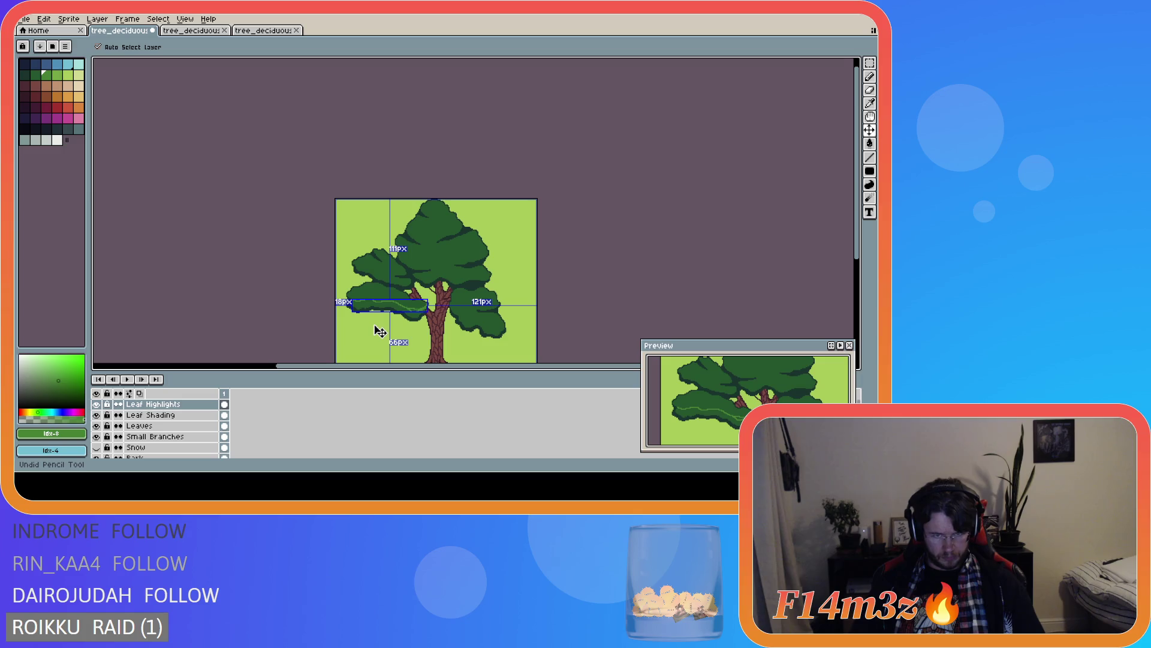
pyautogui.press('g')
pyautogui.scroll(3, 368, 290)
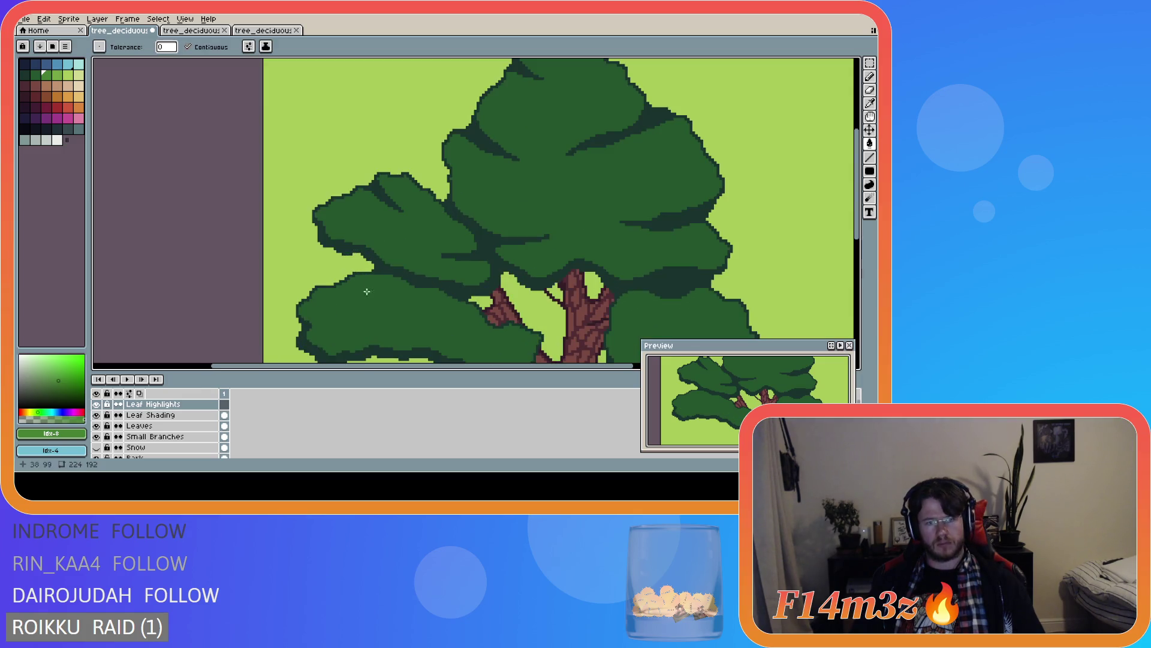
pyautogui.press('b')
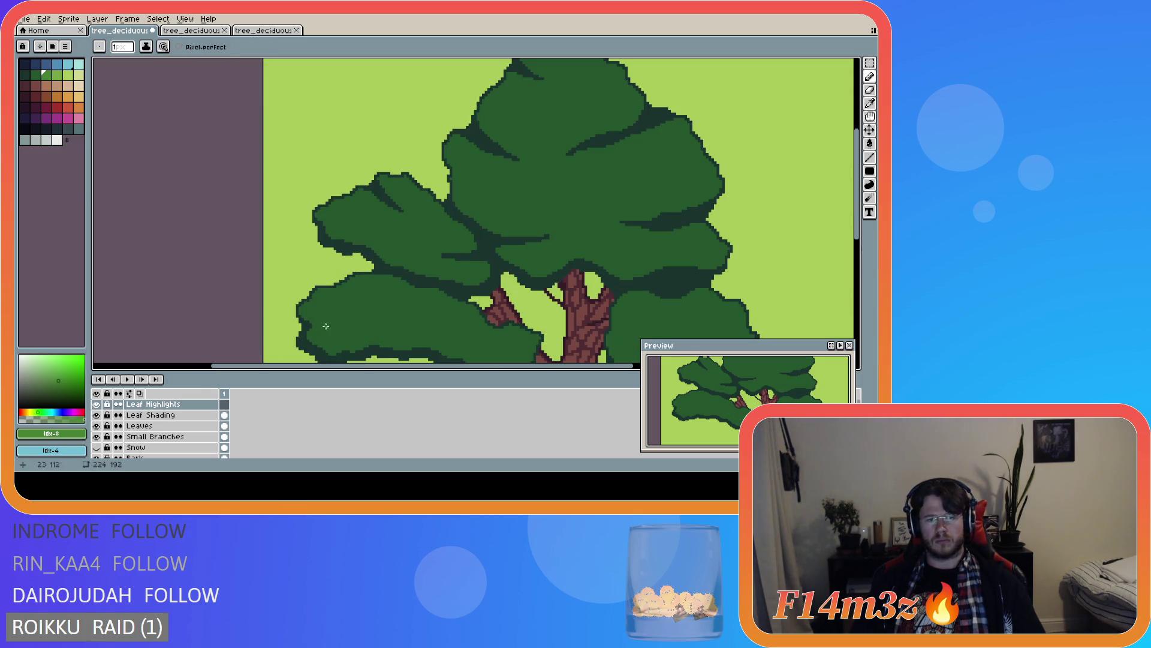
pyautogui.scroll(2, 307, 322)
# - Redraw a wavy highlight stroke across the leaf cluster, extending down-right toward the trunk
pyautogui.moveTo(304, 321)
pyautogui.mouseDown()
pyautogui.moveTo(370, 307)
pyautogui.moveTo(478, 316)
pyautogui.mouseUp()
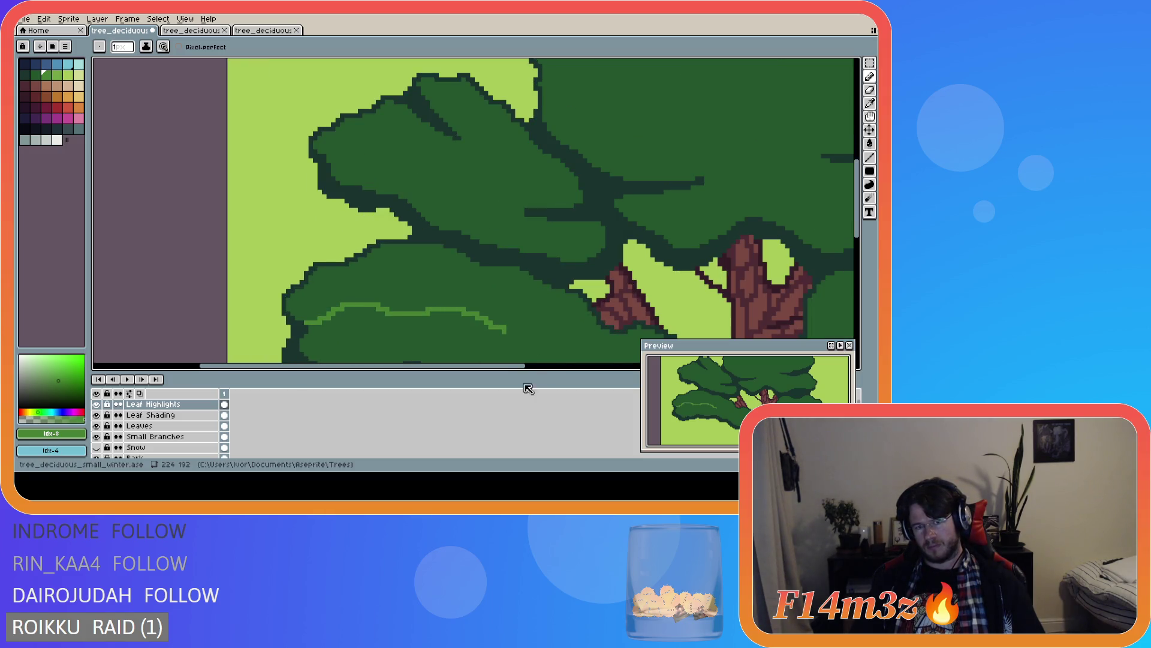
pyautogui.moveTo(507, 366); pyautogui.dragTo(570, 366)
pyautogui.moveTo(851, 214); pyautogui.dragTo(852, 247)
pyautogui.moveTo(357, 206)
pyautogui.mouseDown()
pyautogui.moveTo(479, 246)
pyautogui.moveTo(535, 244)
pyautogui.mouseUp()
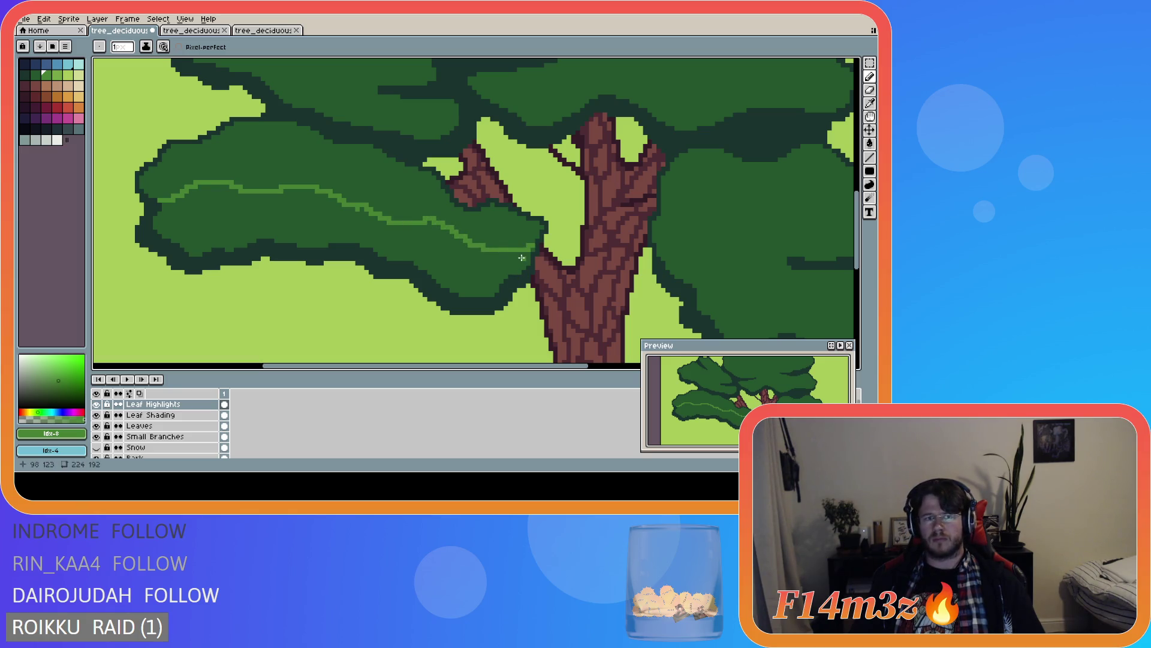
pyautogui.press('alt')
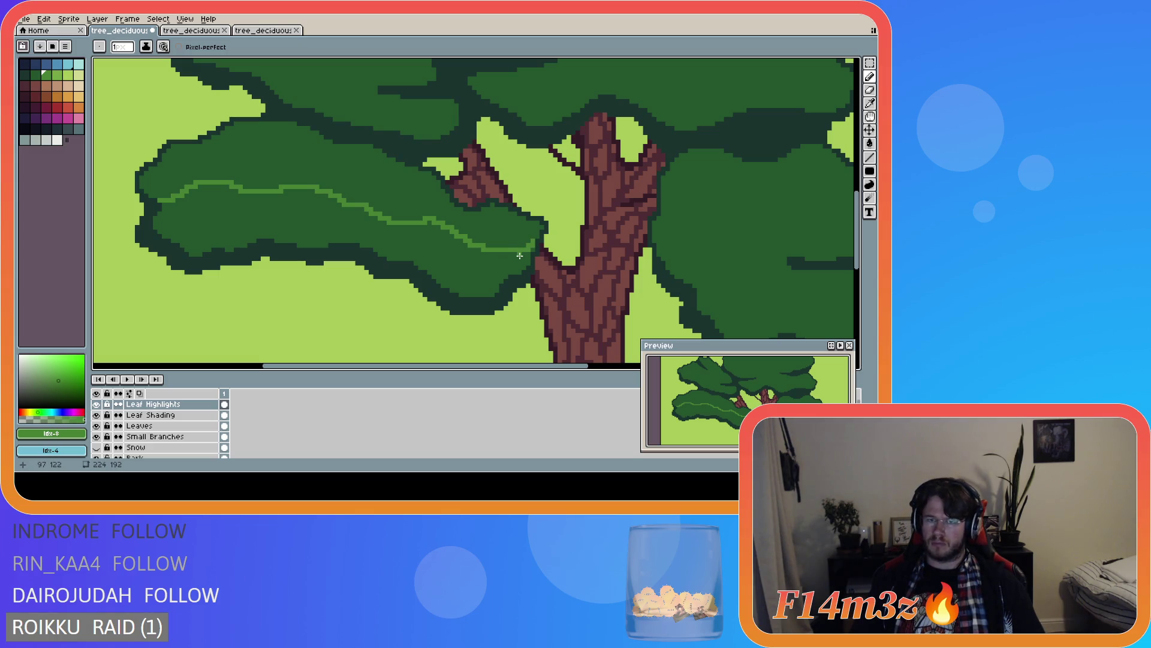
# - Touch up the highlight line's end near the trunk, alternating eraser and pencil
pyautogui.press('e')
pyautogui.press('b')
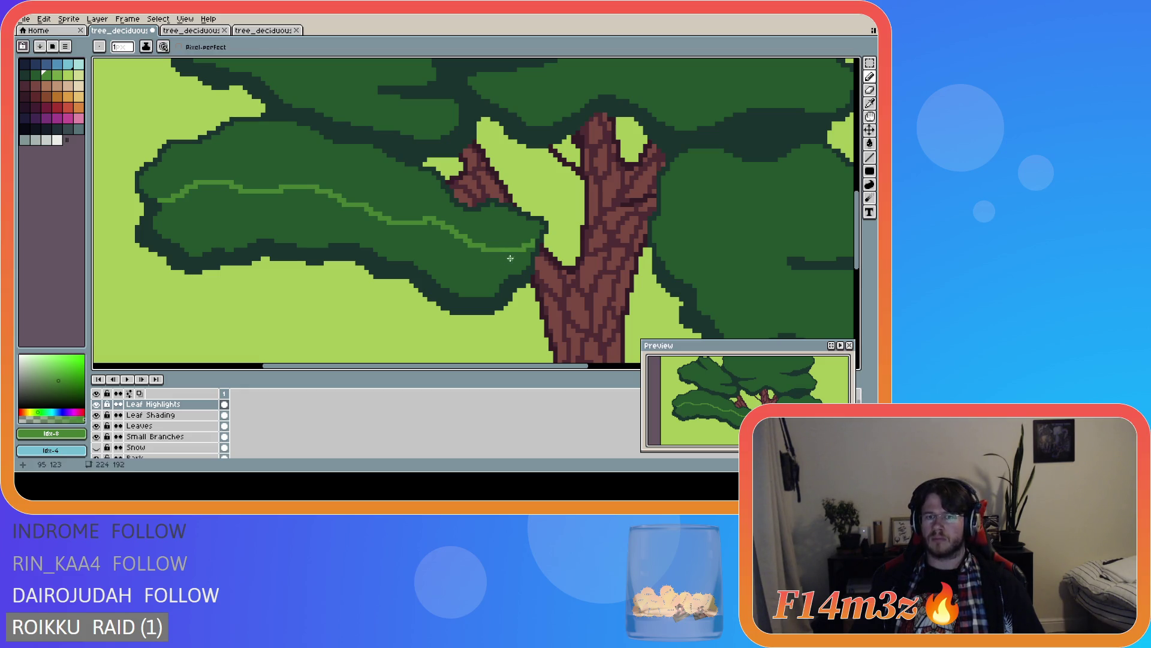
pyautogui.press('e')
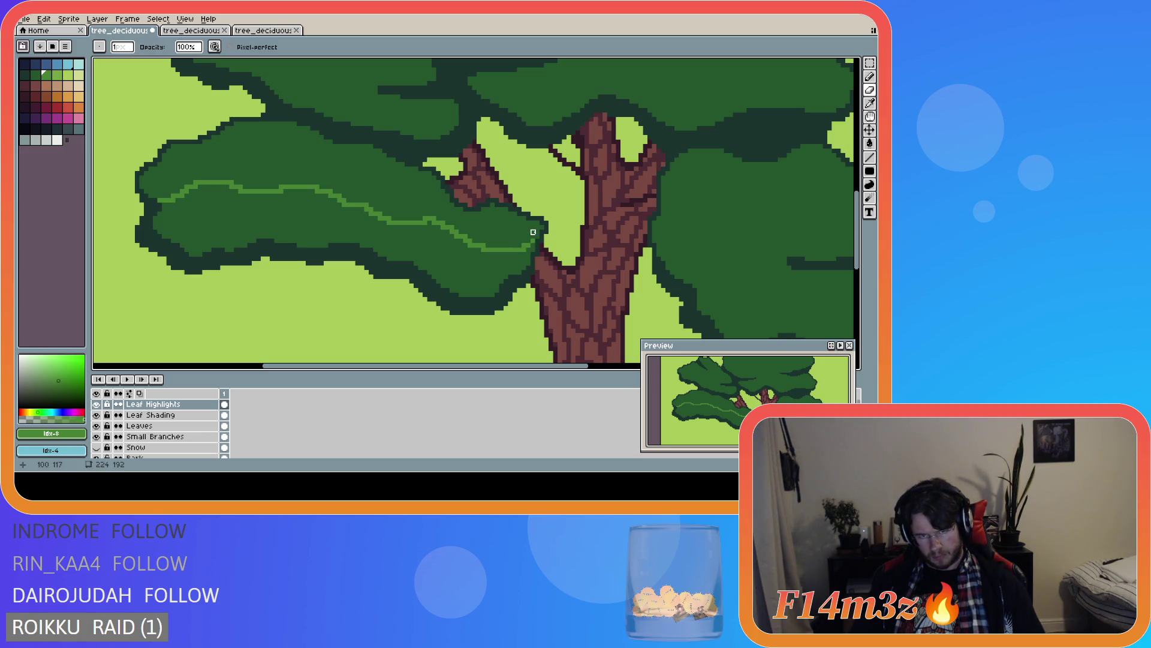
pyautogui.press('b')
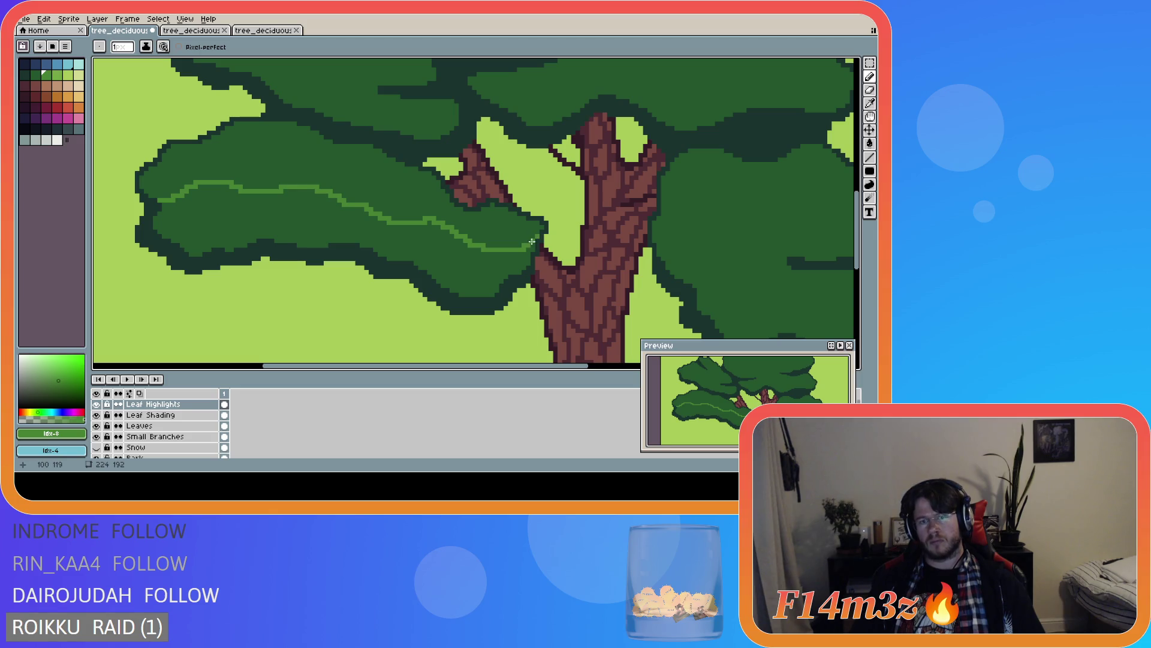
pyautogui.press('e')
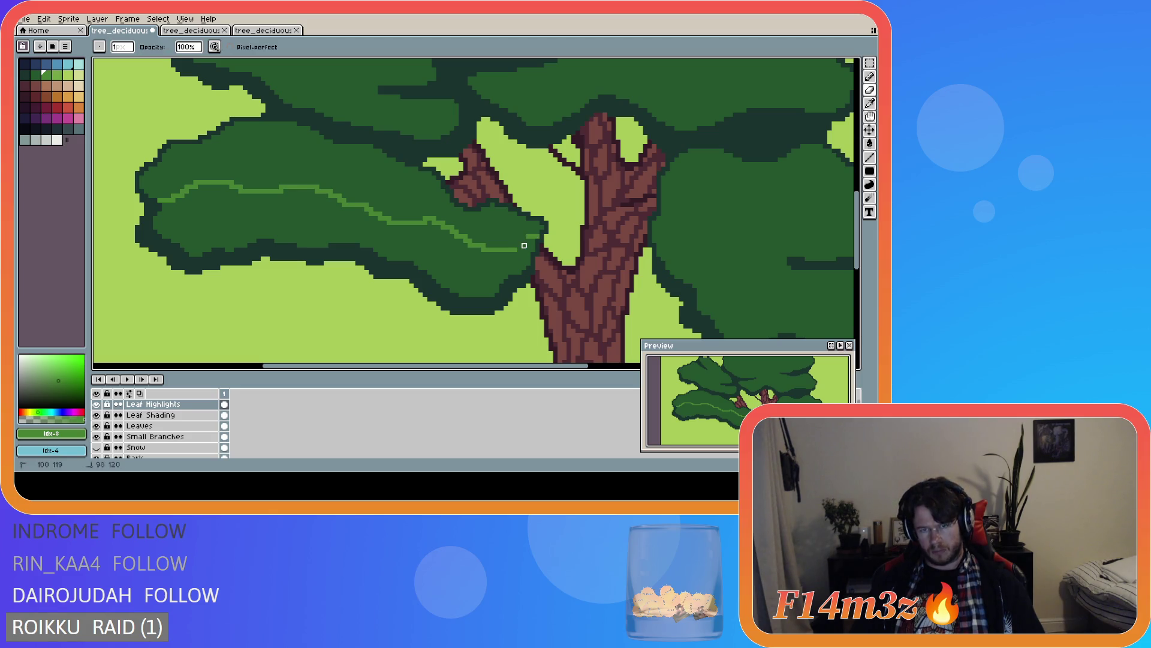
pyautogui.press('b')
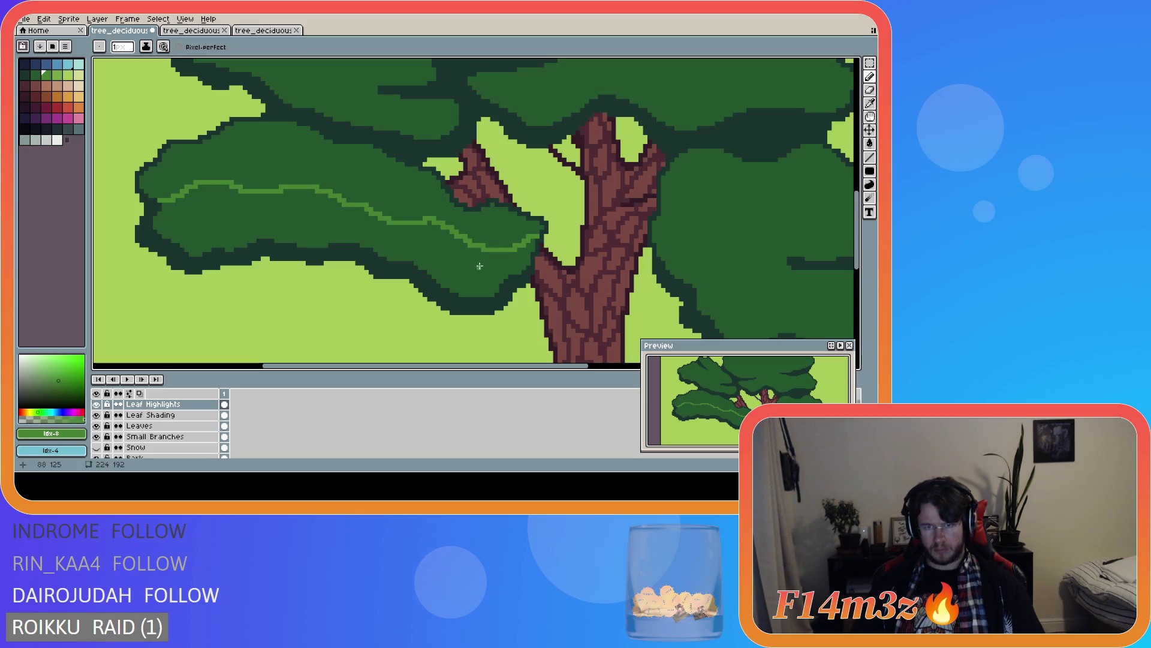
pyautogui.press('e')
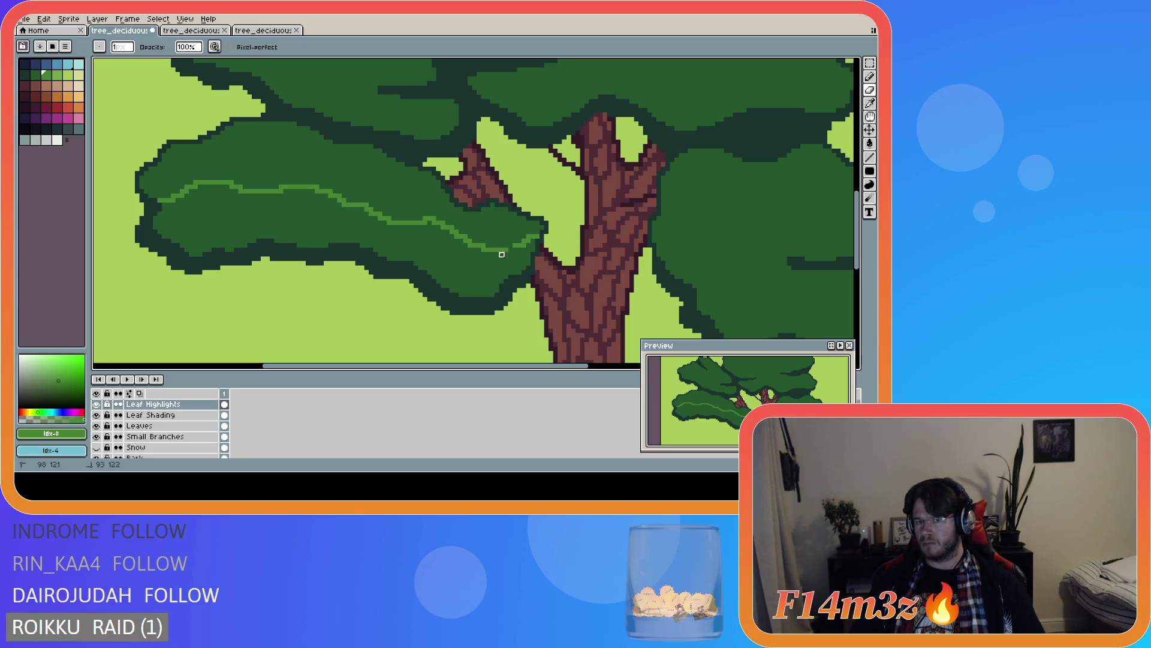
pyautogui.press('b')
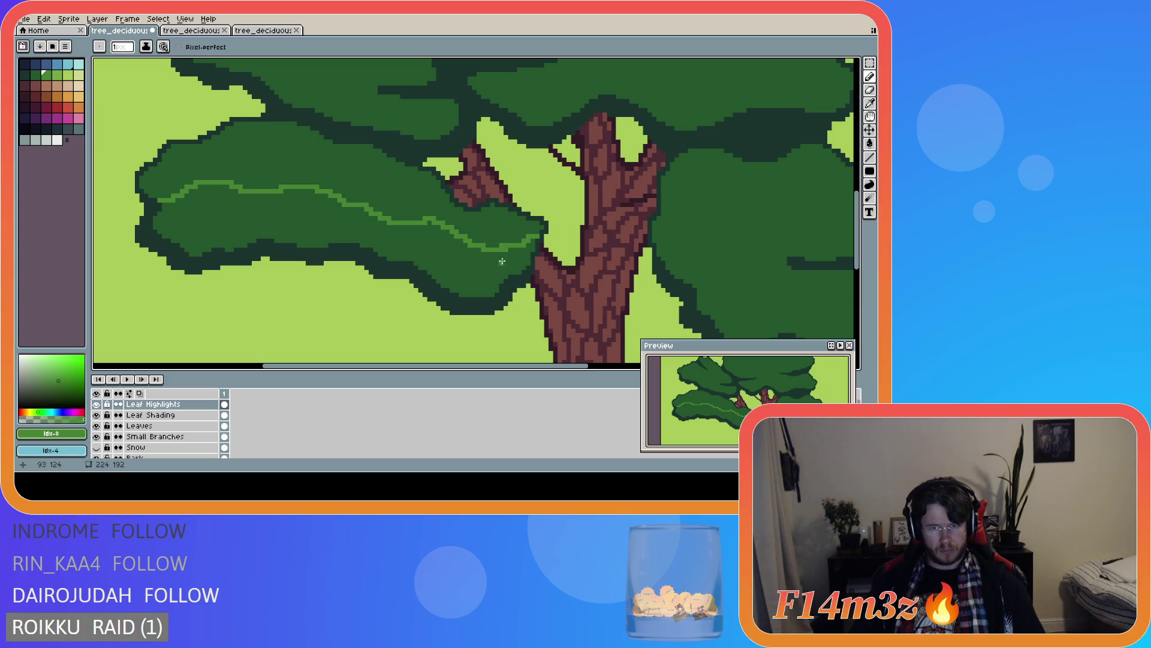
pyautogui.press('e')
pyautogui.press('b')
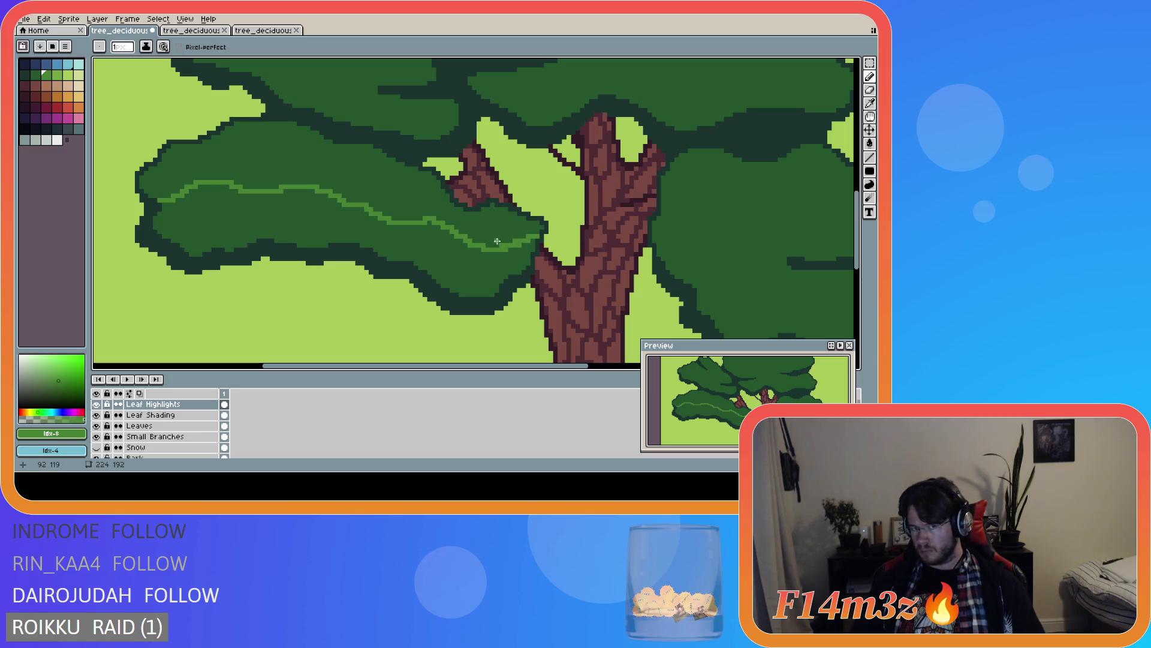
pyautogui.press('e')
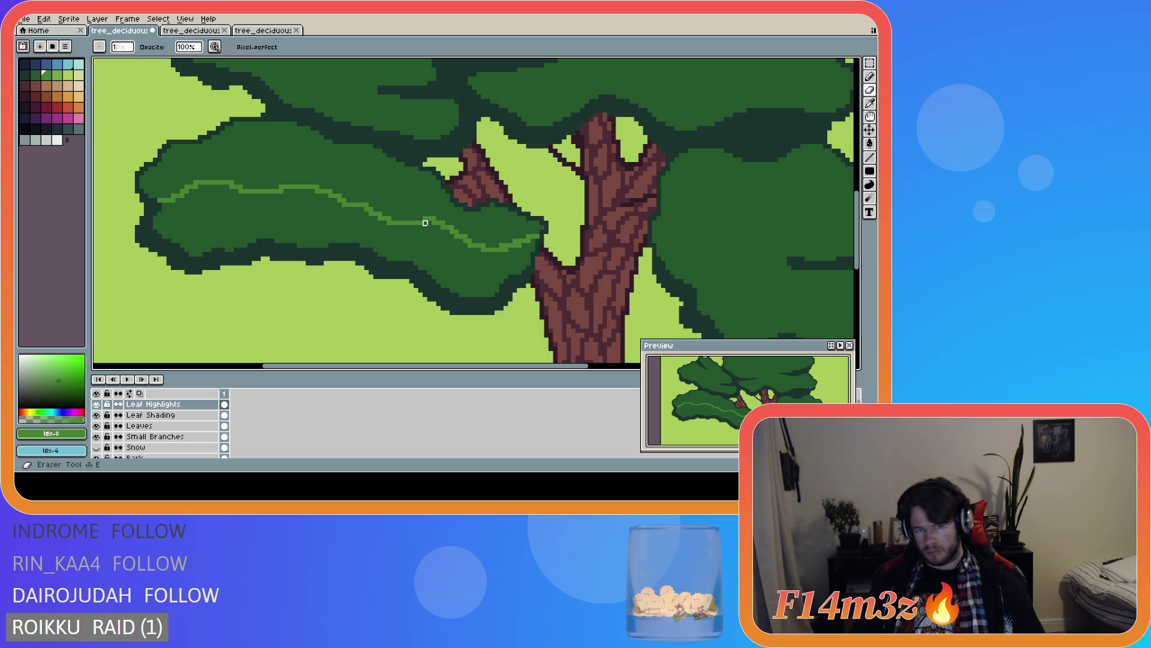
pyautogui.press('b')
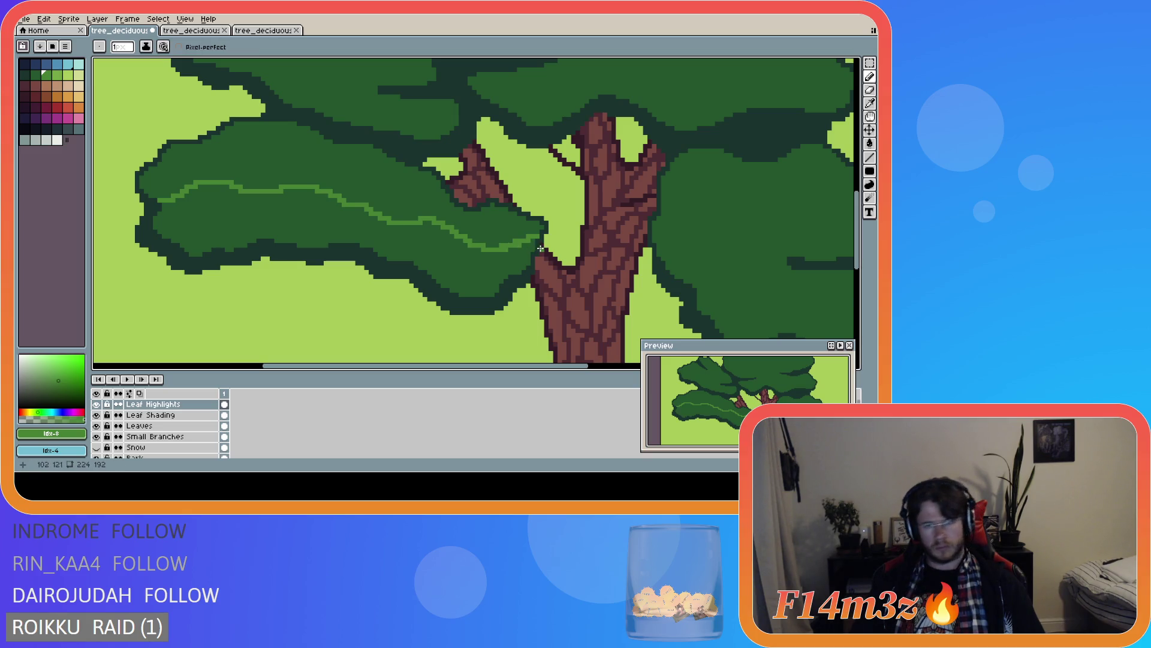
pyautogui.press('e')
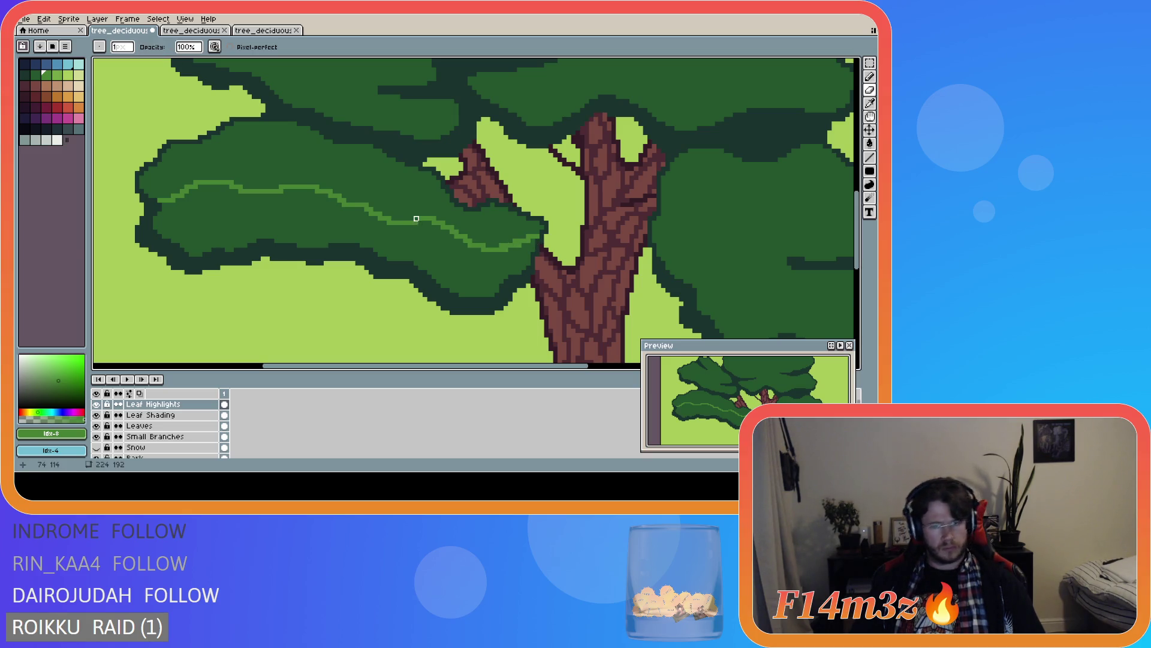
pyautogui.press('b')
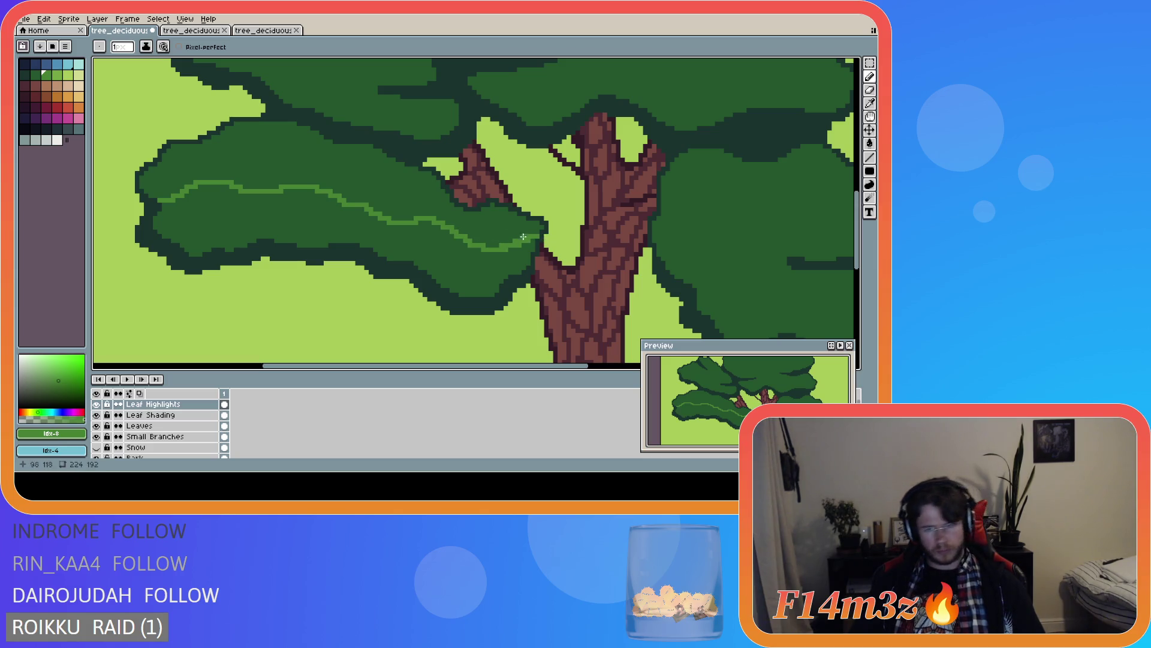
pyautogui.click(537, 229)
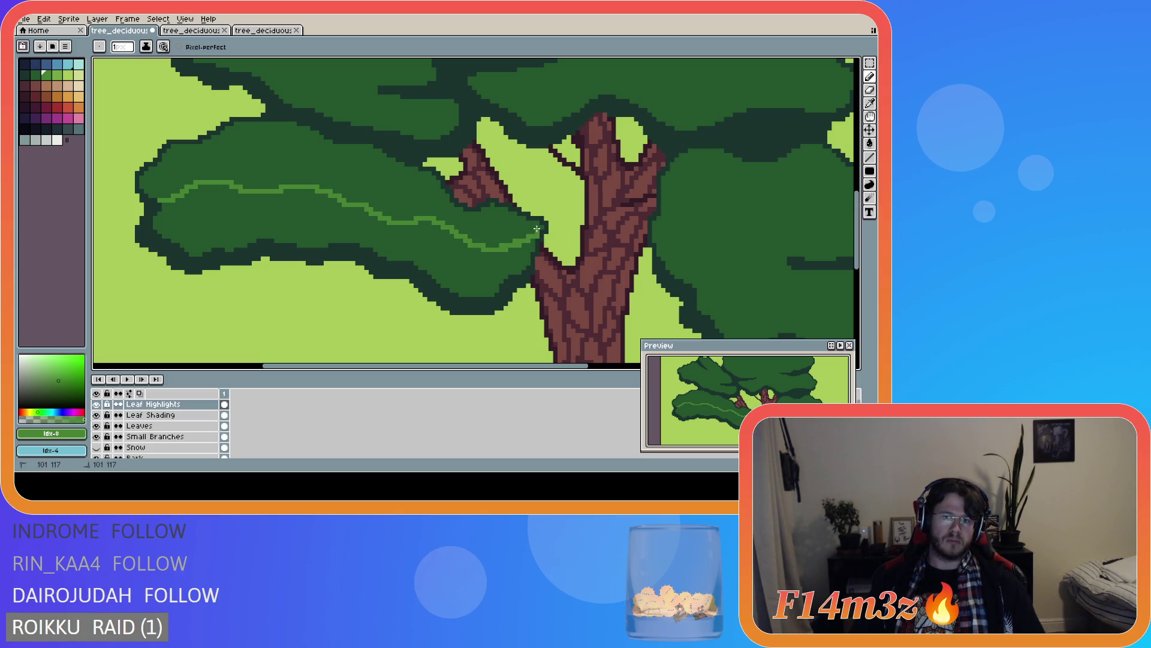
pyautogui.moveTo(536, 223); pyautogui.dragTo(528, 225)
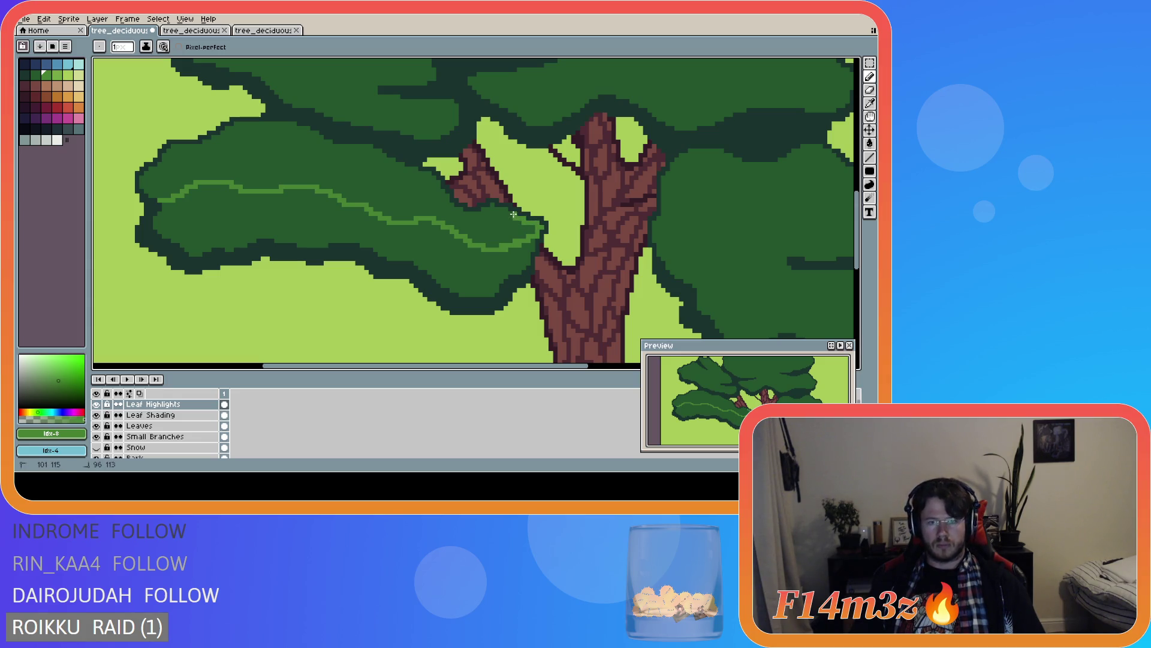
pyautogui.moveTo(503, 214); pyautogui.dragTo(503, 210)
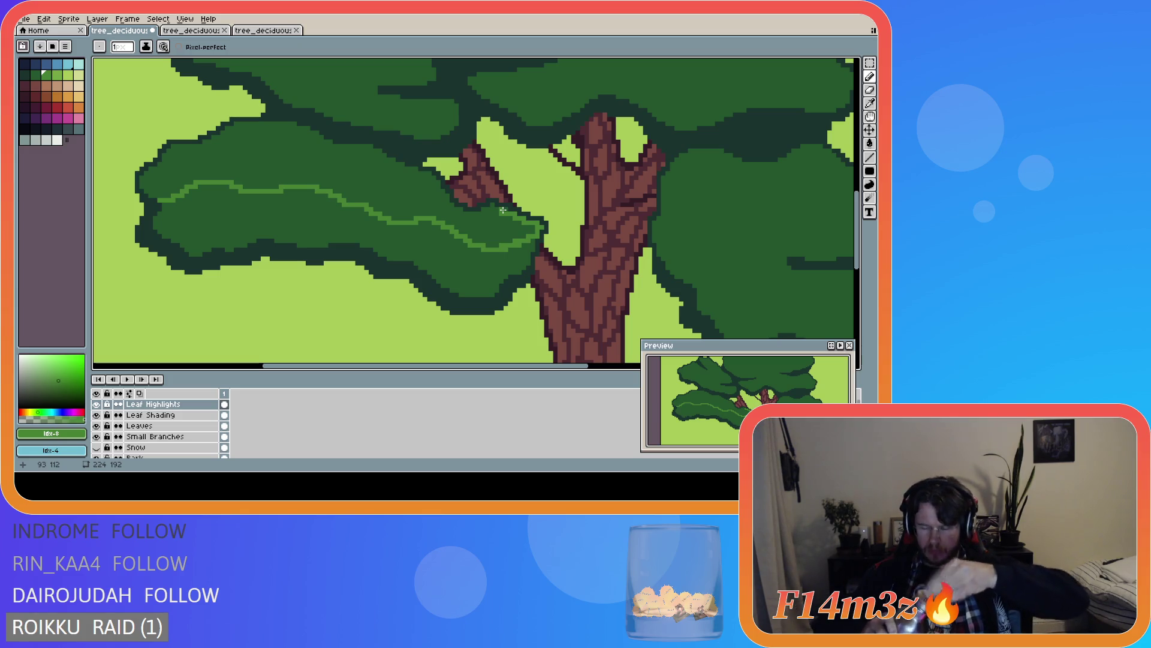
pyautogui.hscroll(-3, 335, 149)
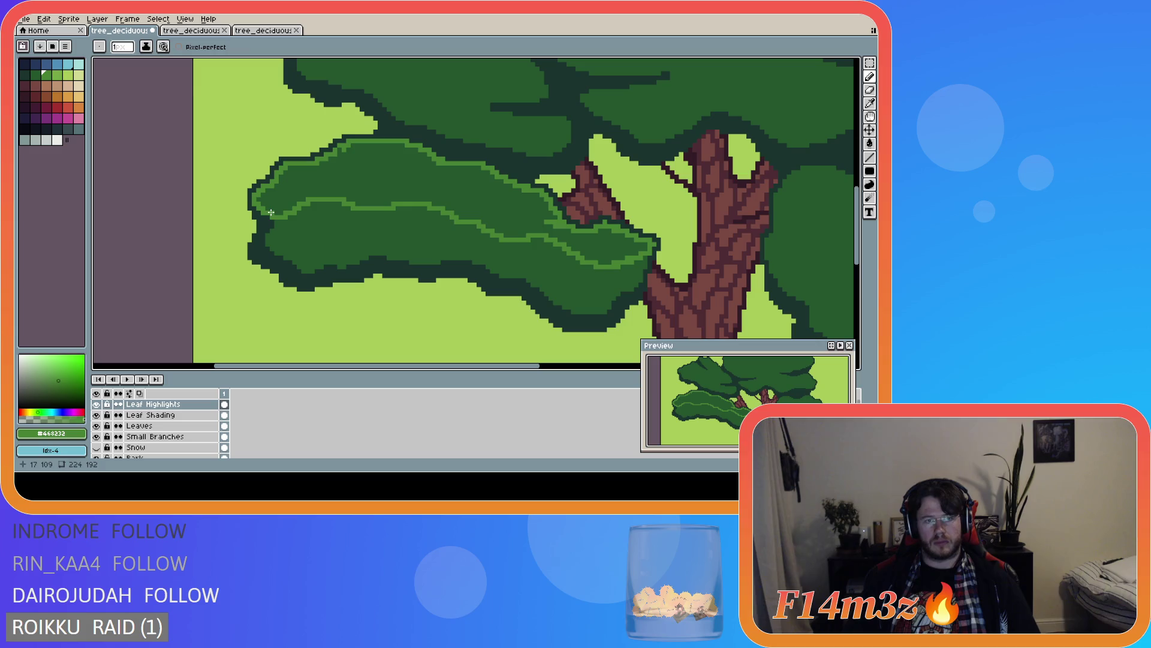
# - Bucket-fill the outlined highlight band and zoom to review it
pyautogui.press('g')
pyautogui.click(273, 213)
pyautogui.scroll(-4, 438, 288)
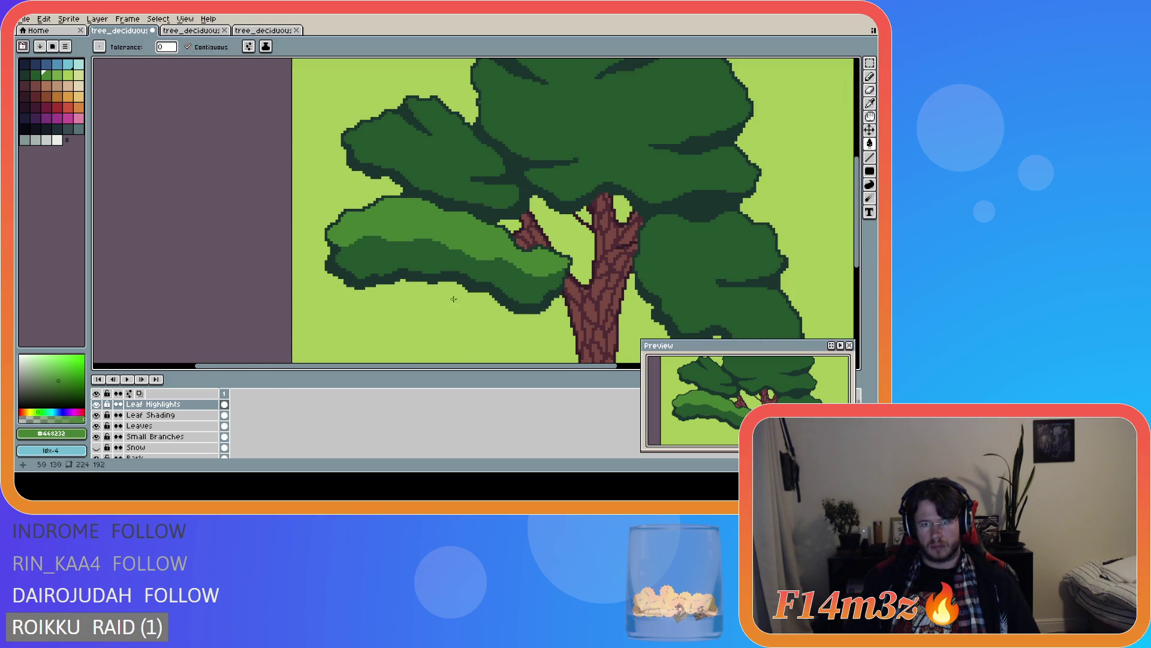
pyautogui.scroll(2, 459, 304)
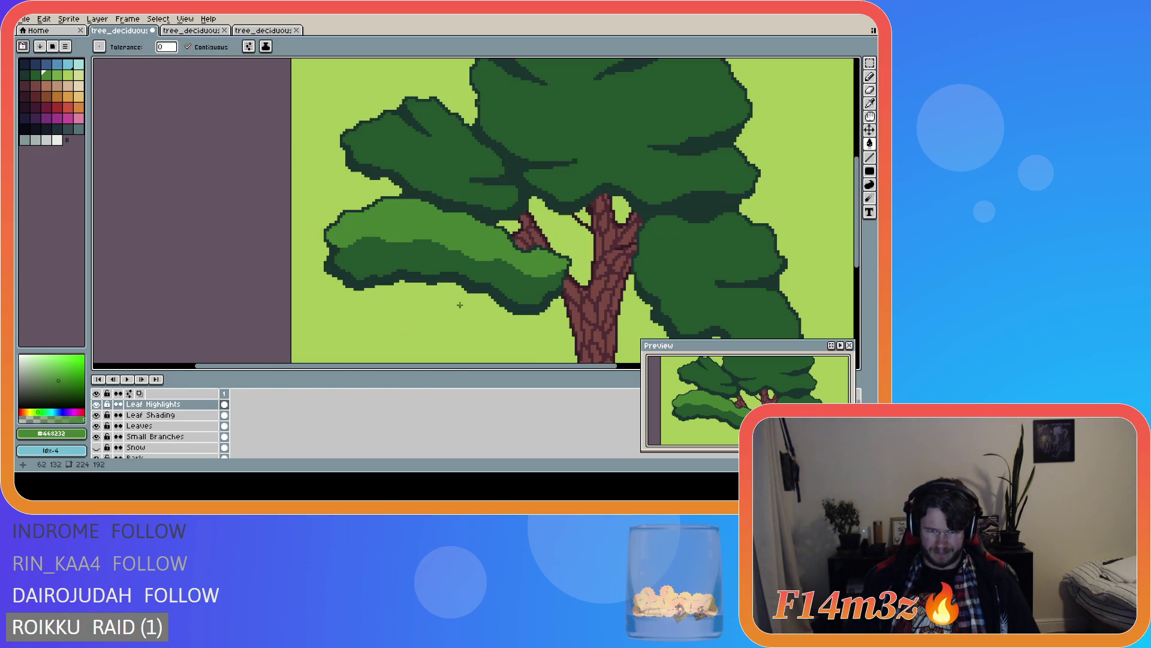
pyautogui.scroll(-3, 493, 318)
pyautogui.scroll(2, 493, 317)
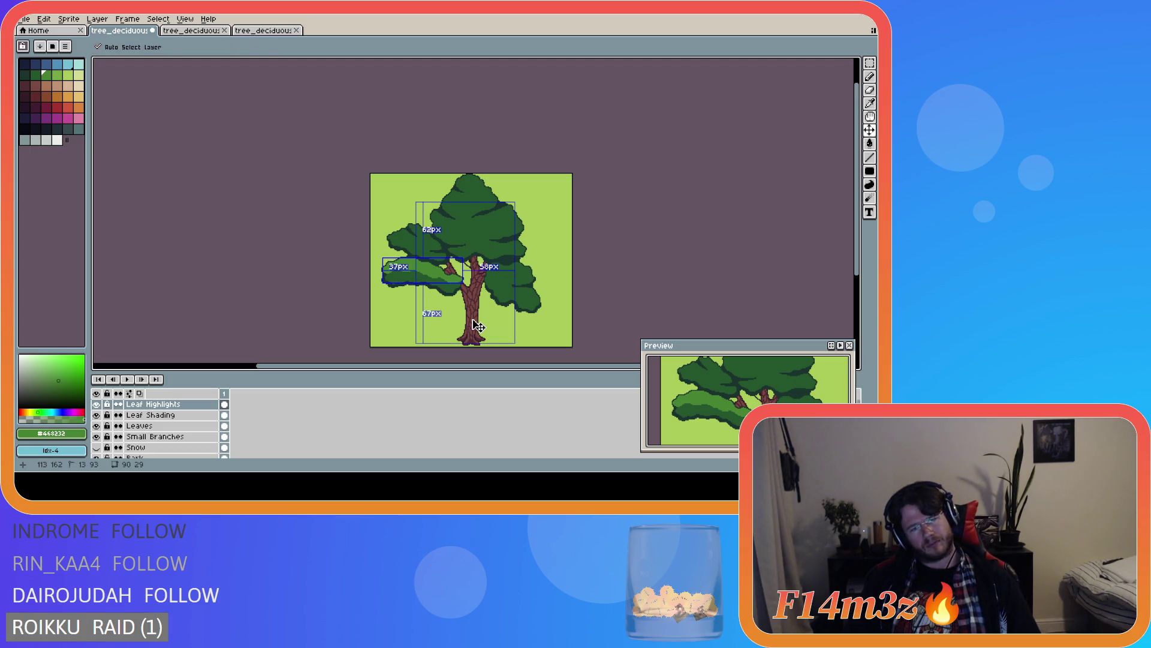
# - Undo the highlight strokes and erasing steps, removing the remaining light-green highlight
pyautogui.hotkey('ctrl', 'z')
pyautogui.press('Right')
pyautogui.press('Right')
pyautogui.press('Right')
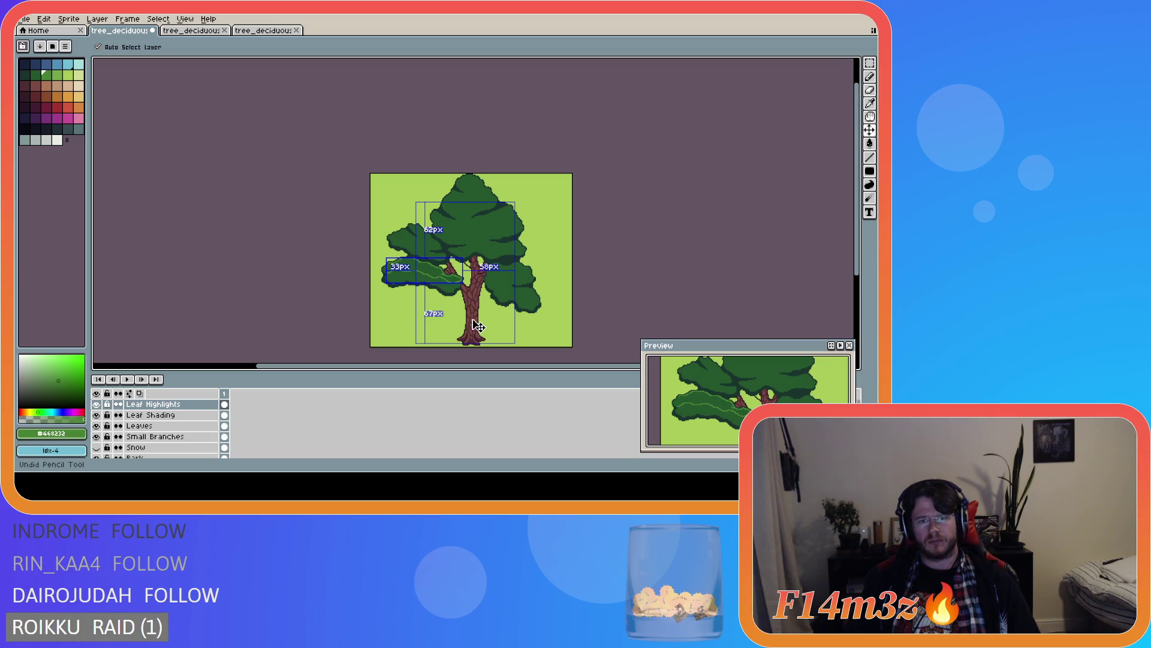
pyautogui.press('Down')
pyautogui.press('Down')
pyautogui.press('Down')
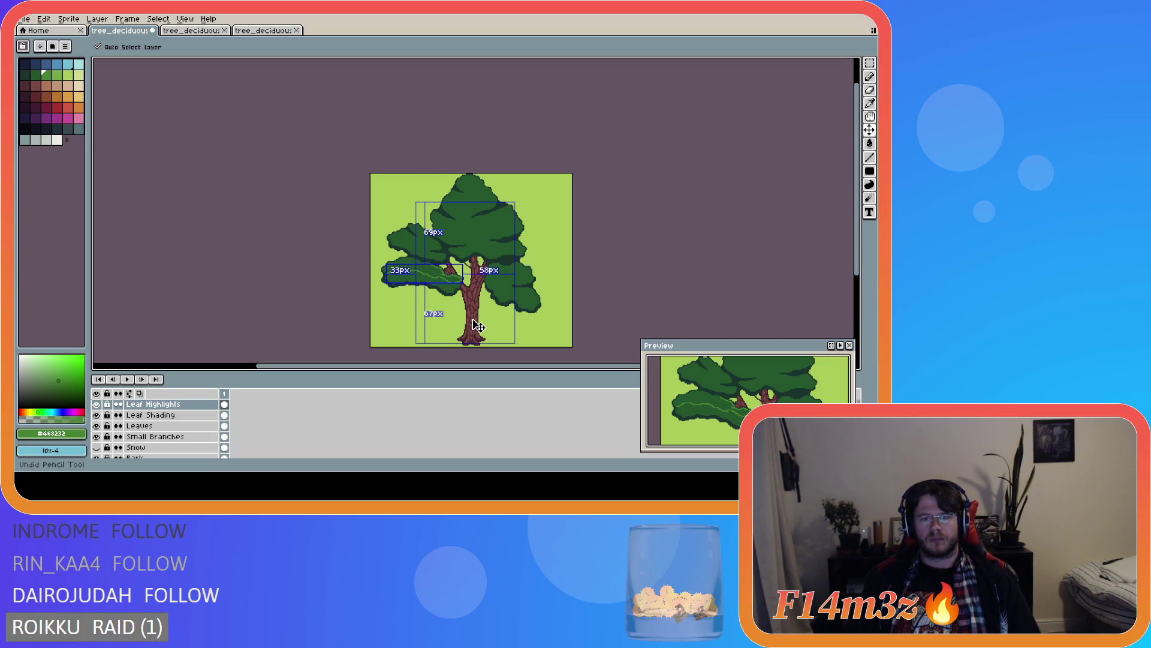
pyautogui.press('Down')
pyautogui.press('Down')
pyautogui.hotkey('ctrl', 'z')
pyautogui.hotkey('ctrl', 'z')
pyautogui.hotkey('ctrl', 'z')
pyautogui.hotkey('ctrl', 'z')
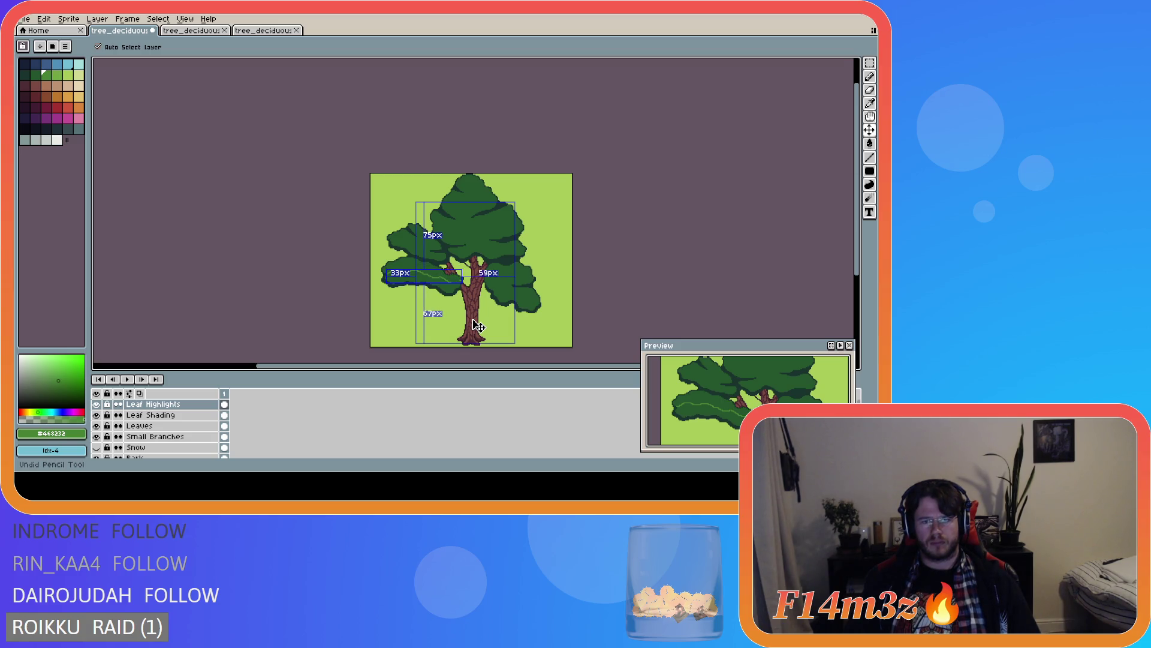
pyautogui.hotkey('ctrl', 'z')
pyautogui.hotkey('ctrl', 'z')
pyautogui.hotkey('ctrl', 'z')
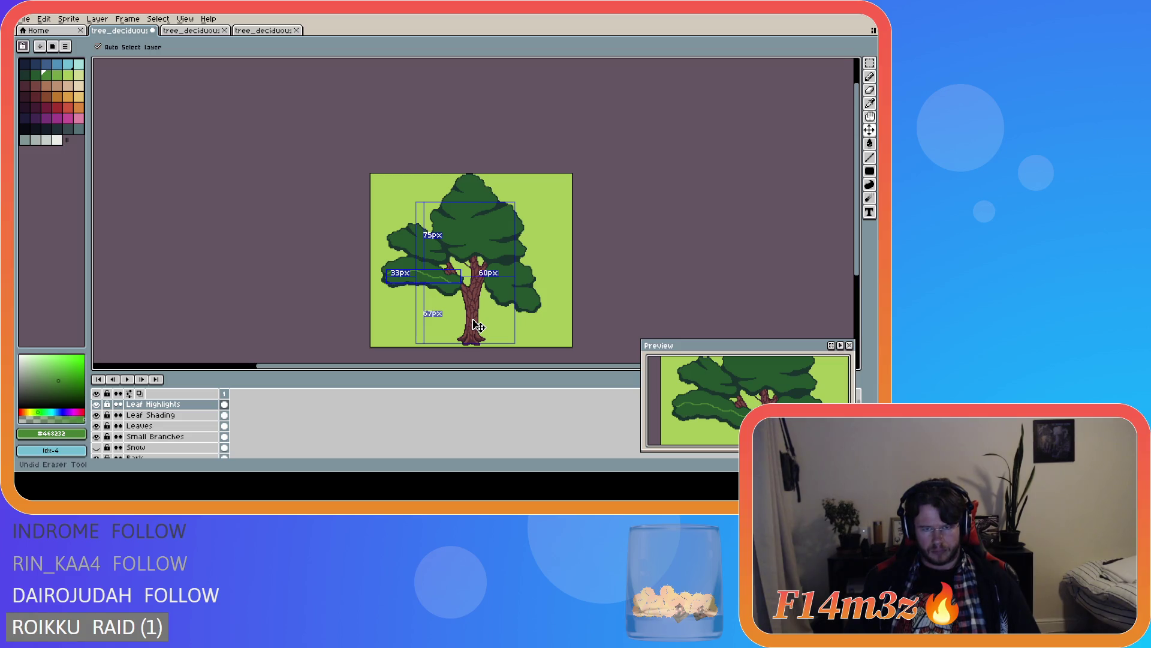
pyautogui.hotkey('ctrl', 'z')
pyautogui.hotkey('ctrl', 'z')
pyautogui.hotkey('ctrl', 'z')
pyautogui.press('w')
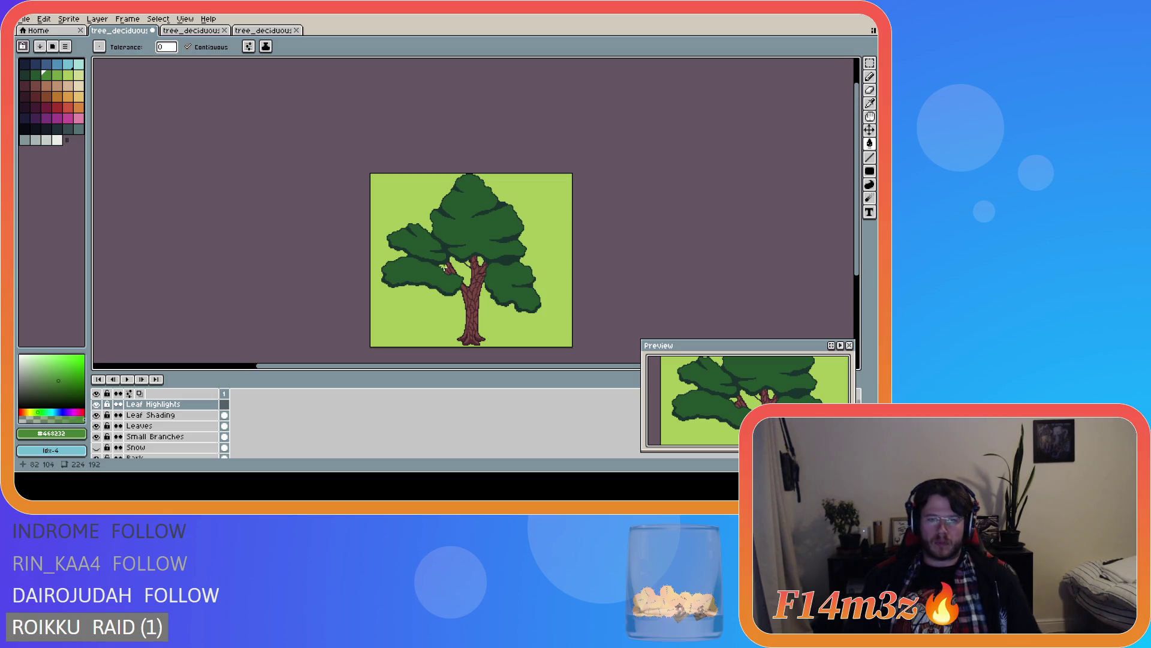
pyautogui.press('b')
pyautogui.scroll(2, 421, 259)
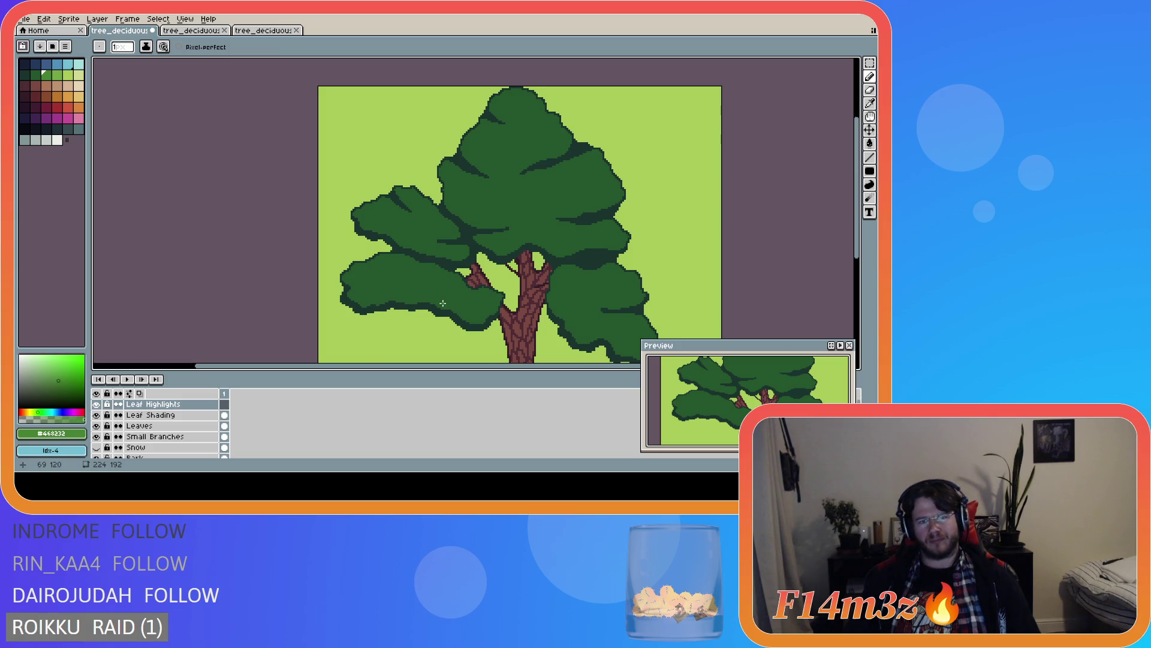
pyautogui.scroll(-2, 443, 302)
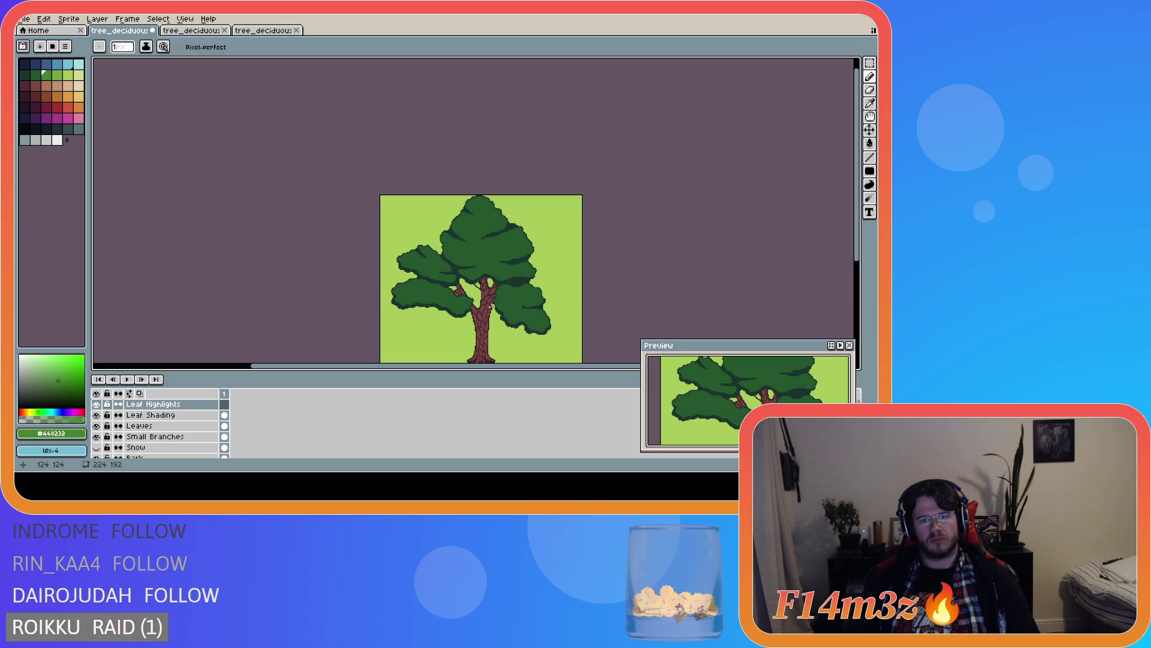
pyautogui.scroll(-7, 492, 306)
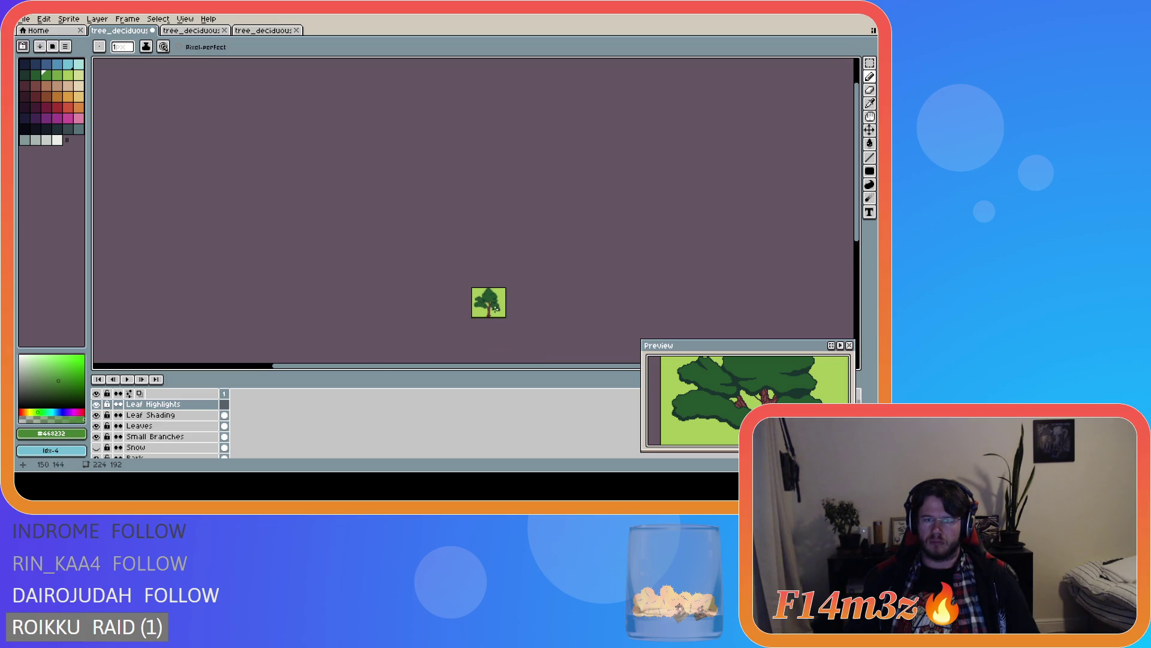
pyautogui.scroll(2, 496, 314)
pyautogui.scroll(5, 495, 314)
pyautogui.scroll(-5, 426, 287)
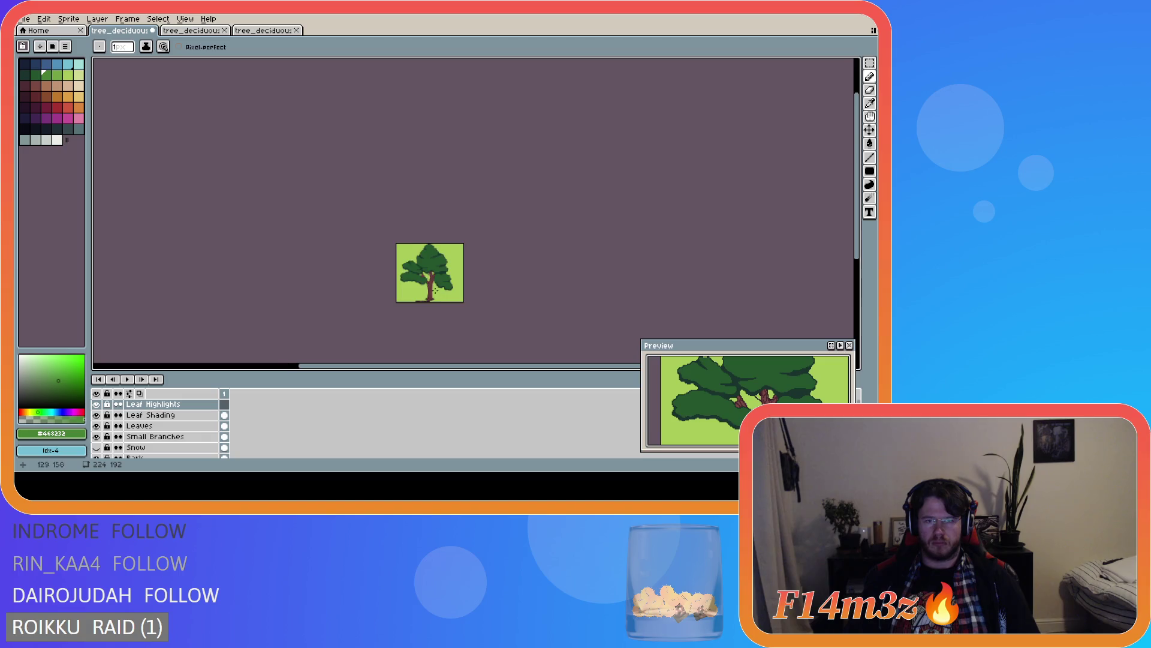
pyautogui.scroll(3, 425, 286)
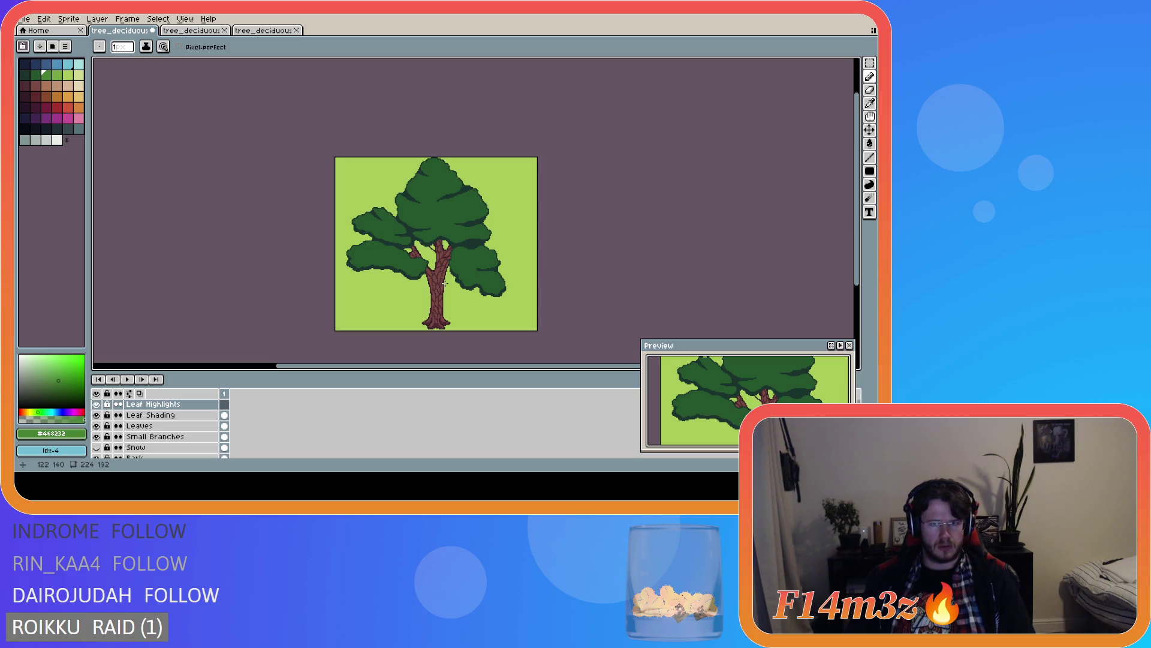
pyautogui.scroll(1, 358, 269)
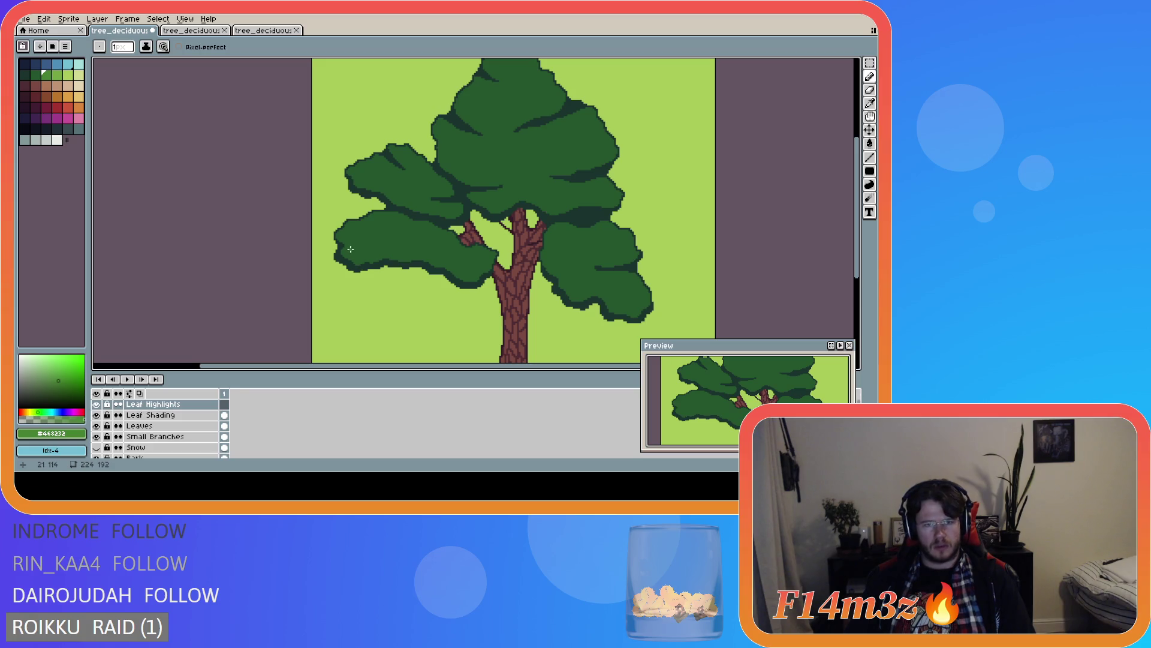
pyautogui.scroll(1, 348, 248)
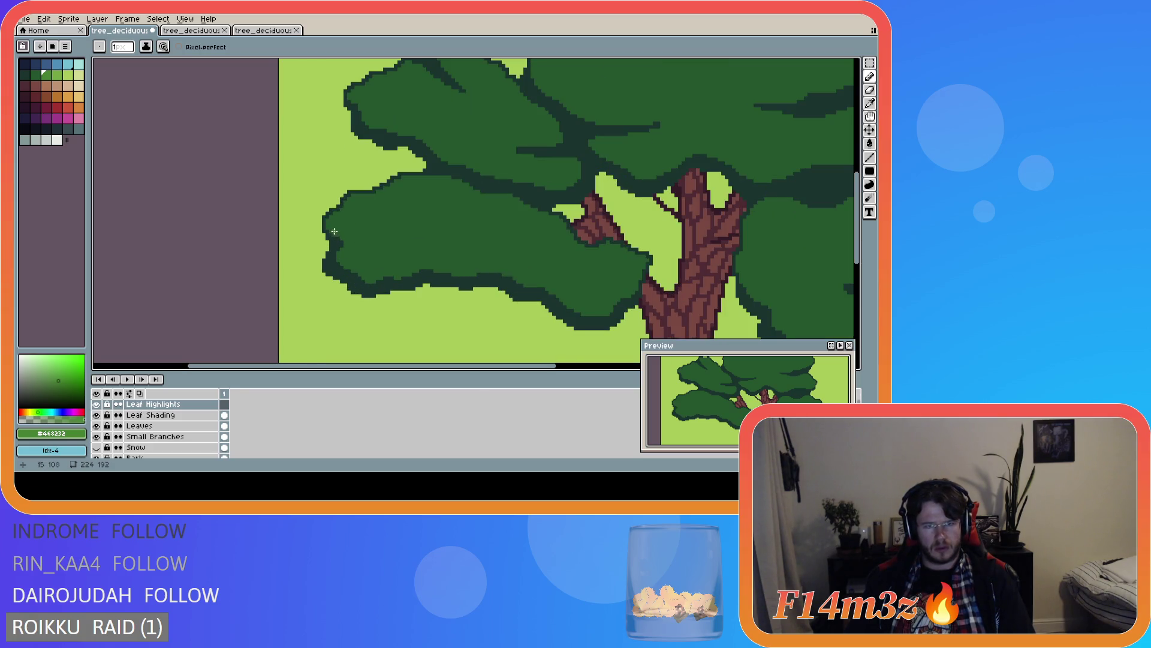
# - Trace light-green pencil strokes along the lower-left cluster's top edge, from the trunk to near its left tip
pyautogui.moveTo(327, 228)
pyautogui.mouseDown()
pyautogui.moveTo(421, 184)
pyautogui.moveTo(646, 262)
pyautogui.mouseUp()
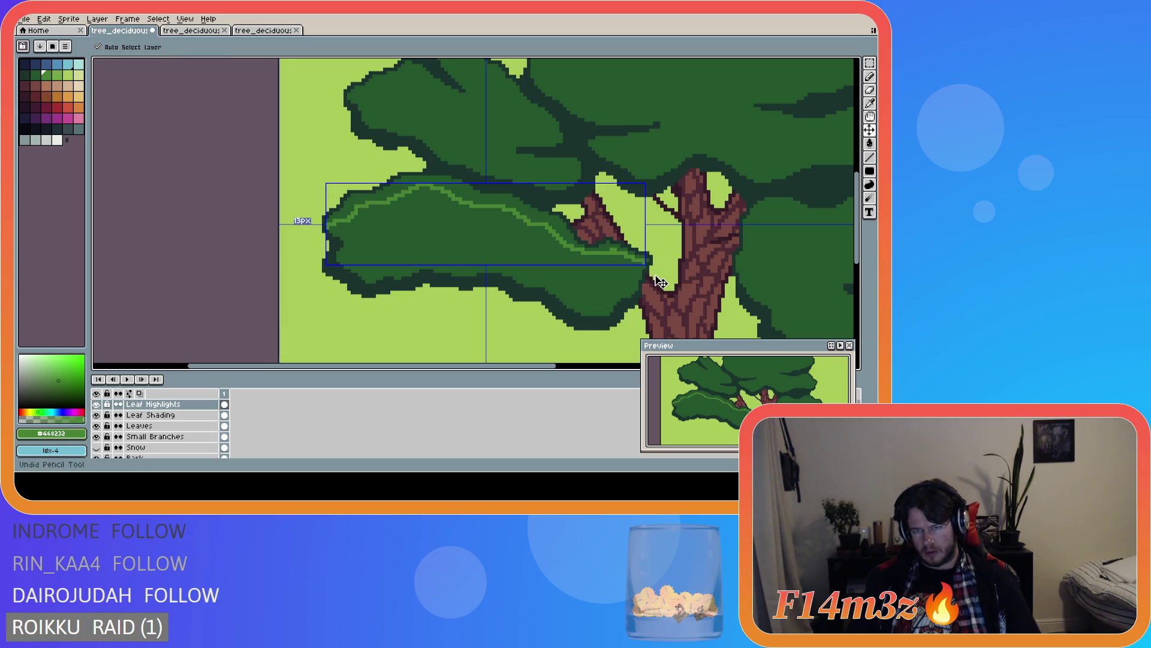
pyautogui.scroll(1, 635, 271)
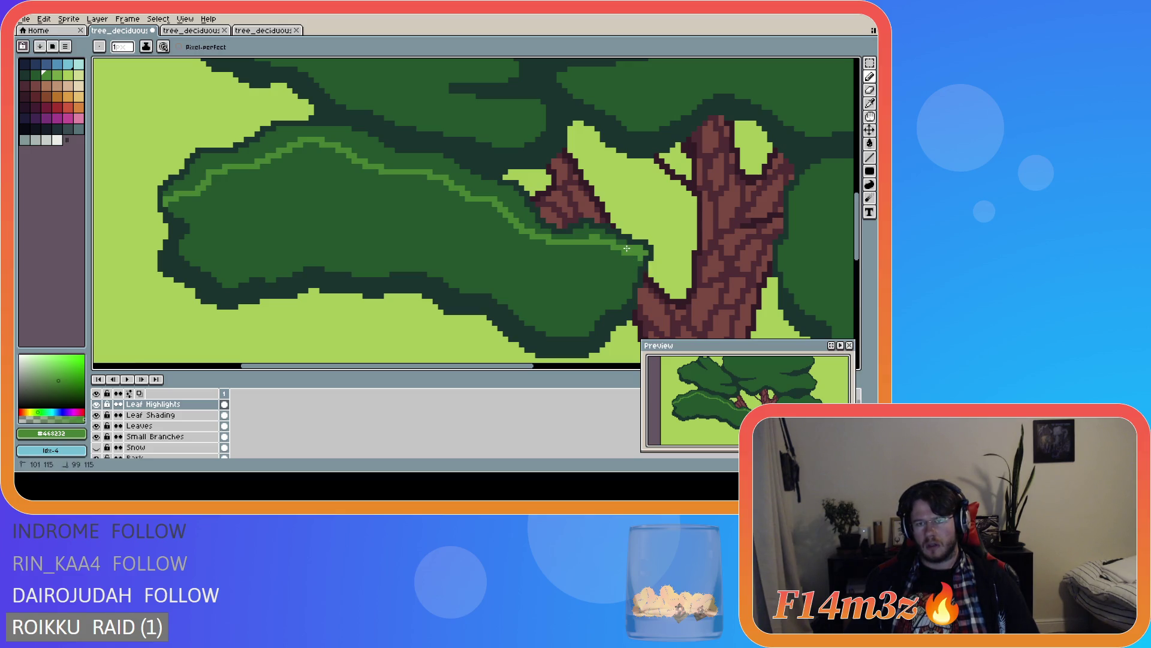
pyautogui.moveTo(612, 239)
pyautogui.mouseDown()
pyautogui.moveTo(555, 238)
pyautogui.moveTo(523, 214)
pyautogui.mouseUp()
pyautogui.click(532, 217)
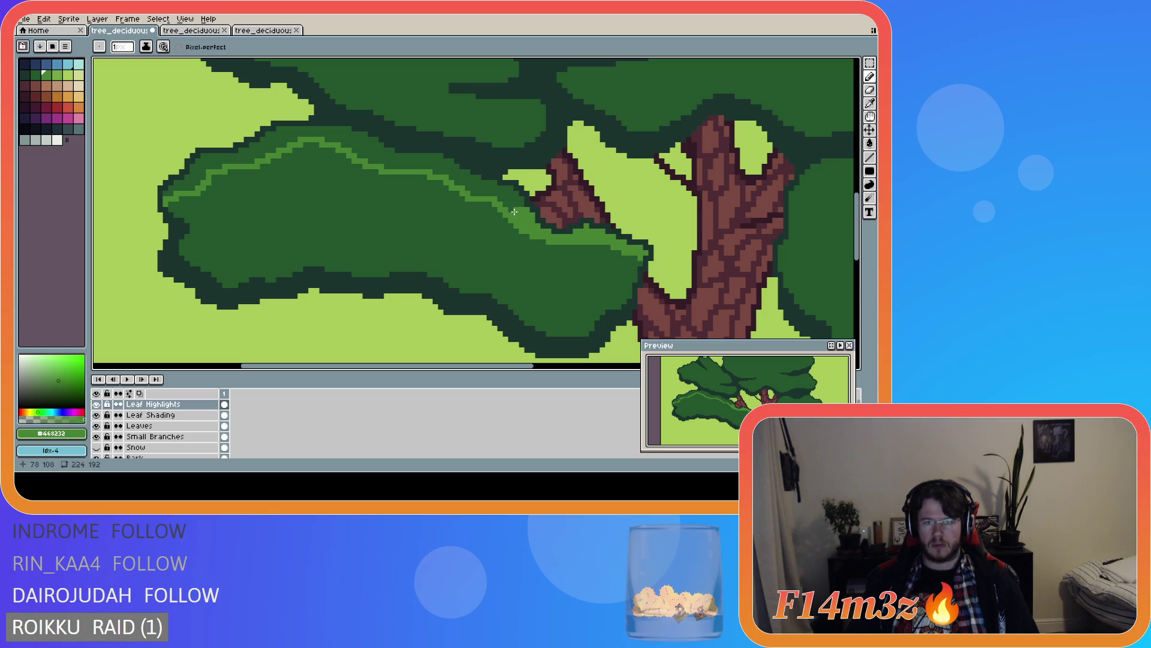
pyautogui.click(516, 196)
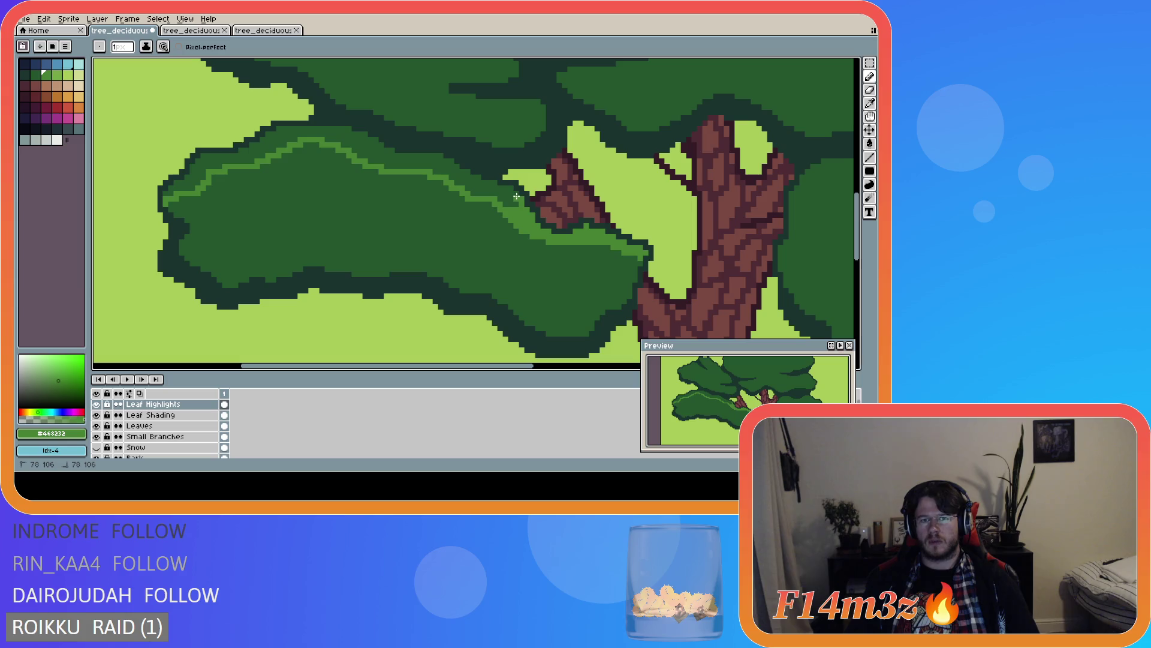
pyautogui.moveTo(505, 188); pyautogui.dragTo(477, 183)
pyautogui.click(458, 175)
pyautogui.click(466, 173)
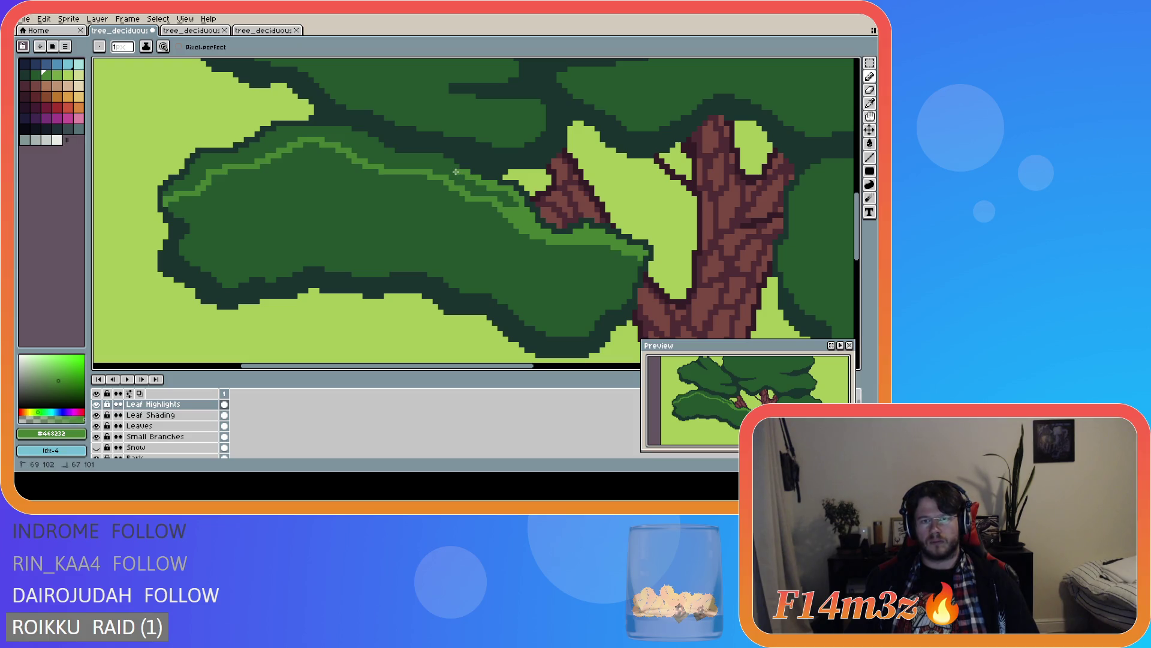
pyautogui.moveTo(451, 164); pyautogui.dragTo(386, 151)
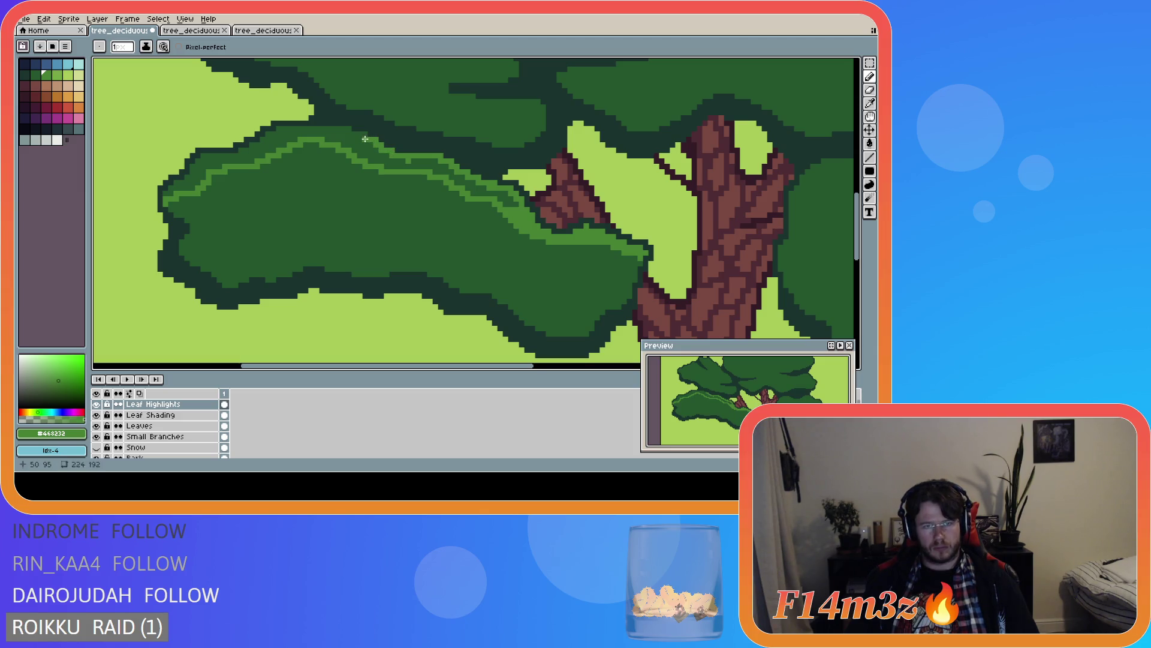
pyautogui.moveTo(354, 133)
pyautogui.mouseDown()
pyautogui.moveTo(276, 129)
pyautogui.moveTo(197, 161)
pyautogui.mouseUp()
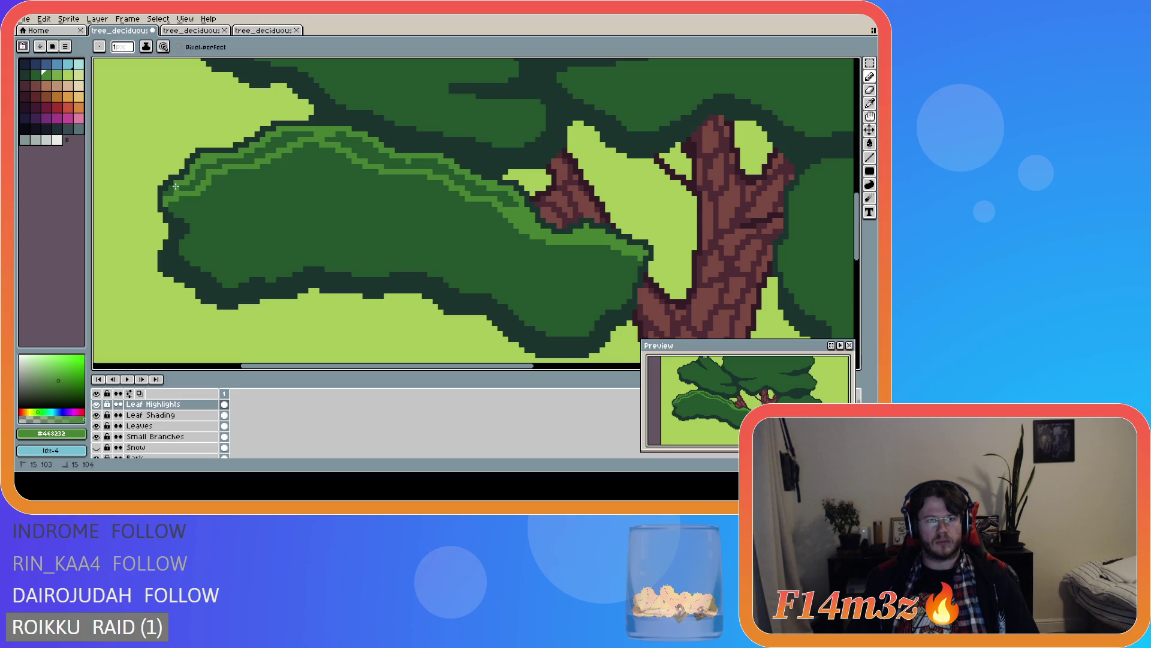
# - Fill the lower-left cluster's upper band with lighter green, from its left end across toward the trunk
pyautogui.moveTo(164, 194); pyautogui.dragTo(201, 173)
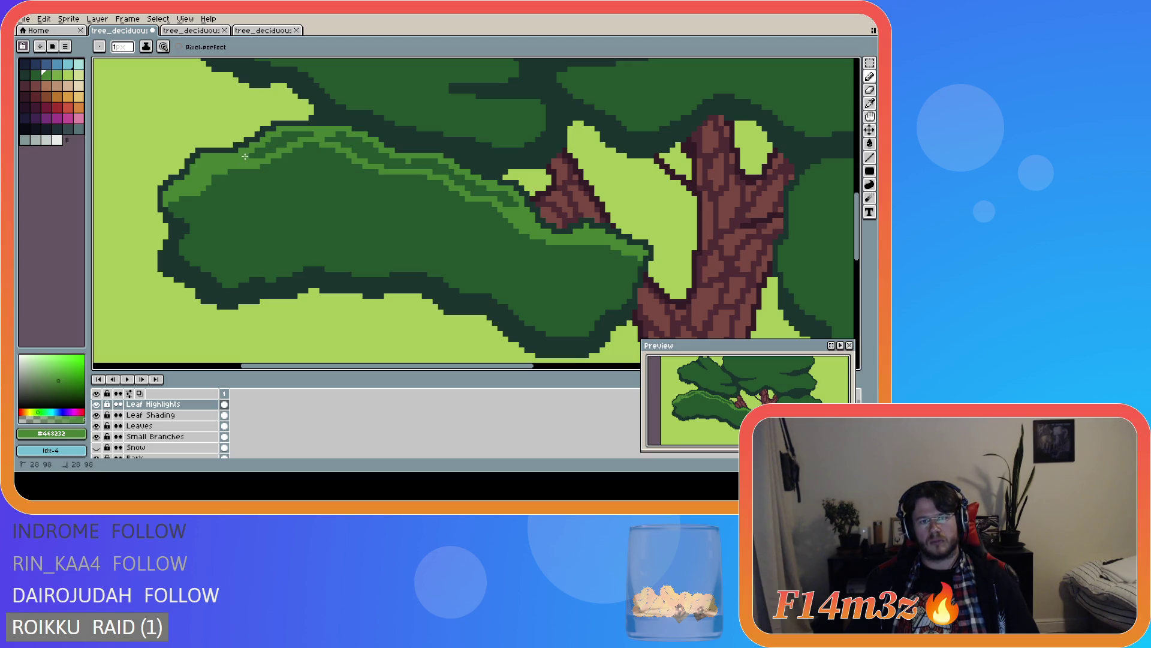
pyautogui.moveTo(265, 144)
pyautogui.mouseDown()
pyautogui.moveTo(340, 134)
pyautogui.moveTo(374, 153)
pyautogui.moveTo(363, 154)
pyautogui.moveTo(438, 163)
pyautogui.moveTo(392, 161)
pyautogui.moveTo(431, 162)
pyautogui.moveTo(510, 203)
pyautogui.mouseUp()
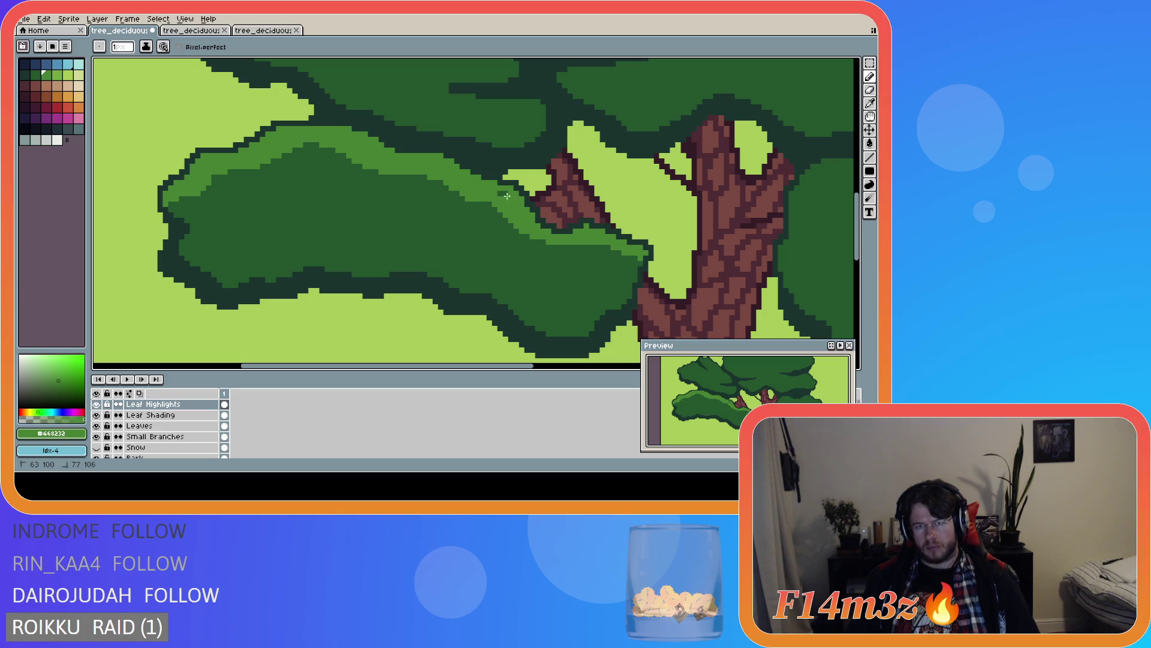
pyautogui.scroll(-5, 534, 255)
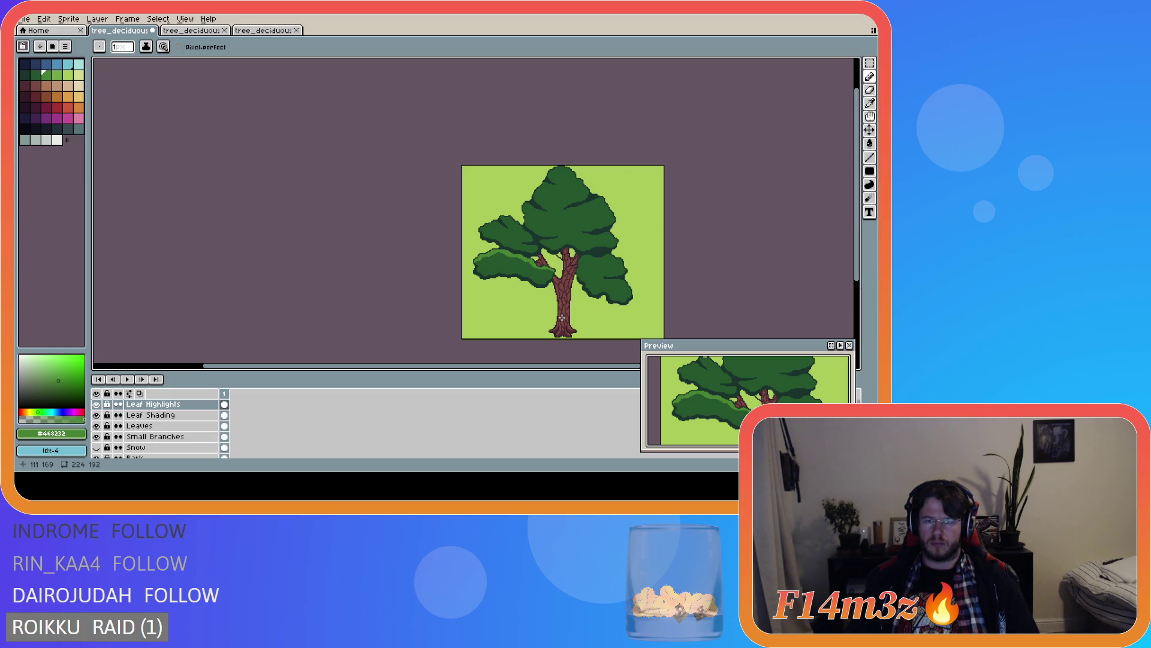
# - Erase stray pixels along the edge of the lower-left leaf cluster
pyautogui.scroll(3, 562, 318)
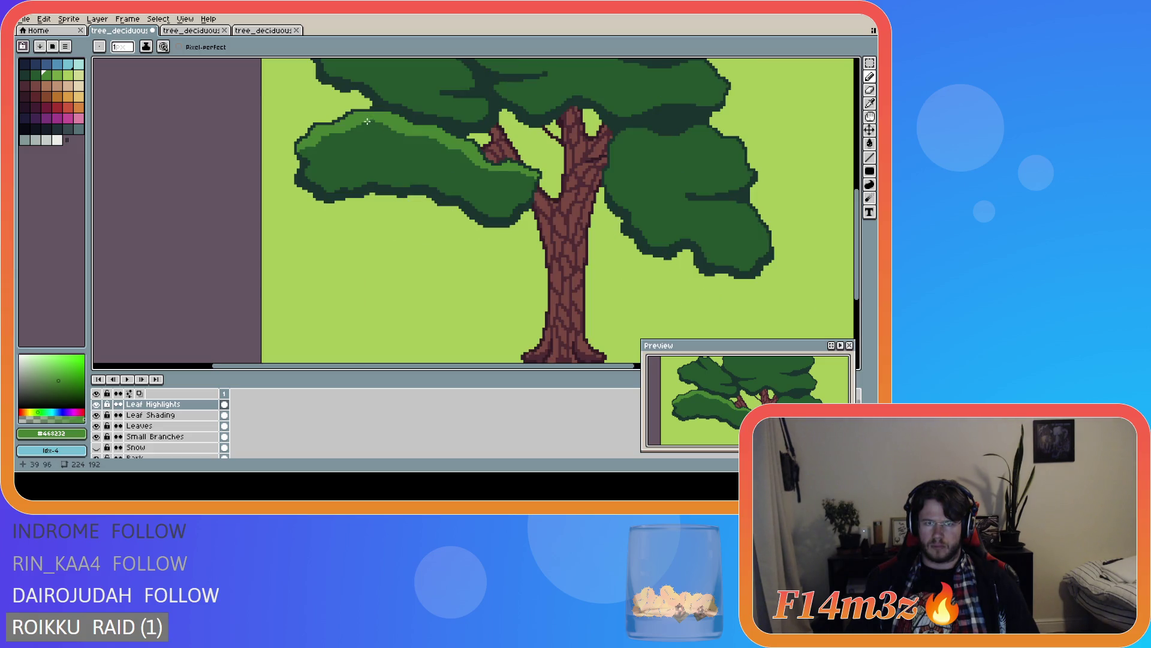
pyautogui.scroll(-5, 431, 213)
pyautogui.scroll(1, 409, 199)
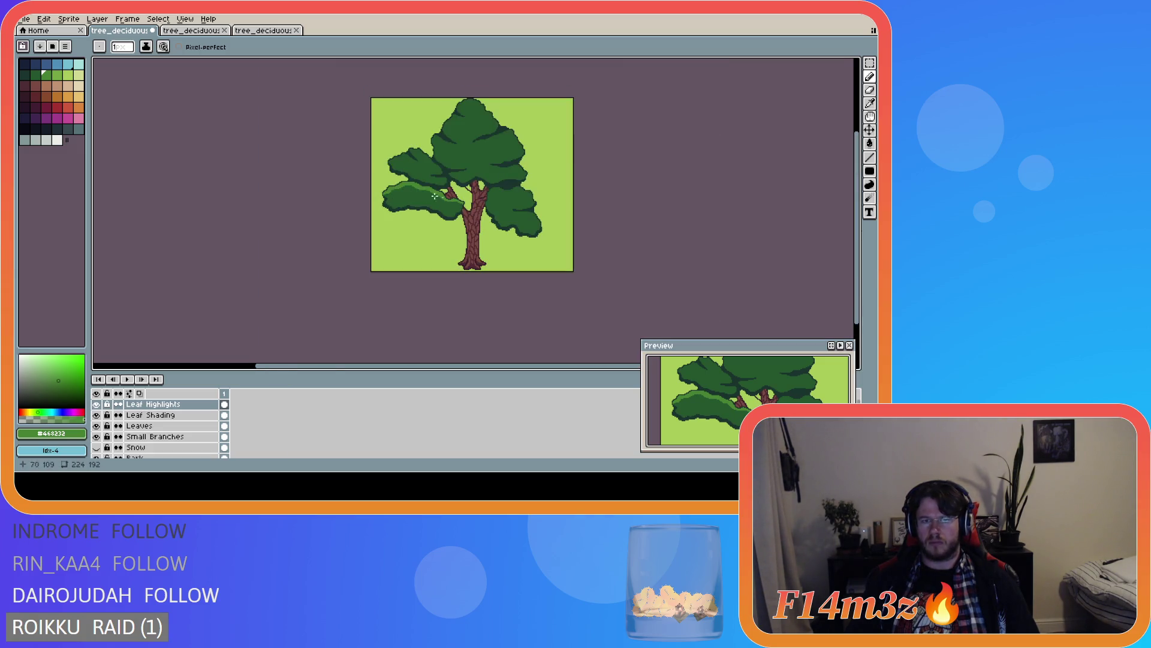
pyautogui.scroll(1, 479, 222)
pyautogui.scroll(1, 479, 222)
pyautogui.press('e')
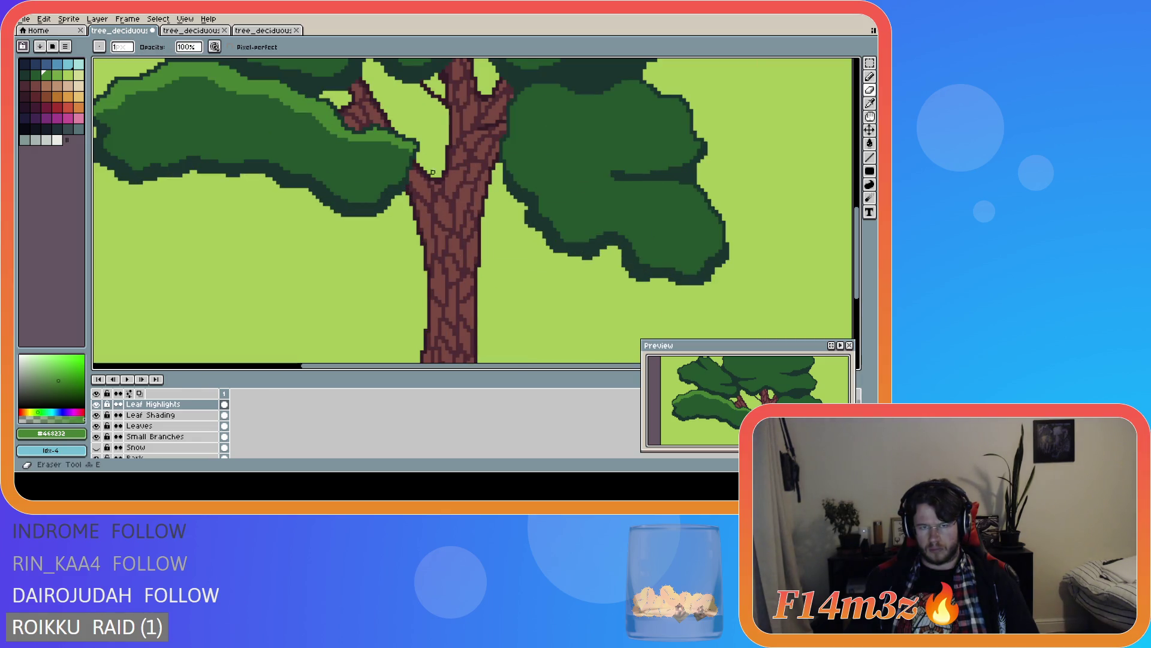
pyautogui.scroll(-2, 428, 223)
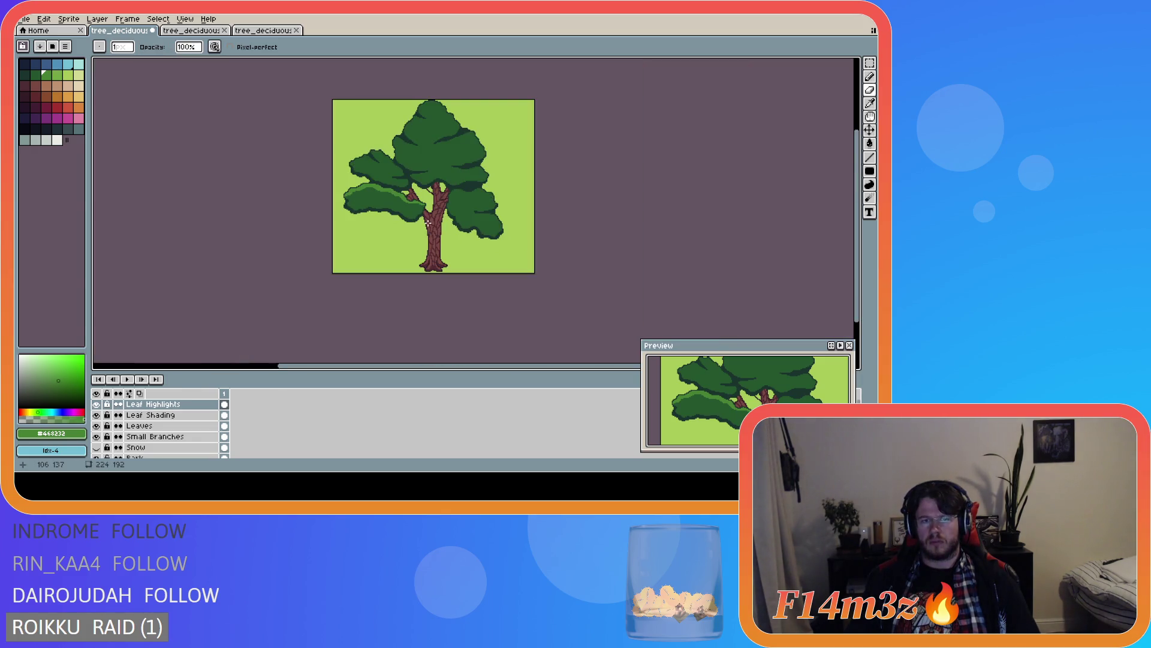
pyautogui.scroll(2, 351, 212)
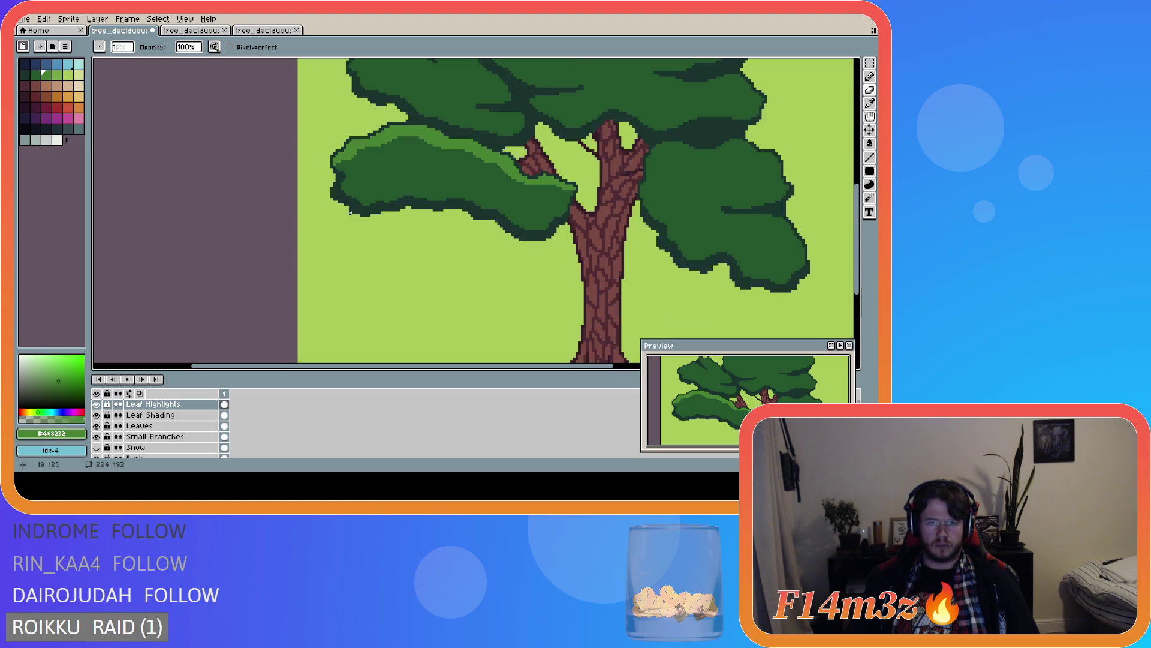
pyautogui.scroll(-2, 351, 210)
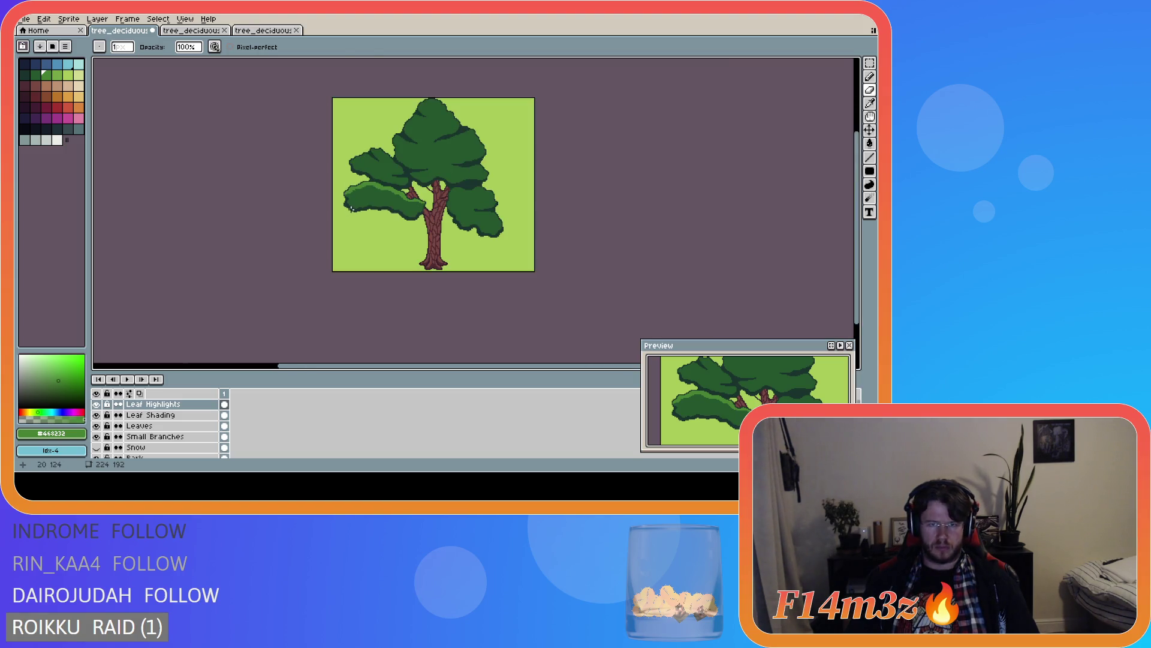
pyautogui.scroll(2, 359, 201)
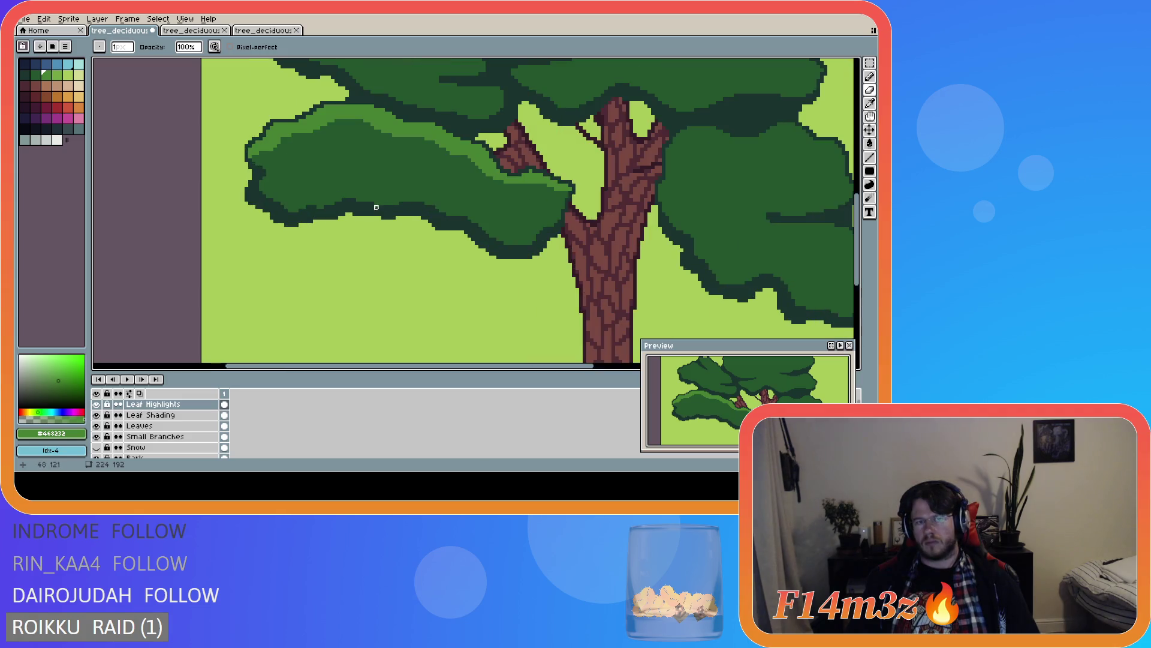
pyautogui.click(276, 152)
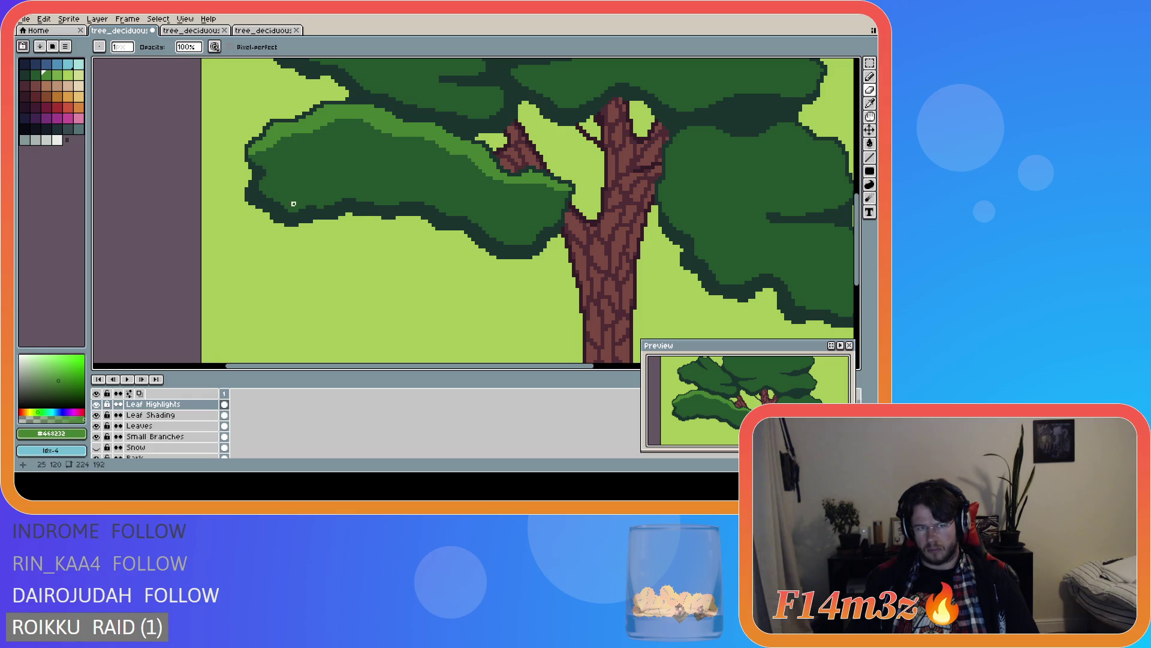
# - Outline two diamond-shaped highlight patches on the left cluster with the Line tool and bucket-fill them light green
pyautogui.scroll(-5, 293, 204)
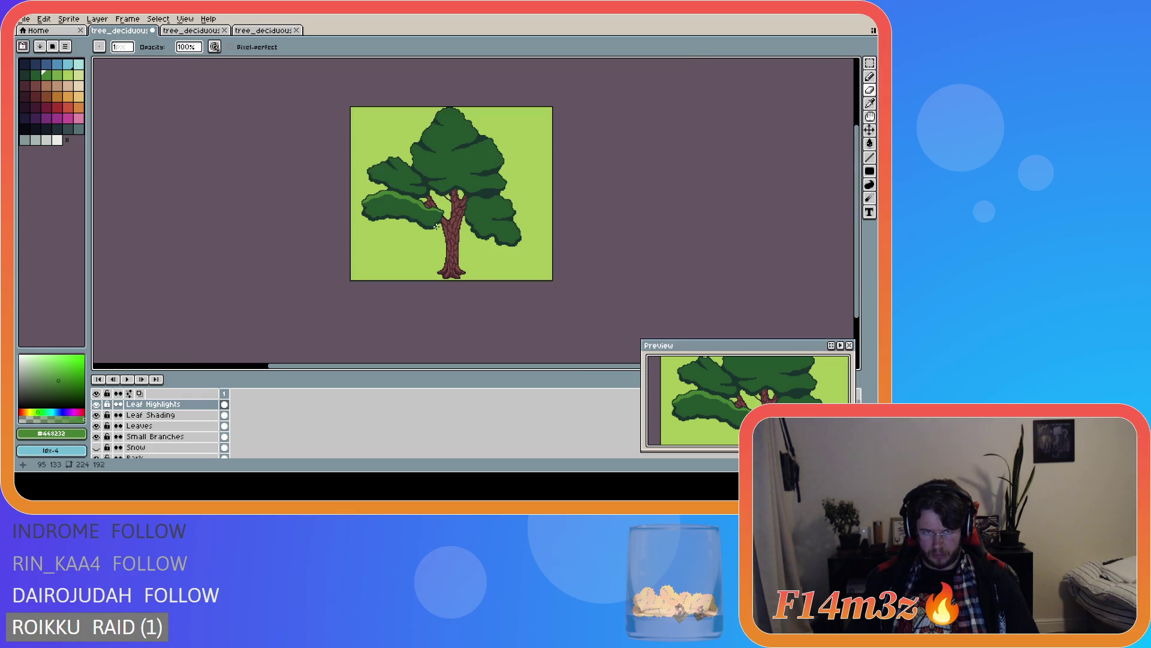
pyautogui.scroll(3, 397, 220)
pyautogui.scroll(-3, 370, 206)
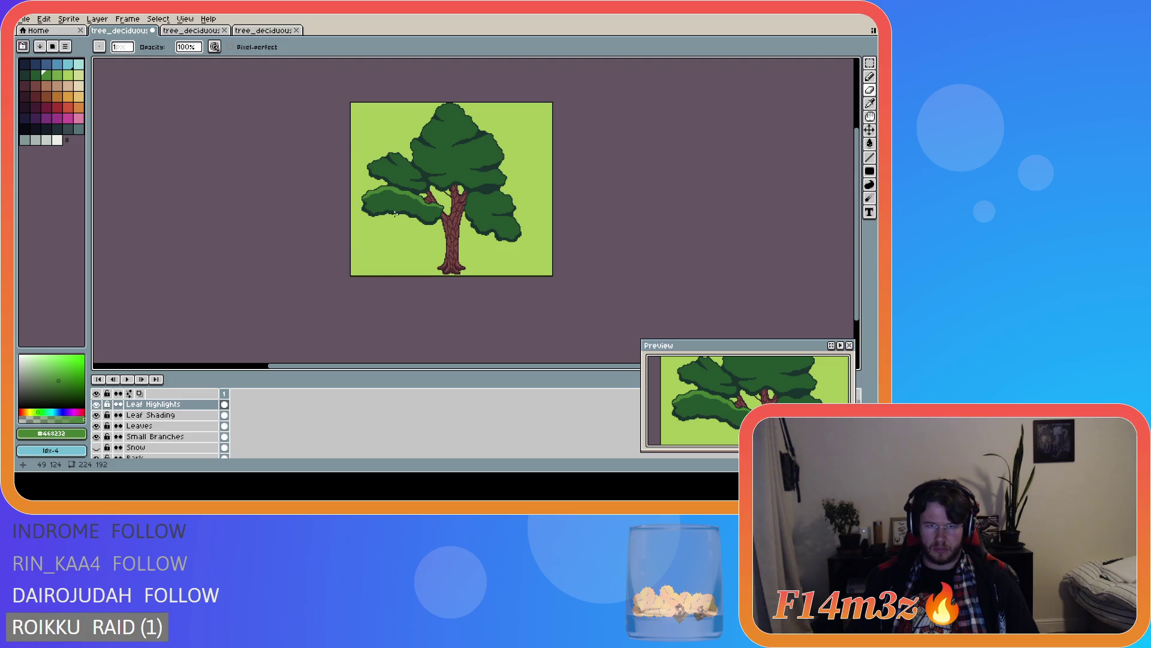
pyautogui.scroll(2, 412, 213)
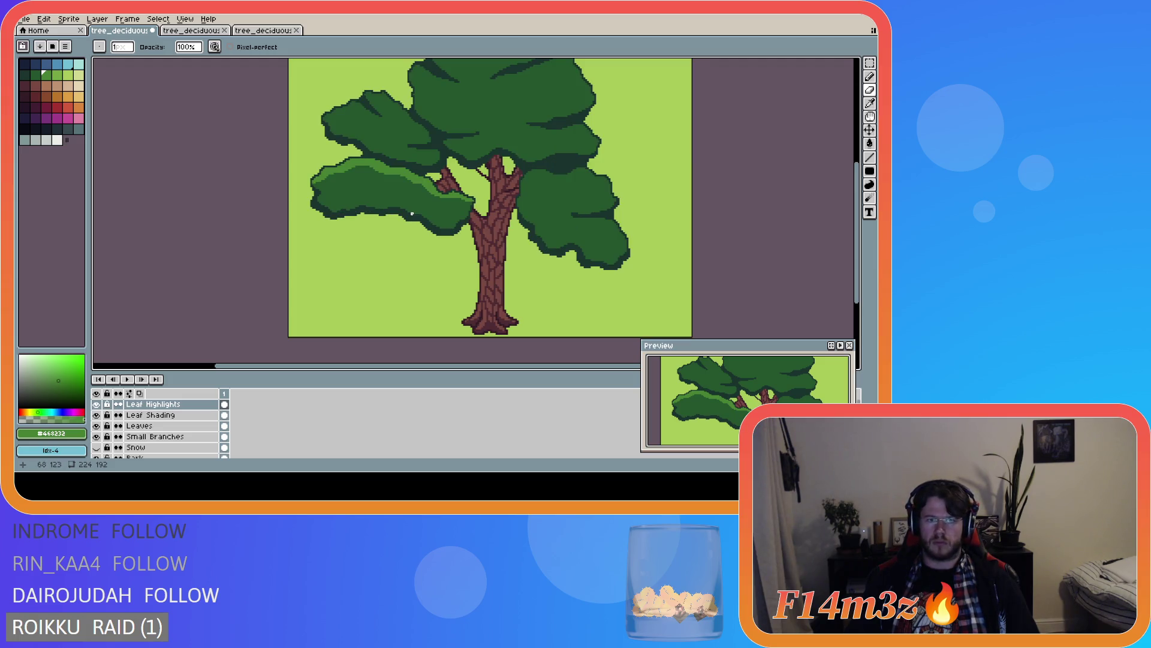
pyautogui.moveTo(329, 189)
pyautogui.mouseDown()
pyautogui.moveTo(368, 185)
pyautogui.moveTo(327, 190)
pyautogui.mouseUp()
pyautogui.hotkey('ctrl', 'z')
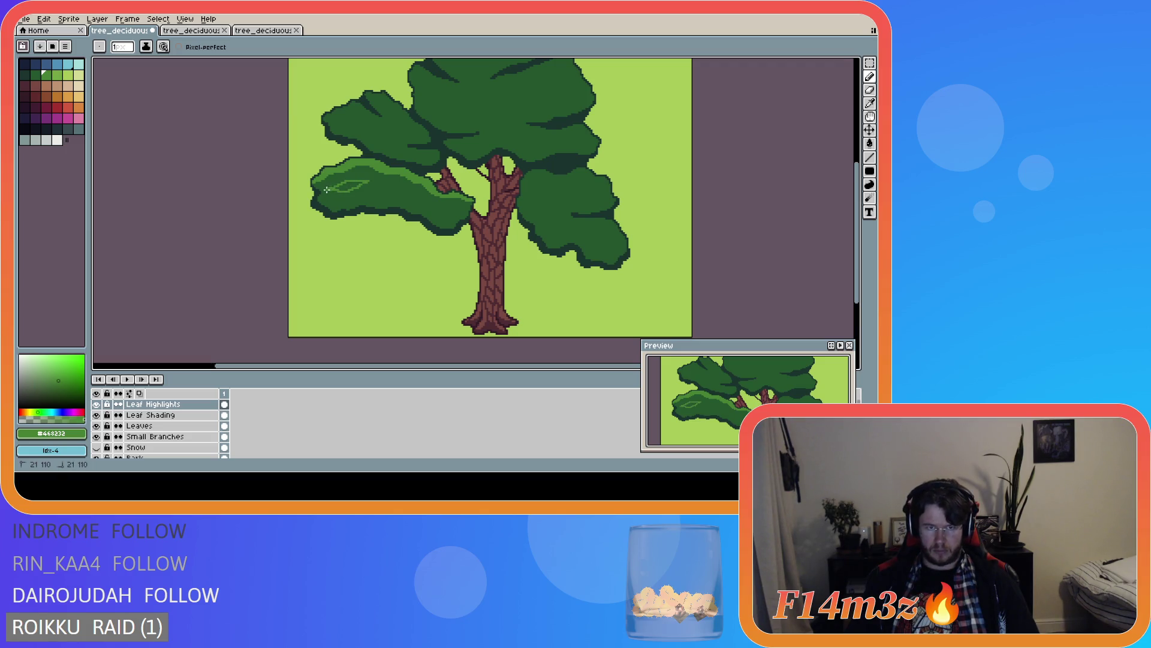
pyautogui.press('g')
pyautogui.click(348, 186)
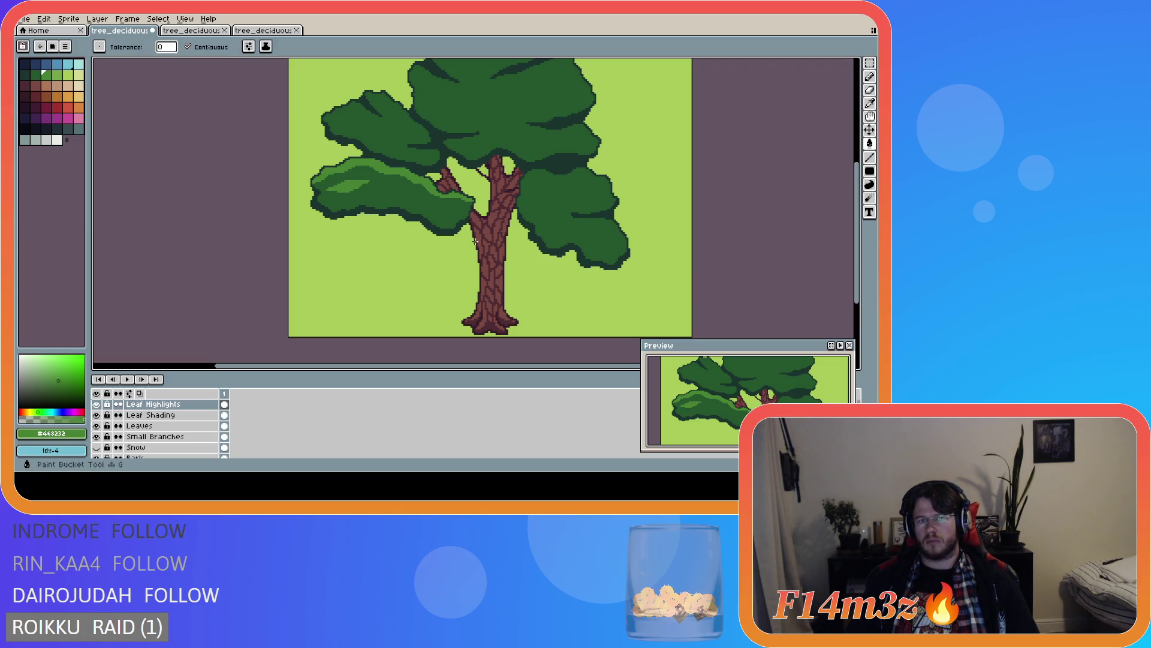
pyautogui.scroll(-2, 430, 228)
pyautogui.scroll(2, 429, 226)
pyautogui.press('l')
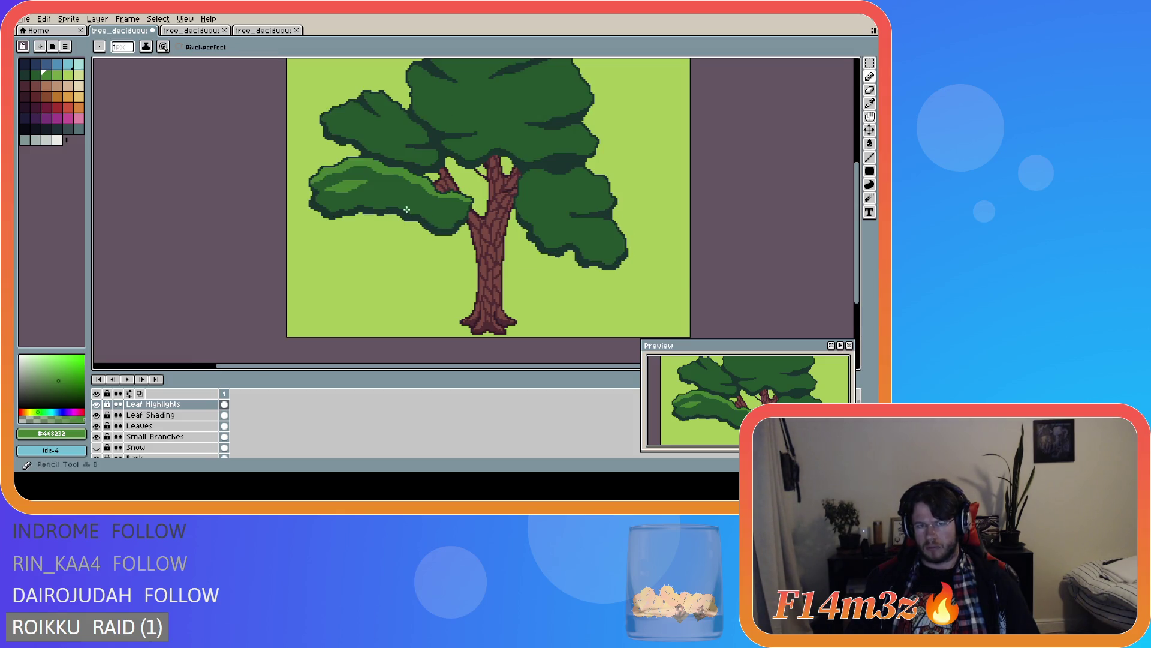
pyautogui.moveTo(382, 187)
pyautogui.mouseDown()
pyautogui.moveTo(404, 191)
pyautogui.moveTo(383, 187)
pyautogui.mouseUp()
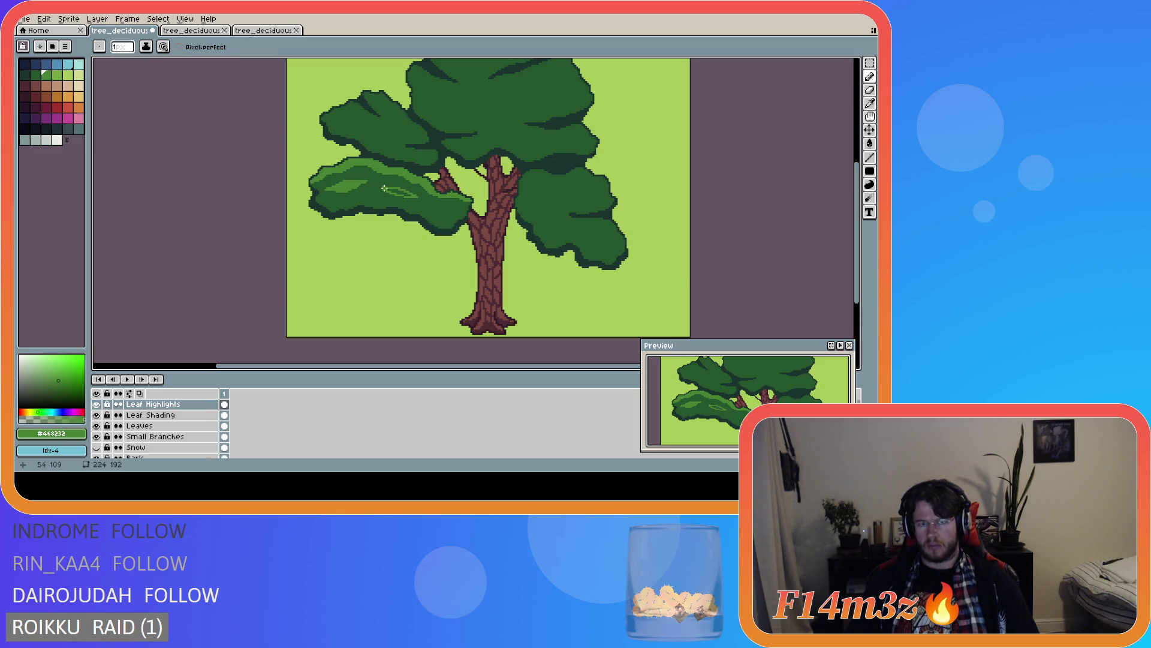
pyautogui.press('g')
pyautogui.click(397, 192)
# - Touch up the left cluster with short light-green Pencil strokes and patches
pyautogui.scroll(-3, 444, 228)
pyautogui.scroll(2, 443, 228)
pyautogui.scroll(-1, 444, 228)
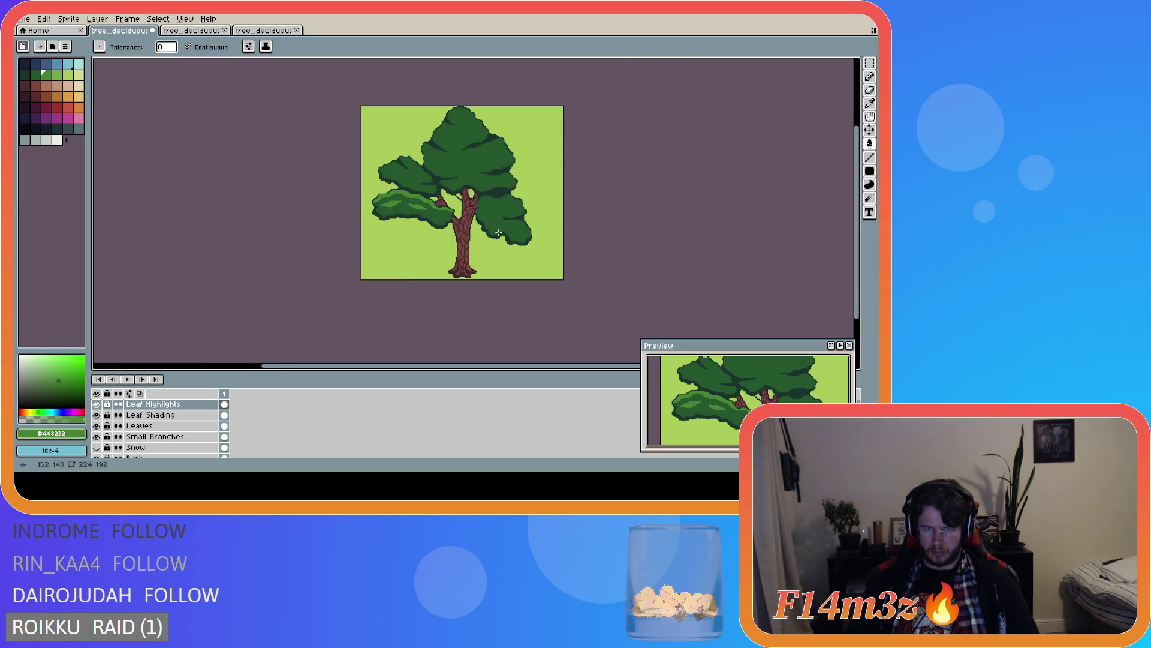
pyautogui.press('v')
pyautogui.scroll(1, 468, 228)
pyautogui.press('b')
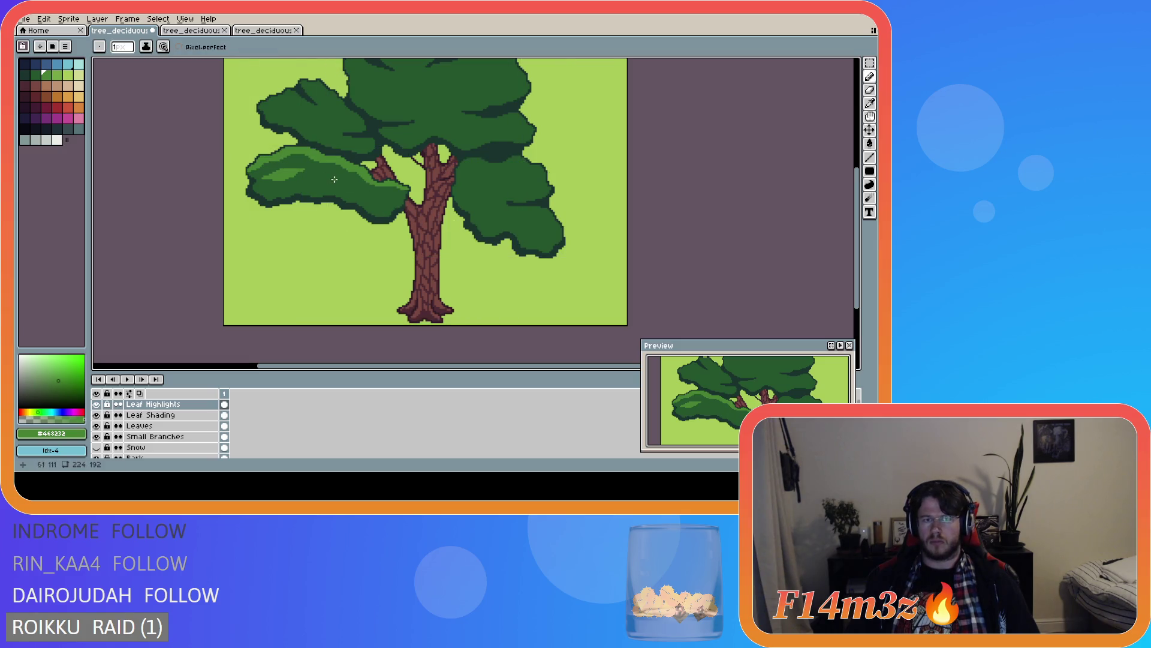
pyautogui.scroll(-3, 325, 175)
pyautogui.scroll(3, 277, 194)
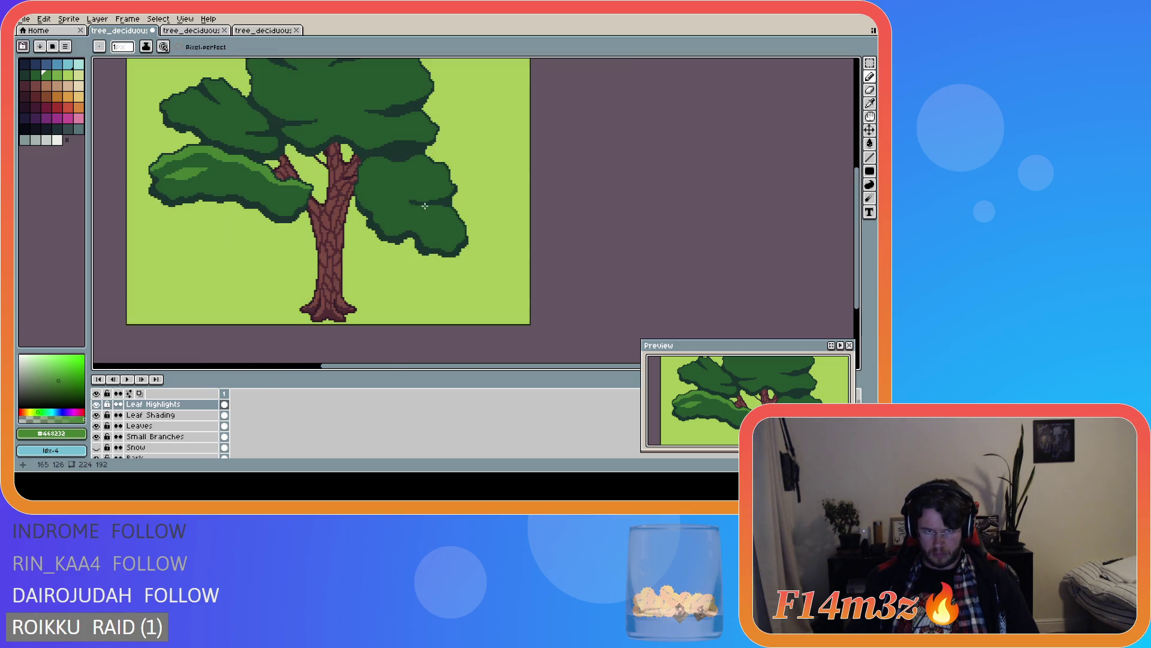
pyautogui.moveTo(273, 199); pyautogui.dragTo(290, 199)
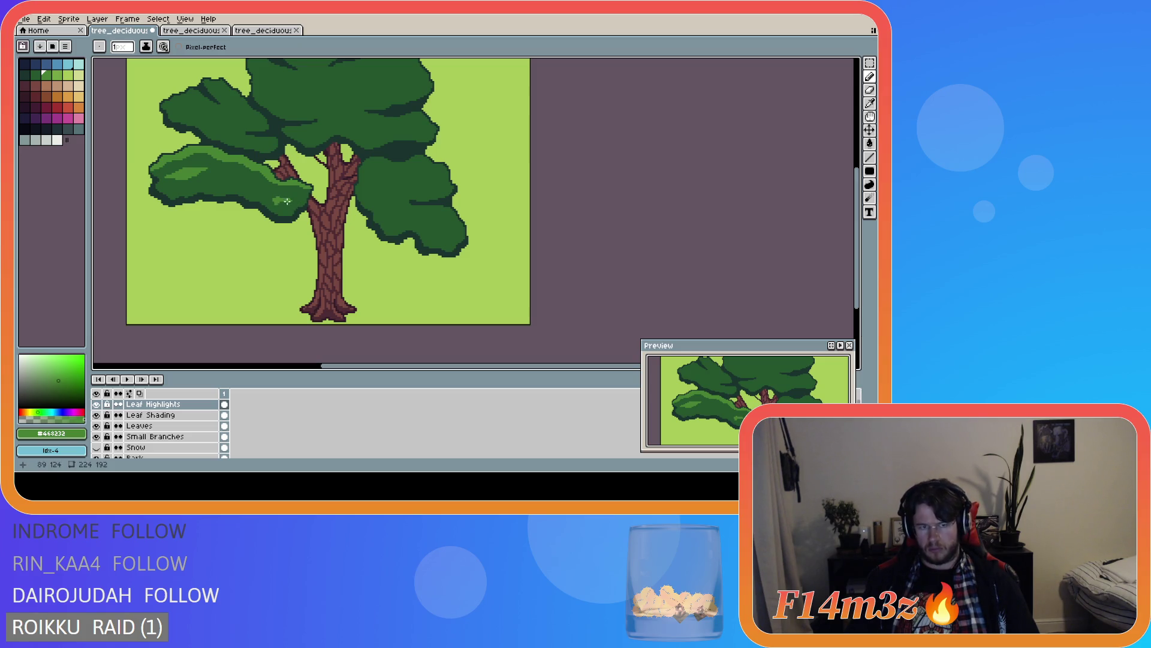
pyautogui.scroll(-2, 322, 233)
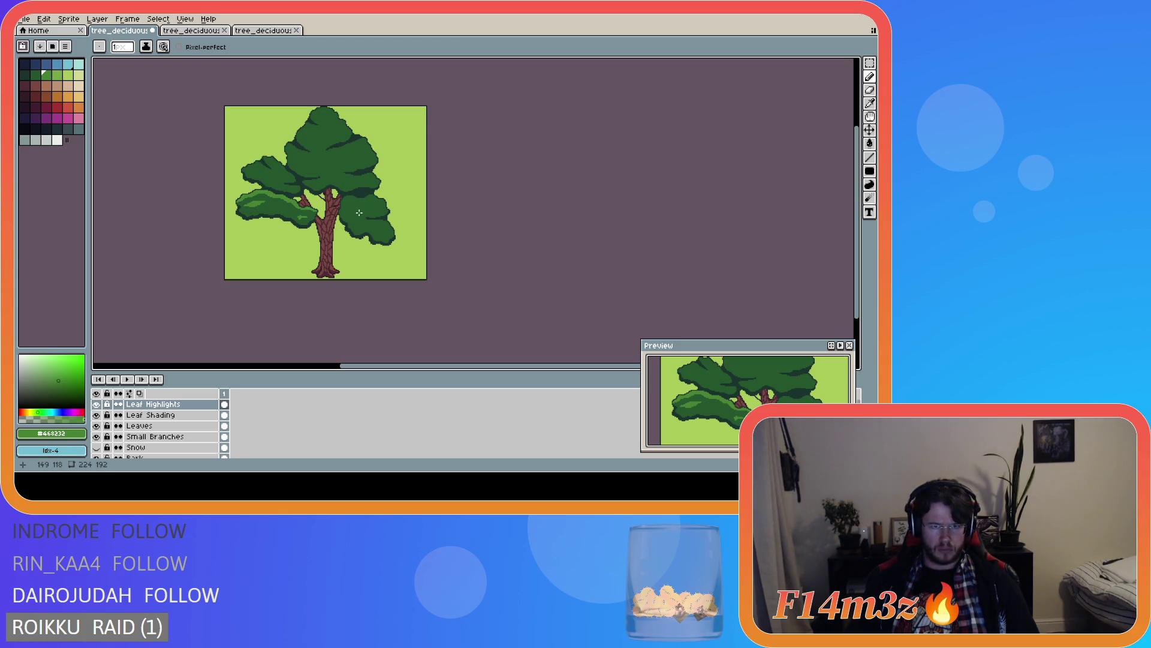
pyautogui.scroll(3, 299, 214)
pyautogui.moveTo(257, 196)
pyautogui.mouseDown()
pyautogui.moveTo(249, 201)
pyautogui.moveTo(273, 199)
pyautogui.moveTo(251, 201)
pyautogui.mouseUp()
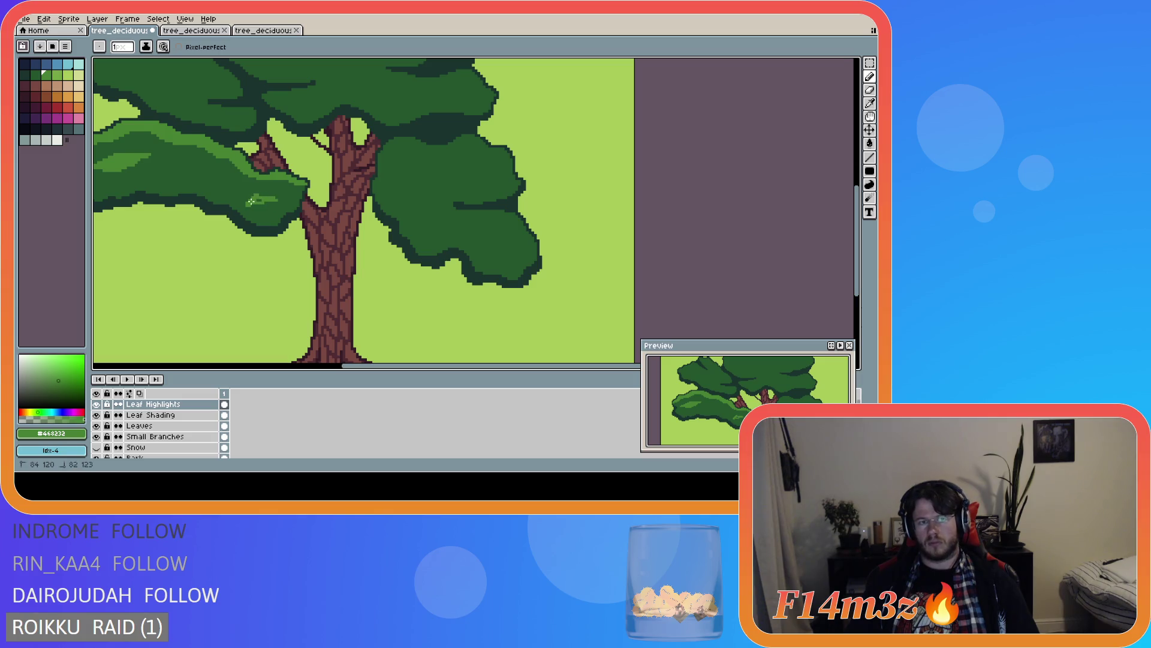
pyautogui.scroll(-3, 358, 238)
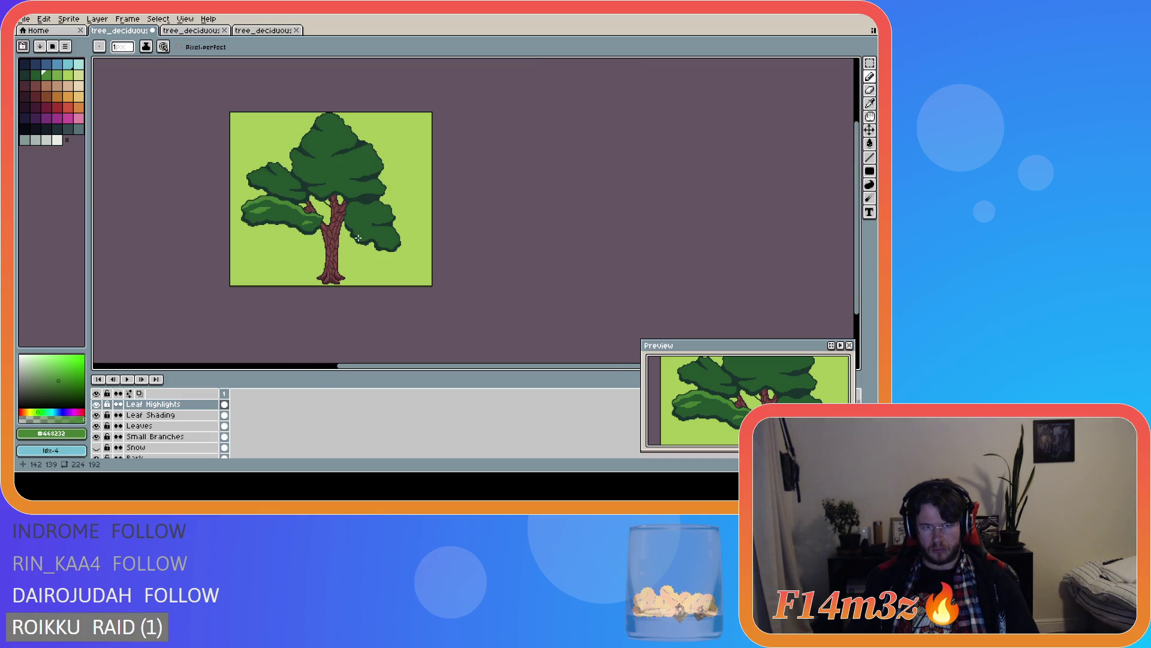
pyautogui.scroll(2, 333, 241)
pyautogui.scroll(-1, 334, 241)
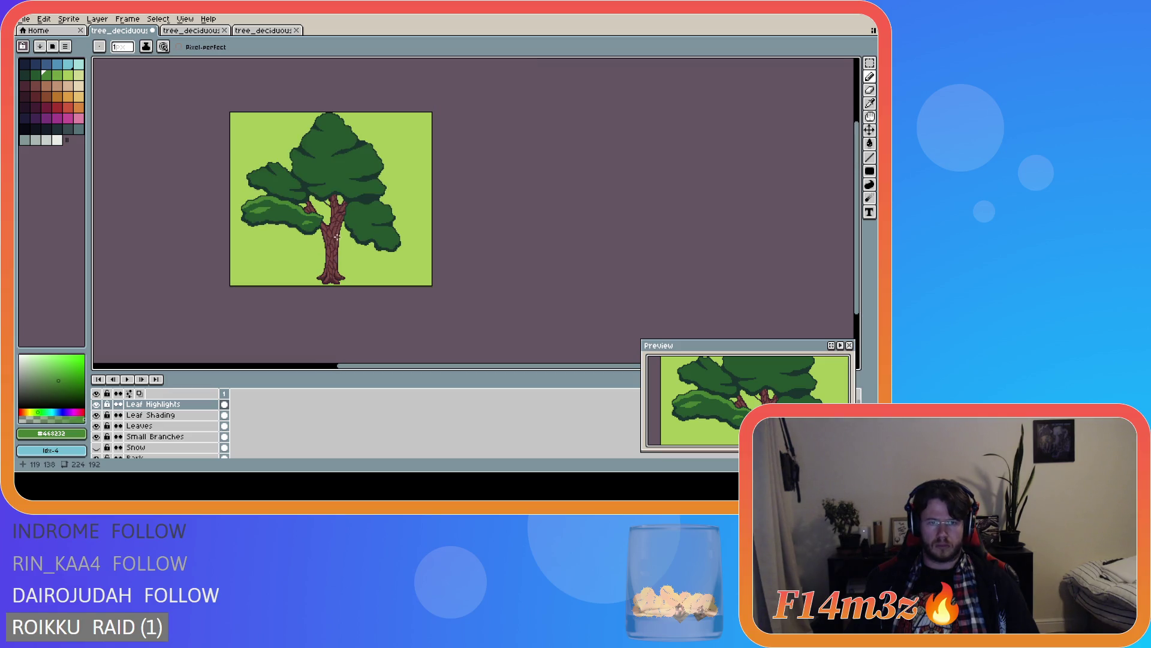
pyautogui.scroll(1, 361, 221)
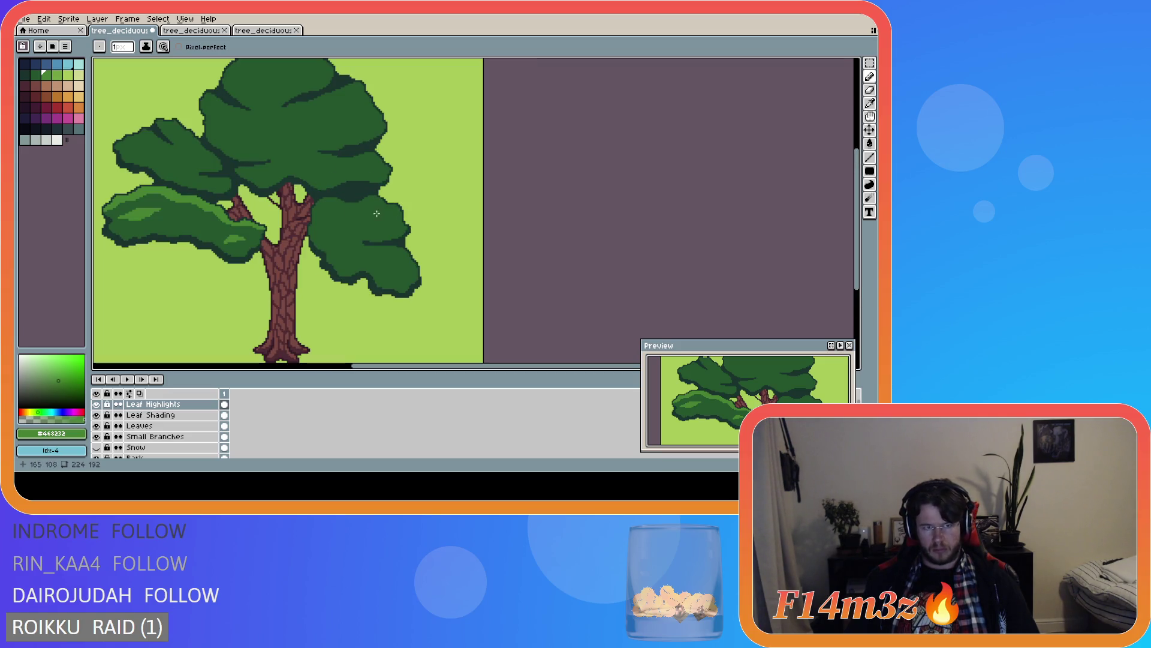
pyautogui.scroll(-2, 392, 230)
pyautogui.scroll(1, 375, 226)
pyautogui.scroll(1, 362, 222)
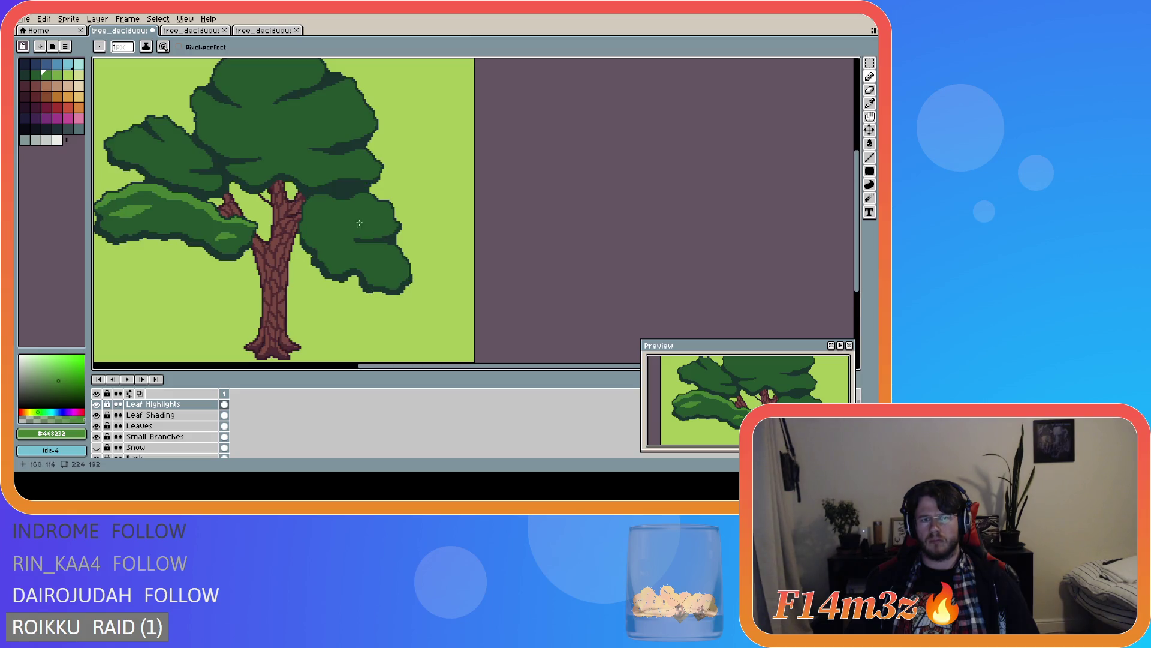
pyautogui.scroll(1, 334, 213)
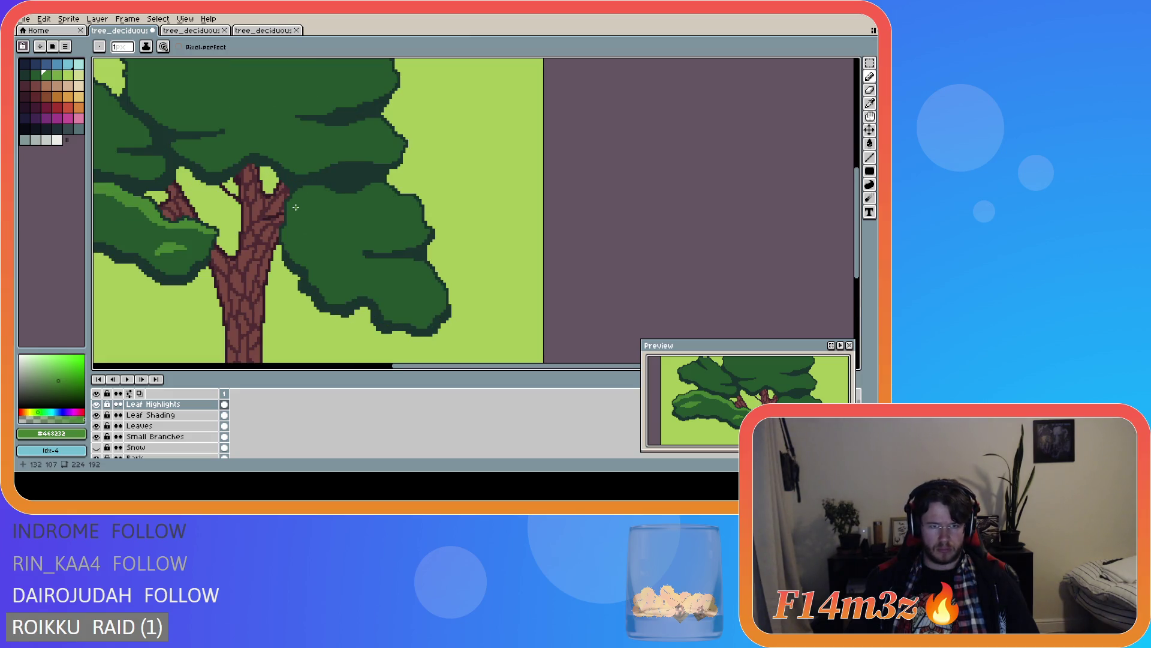
pyautogui.scroll(2, 289, 209)
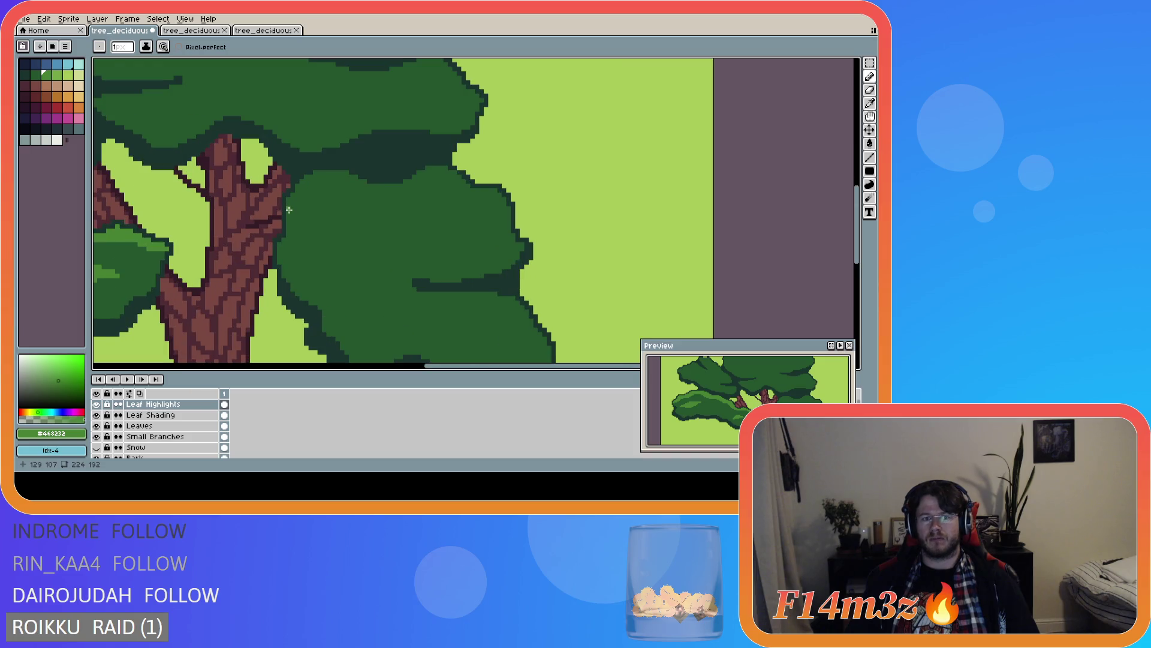
# - Draw a highlight along the right clump's top, then undo a stray dark-green fill on the Leaves layer
pyautogui.moveTo(288, 205)
pyautogui.mouseDown()
pyautogui.moveTo(314, 183)
pyautogui.moveTo(360, 193)
pyautogui.moveTo(438, 180)
pyautogui.moveTo(502, 206)
pyautogui.moveTo(503, 220)
pyautogui.mouseUp()
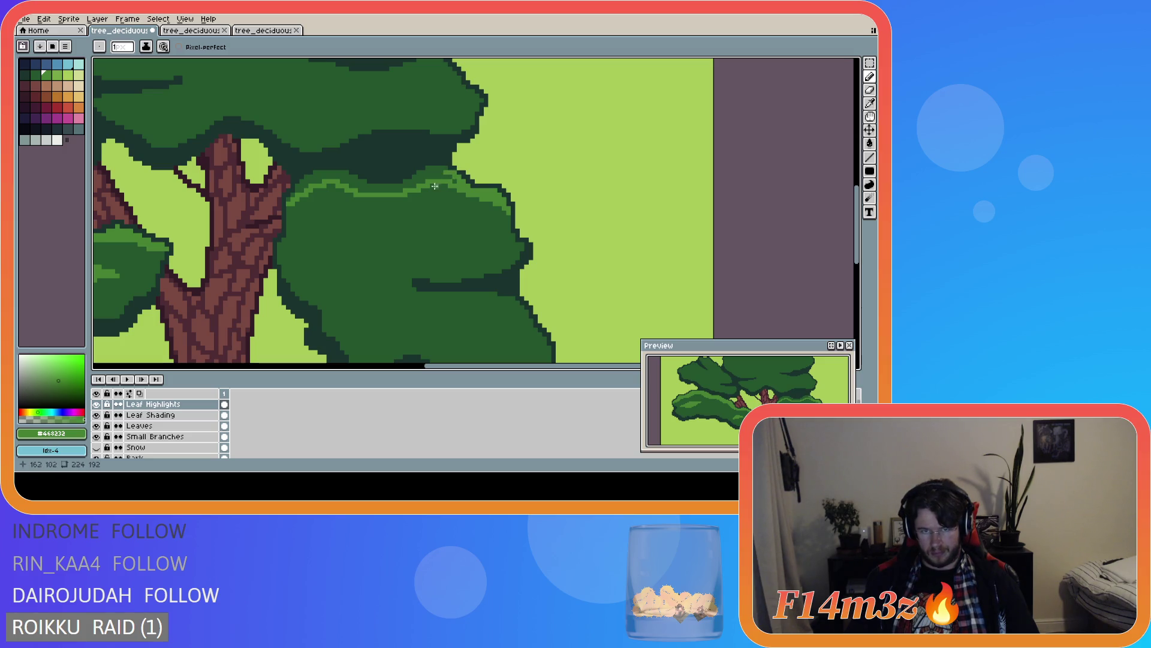
pyautogui.click(150, 415)
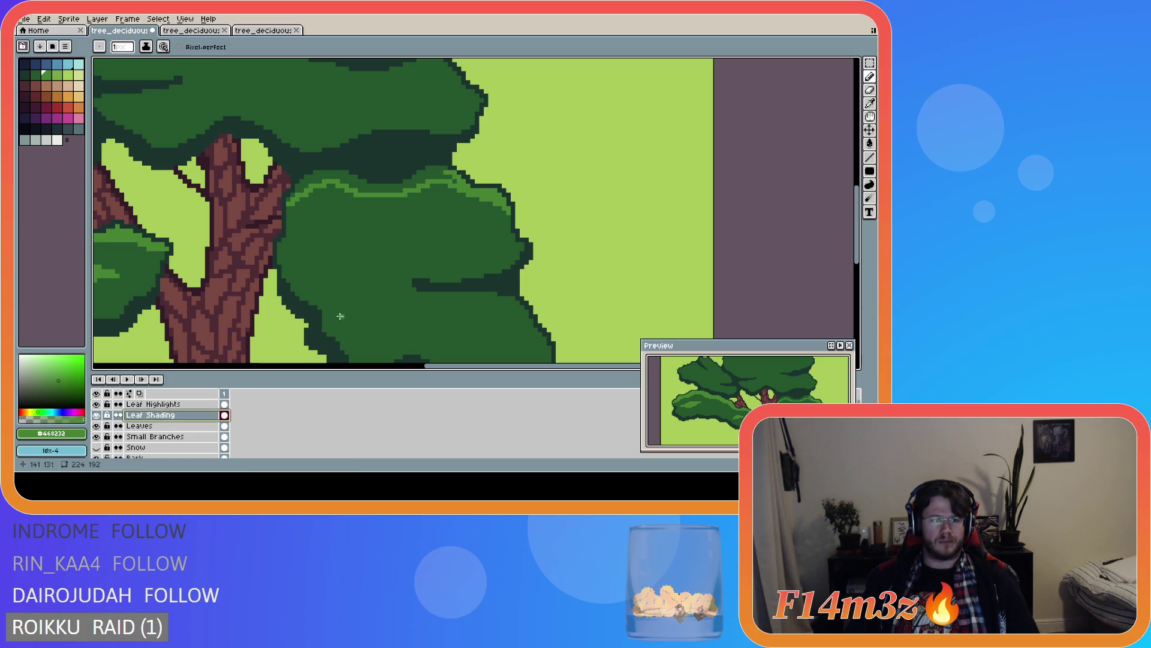
pyautogui.click(150, 425)
pyautogui.press('i')
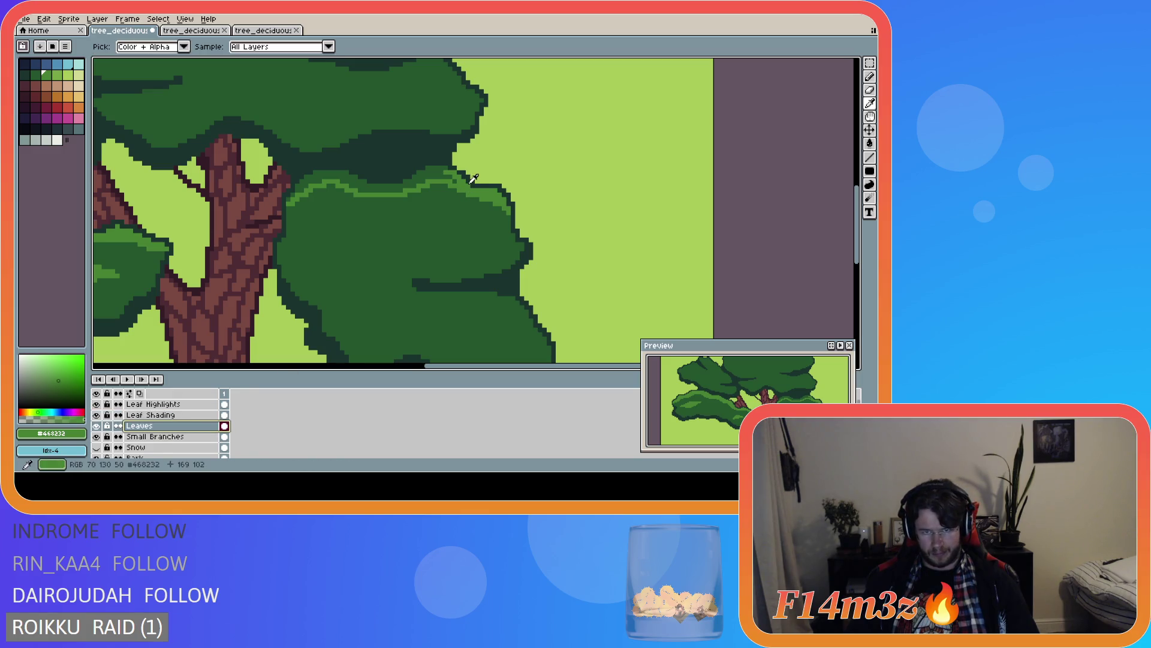
pyautogui.click(474, 178)
pyautogui.press('g')
pyautogui.click(465, 169)
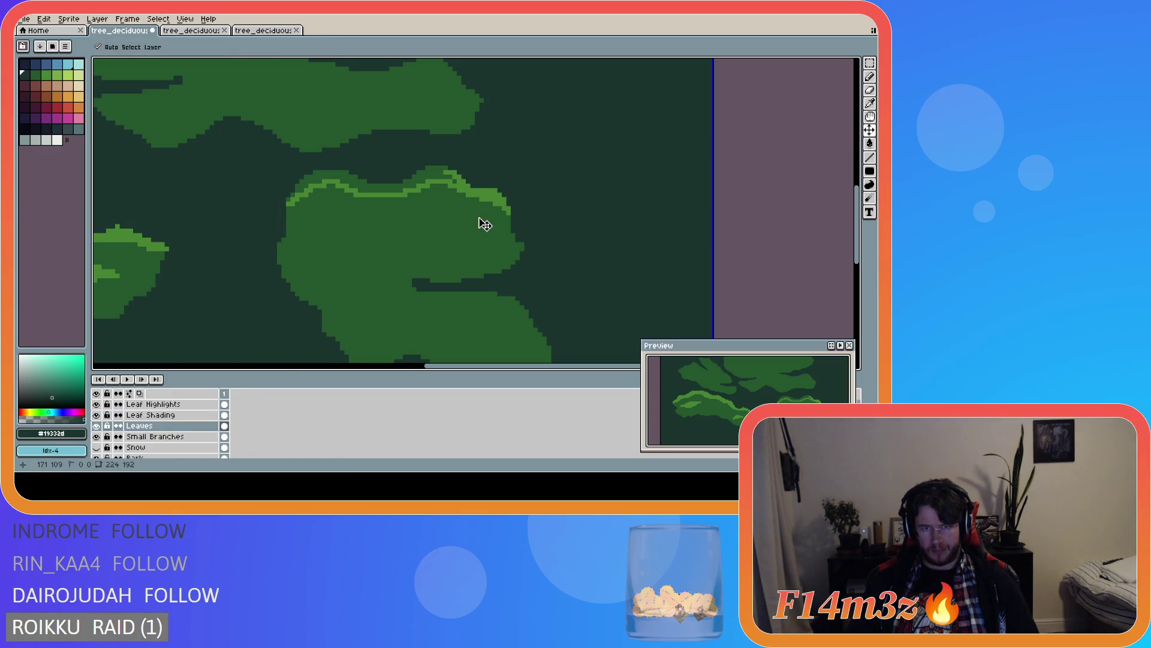
pyautogui.hotkey('ctrl', 'z')
pyautogui.press('b')
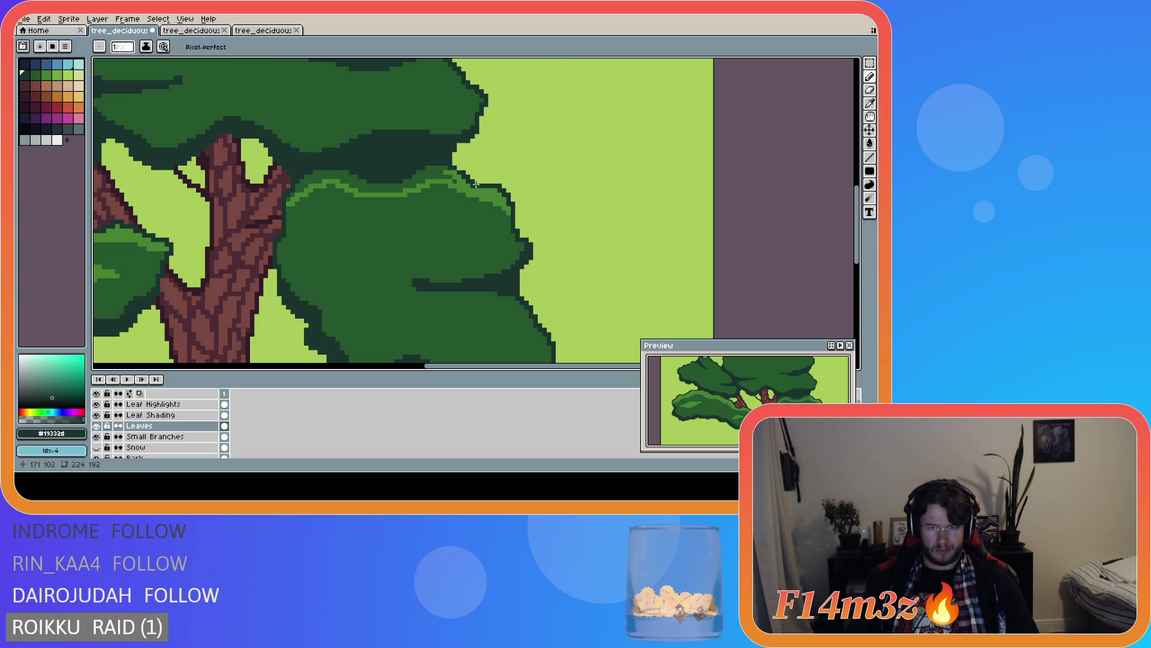
# - On Leaf Highlights, eyedrop #468232 and trace a thin highlight along the right clump's top edge
pyautogui.click(152, 404)
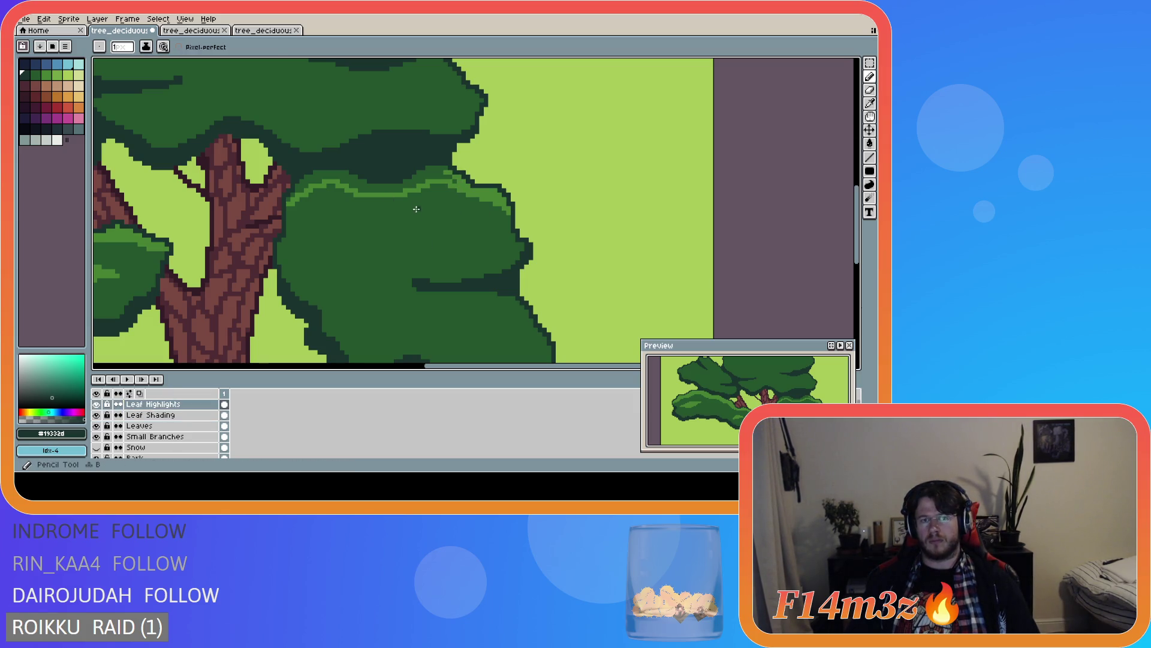
pyautogui.press('i')
pyautogui.keyDown('alt'); pyautogui.click(449, 175); pyautogui.keyUp('alt')
pyautogui.moveTo(444, 170); pyautogui.dragTo(428, 169)
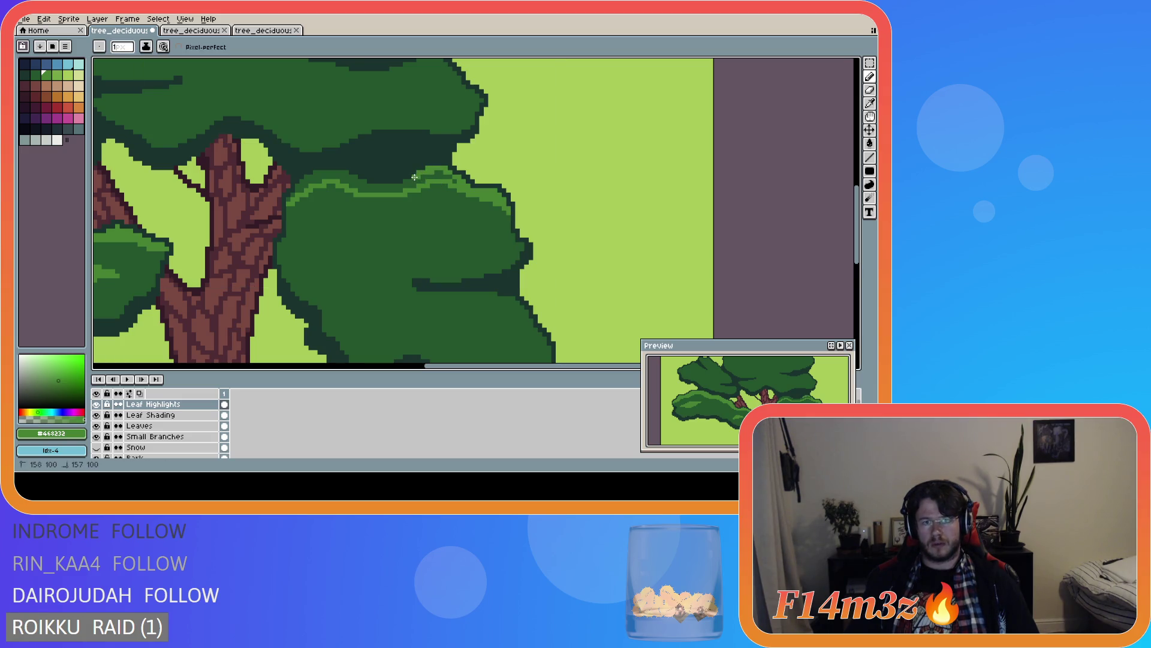
pyautogui.moveTo(407, 180); pyautogui.dragTo(315, 174)
pyautogui.click(303, 182)
pyautogui.moveTo(305, 183); pyautogui.dragTo(300, 186)
pyautogui.click(298, 192)
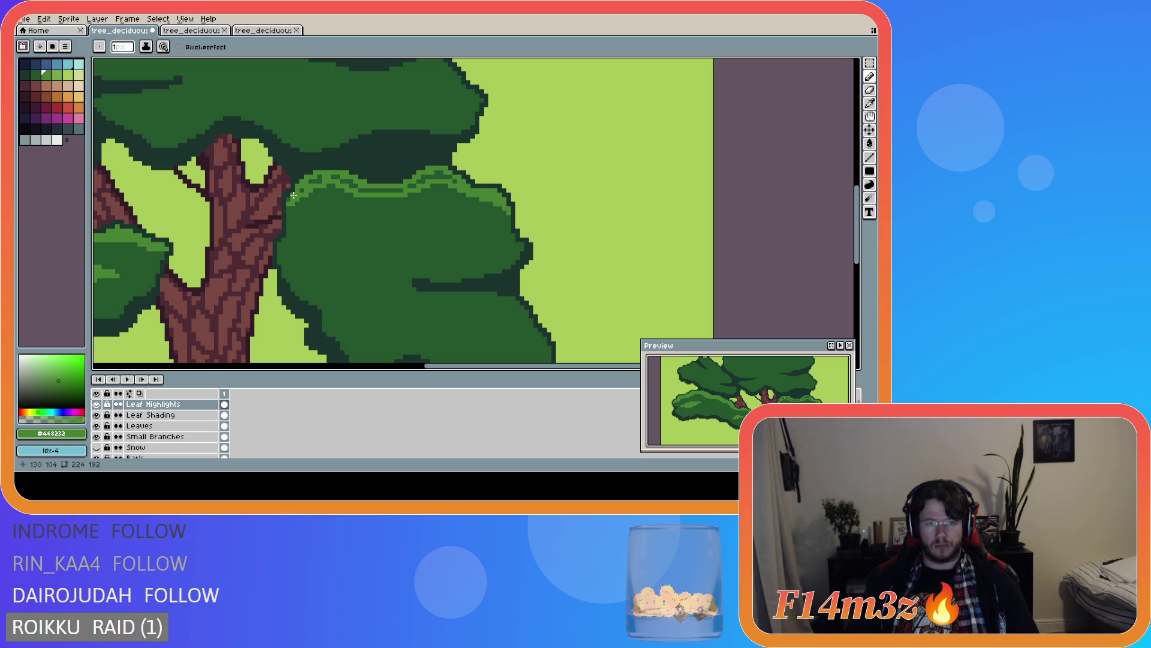
pyautogui.moveTo(288, 201)
pyautogui.mouseDown()
pyautogui.moveTo(318, 180)
pyautogui.moveTo(373, 192)
pyautogui.moveTo(441, 177)
pyautogui.mouseUp()
pyautogui.scroll(-2, 453, 192)
pyautogui.scroll(2, 453, 191)
pyautogui.scroll(-2, 432, 216)
pyautogui.scroll(-1, 384, 238)
pyautogui.scroll(-2, 385, 239)
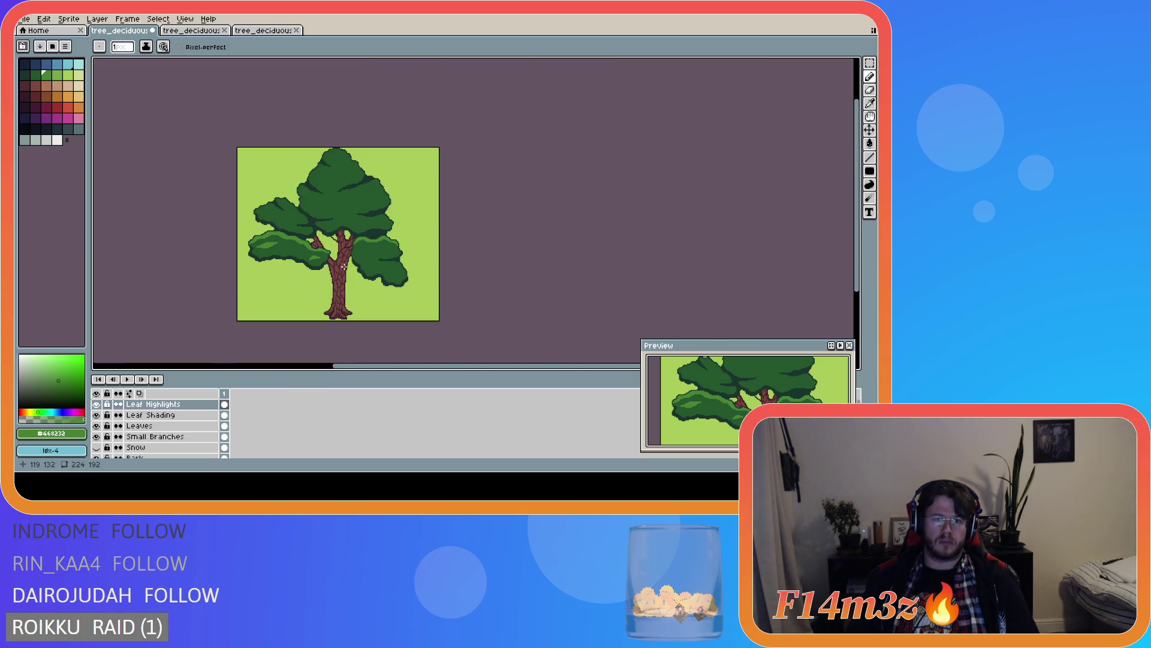
pyautogui.scroll(3, 344, 267)
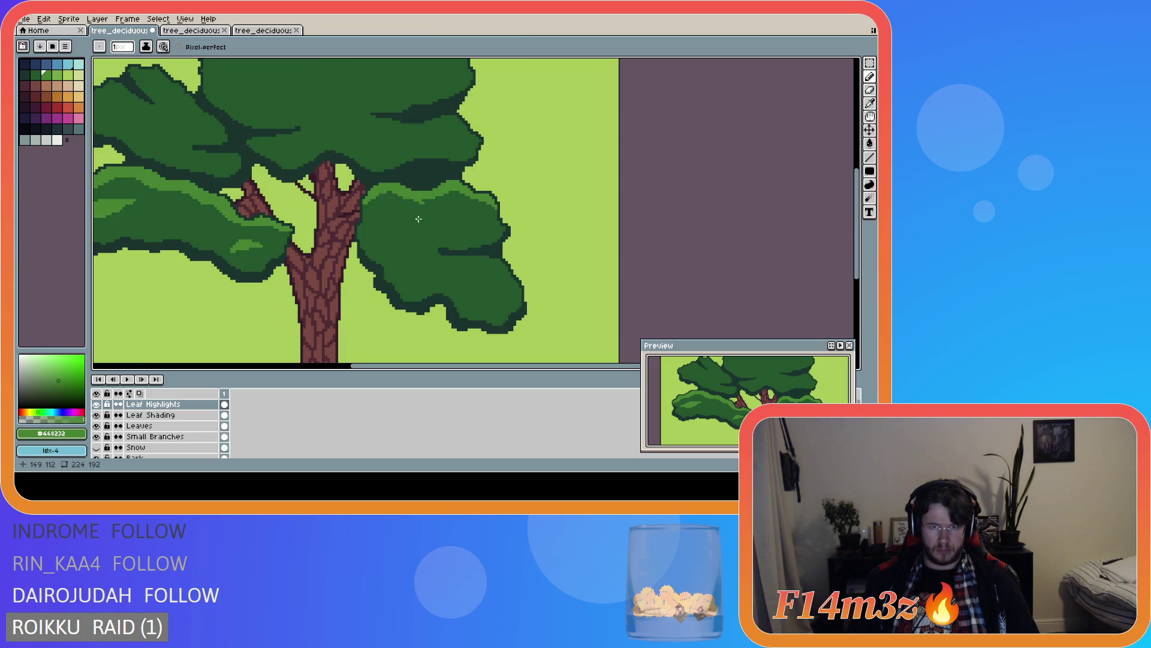
pyautogui.press('ctrl')
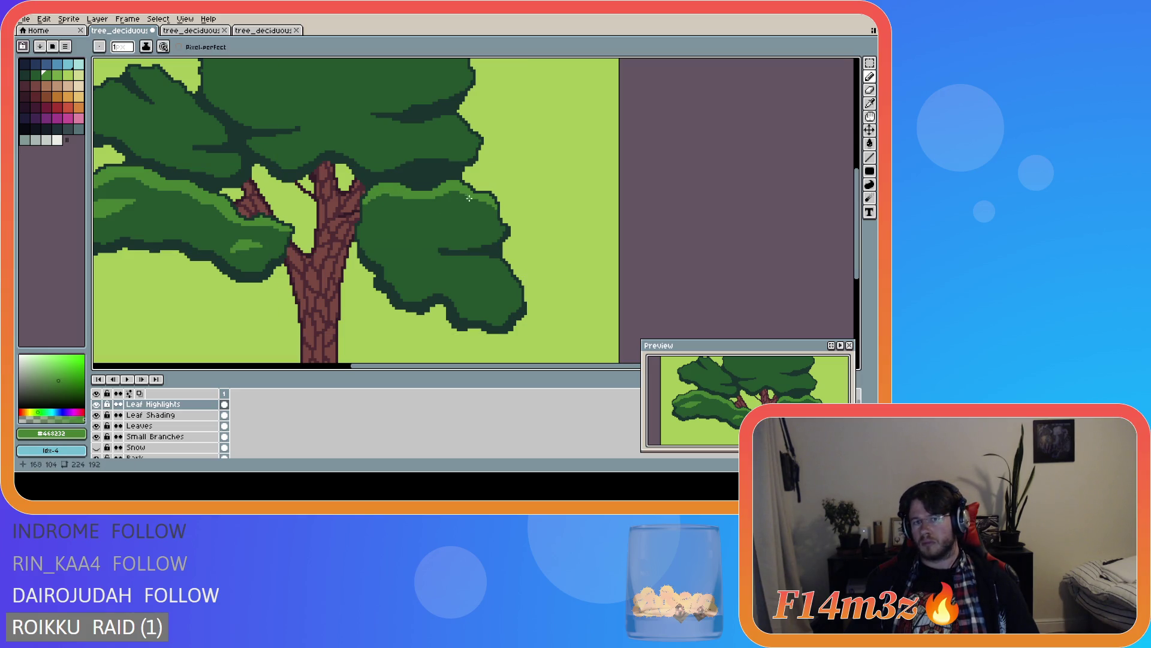
pyautogui.moveTo(435, 196); pyautogui.dragTo(499, 208)
pyautogui.scroll(-5, 510, 258)
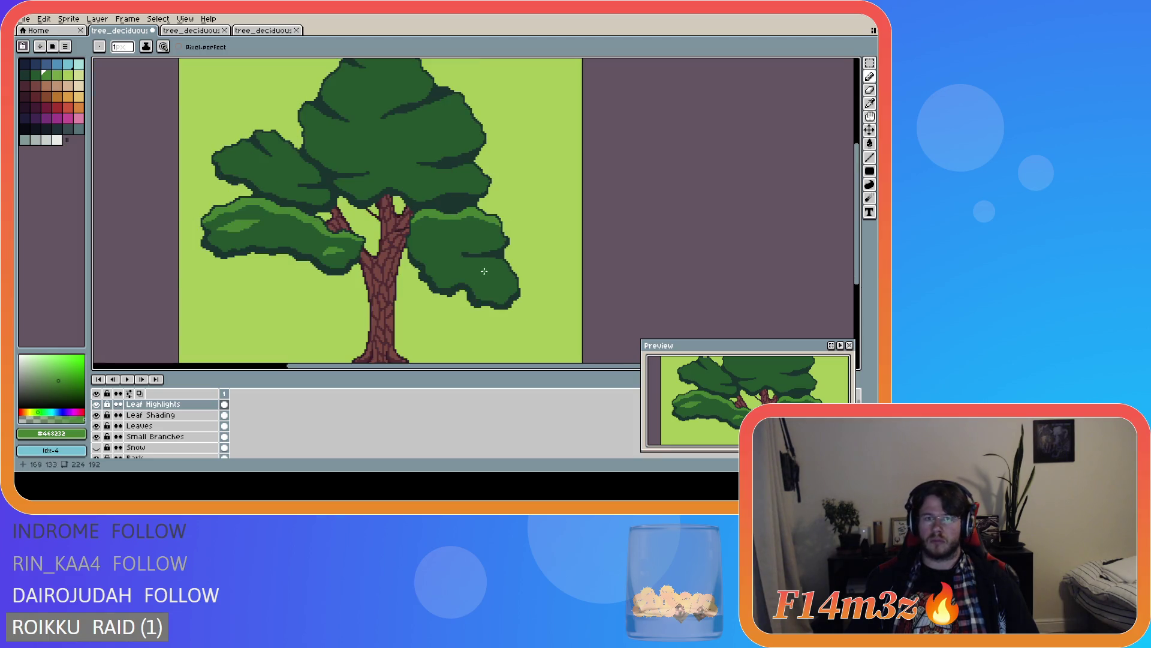
pyautogui.scroll(2, 397, 273)
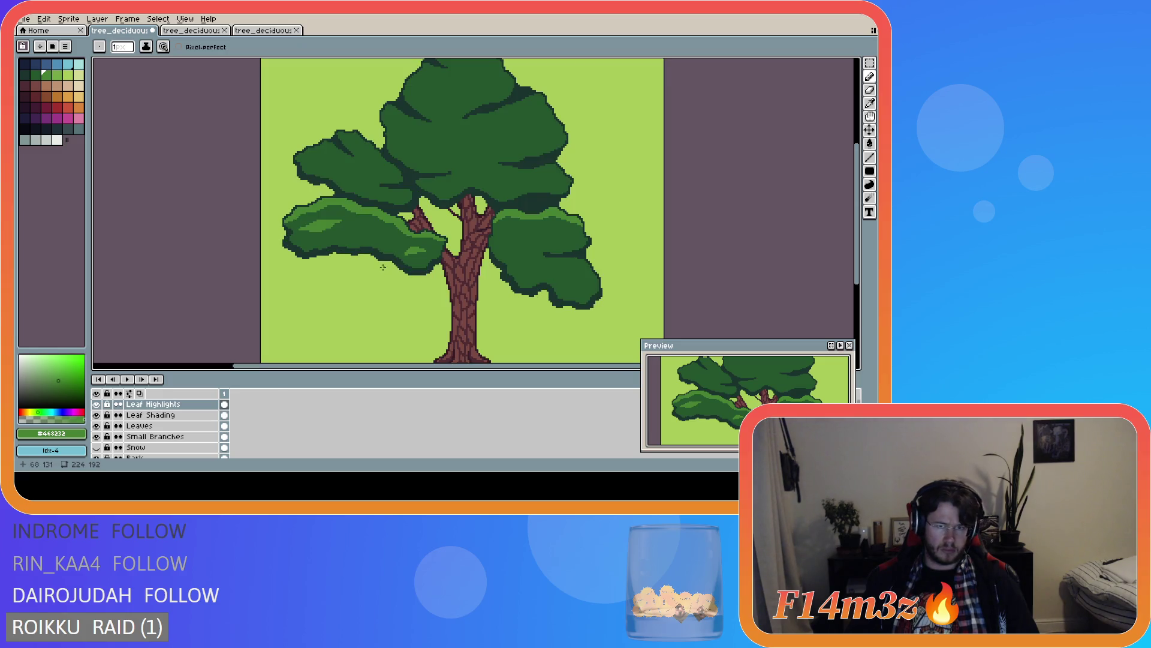
pyautogui.scroll(-2, 424, 274)
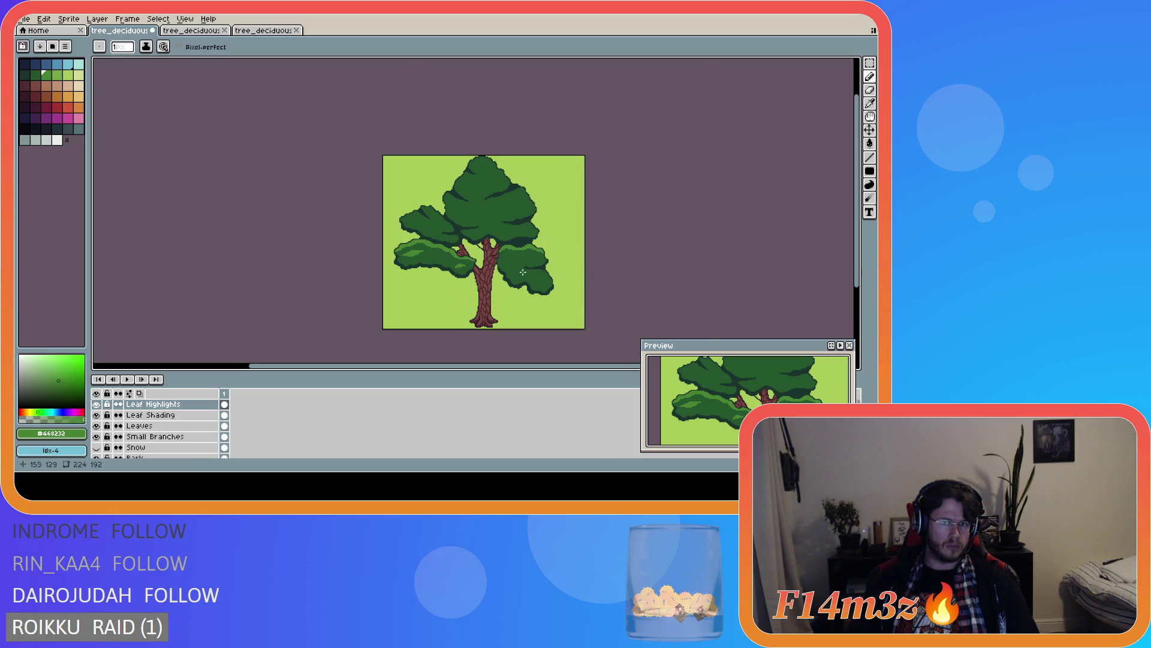
pyautogui.scroll(4, 525, 273)
pyautogui.press('e')
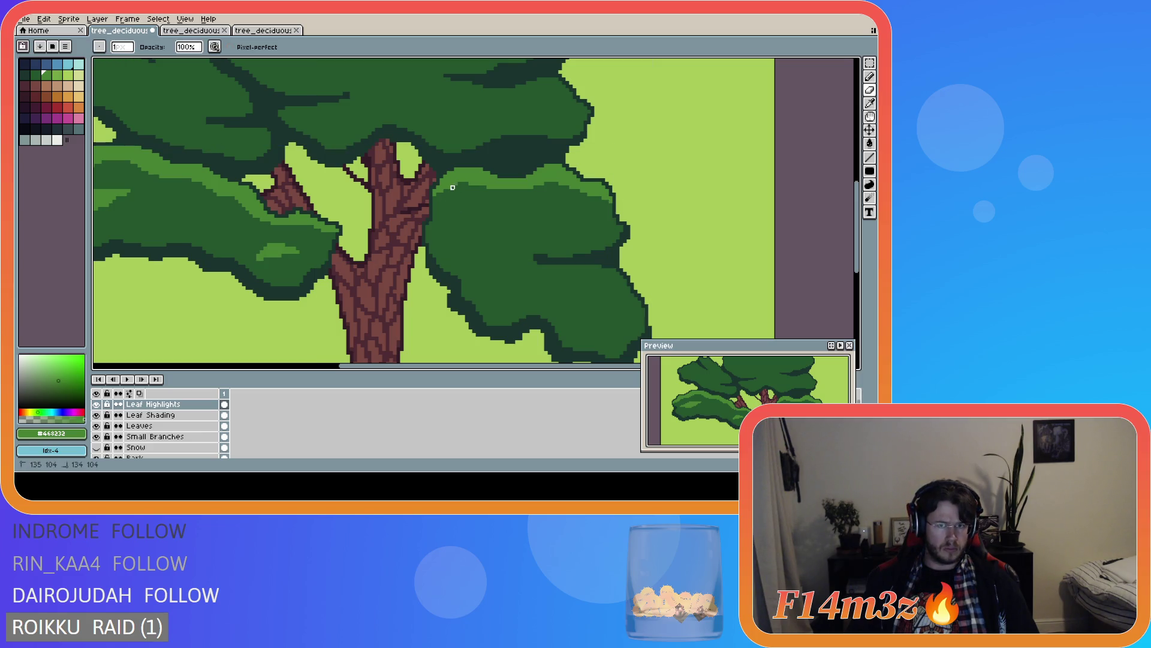
# - Add a small light-green patch on the lower right cluster and save the sprite
pyautogui.moveTo(449, 191); pyautogui.dragTo(446, 191)
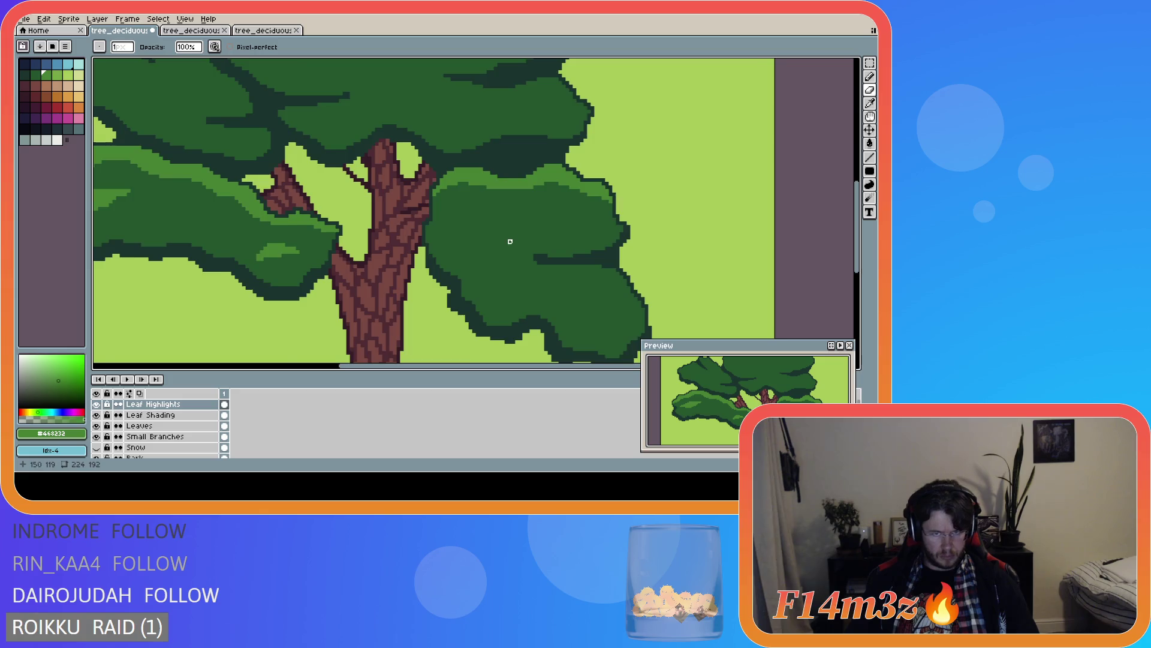
pyautogui.scroll(-3, 510, 246)
pyautogui.scroll(3, 509, 248)
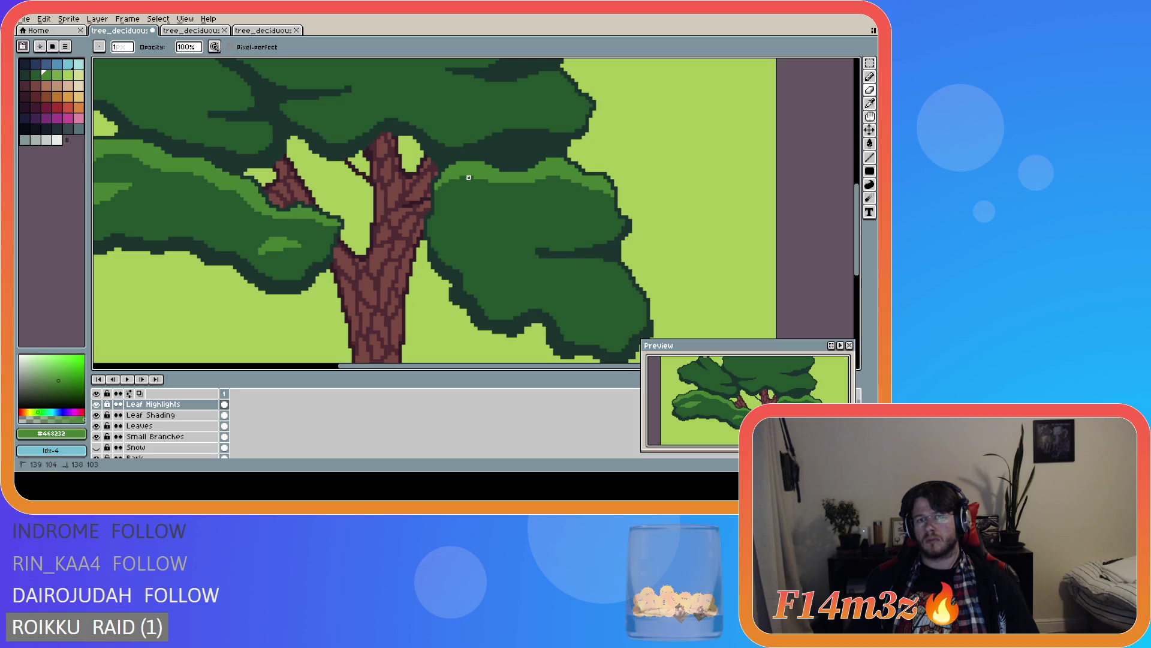
pyautogui.scroll(-3, 509, 231)
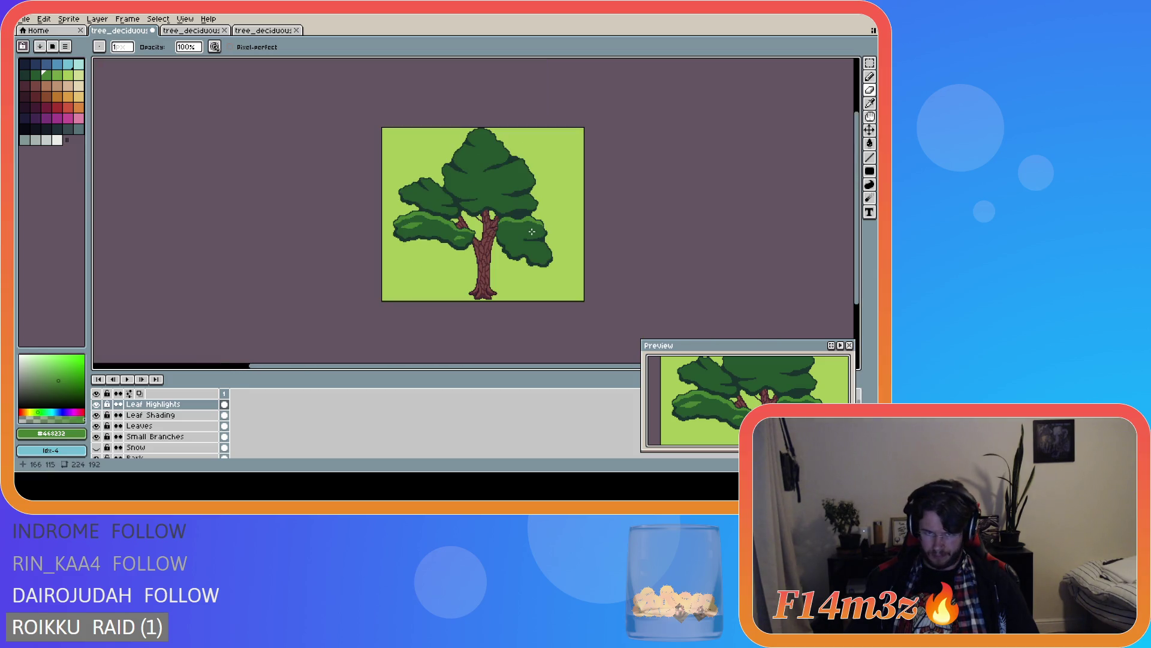
pyautogui.scroll(3, 527, 230)
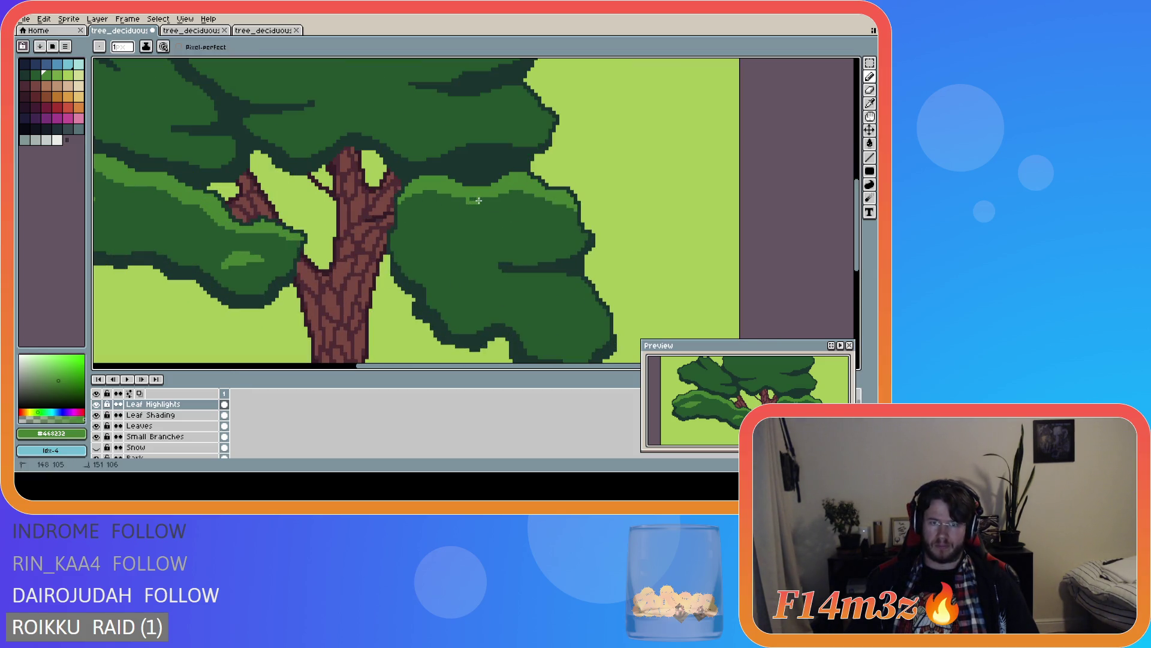
pyautogui.scroll(-3, 481, 229)
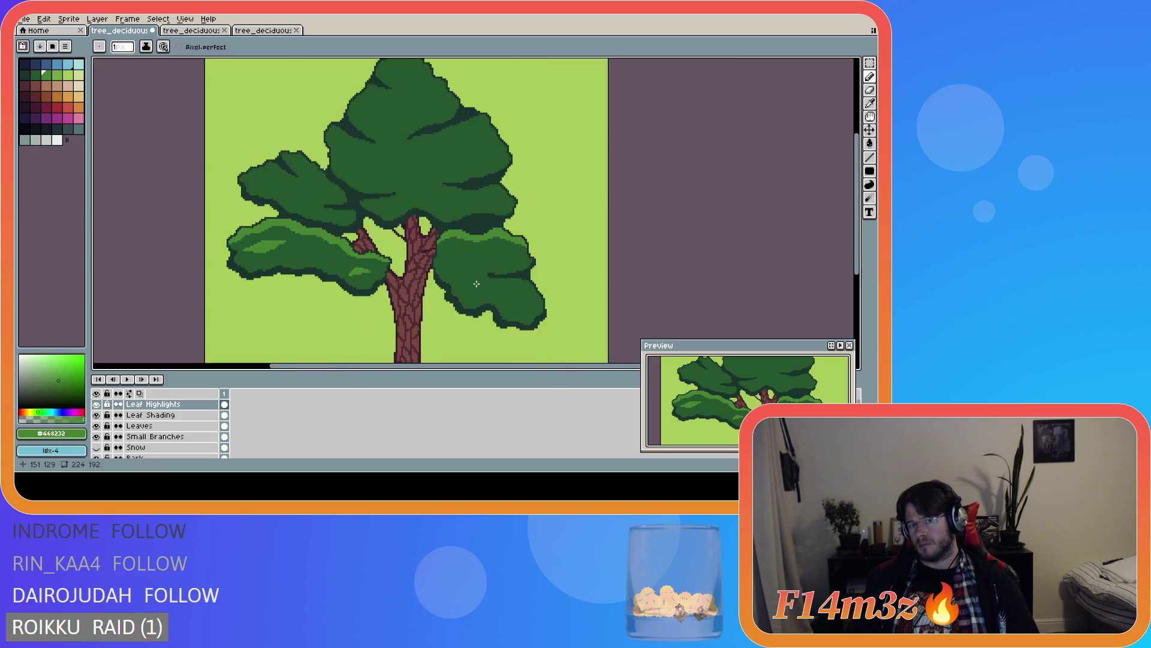
pyautogui.hotkey('ctrl', 's')
# - Dab another light-green highlight onto the leaf cluster right of the trunk
pyautogui.scroll(1, 509, 292)
pyautogui.scroll(-2, 509, 293)
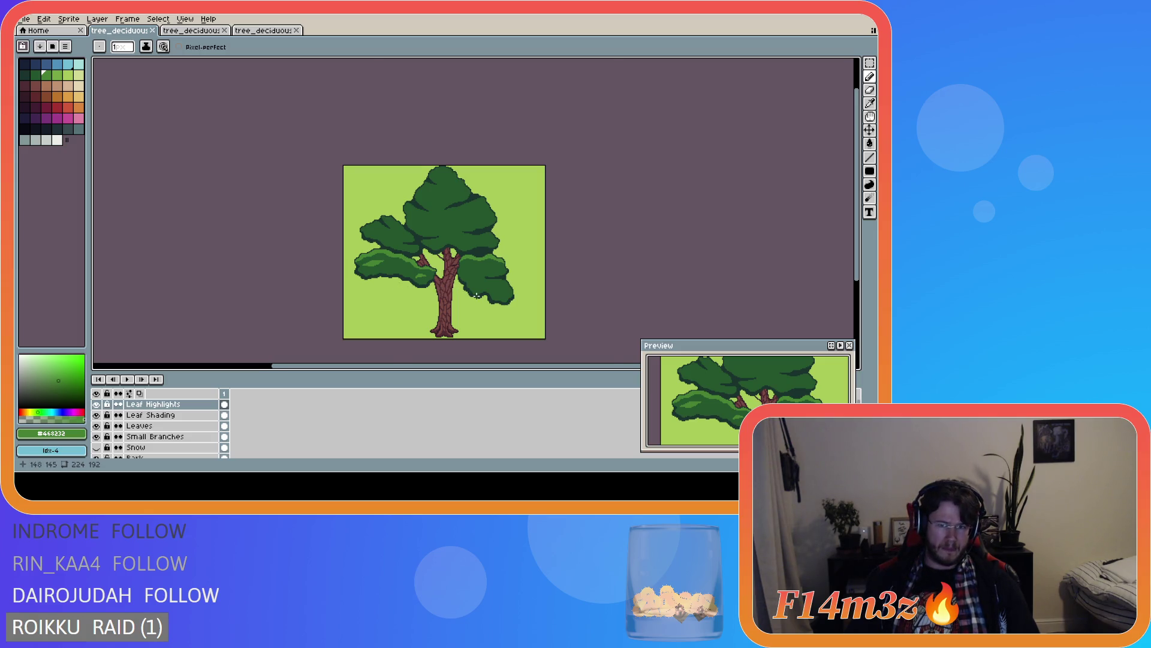
pyautogui.scroll(2, 477, 295)
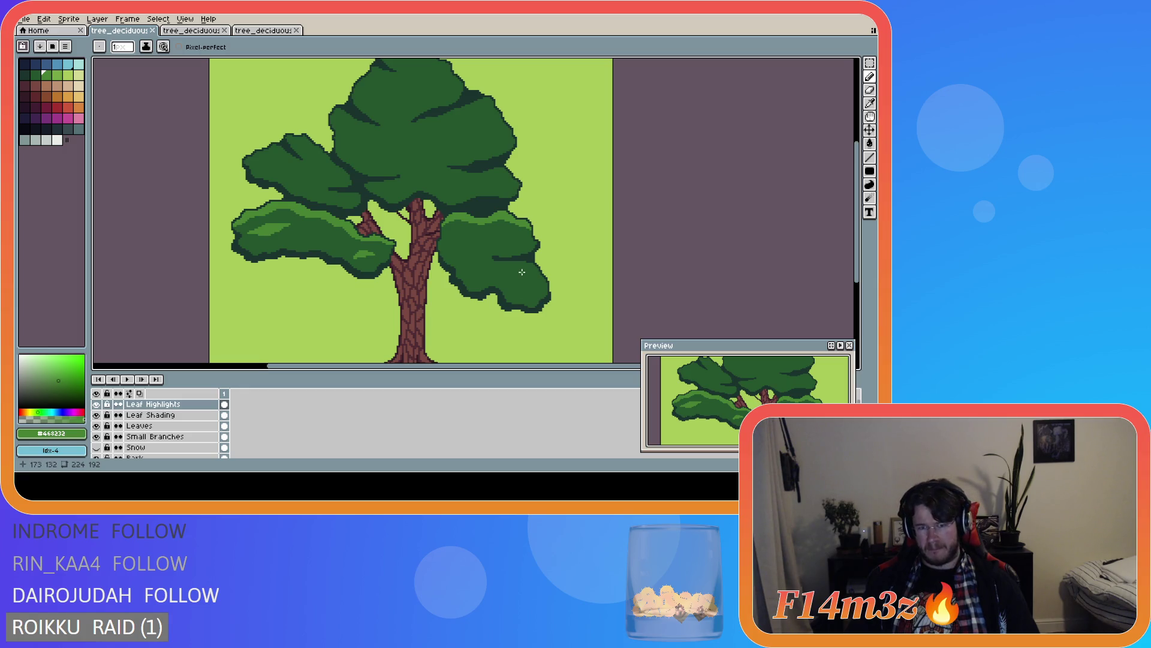
pyautogui.scroll(-2, 513, 270)
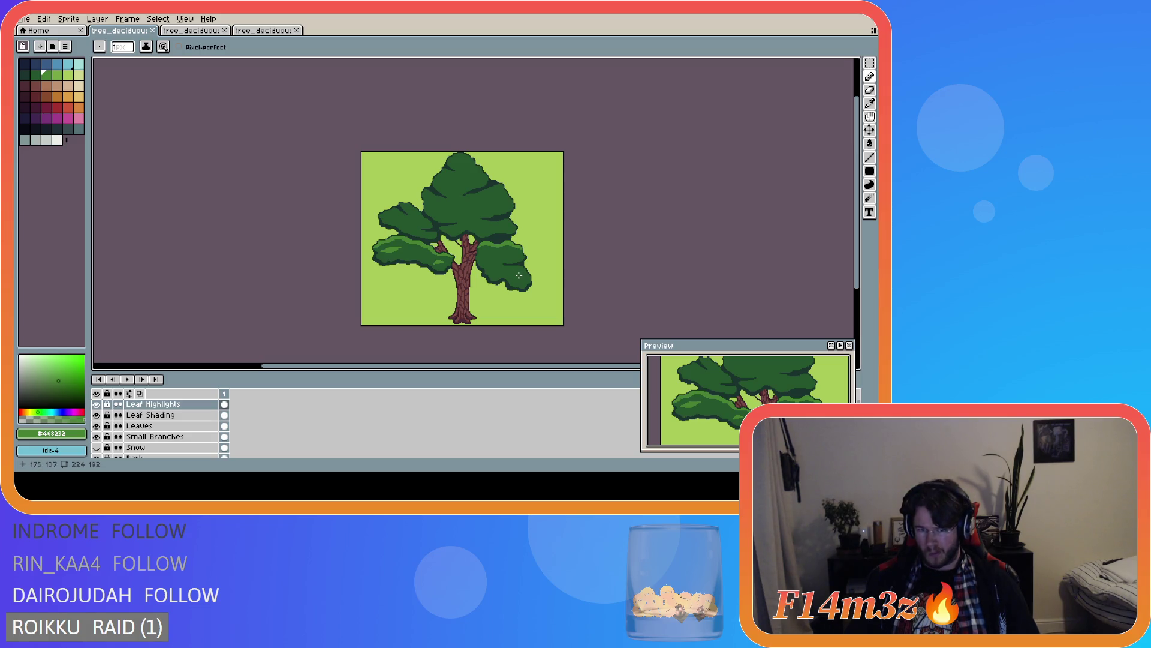
pyautogui.scroll(3, 510, 271)
pyautogui.moveTo(511, 270)
pyautogui.mouseDown()
pyautogui.moveTo(551, 294)
pyautogui.moveTo(517, 275)
pyautogui.moveTo(531, 277)
pyautogui.mouseUp()
# - Draw two short light-green streaks running up-right across the right leaf cluster
pyautogui.scroll(-3, 525, 275)
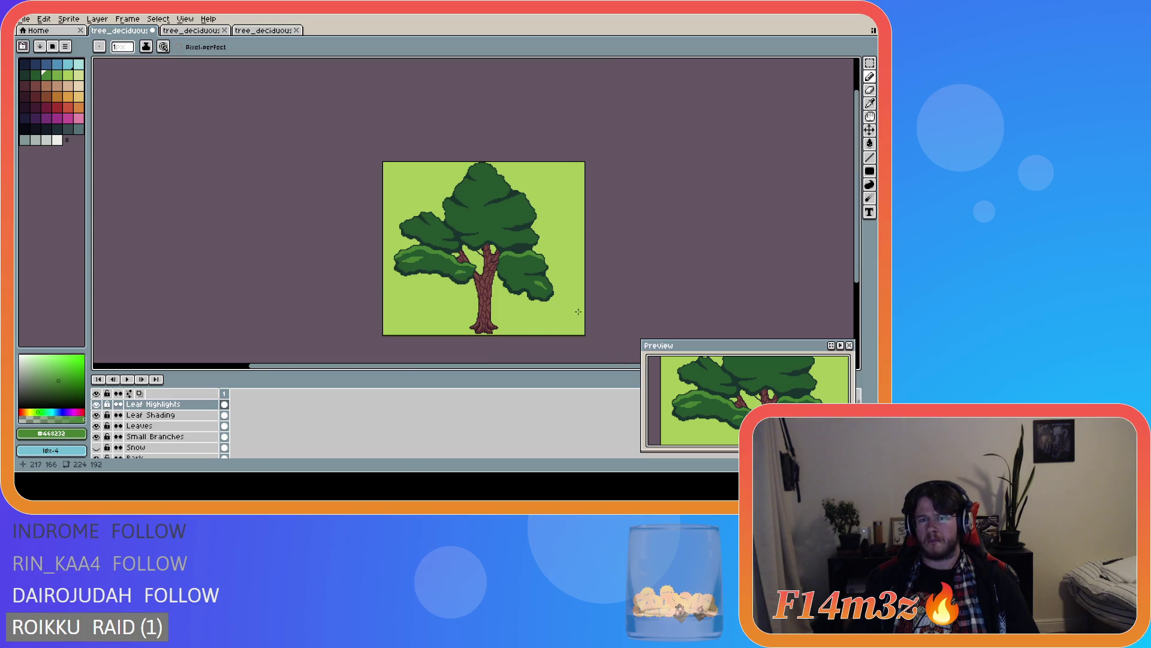
pyautogui.scroll(2, 537, 307)
pyautogui.moveTo(500, 247); pyautogui.dragTo(522, 240)
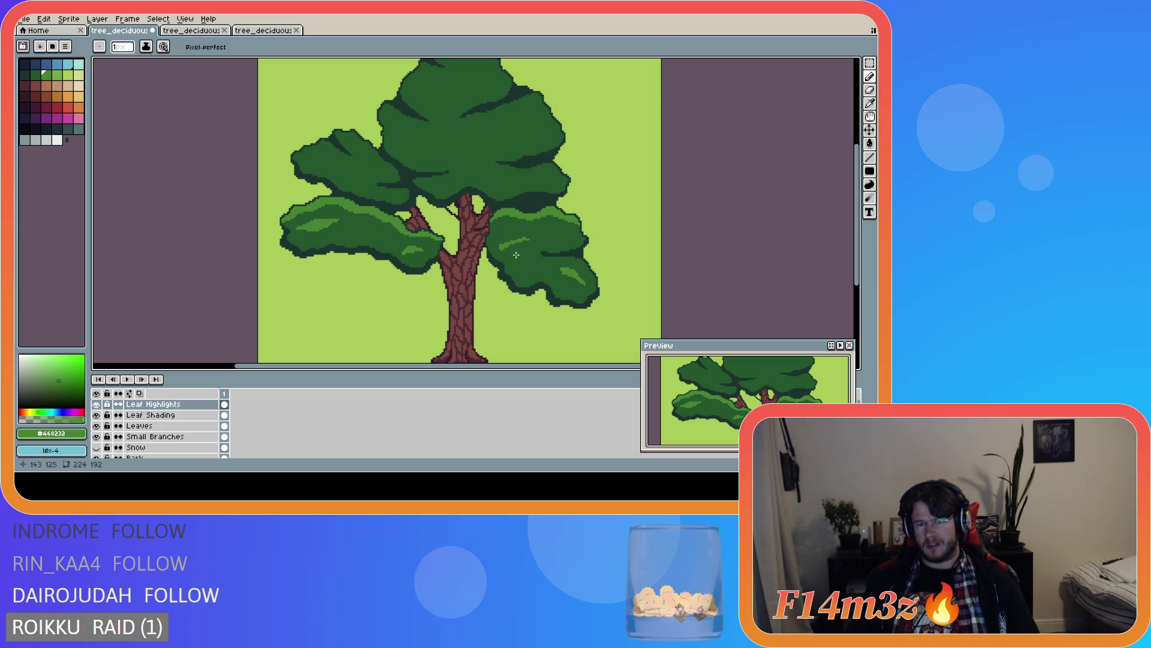
pyautogui.scroll(-3, 535, 294)
pyautogui.scroll(3, 557, 299)
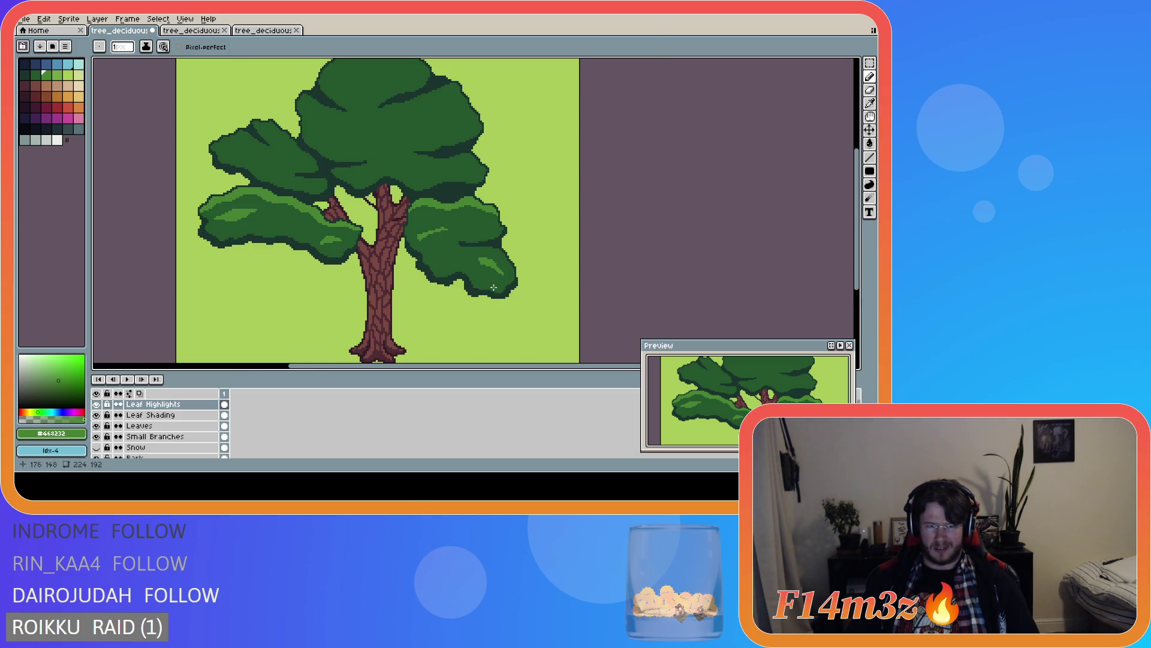
pyautogui.scroll(-2, 494, 288)
pyautogui.scroll(3, 493, 246)
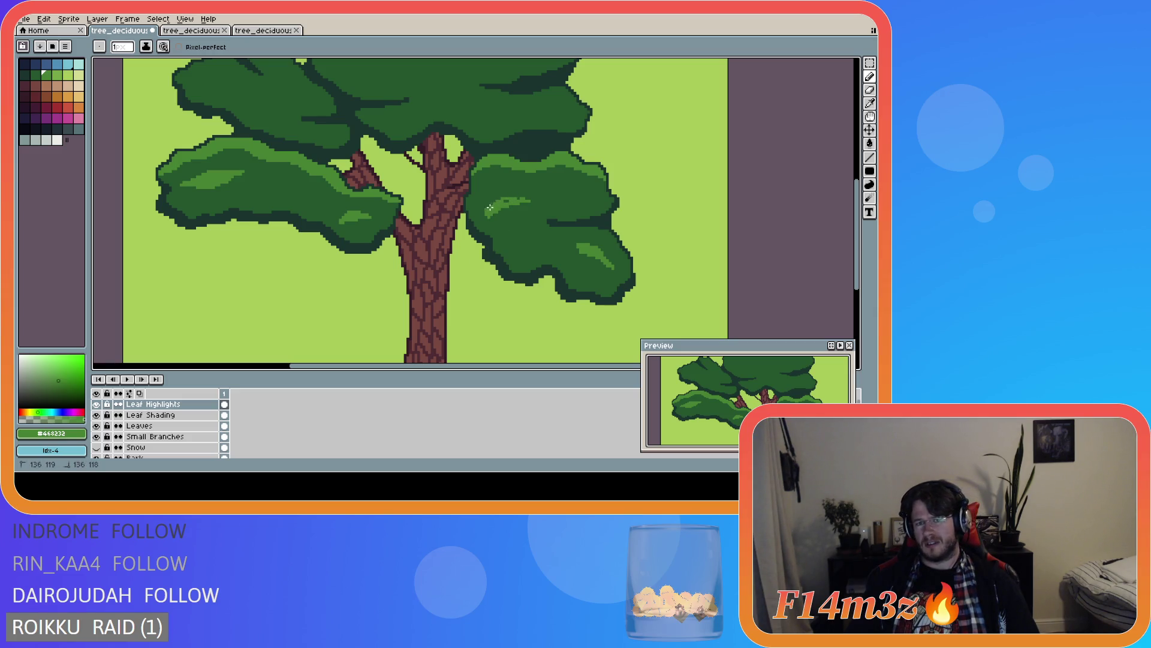
pyautogui.moveTo(488, 213)
pyautogui.mouseDown()
pyautogui.moveTo(521, 200)
pyautogui.moveTo(492, 206)
pyautogui.moveTo(507, 202)
pyautogui.mouseUp()
pyautogui.scroll(-2, 516, 228)
pyautogui.scroll(1, 514, 291)
pyautogui.scroll(-1, 522, 297)
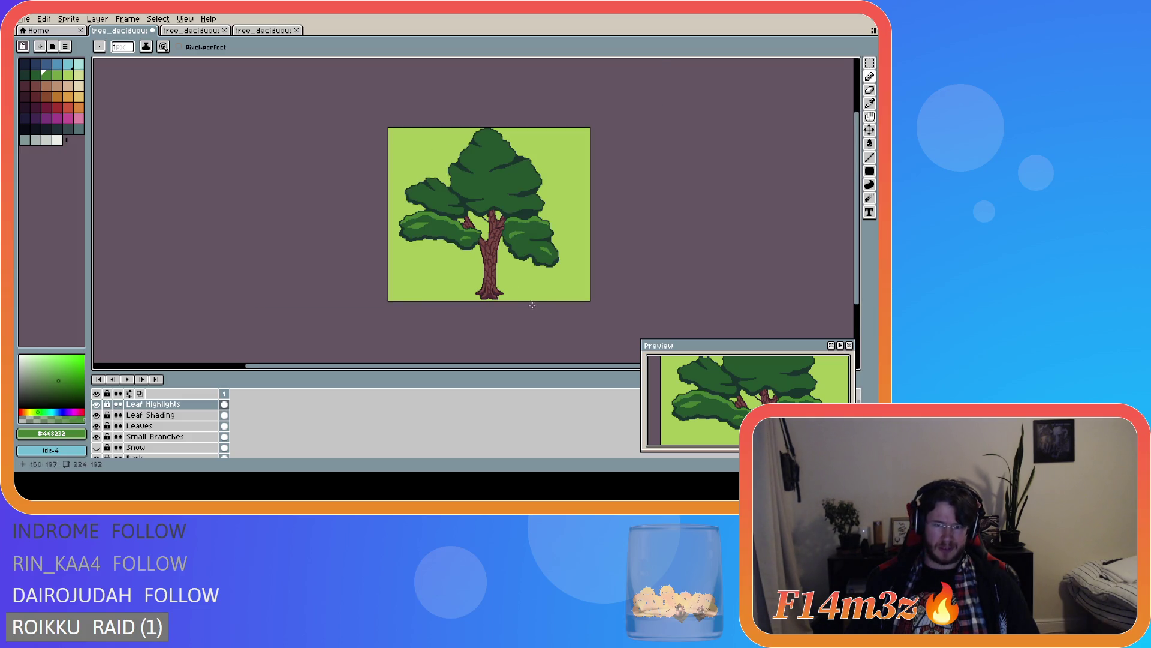
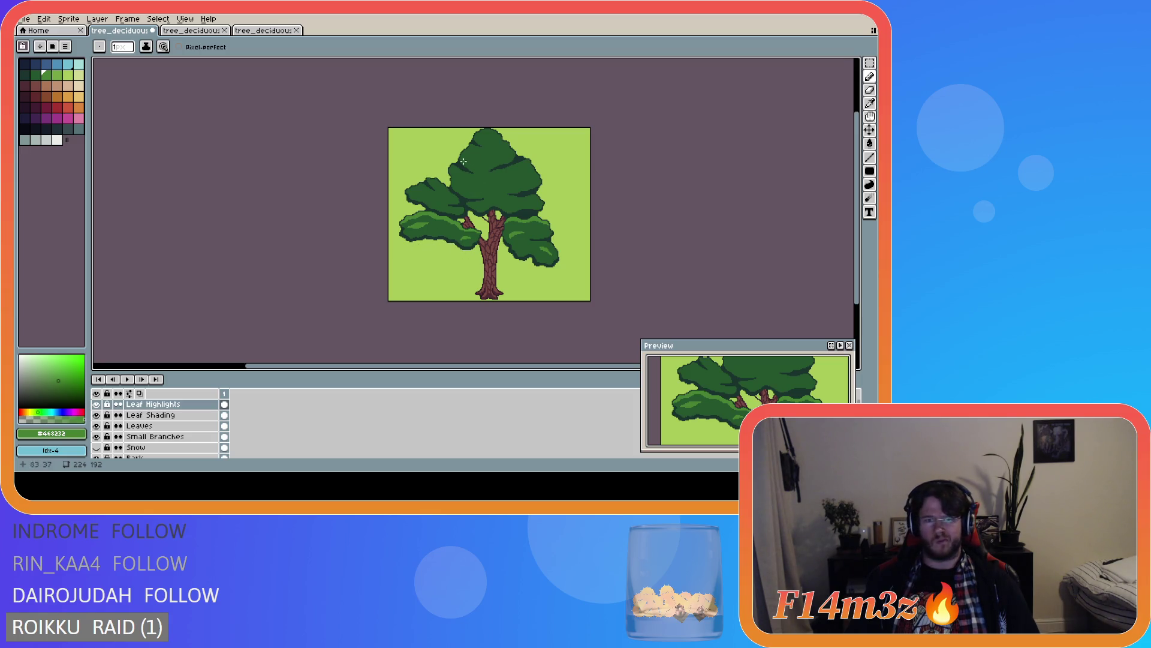
# - Paint light-green highlight strokes along the upper-left leaf clump's top edge and diagonal
pyautogui.scroll(2, 441, 196)
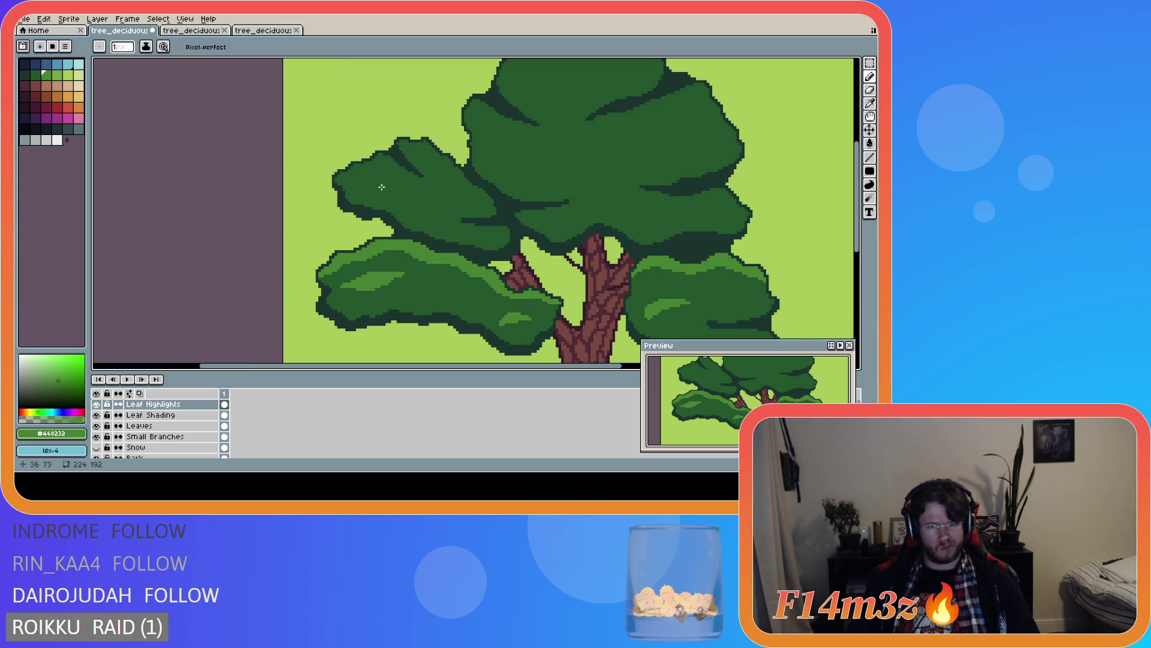
pyautogui.scroll(1, 406, 154)
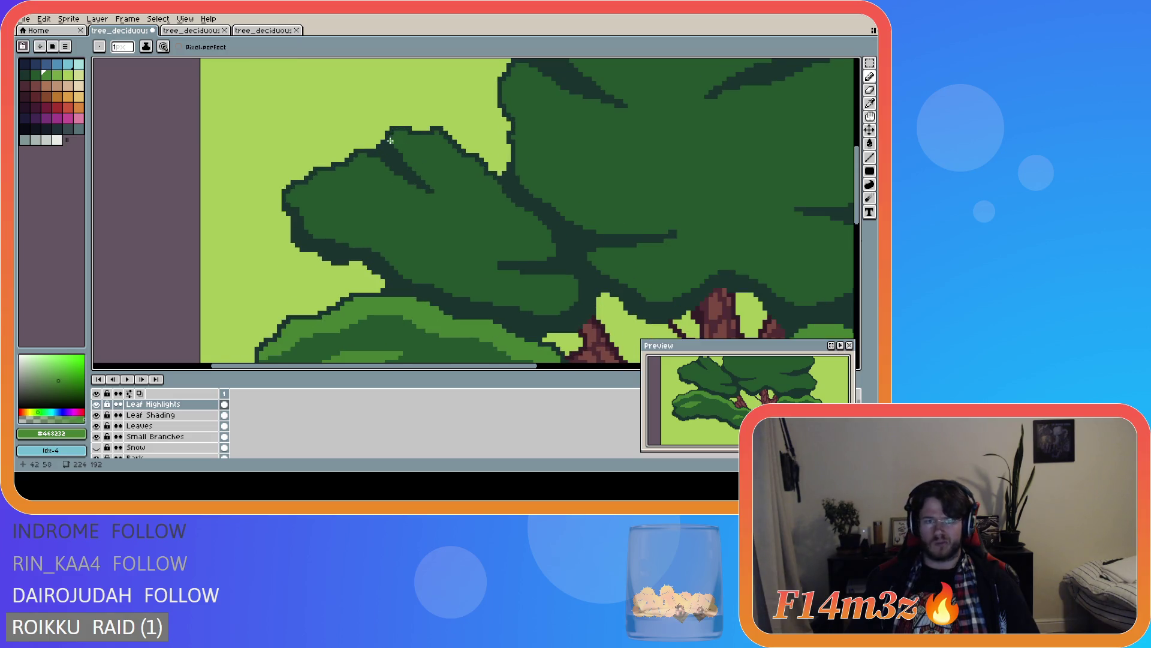
pyautogui.moveTo(390, 138)
pyautogui.mouseDown()
pyautogui.moveTo(463, 165)
pyautogui.moveTo(549, 236)
pyautogui.mouseUp()
pyautogui.click(552, 248)
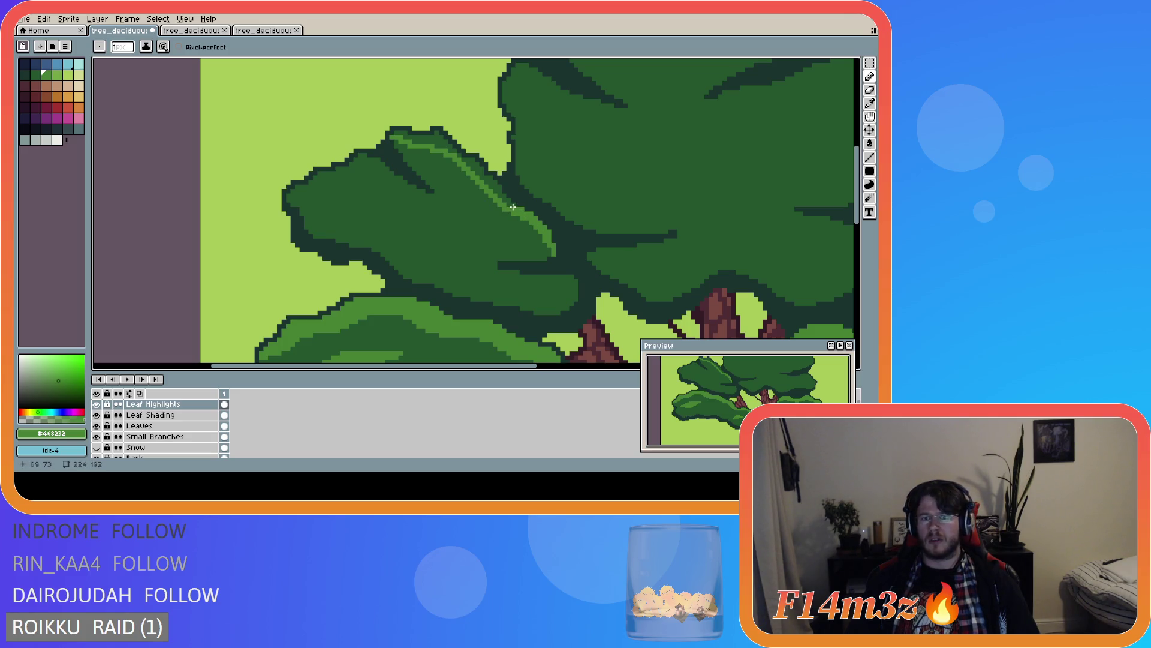
pyautogui.moveTo(506, 203)
pyautogui.mouseDown()
pyautogui.moveTo(434, 133)
pyautogui.moveTo(405, 135)
pyautogui.moveTo(431, 135)
pyautogui.moveTo(440, 149)
pyautogui.mouseUp()
# - Add more highlight pixels along the clump's top edge, then pick the Eraser
pyautogui.click(439, 139)
pyautogui.moveTo(489, 181); pyautogui.dragTo(489, 185)
pyautogui.scroll(-3, 489, 185)
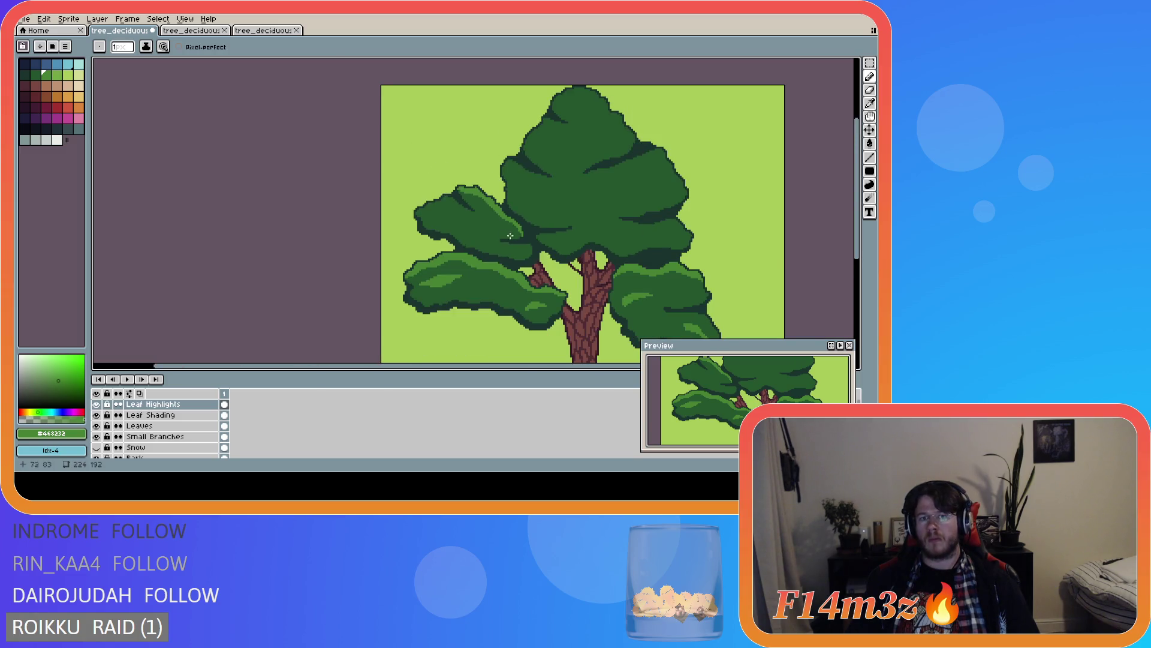
pyautogui.scroll(2, 484, 230)
pyautogui.scroll(2, 447, 160)
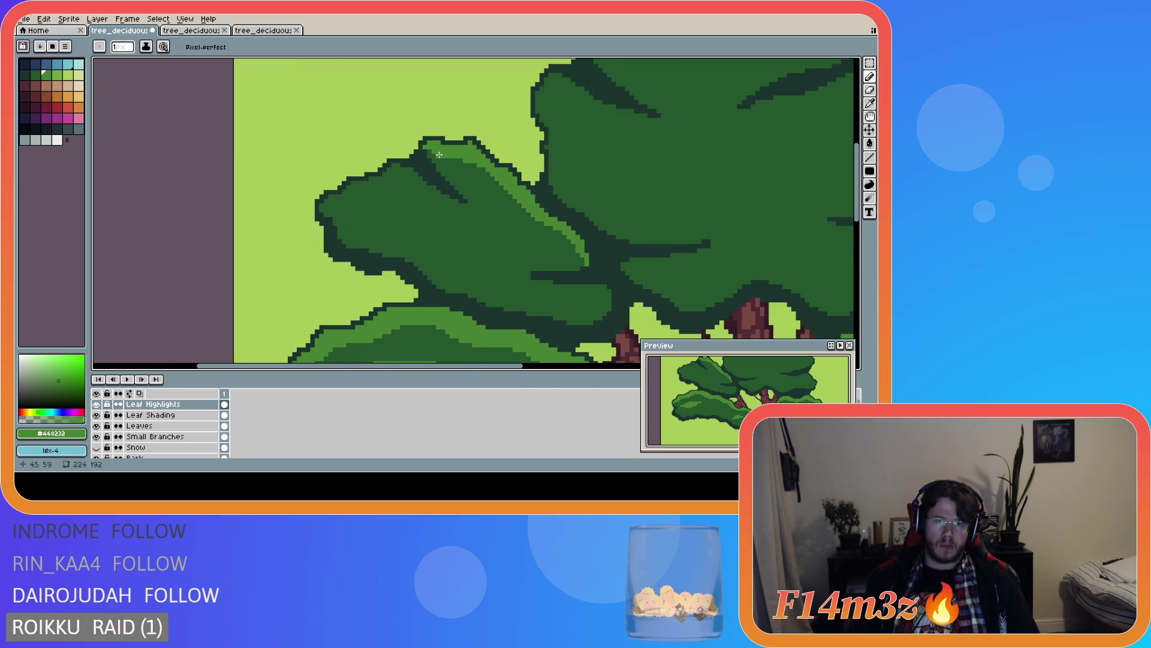
pyautogui.scroll(-3, 525, 230)
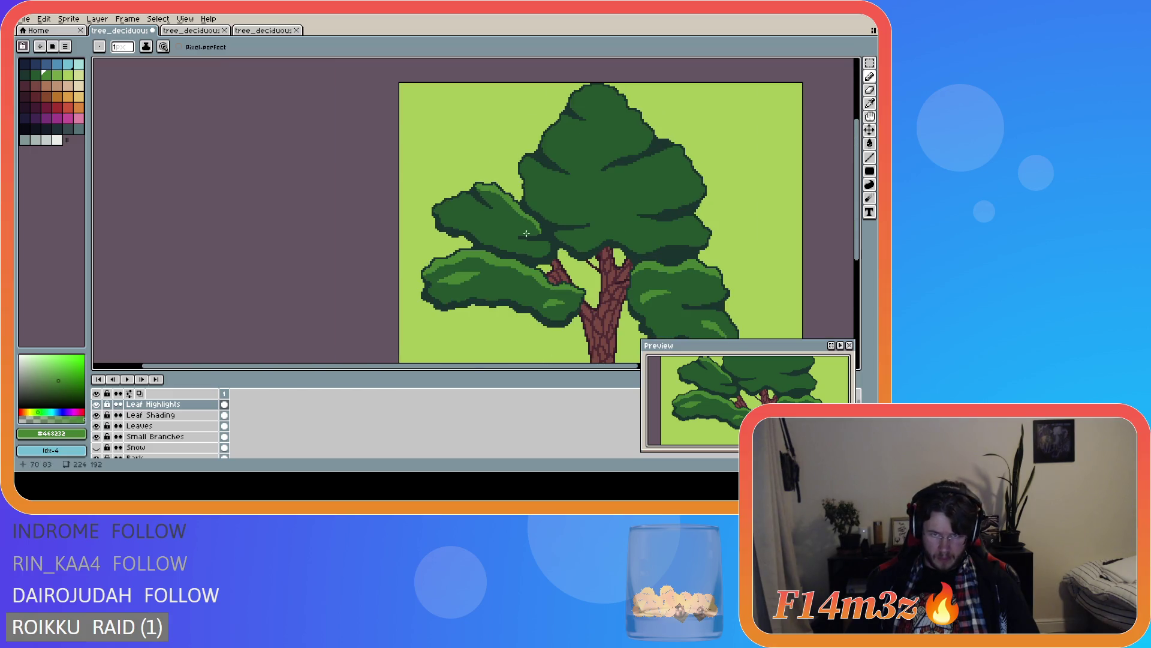
pyautogui.scroll(-1, 526, 269)
pyautogui.scroll(1, 516, 282)
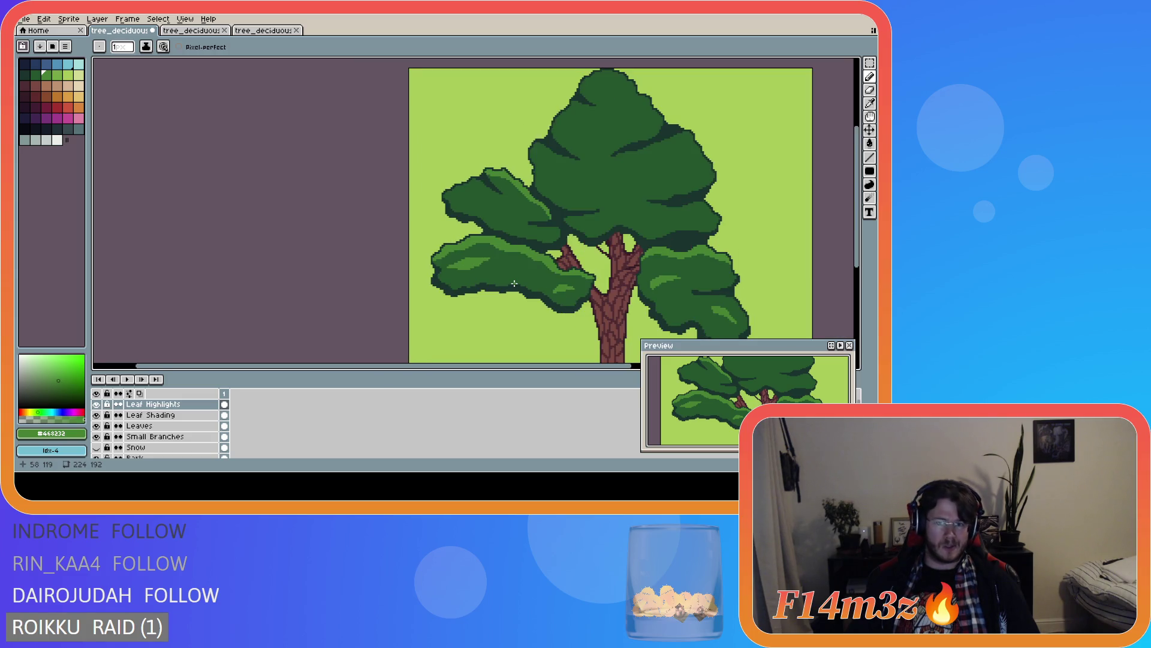
pyautogui.scroll(2, 461, 229)
pyautogui.scroll(1, 470, 126)
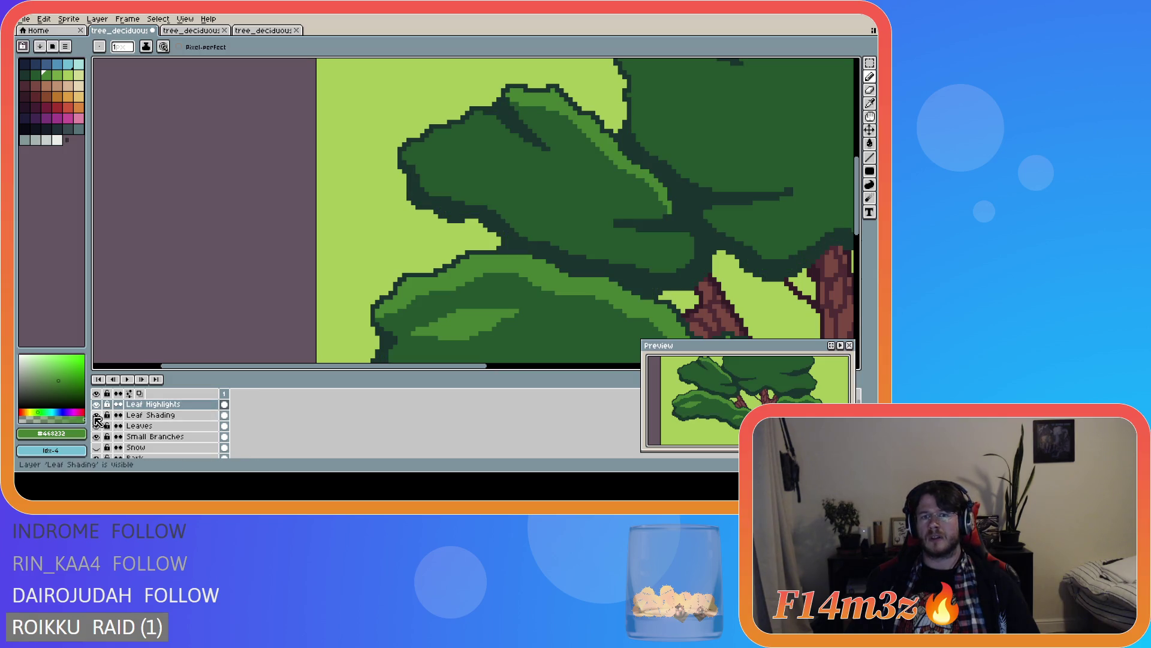
pyautogui.press('e')
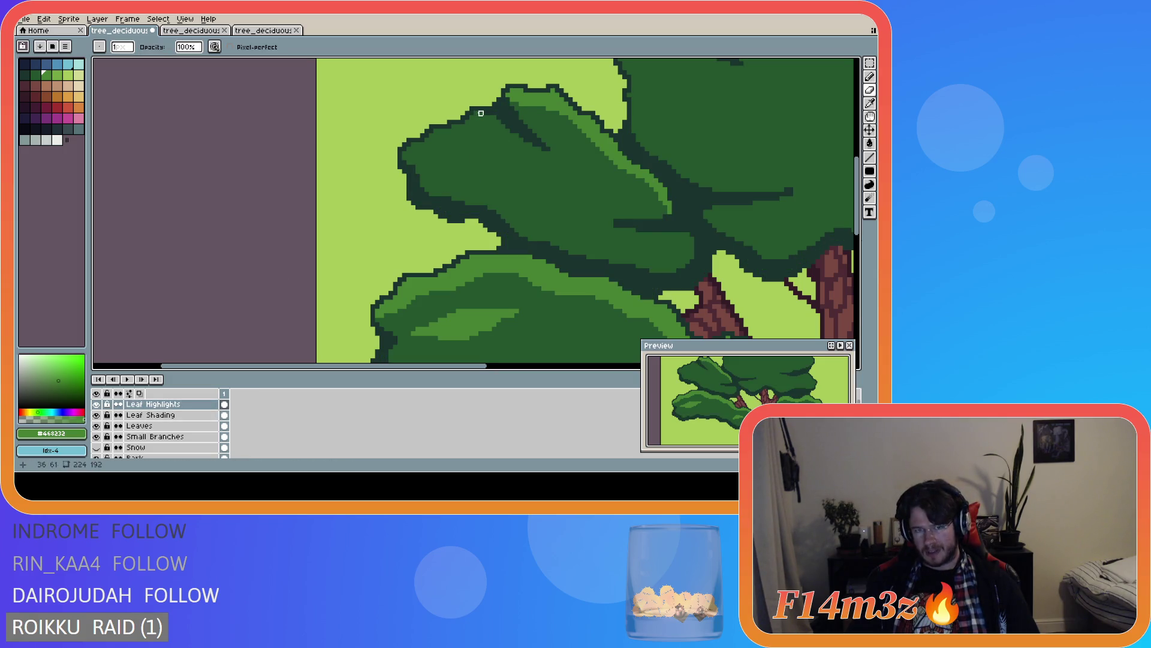
# - Check the Leaf Shading layer, then paint a lighter green stroke along the leaf edge on Leaf Highlights
pyautogui.hotkey('alt', 'Down')
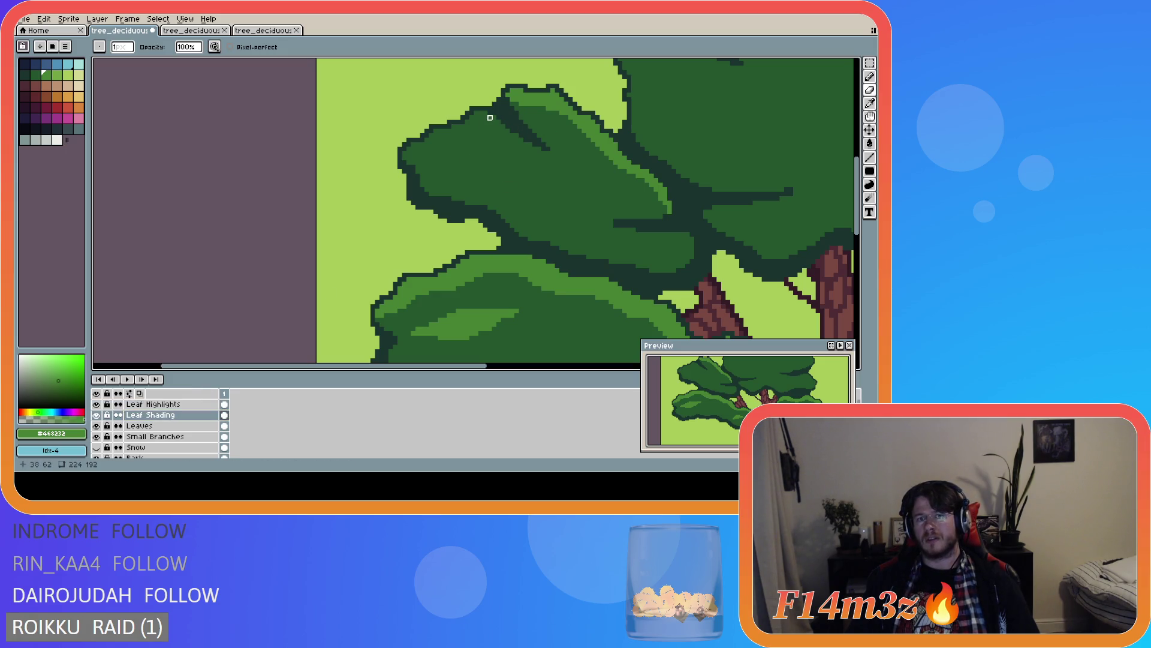
pyautogui.scroll(-2, 443, 198)
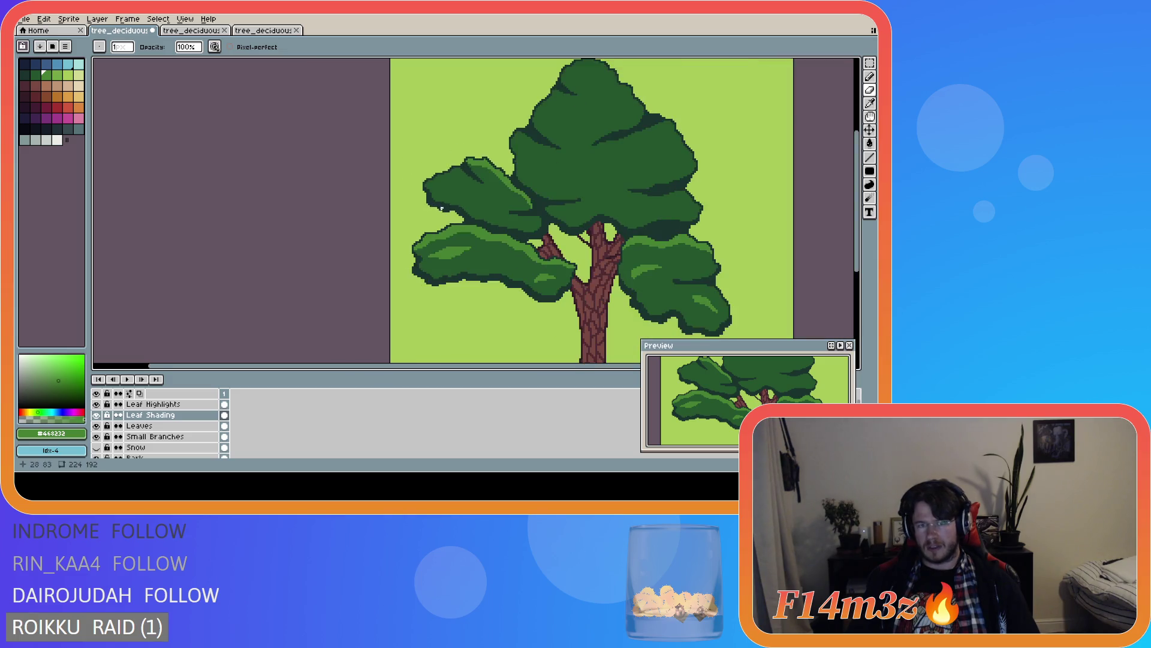
pyautogui.scroll(2, 454, 178)
pyautogui.hotkey('alt', 'Up')
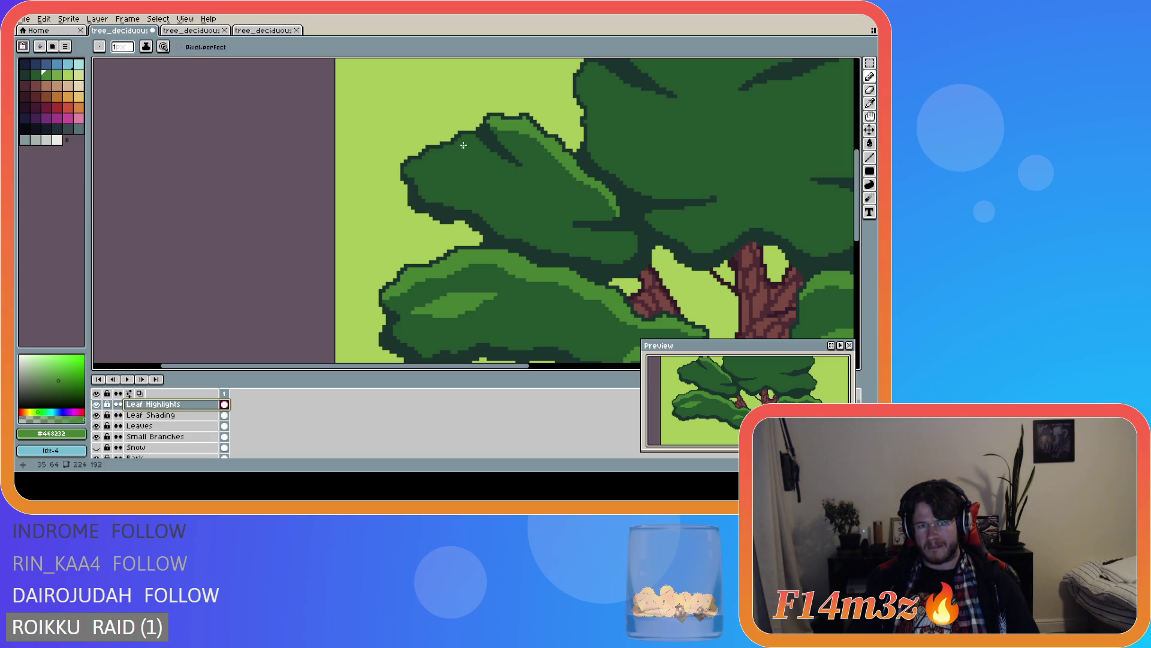
pyautogui.moveTo(474, 136); pyautogui.dragTo(409, 171)
pyautogui.press('g')
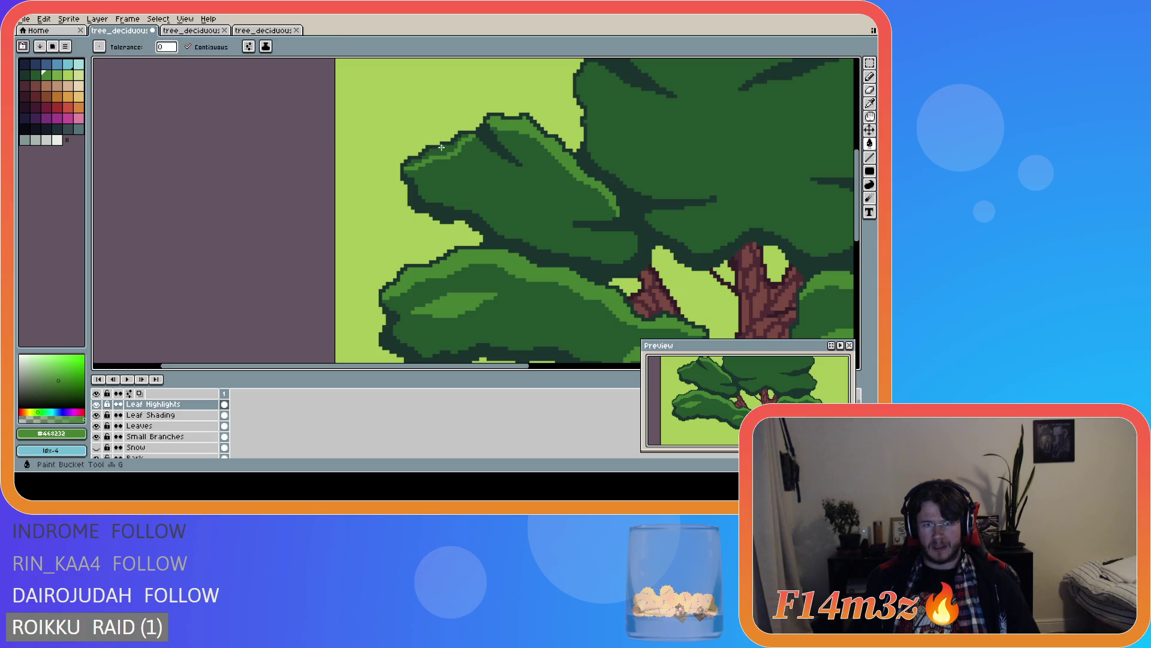
pyautogui.press('b')
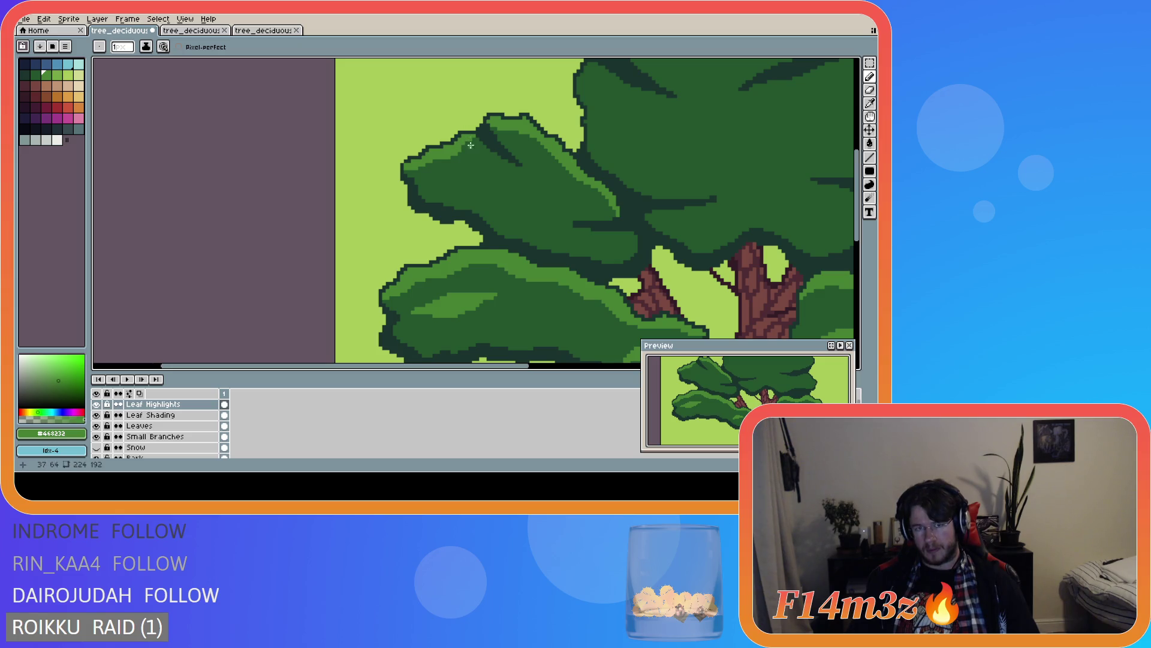
# - Review the upper-left clump and save the tree drawing
pyautogui.scroll(-5, 487, 214)
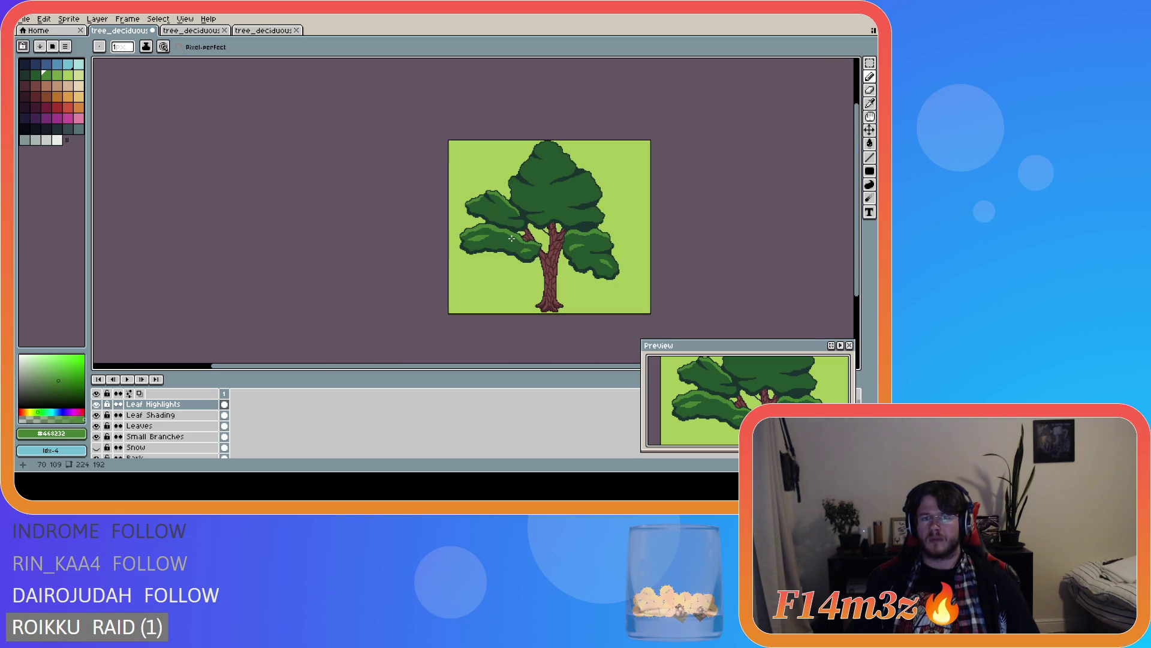
pyautogui.scroll(2, 511, 239)
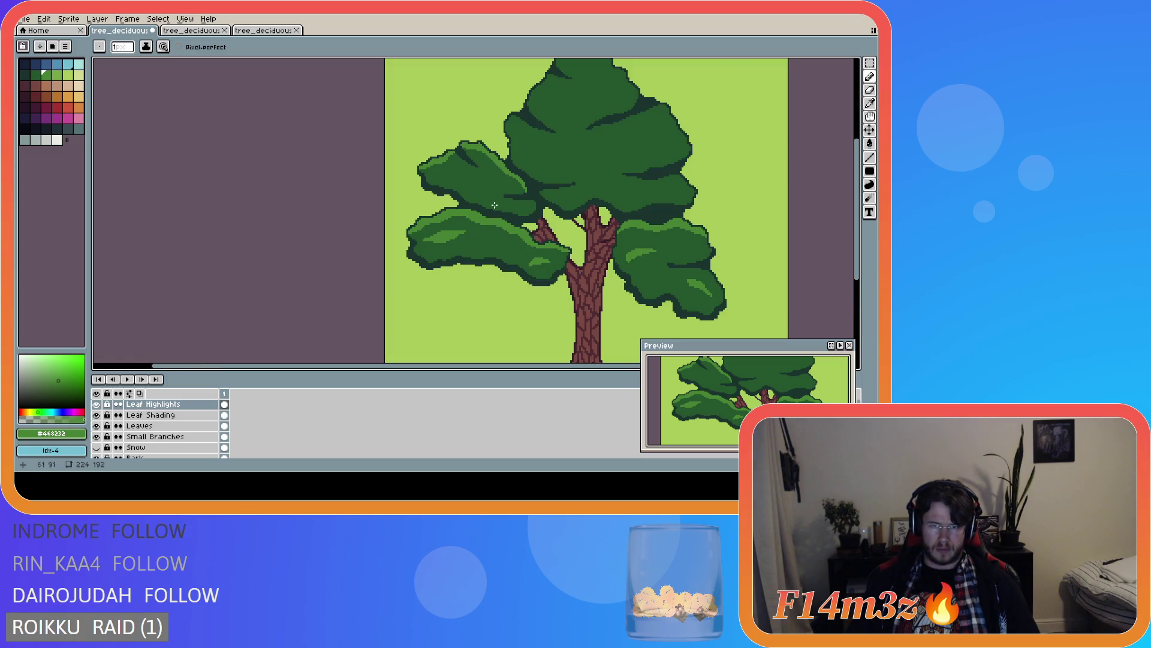
pyautogui.scroll(2, 448, 141)
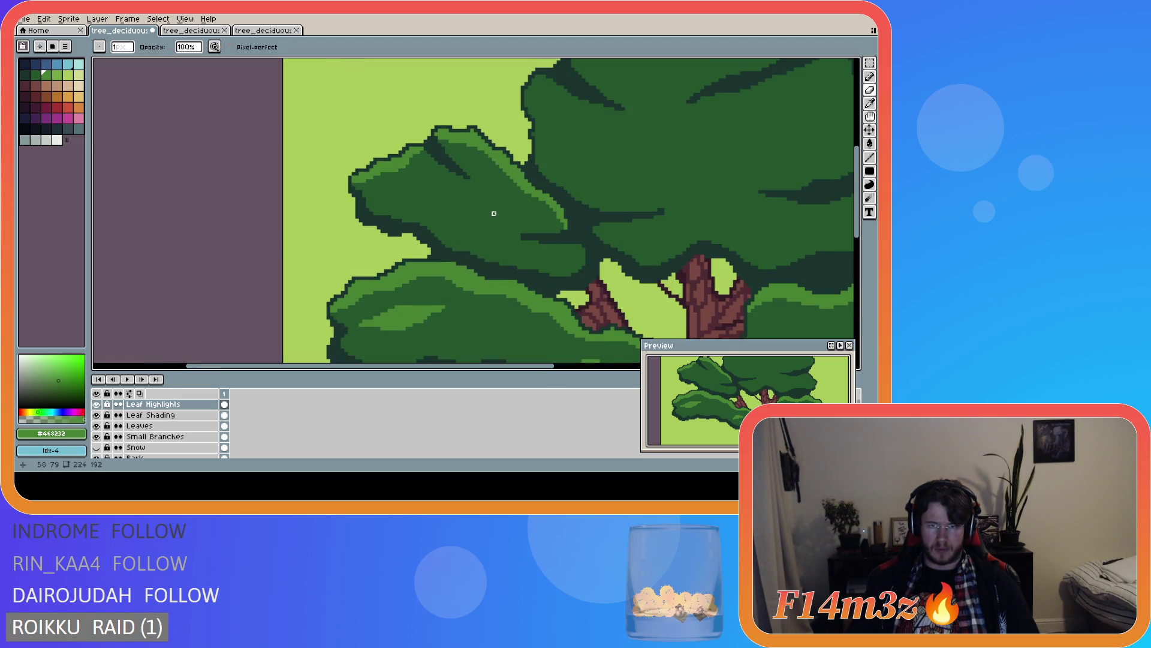
pyautogui.scroll(-4, 494, 211)
pyautogui.hotkey('ctrl', 's')
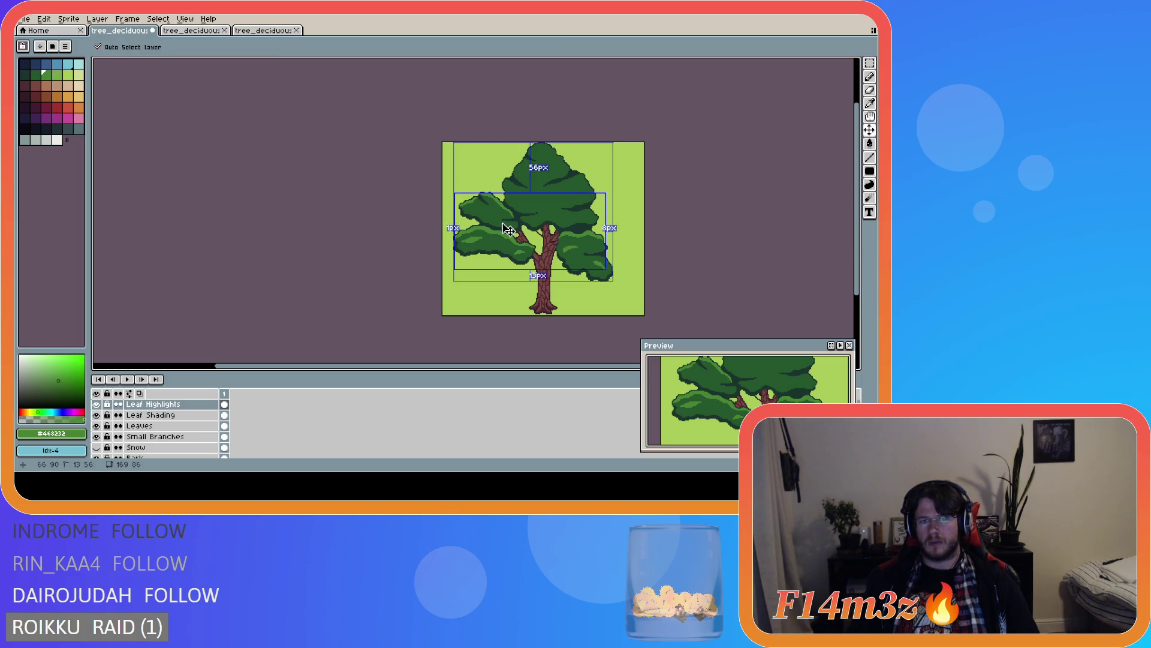
# - Save the tree drawing with Ctrl+S
pyautogui.scroll(3, 470, 187)
pyautogui.scroll(2, 471, 187)
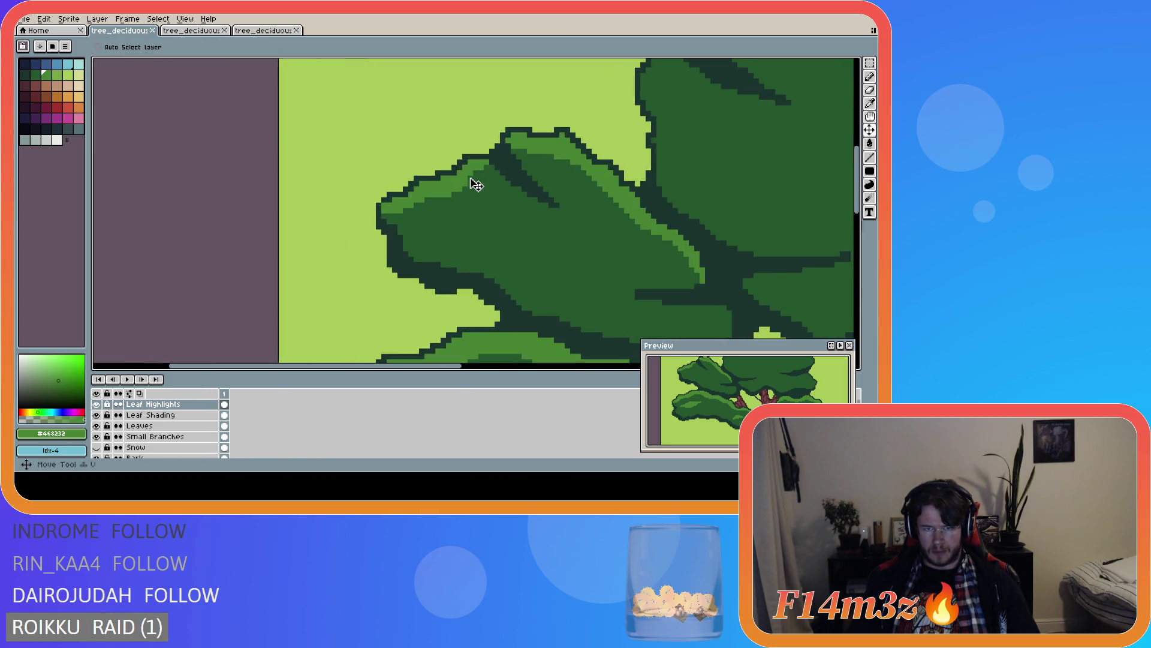
pyautogui.scroll(-6, 474, 203)
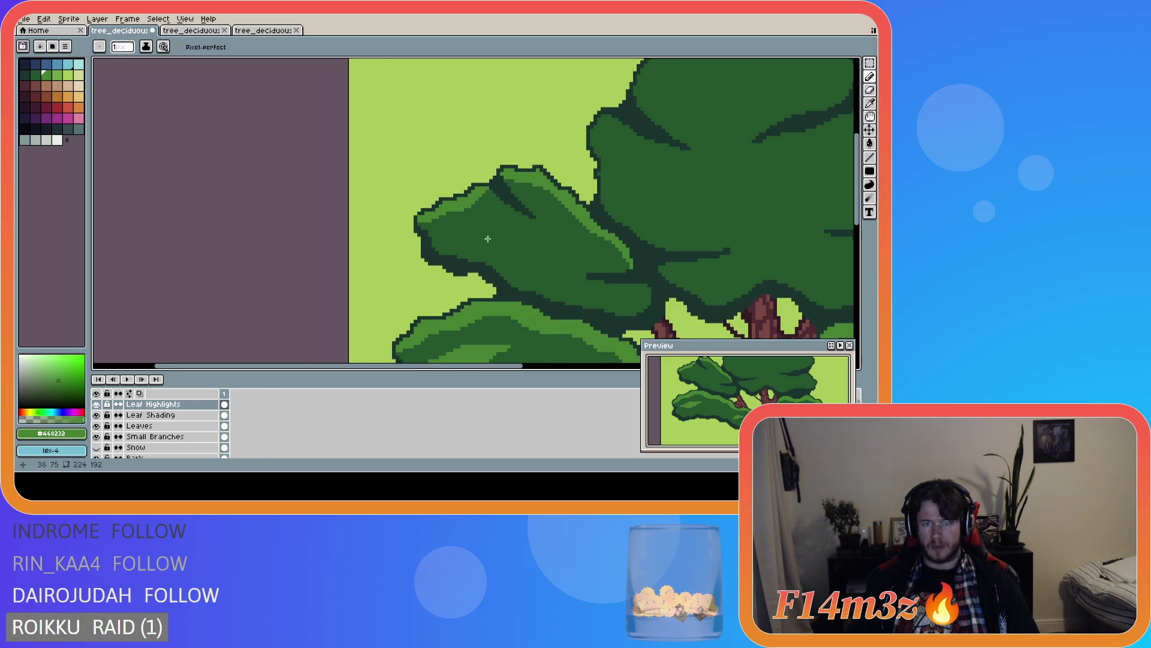
pyautogui.scroll(2, 533, 255)
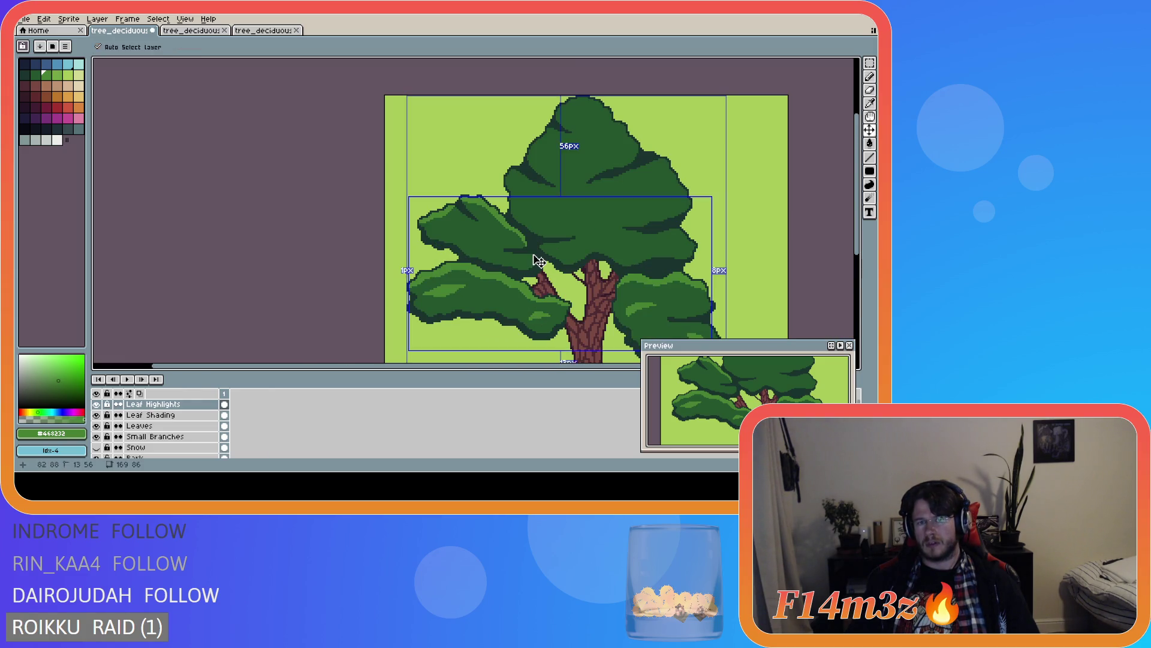
pyautogui.scroll(-2, 539, 270)
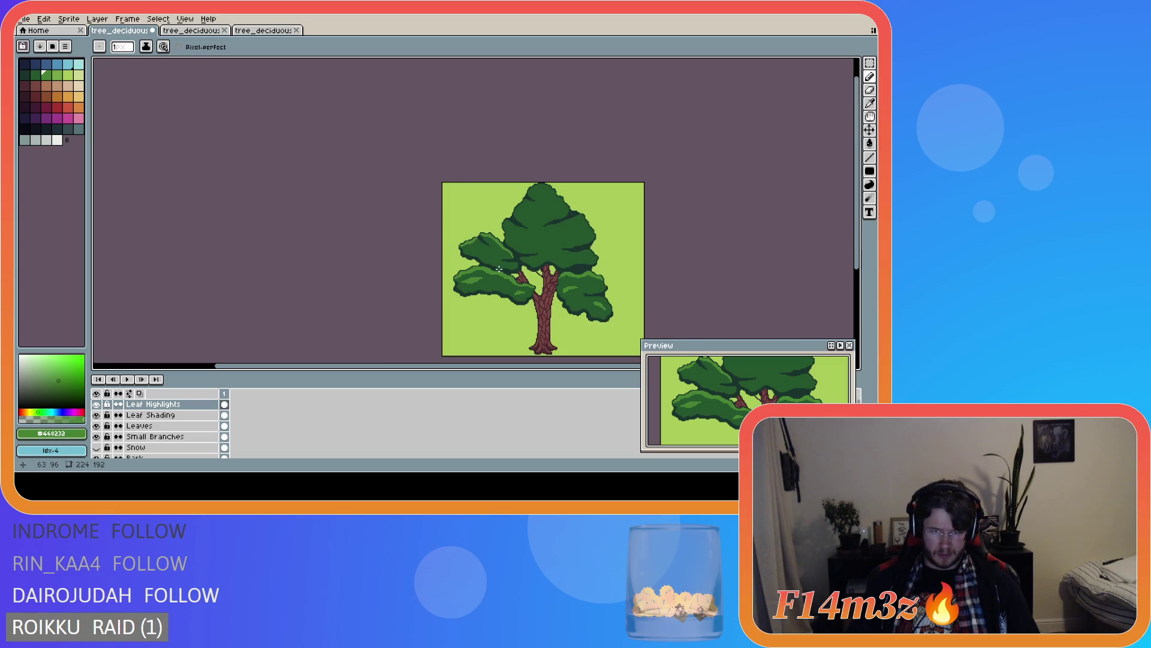
pyautogui.hotkey('ctrl', 's')
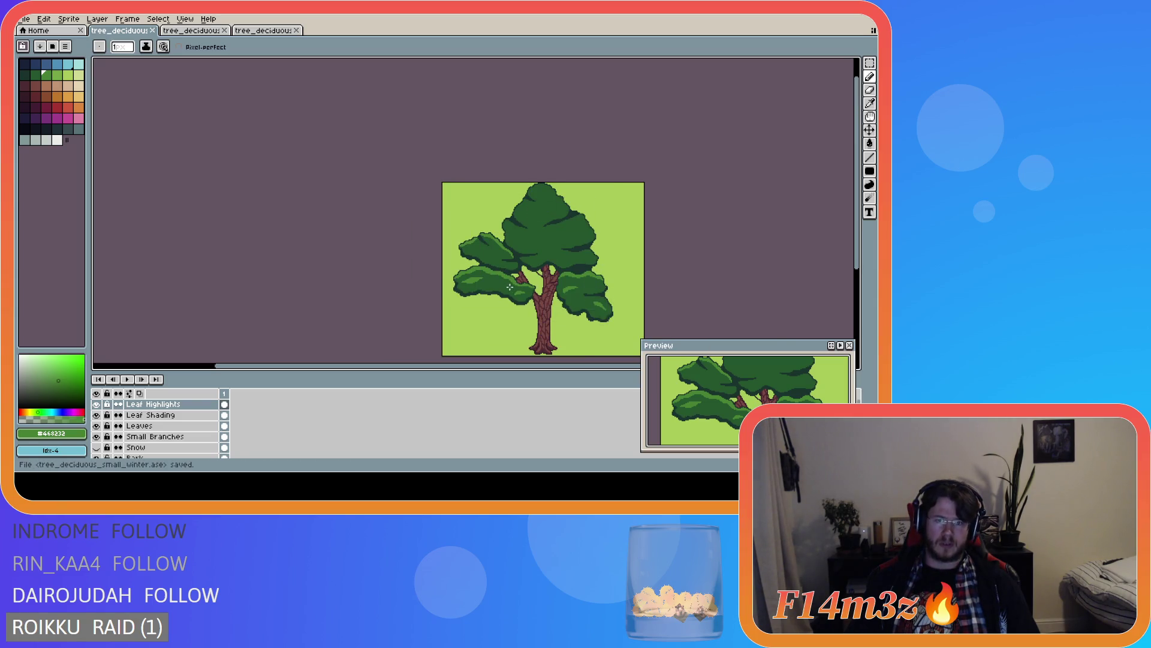
# - Draw a light-green highlight stroke on the left leaf cluster with the Pencil
pyautogui.scroll(2, 509, 287)
pyautogui.moveTo(448, 208); pyautogui.dragTo(474, 221)
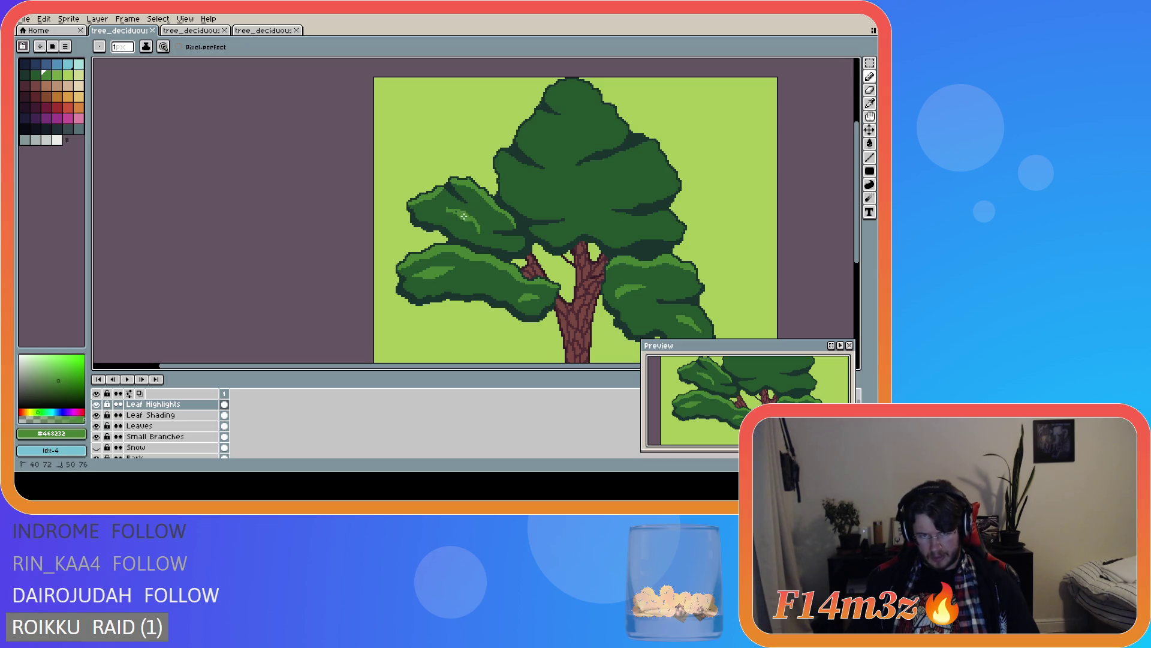
pyautogui.scroll(-1, 475, 272)
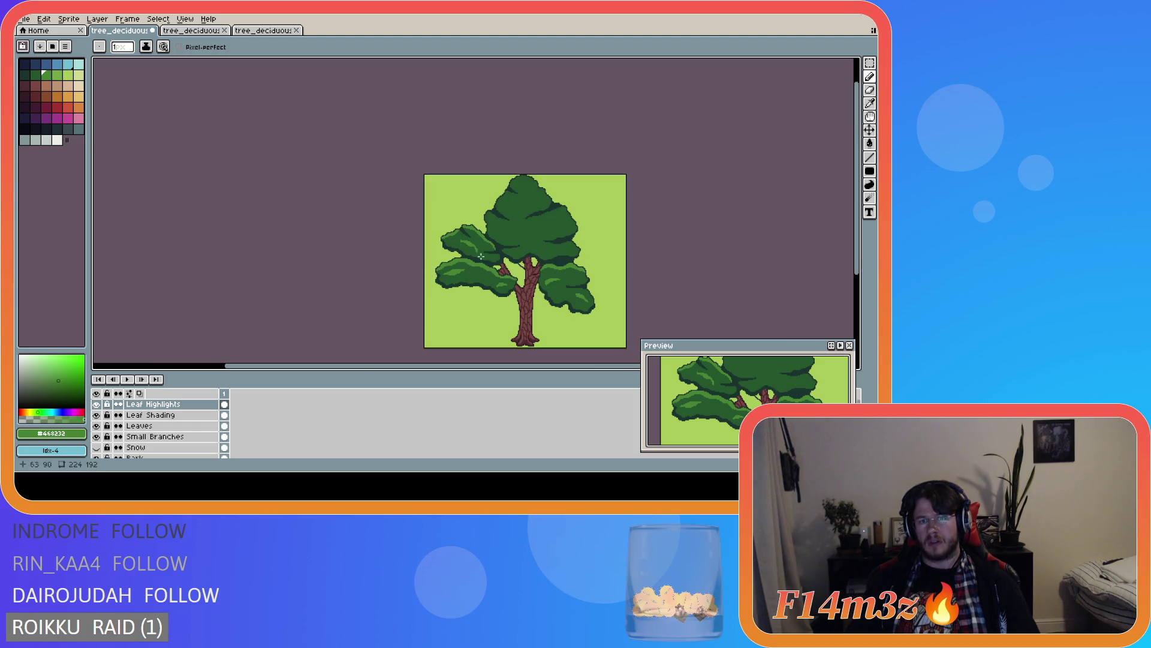
pyautogui.scroll(3, 477, 281)
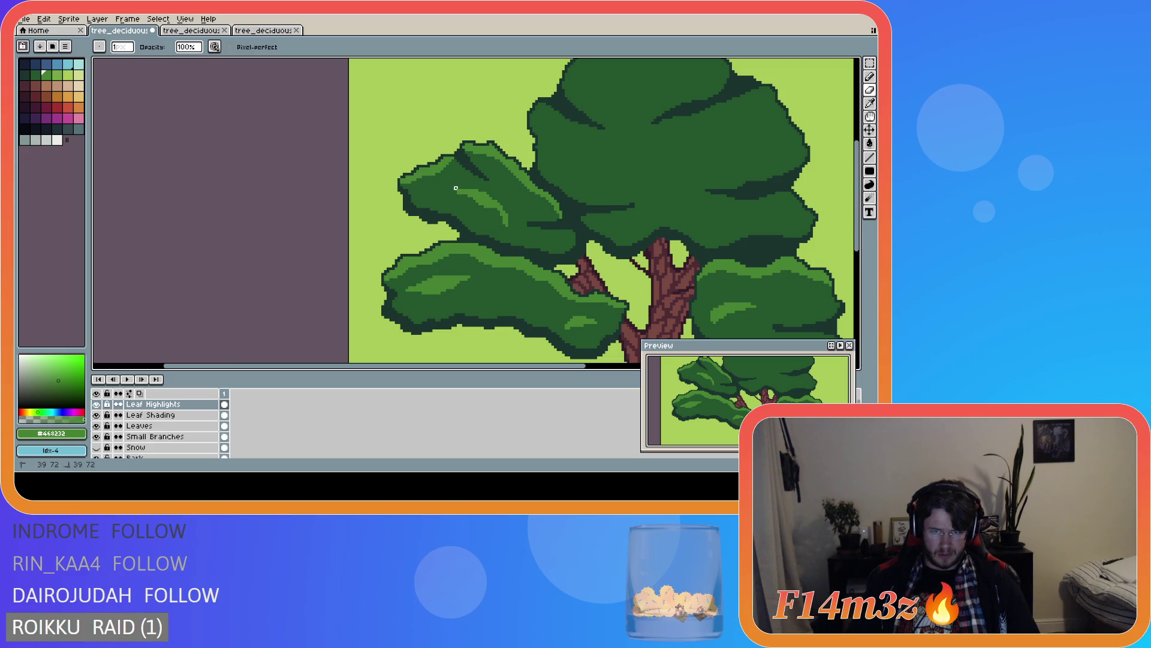
pyautogui.scroll(-3, 523, 283)
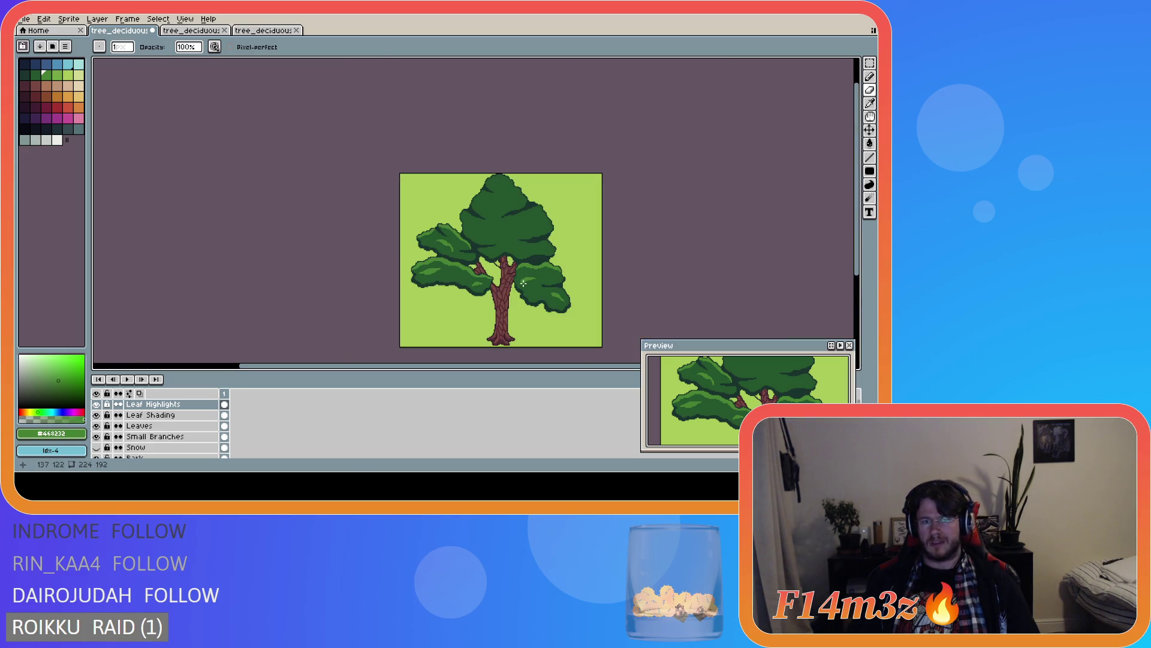
pyautogui.press('b')
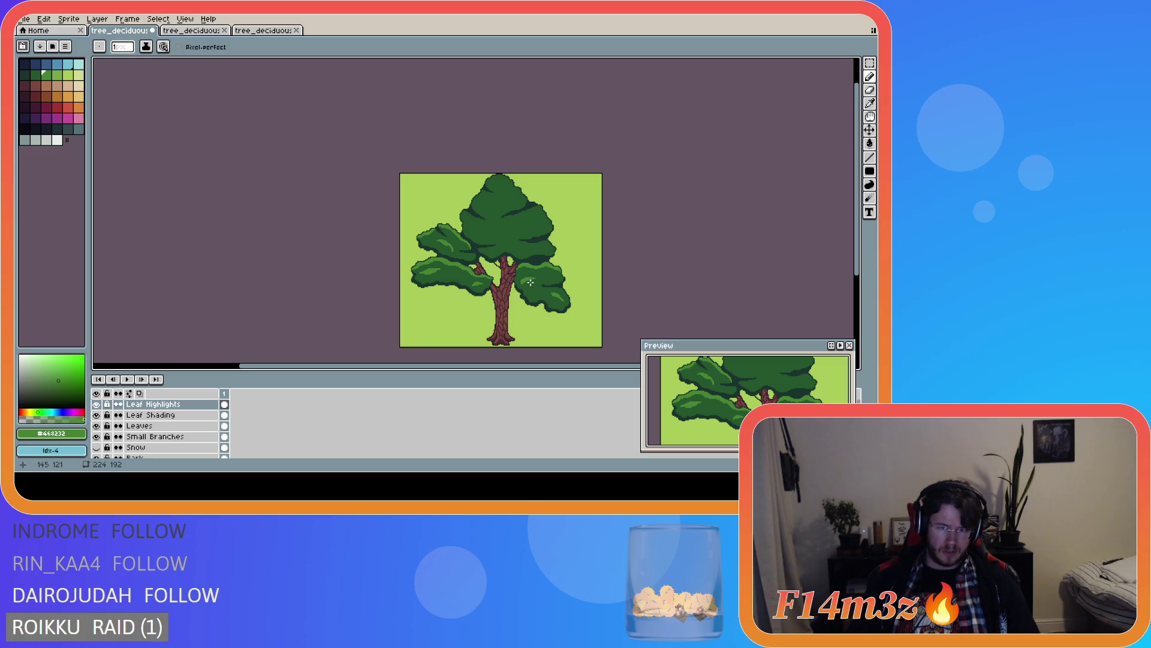
pyautogui.scroll(3, 454, 275)
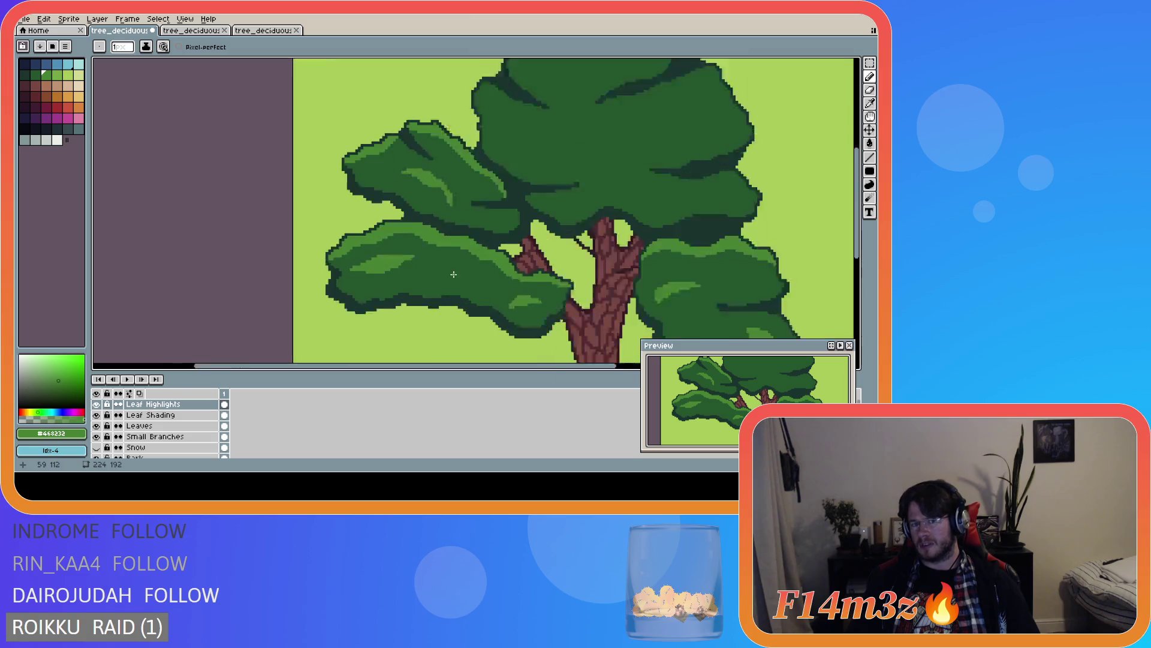
# - Try a rectangular selection of the left leaf clump, undo its move, deselect, and save the sprite
pyautogui.press('m')
pyautogui.moveTo(374, 127); pyautogui.dragTo(463, 194)
pyautogui.scroll(-3, 461, 192)
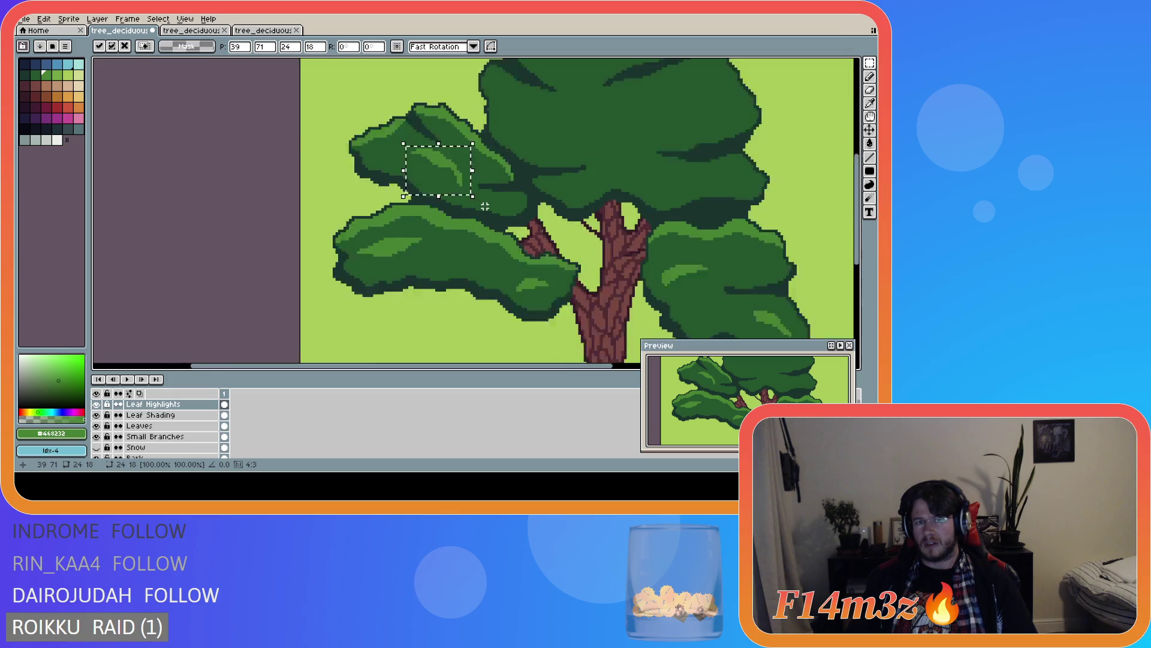
pyautogui.click(466, 294)
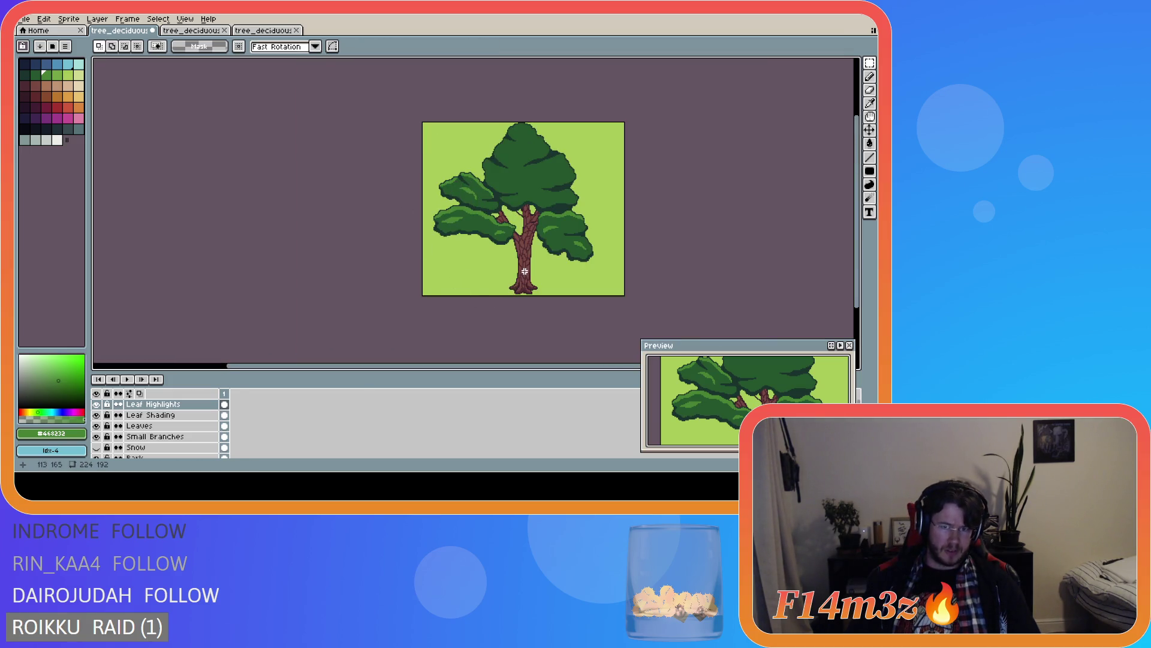
pyautogui.hotkey('ctrl', 'z')
pyautogui.hotkey('ctrl', 'd')
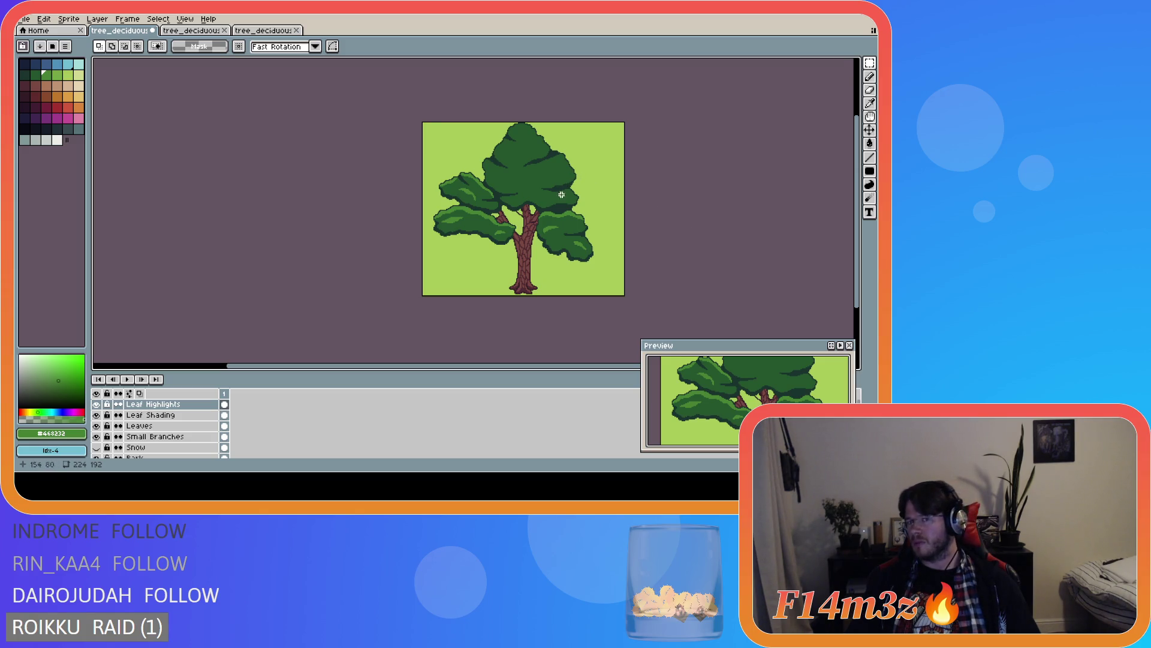
pyautogui.hotkey('ctrl', 's')
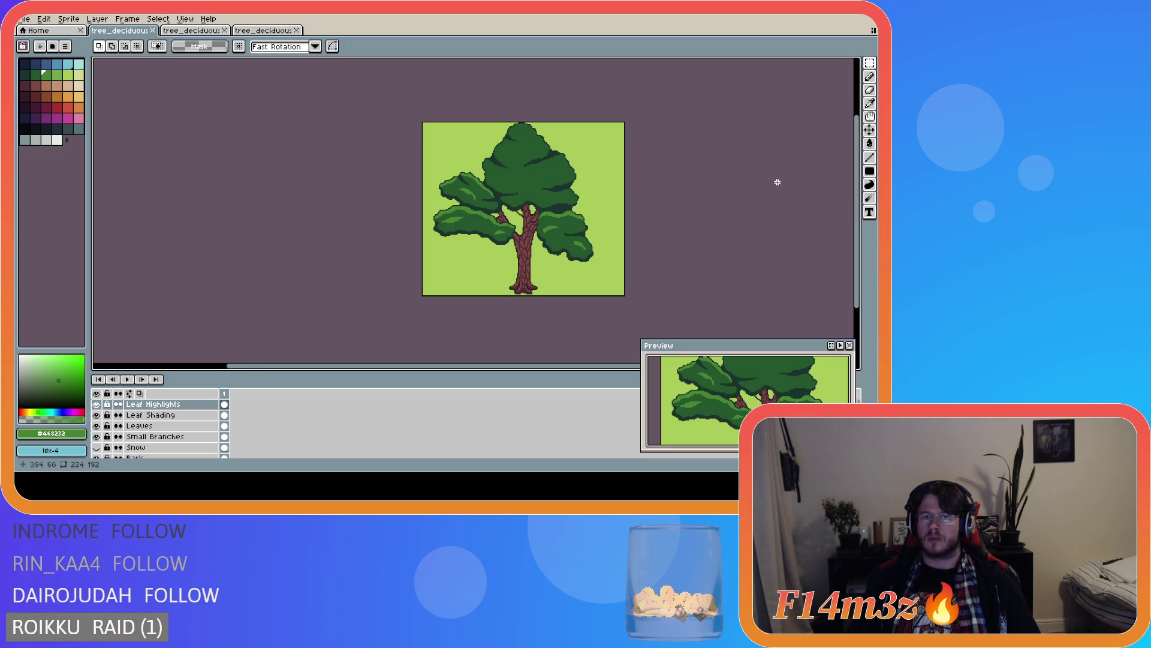
pyautogui.scroll(2, 539, 195)
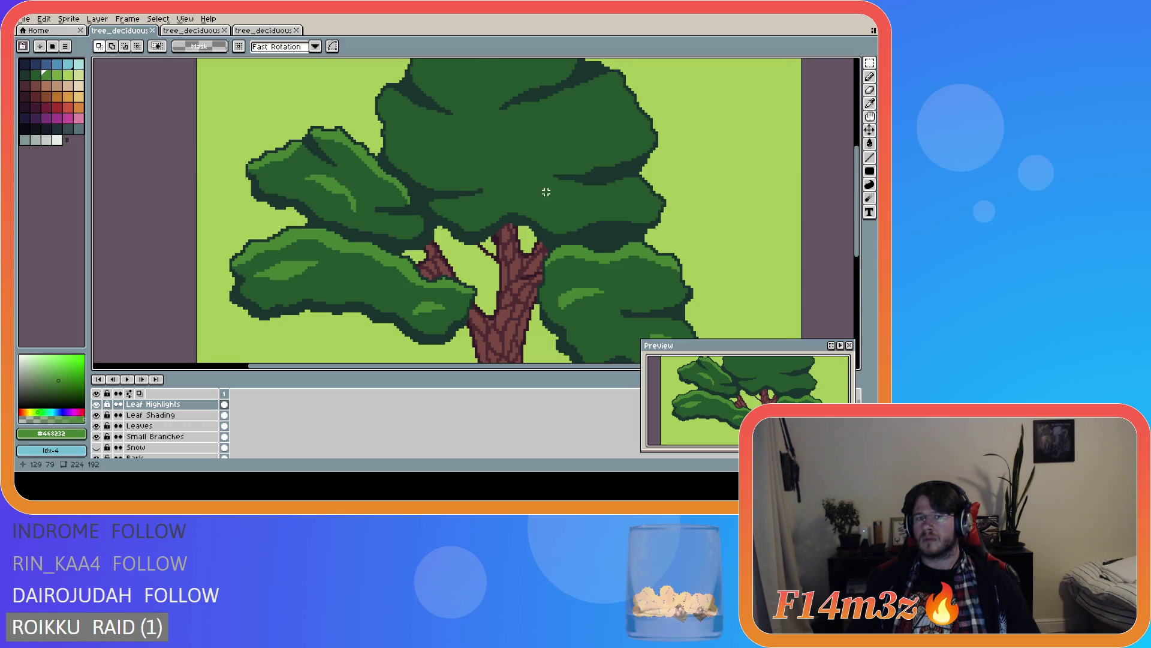
# - Save tree_deciduous_small_winter.ase, zoom out and centre the tree, and select the Pencil
pyautogui.scroll(-1, 546, 191)
pyautogui.hotkey('ctrl', 's')
pyautogui.scroll(-1, 633, 180)
pyautogui.moveTo(856, 180); pyautogui.dragTo(856, 165)
pyautogui.moveTo(524, 368); pyautogui.dragTo(609, 368)
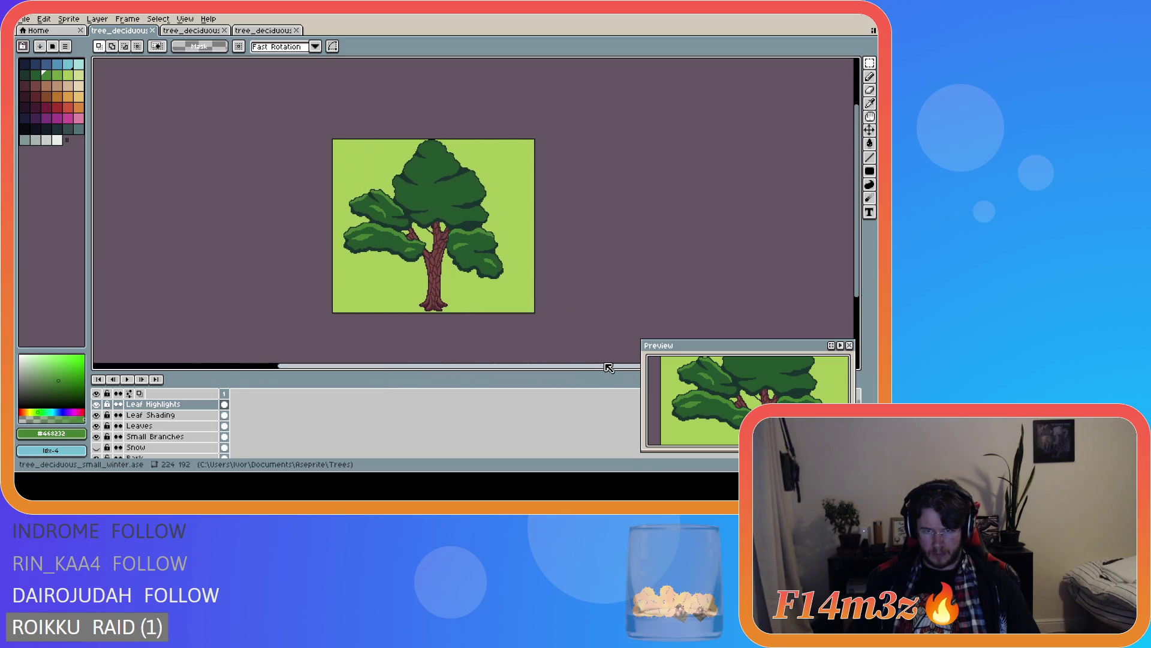
pyautogui.moveTo(857, 216); pyautogui.dragTo(858, 206)
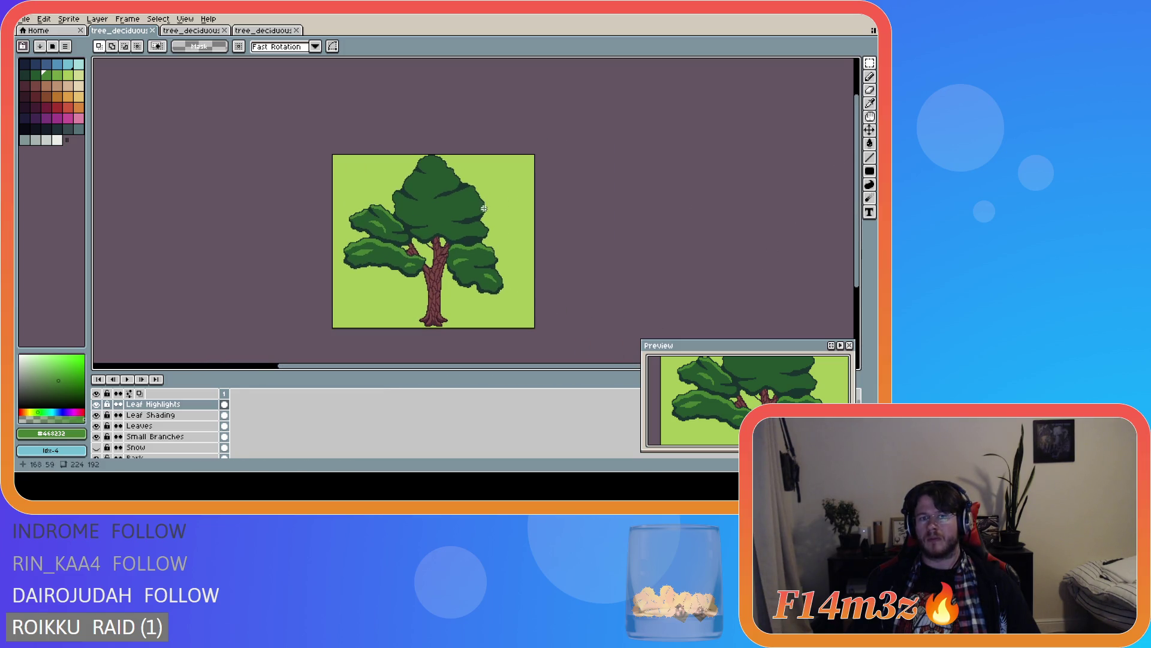
pyautogui.press('b')
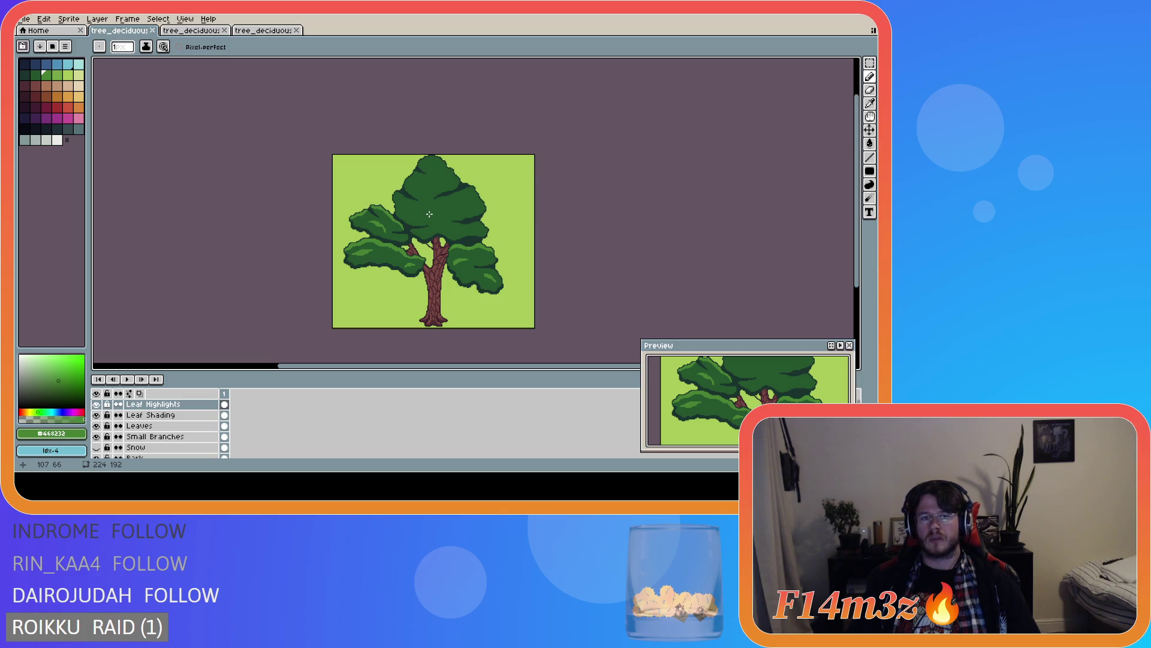
pyautogui.press('b')
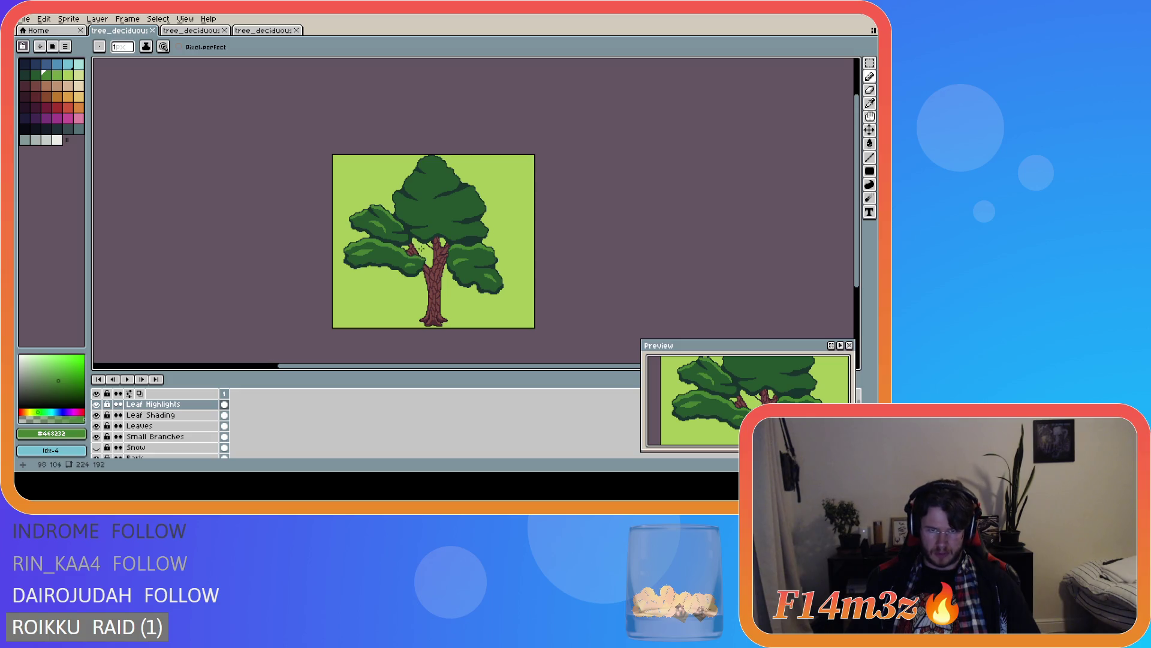
# - Zoom in on the central crown and place the first light-green highlight pixels on its edge
pyautogui.scroll(2, 432, 179)
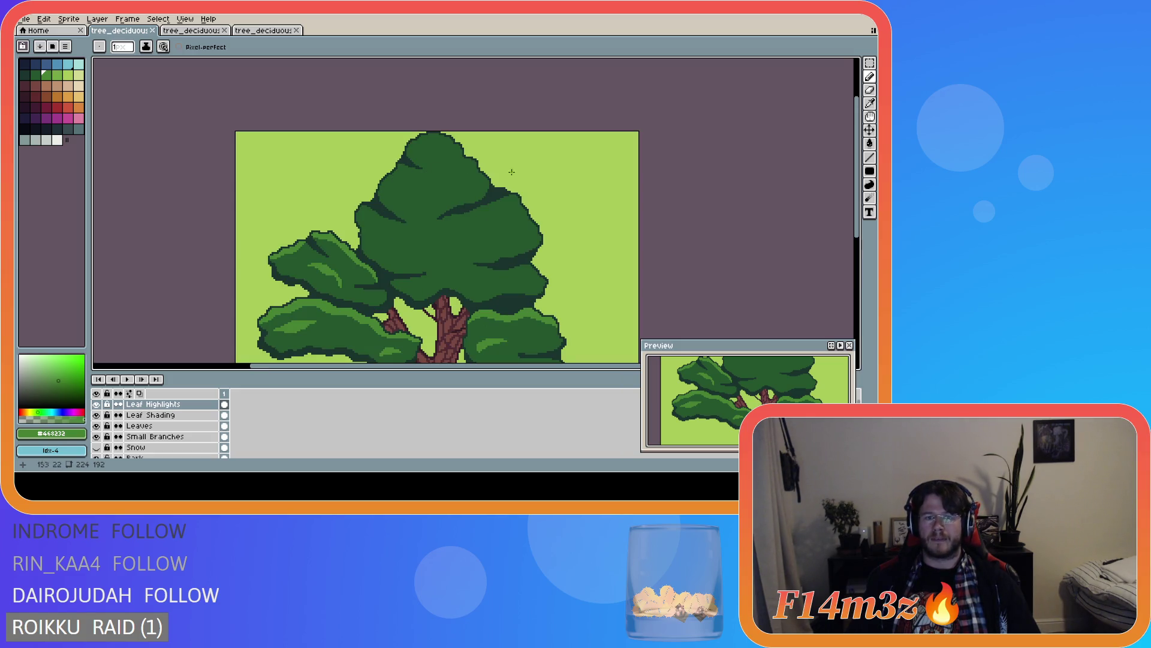
pyautogui.scroll(3, 859, 213)
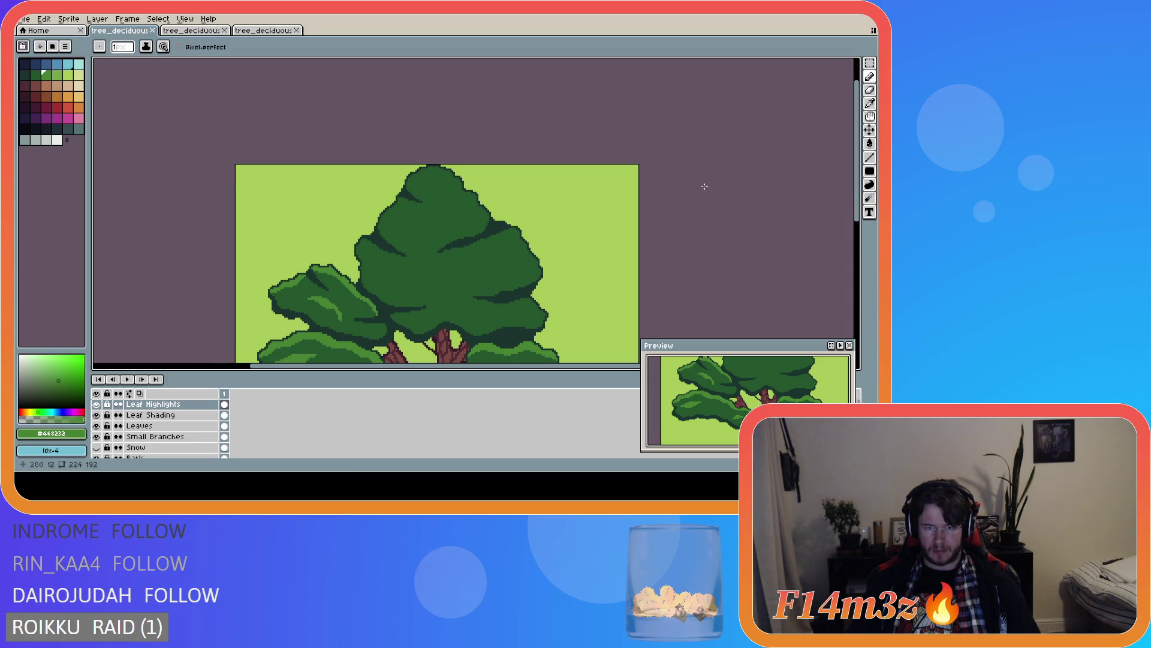
pyautogui.scroll(-3, 422, 201)
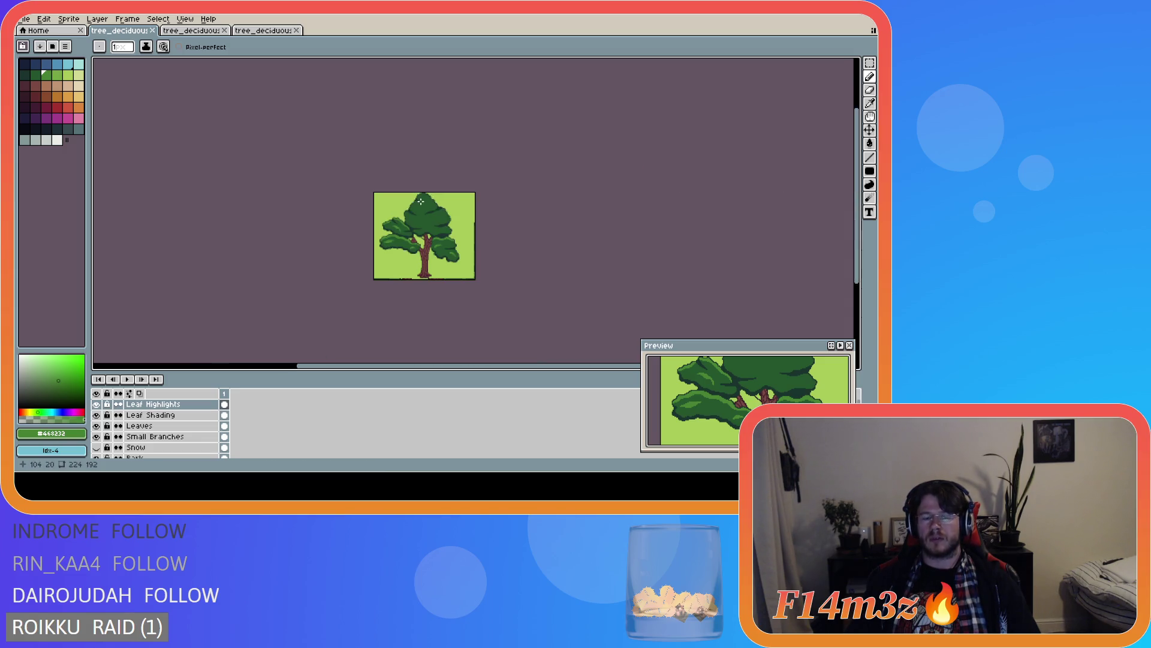
pyautogui.scroll(1, 416, 203)
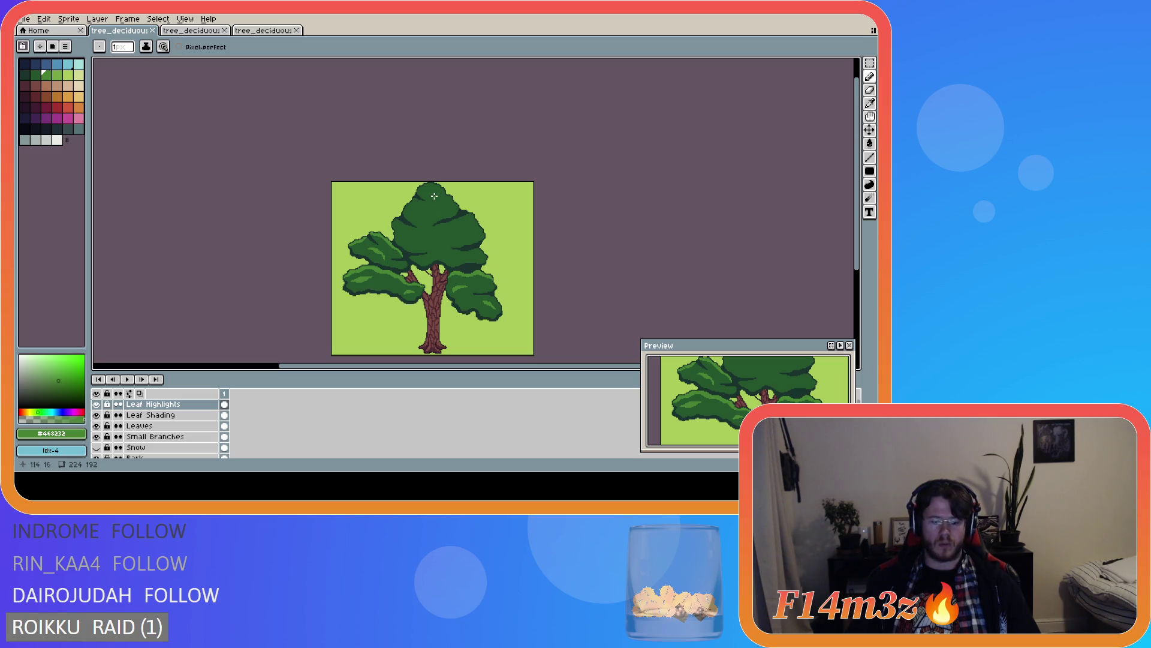
pyautogui.scroll(3, 381, 222)
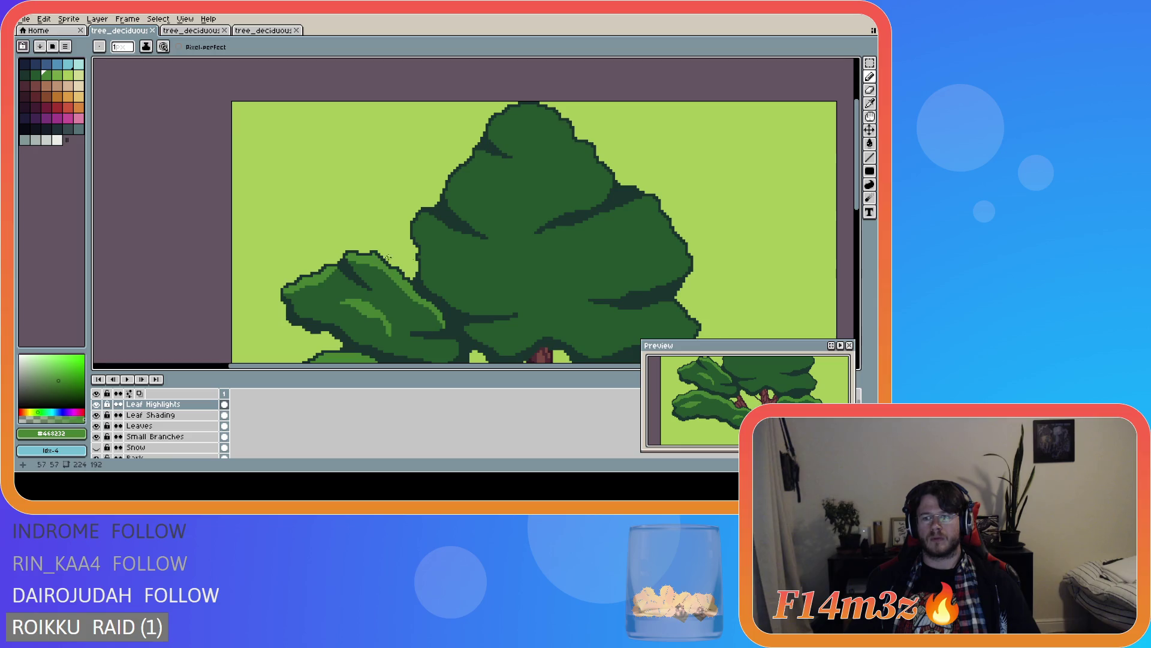
pyautogui.scroll(1, 567, 168)
pyautogui.scroll(-2, 551, 114)
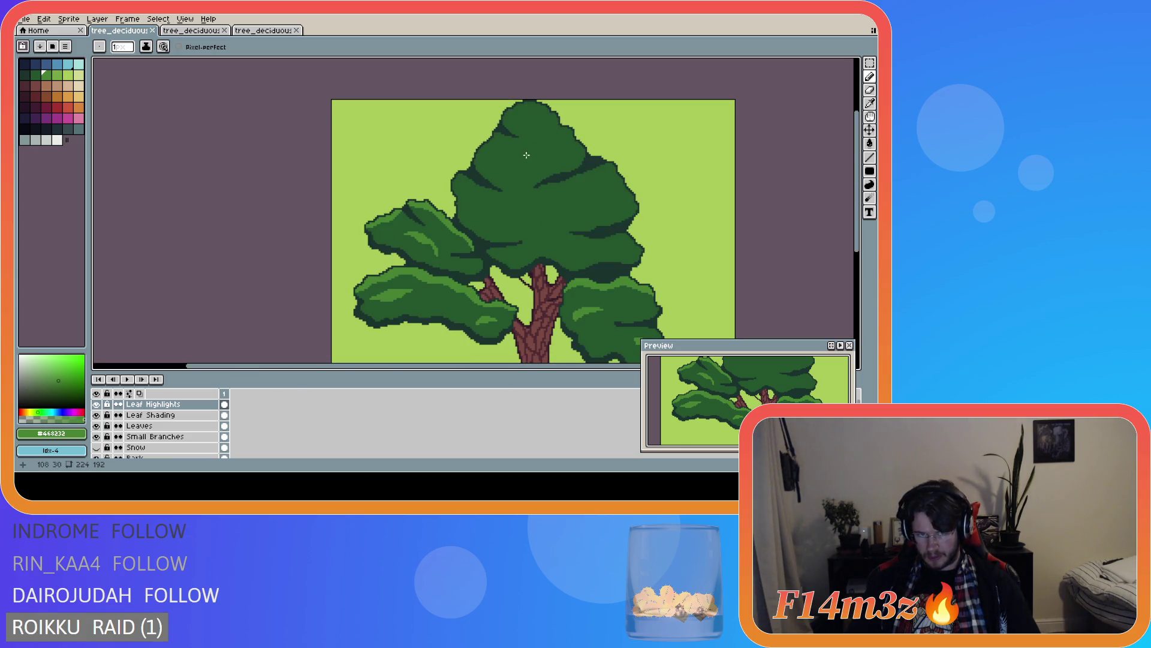
pyautogui.scroll(1, 481, 173)
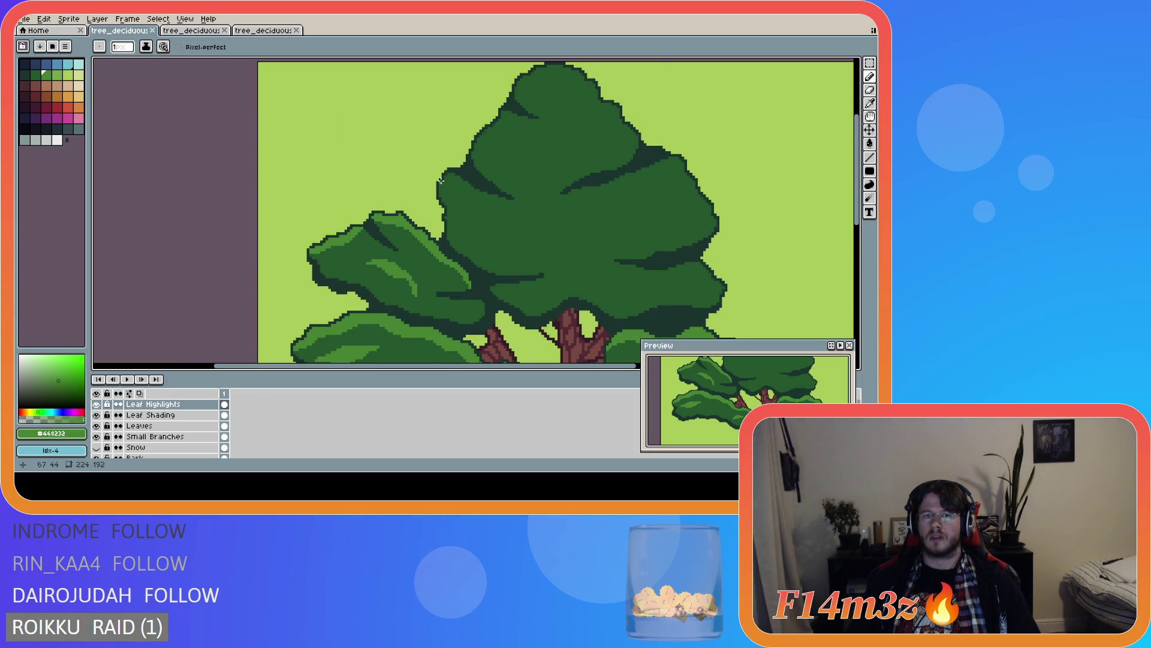
pyautogui.scroll(1, 458, 174)
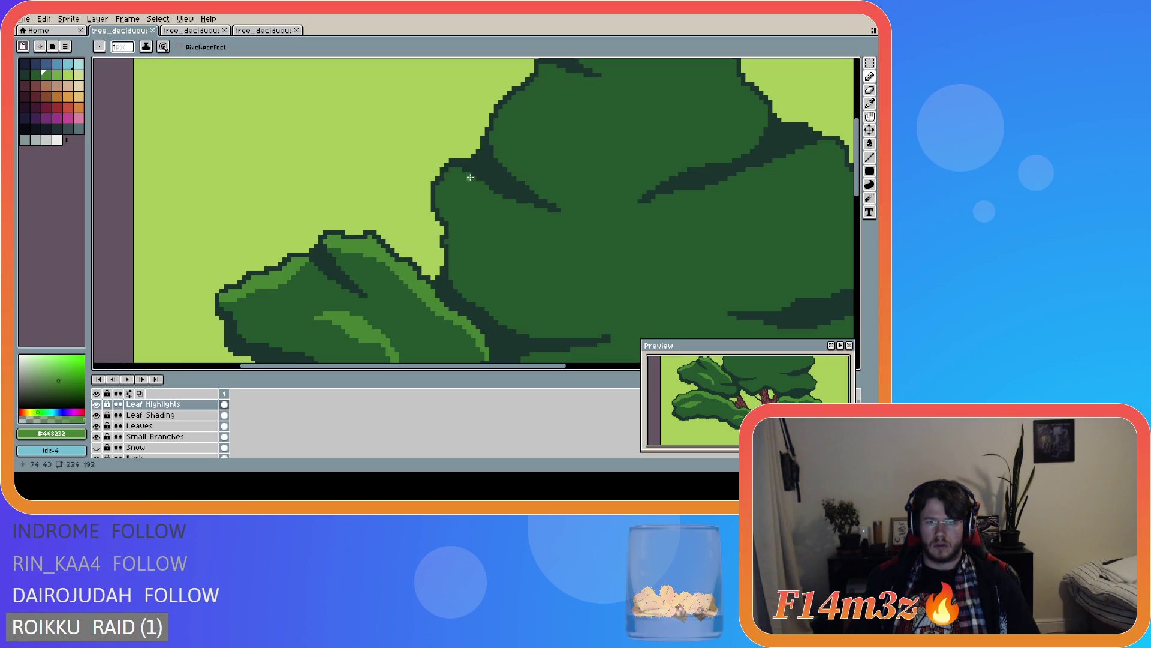
pyautogui.keyDown('shift'); pyautogui.click(439, 190); pyautogui.keyUp('shift')
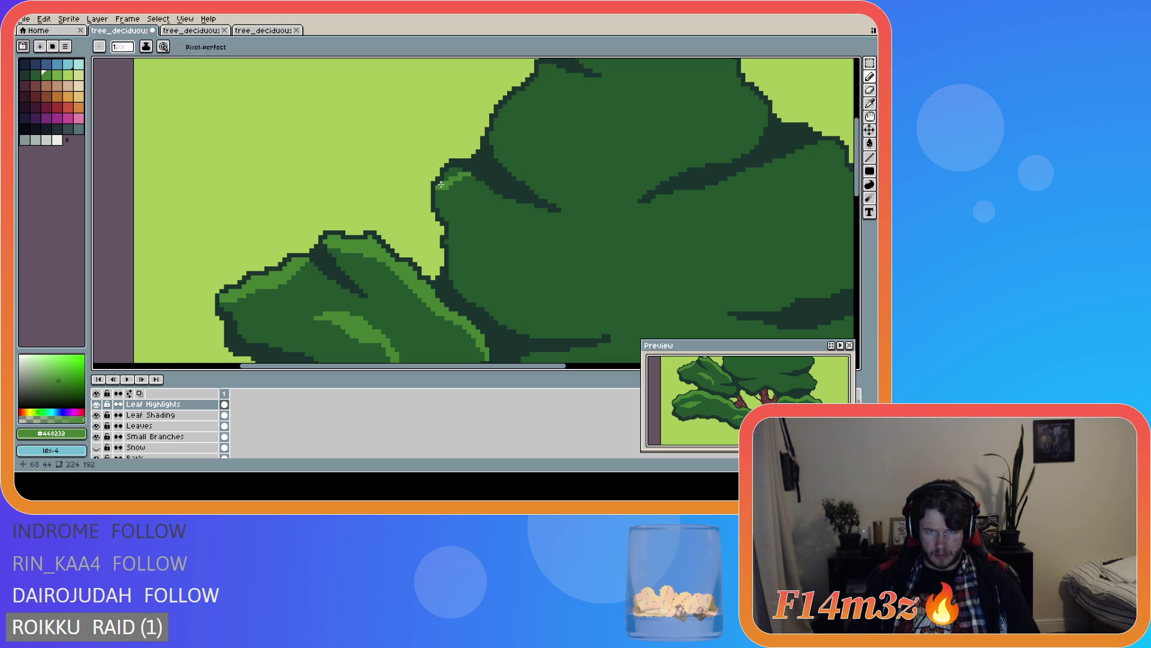
pyautogui.click(447, 175)
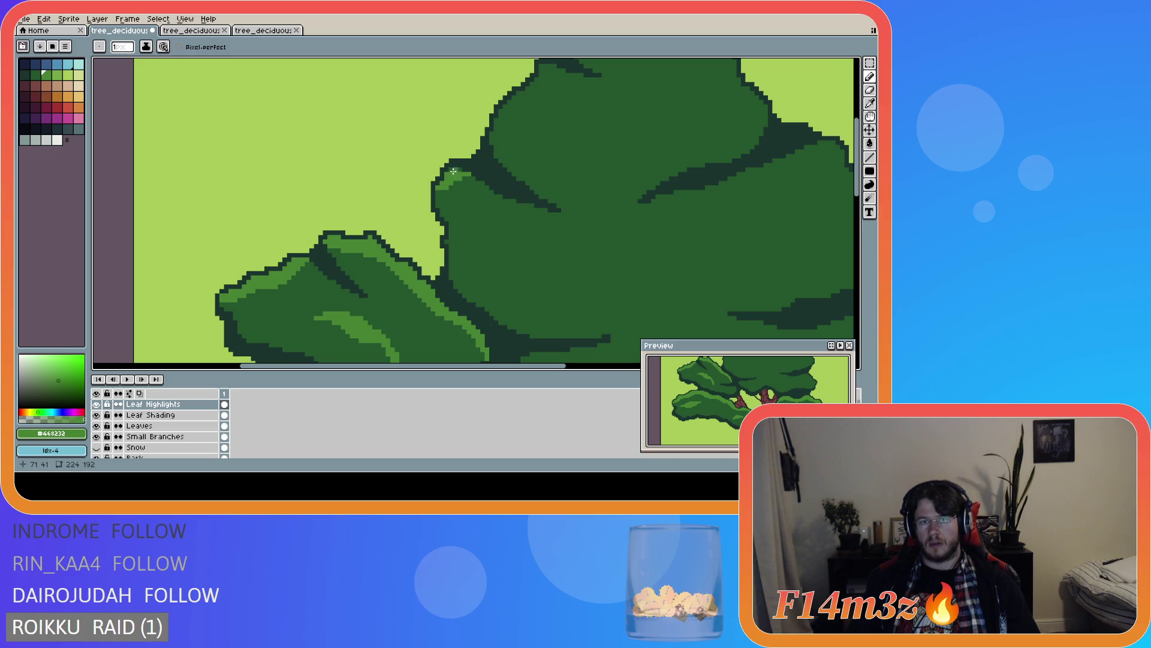
# - Draw the highlight along the crown's upper-left edge, erase strays, and extend it upward
pyautogui.scroll(-2, 489, 206)
pyautogui.scroll(-1, 509, 212)
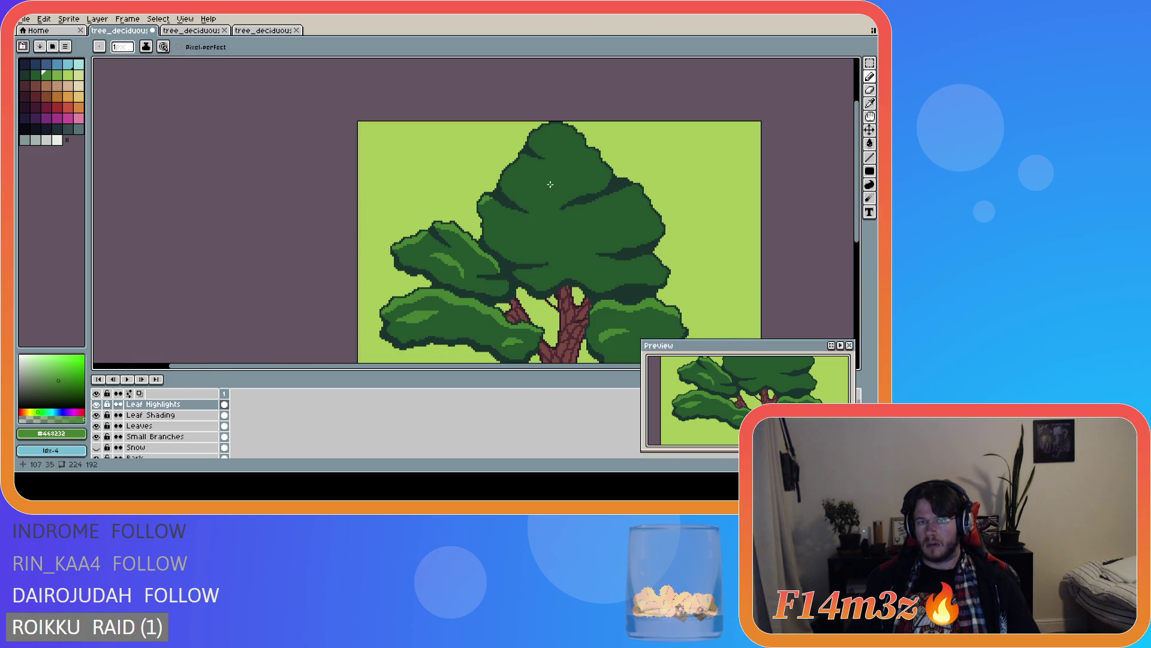
pyautogui.scroll(2, 475, 186)
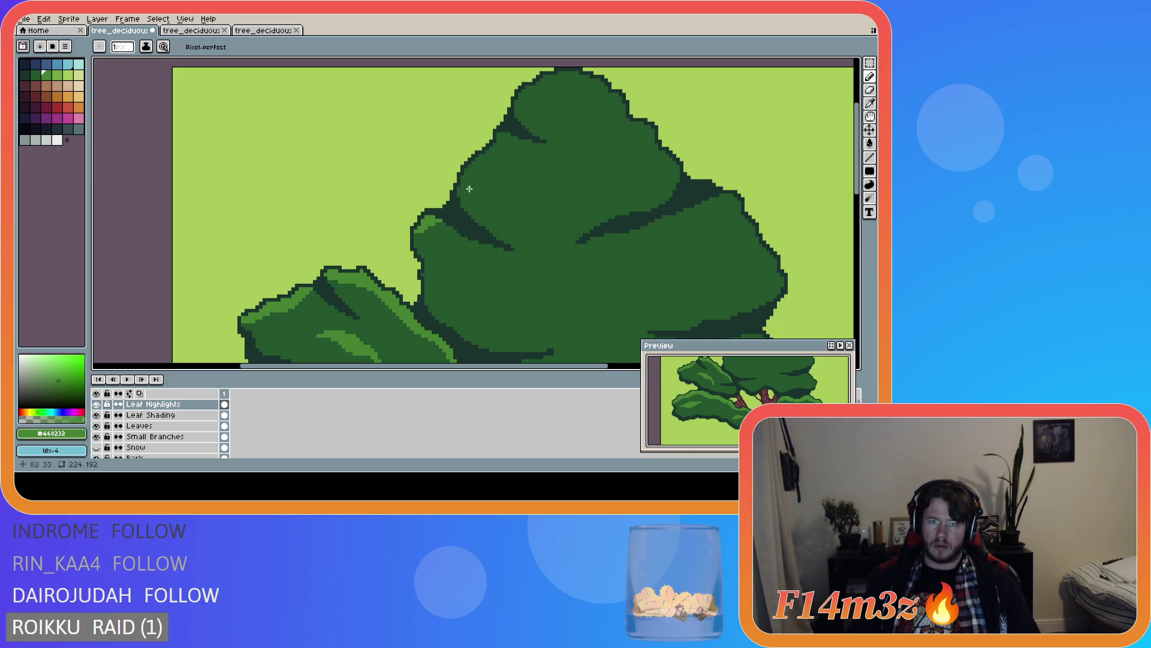
pyautogui.scroll(1, 471, 187)
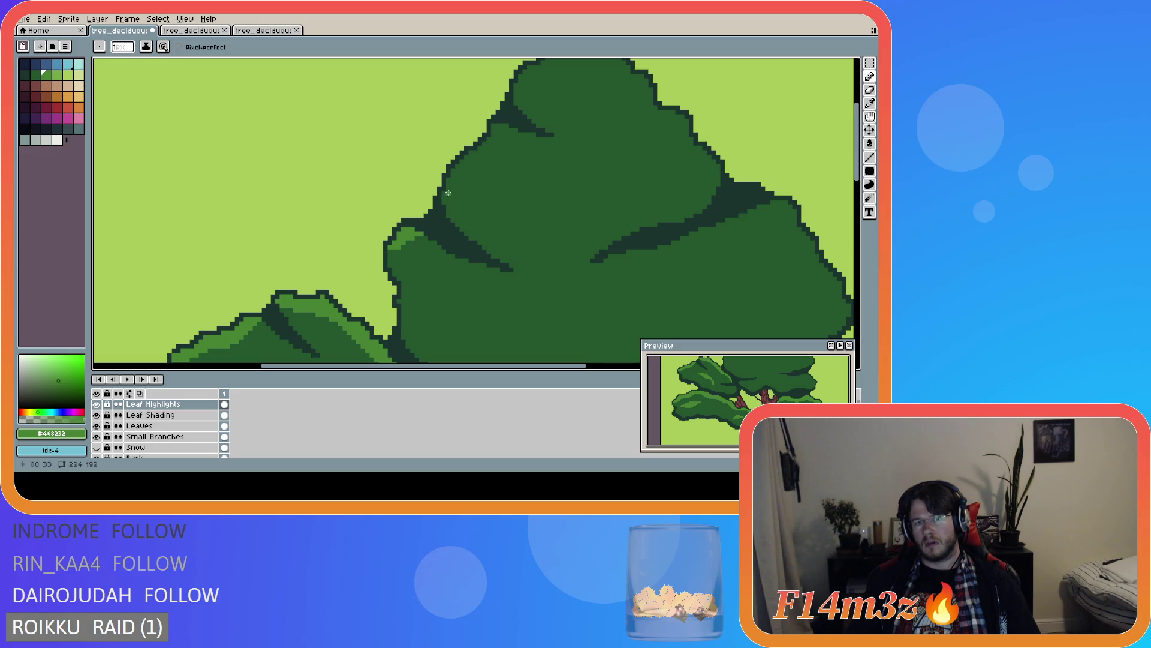
pyautogui.moveTo(444, 200)
pyautogui.mouseDown()
pyautogui.moveTo(494, 153)
pyautogui.moveTo(492, 124)
pyautogui.mouseUp()
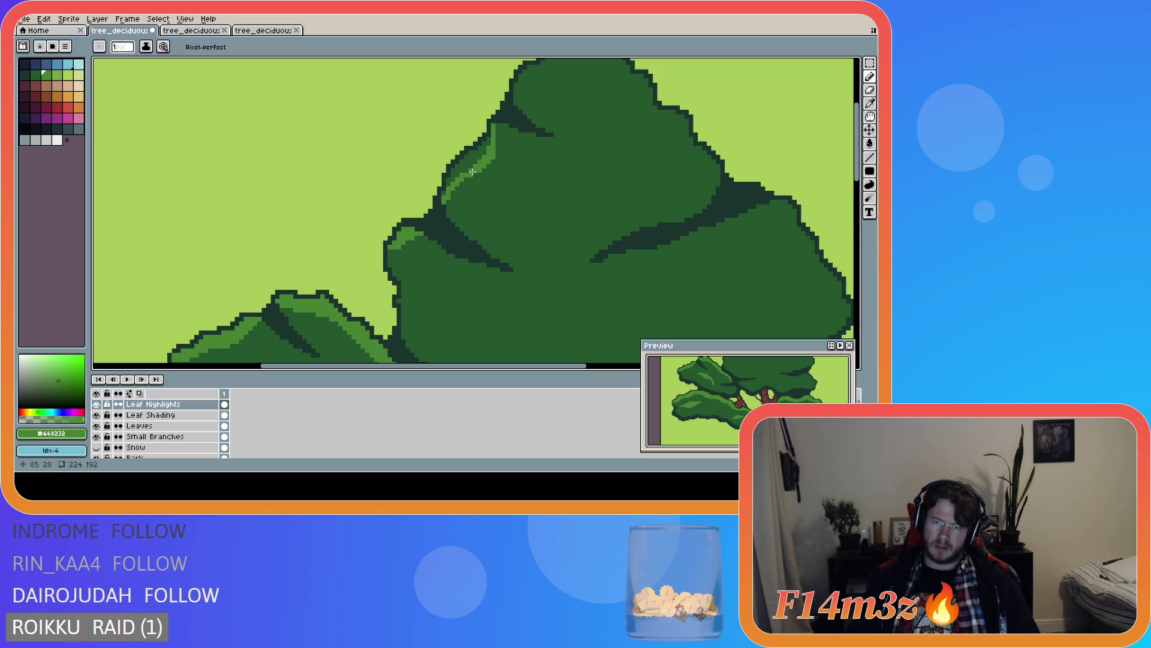
pyautogui.press('e')
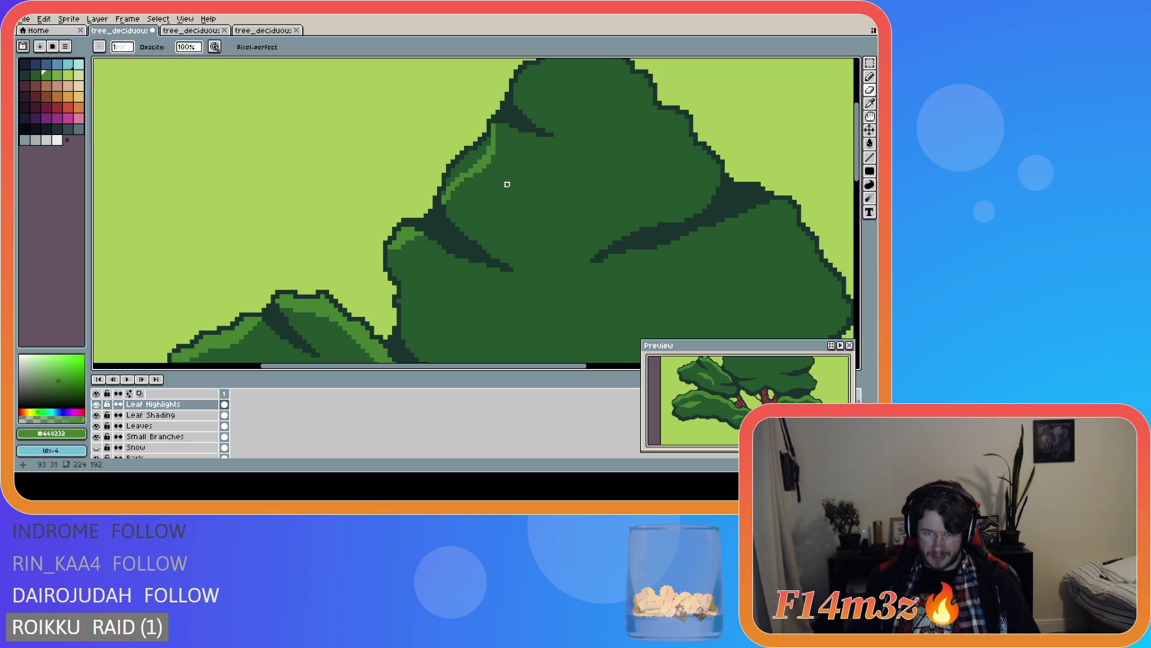
pyautogui.press('b')
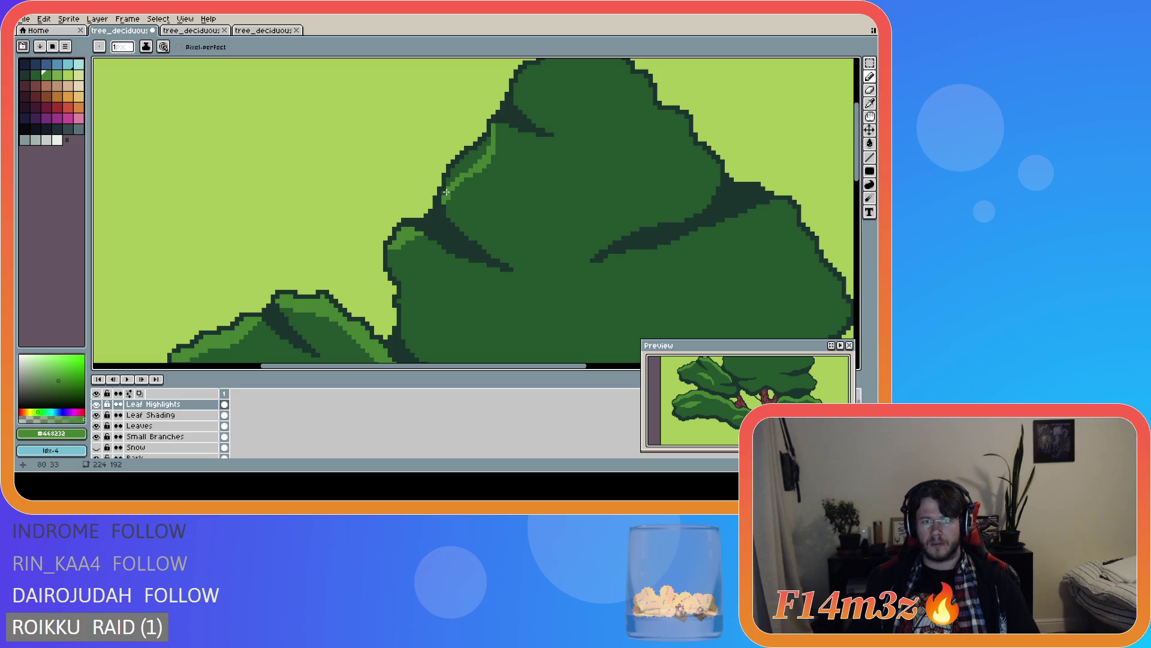
pyautogui.moveTo(446, 184)
pyautogui.mouseDown()
pyautogui.moveTo(489, 140)
pyautogui.moveTo(456, 176)
pyautogui.mouseUp()
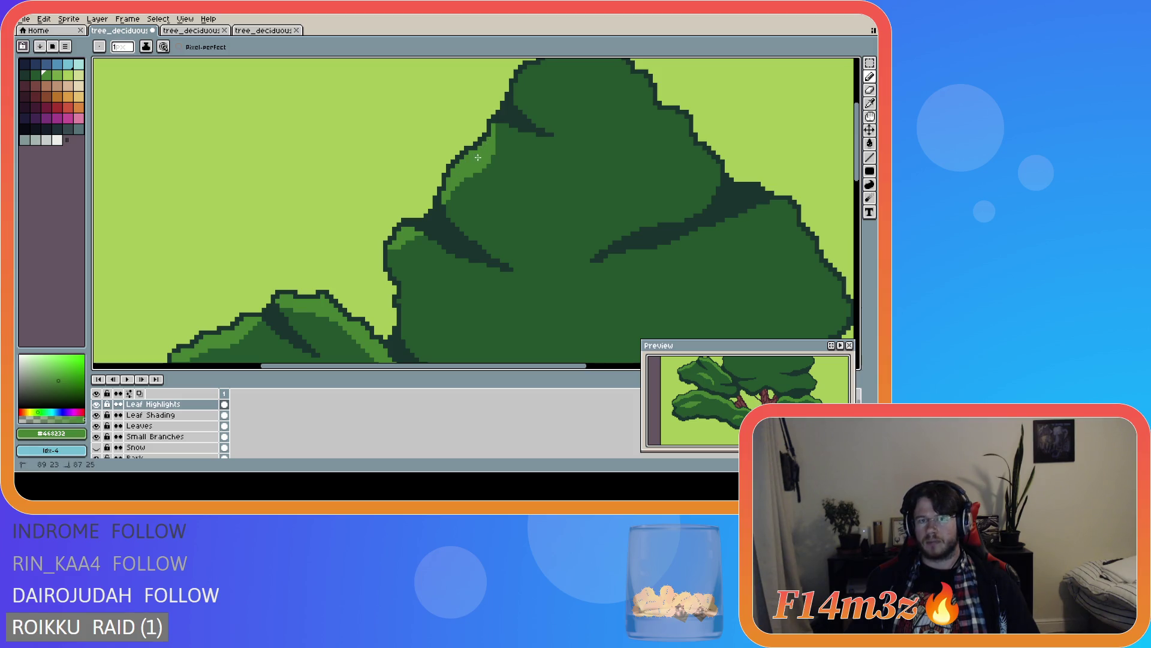
pyautogui.scroll(-5, 574, 142)
pyautogui.scroll(6, 574, 143)
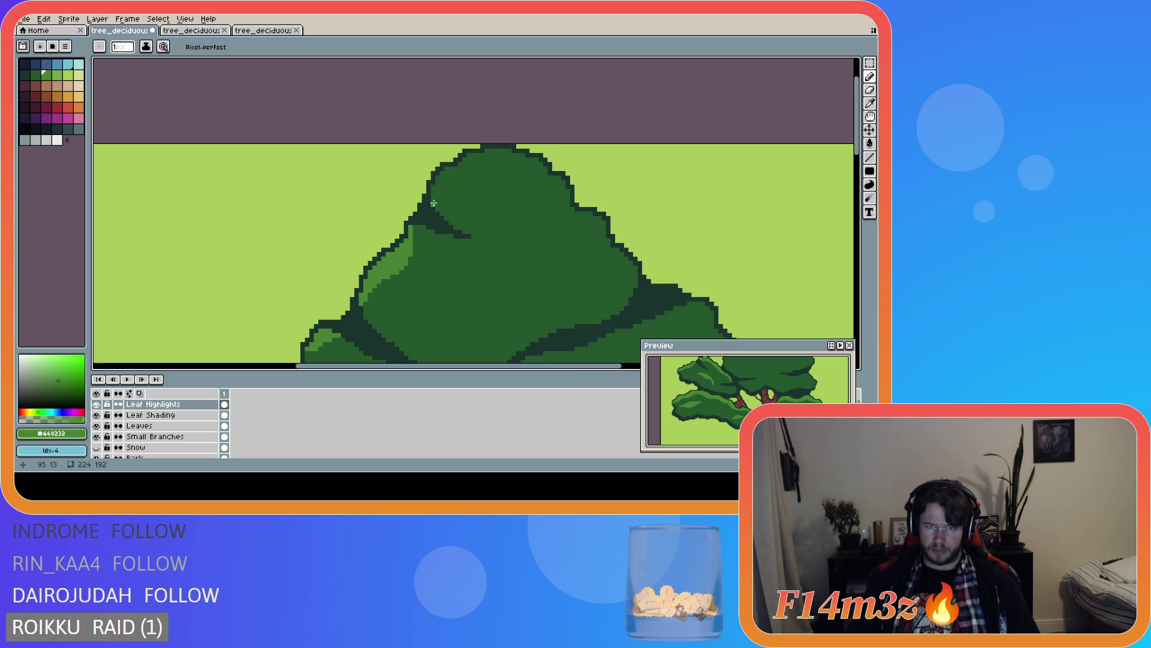
# - Draw a curved light-green highlight across the canopy top plus short strokes on its right
pyautogui.moveTo(433, 203)
pyautogui.mouseDown()
pyautogui.moveTo(447, 186)
pyautogui.moveTo(481, 181)
pyautogui.moveTo(600, 230)
pyautogui.mouseUp()
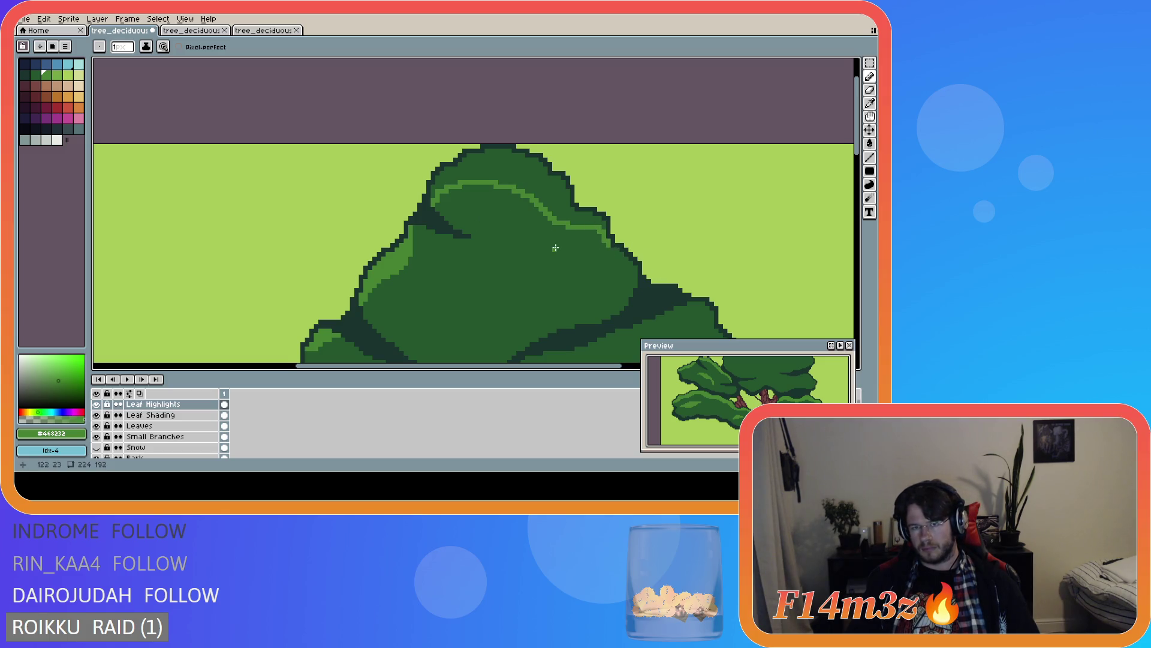
pyautogui.moveTo(610, 246); pyautogui.dragTo(624, 267)
pyautogui.click(610, 249)
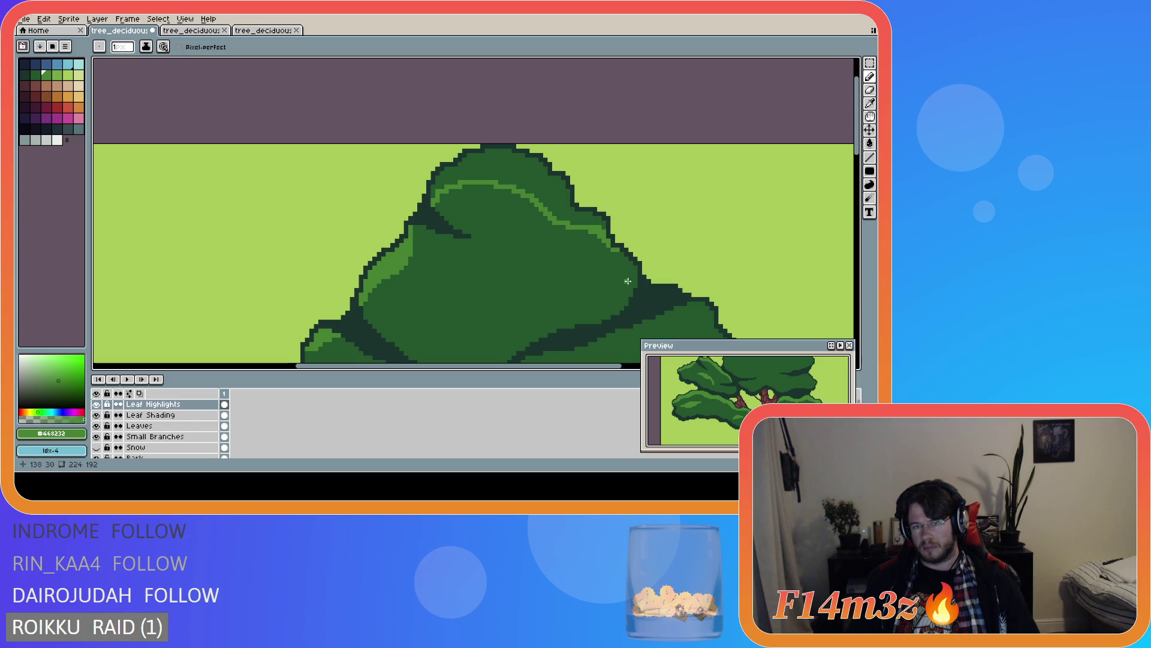
pyautogui.click(635, 269)
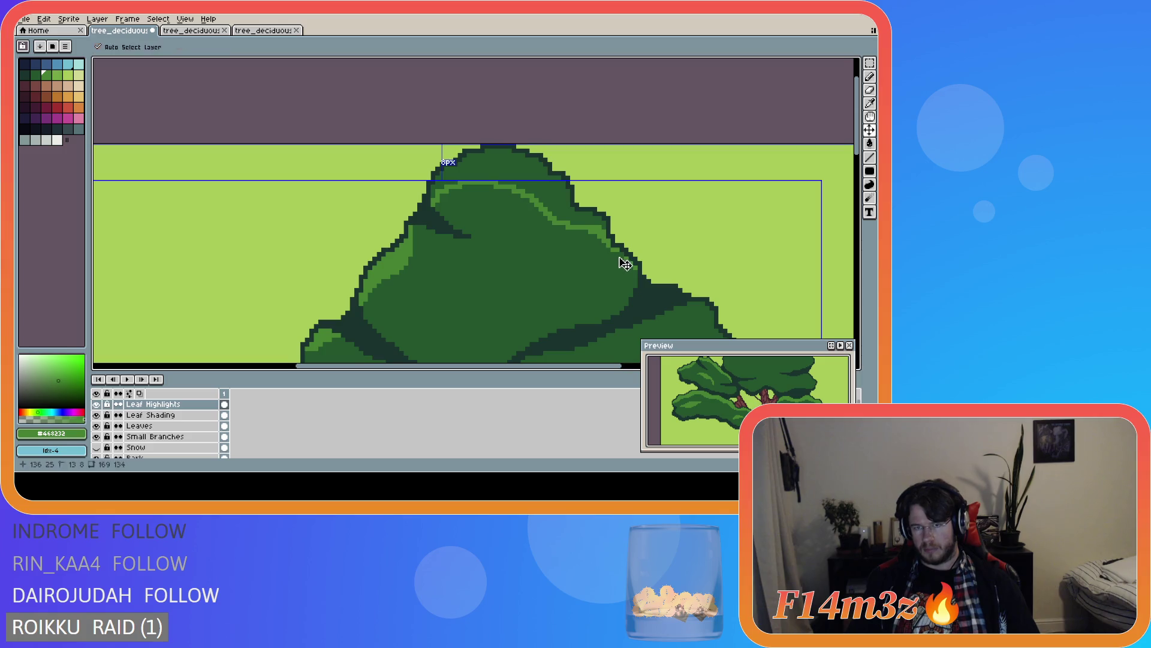
pyautogui.moveTo(623, 257); pyautogui.dragTo(617, 254)
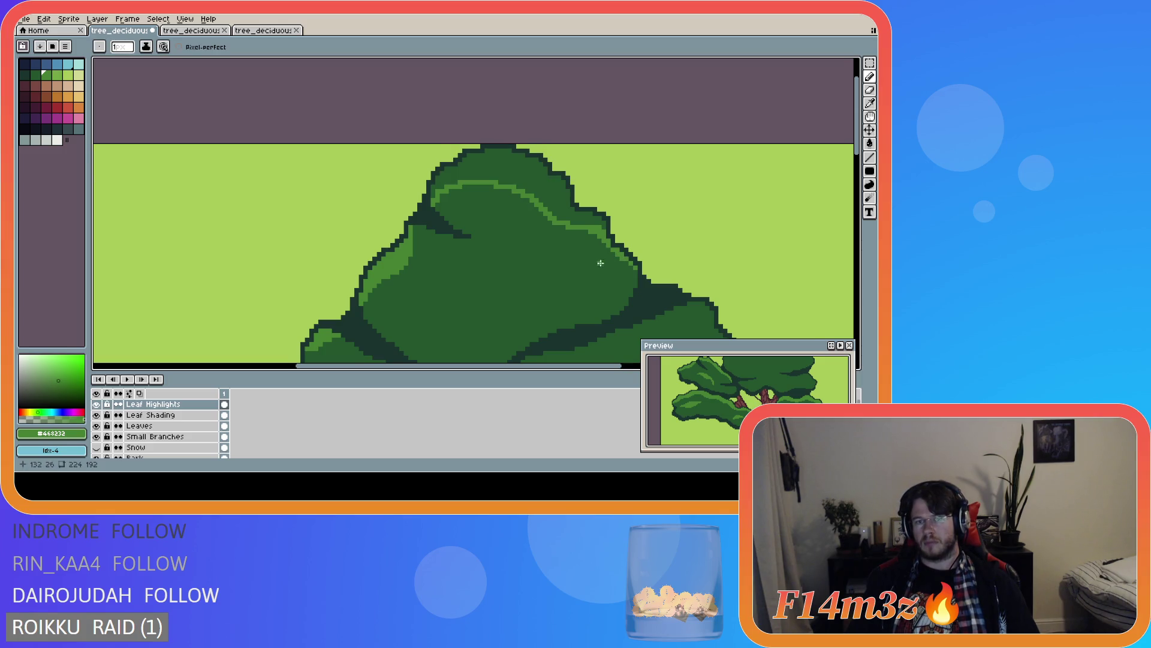
# - Extend the highlight pixel by pixel along the canopy's top edge toward the right
pyautogui.moveTo(433, 196)
pyautogui.mouseDown()
pyautogui.moveTo(467, 159)
pyautogui.moveTo(506, 152)
pyautogui.mouseUp()
pyautogui.click(441, 175)
pyautogui.click(486, 155)
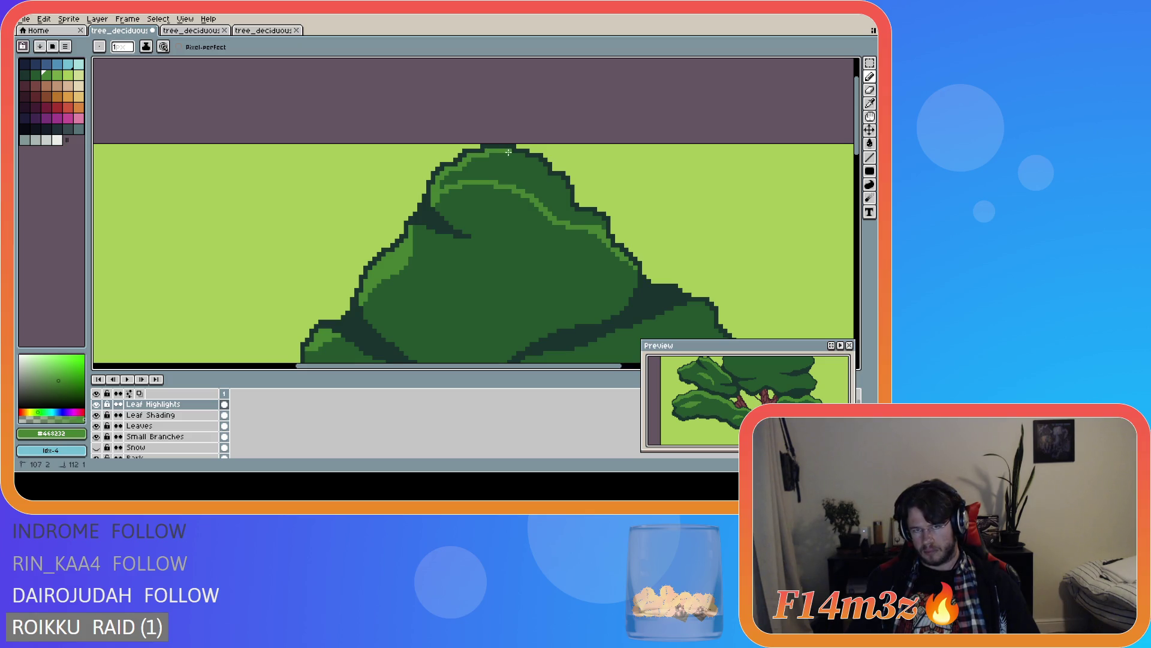
pyautogui.click(526, 159)
pyautogui.moveTo(525, 159); pyautogui.dragTo(533, 160)
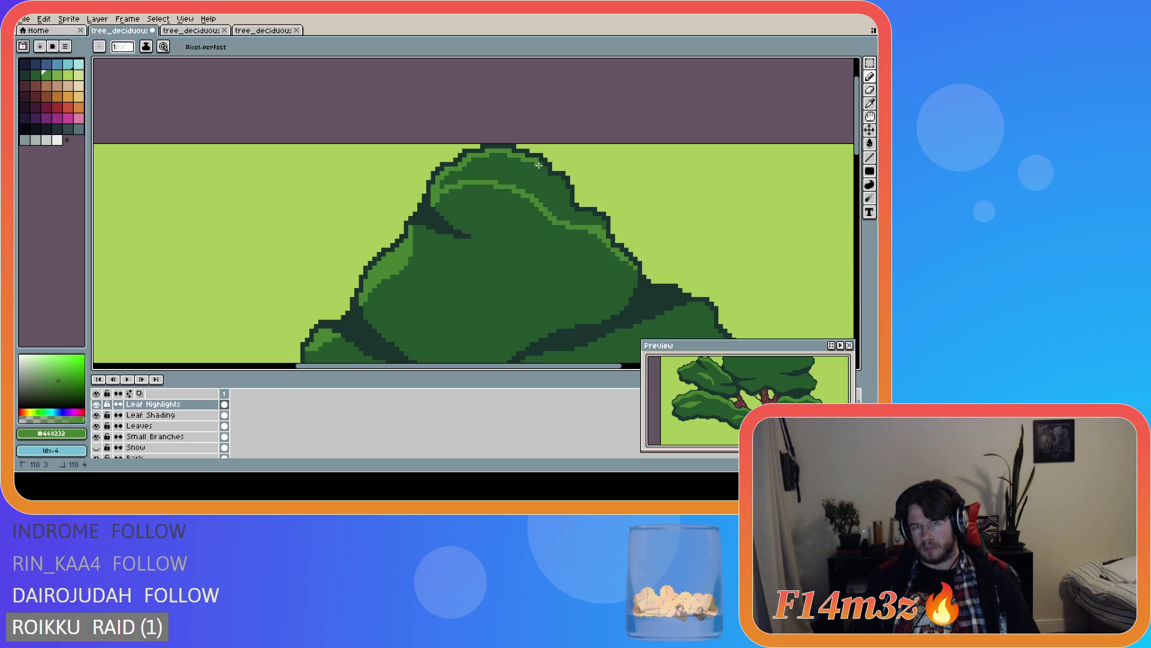
pyautogui.moveTo(544, 172); pyautogui.dragTo(557, 178)
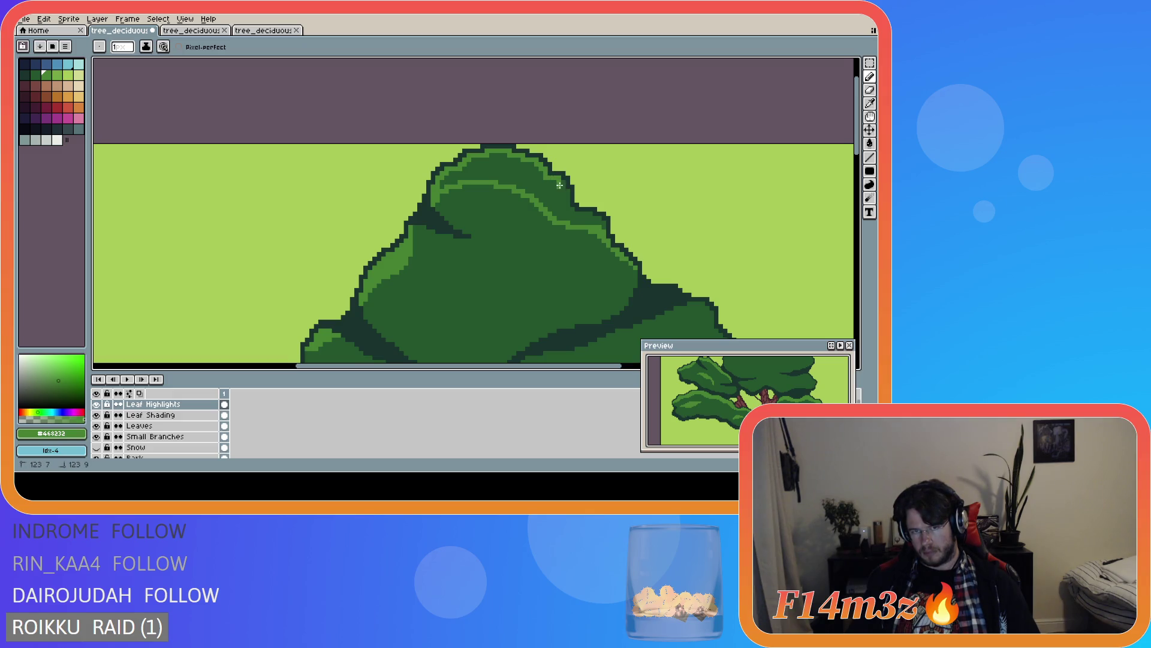
# - Carry the highlight down the canopy's right edge and fill a canopy region with the Paint Bucket
pyautogui.click(563, 191)
pyautogui.moveTo(567, 191); pyautogui.dragTo(567, 209)
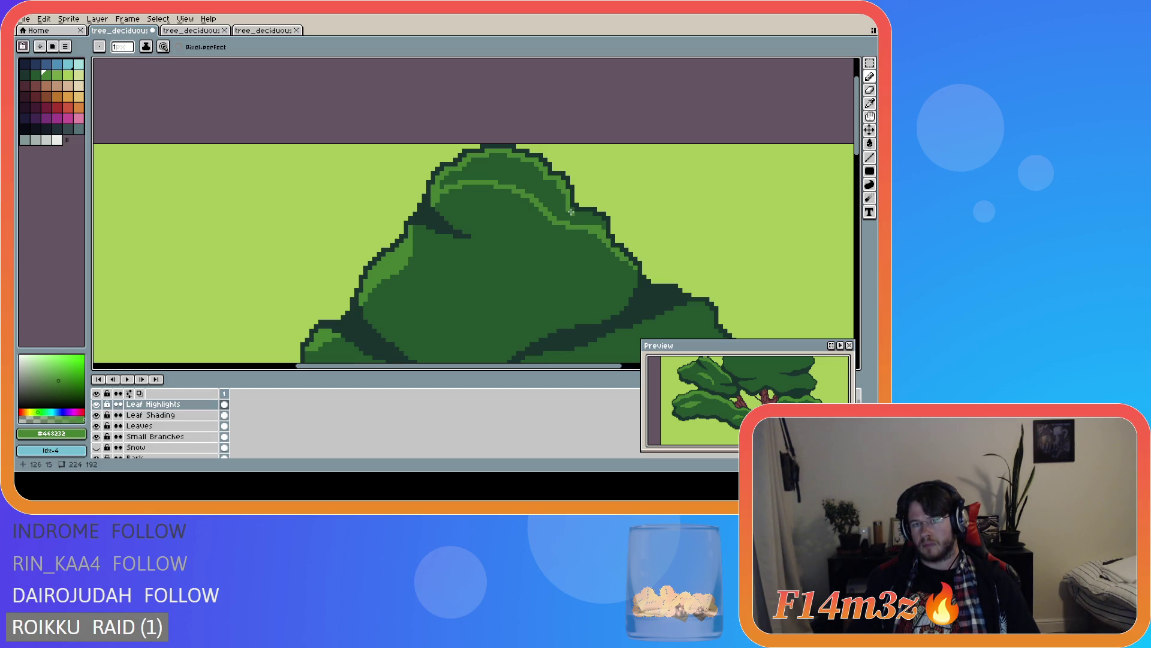
pyautogui.click(590, 217)
pyautogui.click(597, 222)
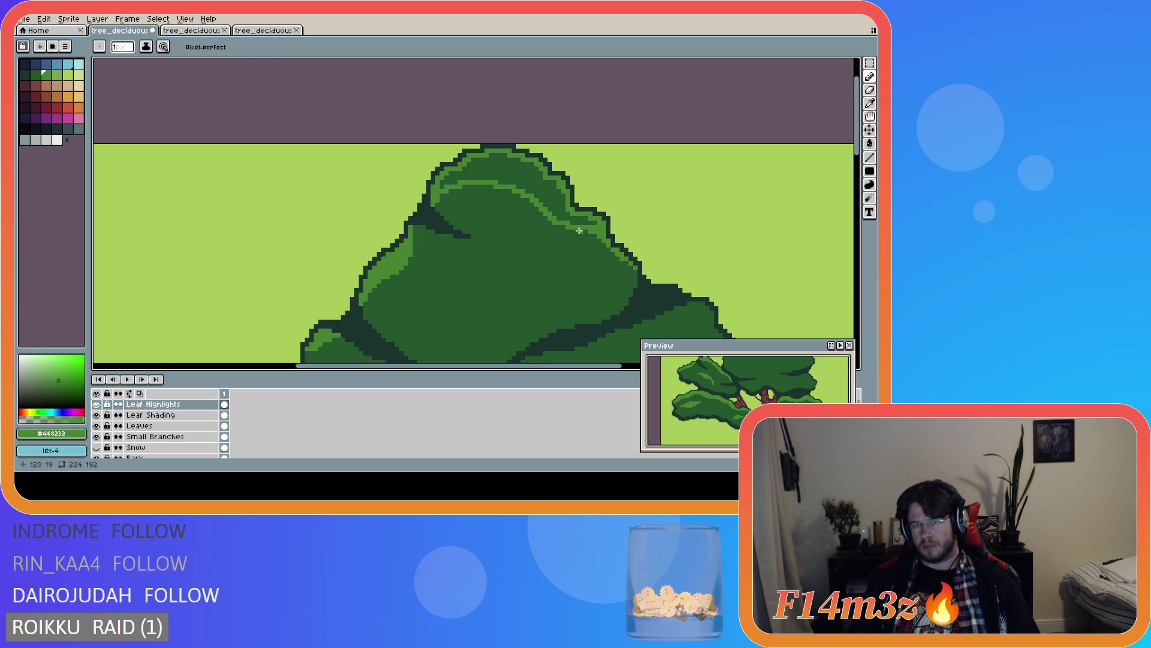
pyautogui.press('g')
pyautogui.click(548, 194)
# - Return to the Pencil, inspect the canopy, and save tree_deciduous_small_winter.ase
pyautogui.scroll(-1, 540, 252)
pyautogui.scroll(-3, 540, 252)
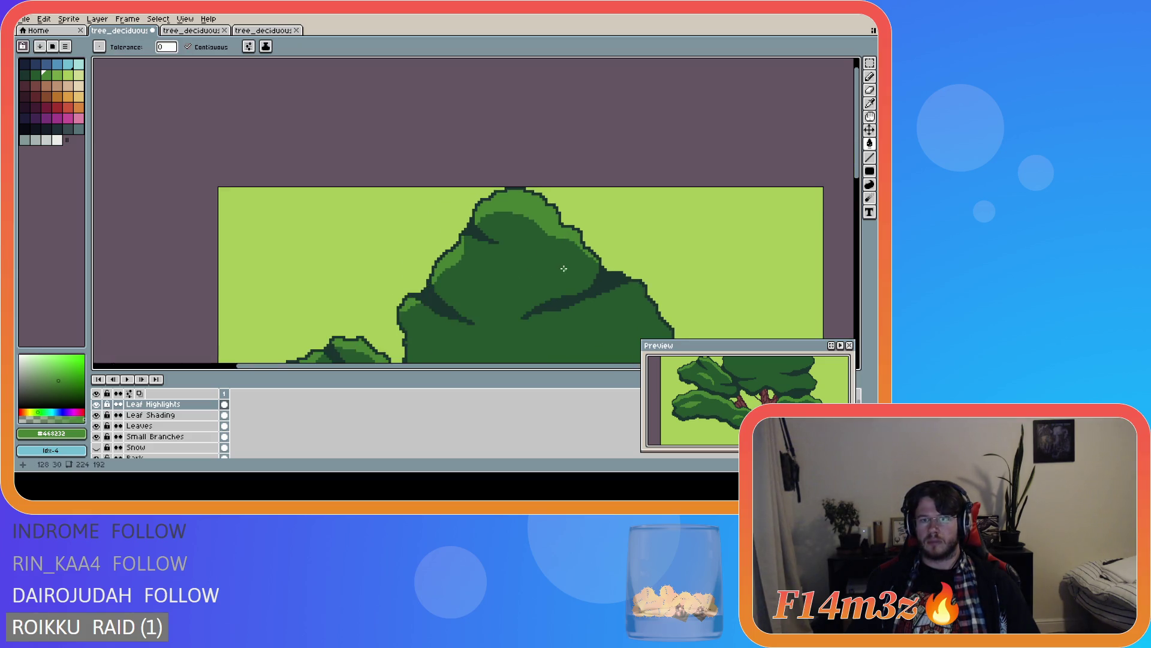
pyautogui.scroll(4, 569, 259)
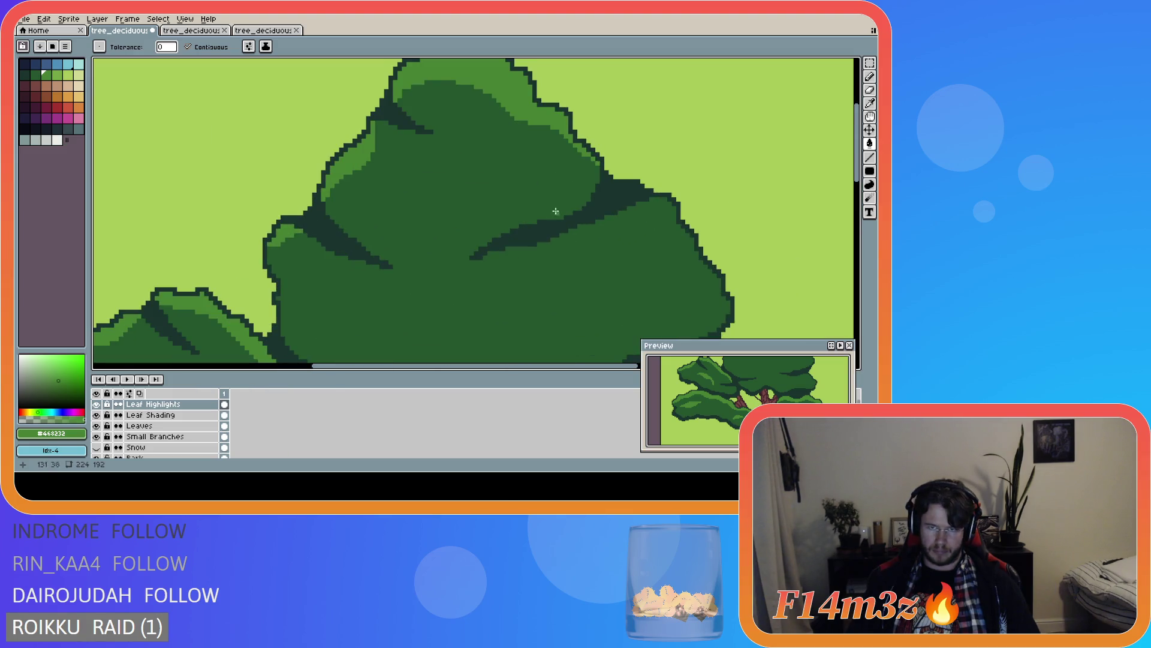
pyautogui.press('b')
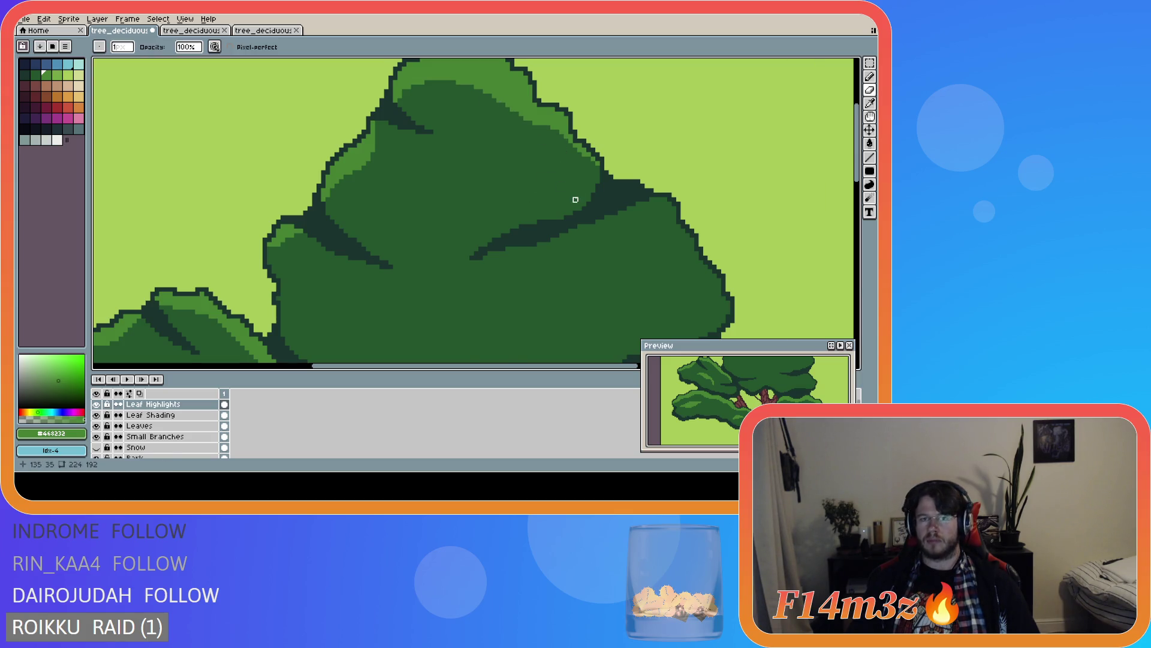
pyautogui.scroll(-3, 576, 197)
pyautogui.scroll(-1, 576, 198)
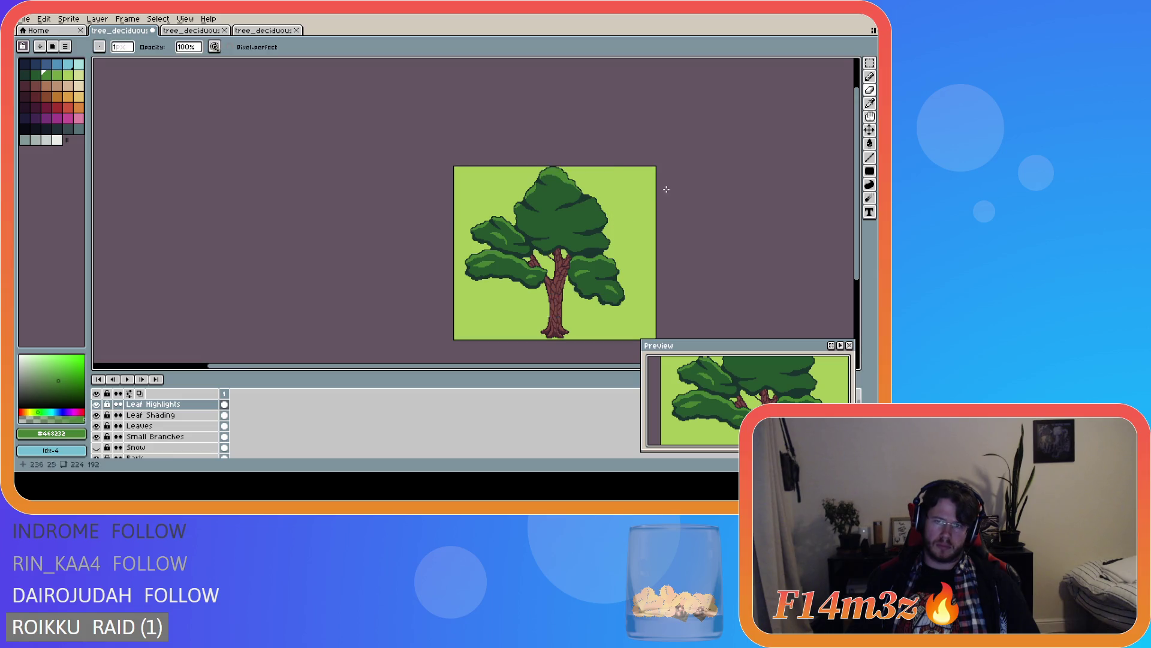
pyautogui.scroll(4, 600, 208)
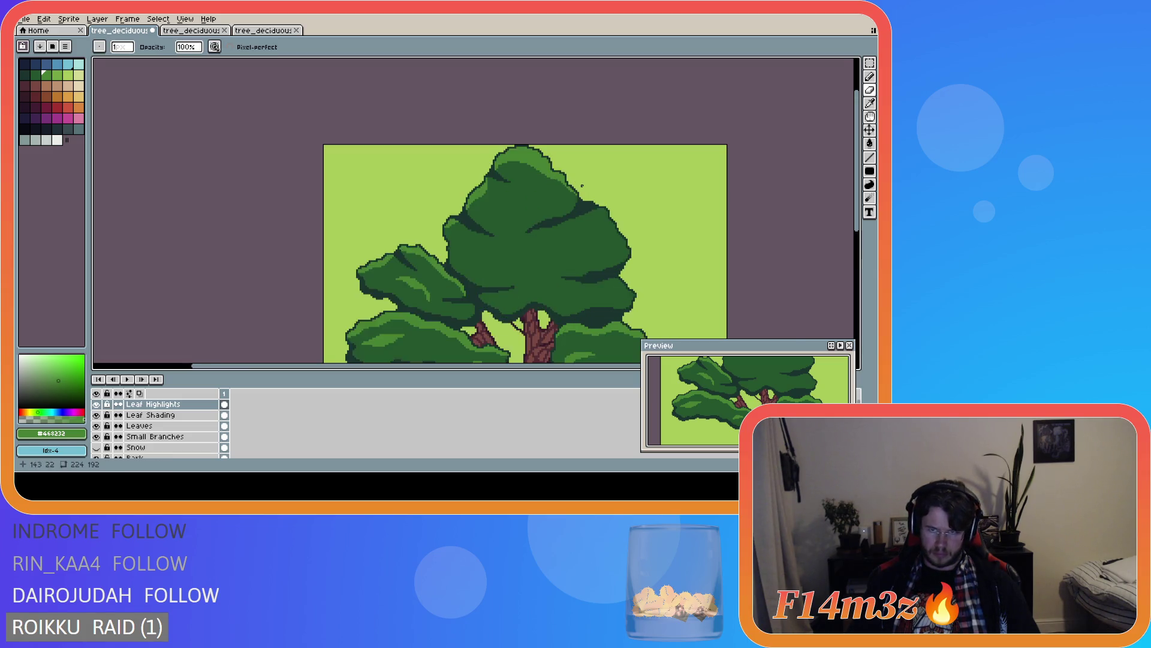
pyautogui.press('b')
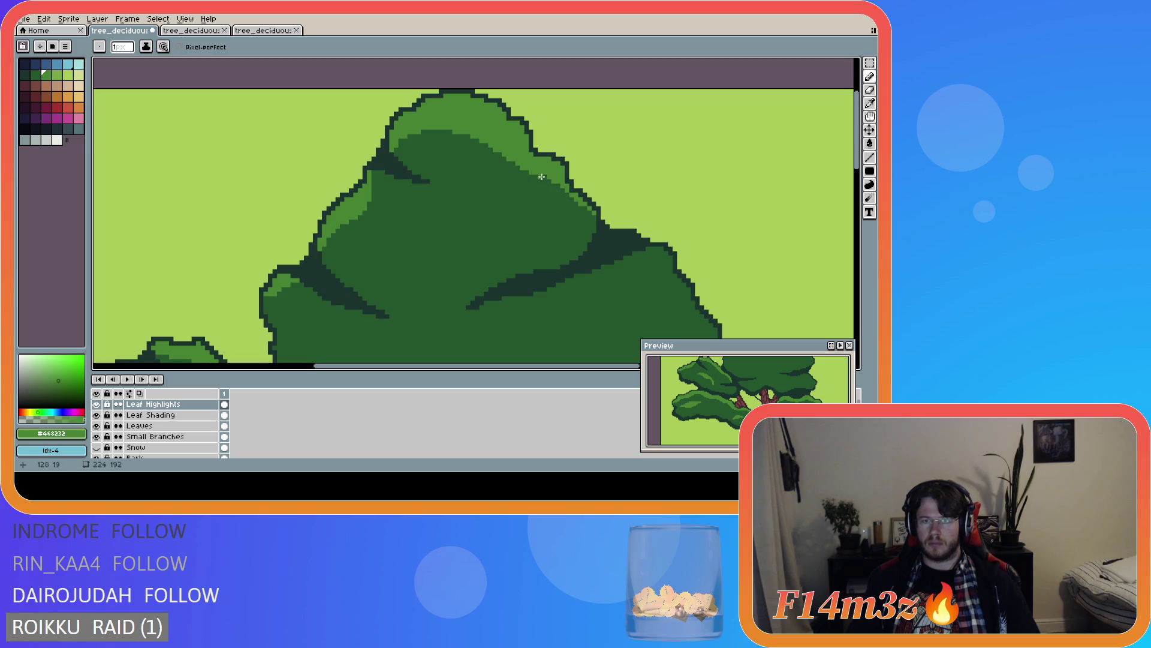
pyautogui.scroll(-2, 585, 238)
pyautogui.hotkey('ctrl', 's')
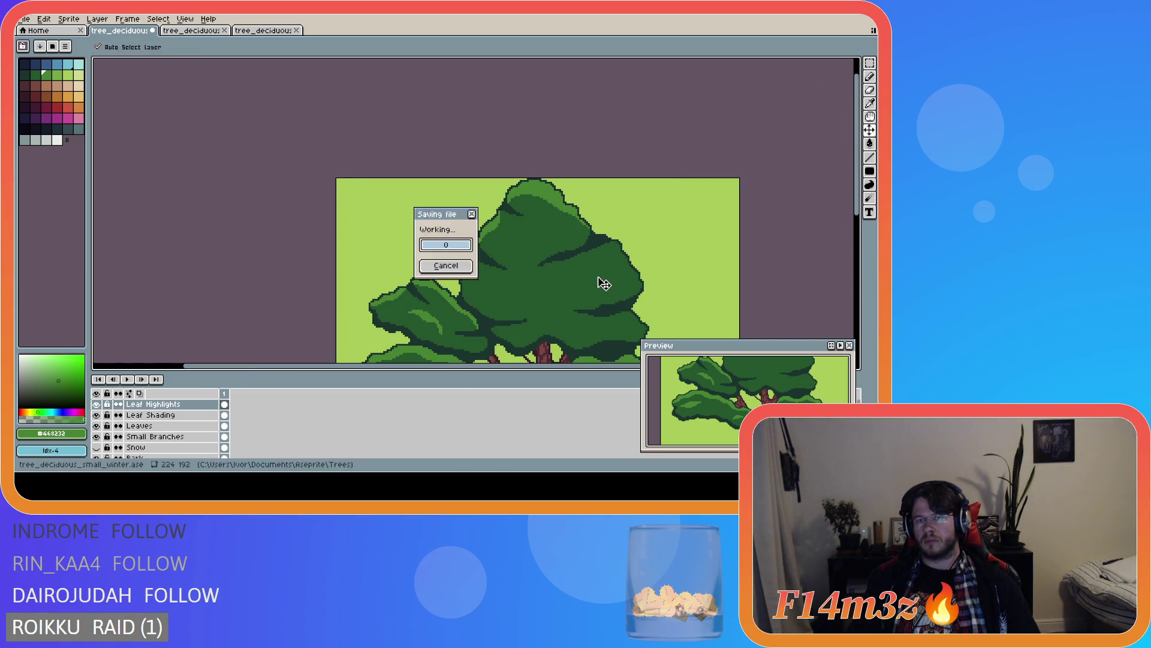
# - Touch up a canopy pixel, erase stray pixels with the Eraser, and save the file again
pyautogui.scroll(2, 584, 205)
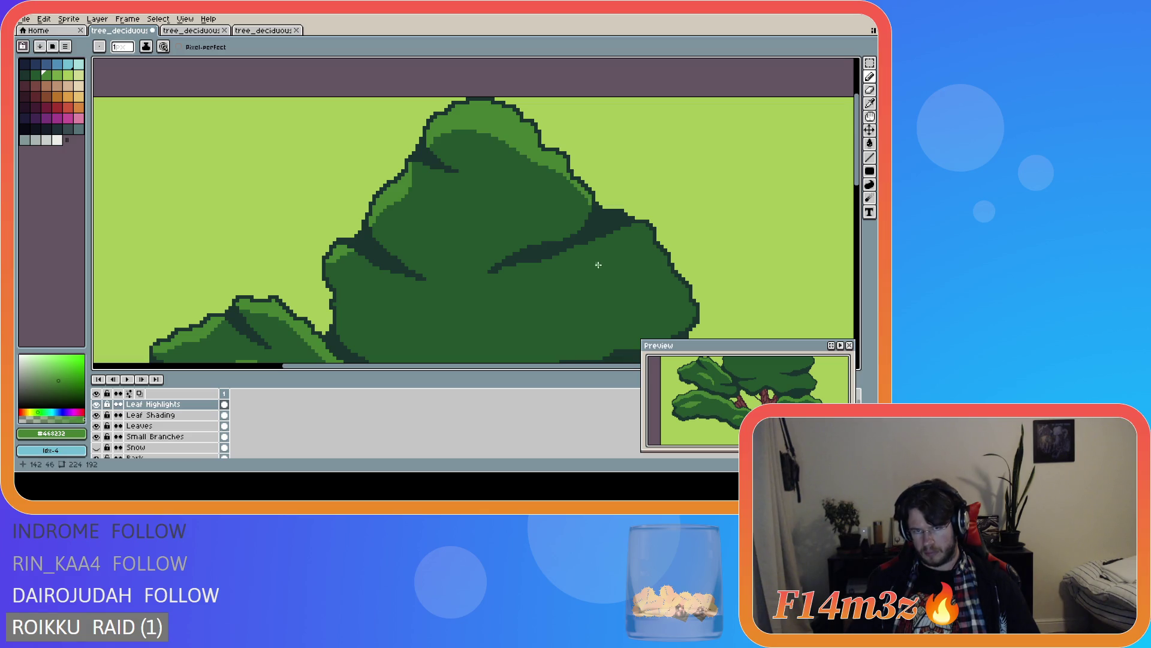
pyautogui.click(590, 206)
pyautogui.scroll(-3, 683, 226)
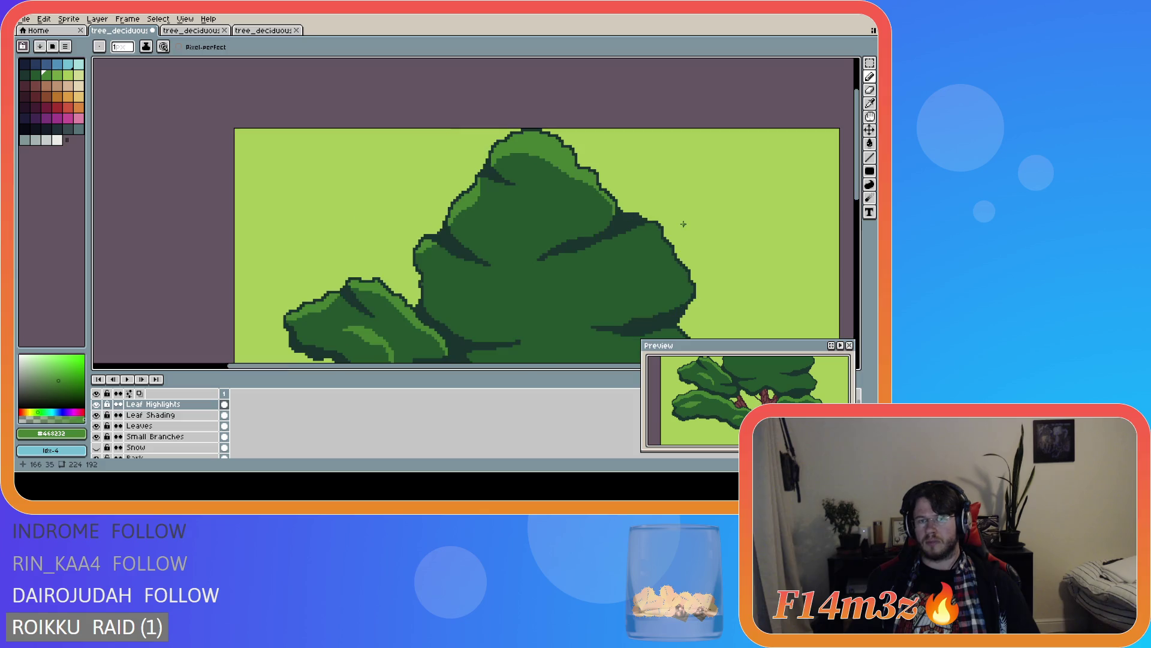
pyautogui.scroll(3, 663, 237)
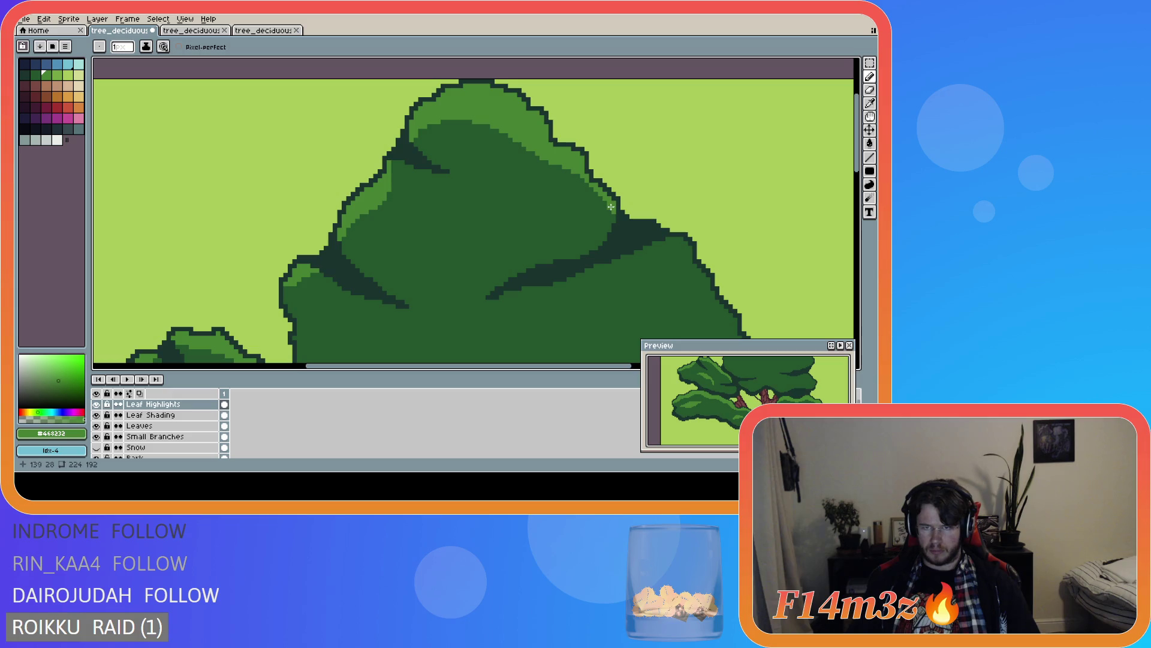
pyautogui.scroll(-2, 691, 243)
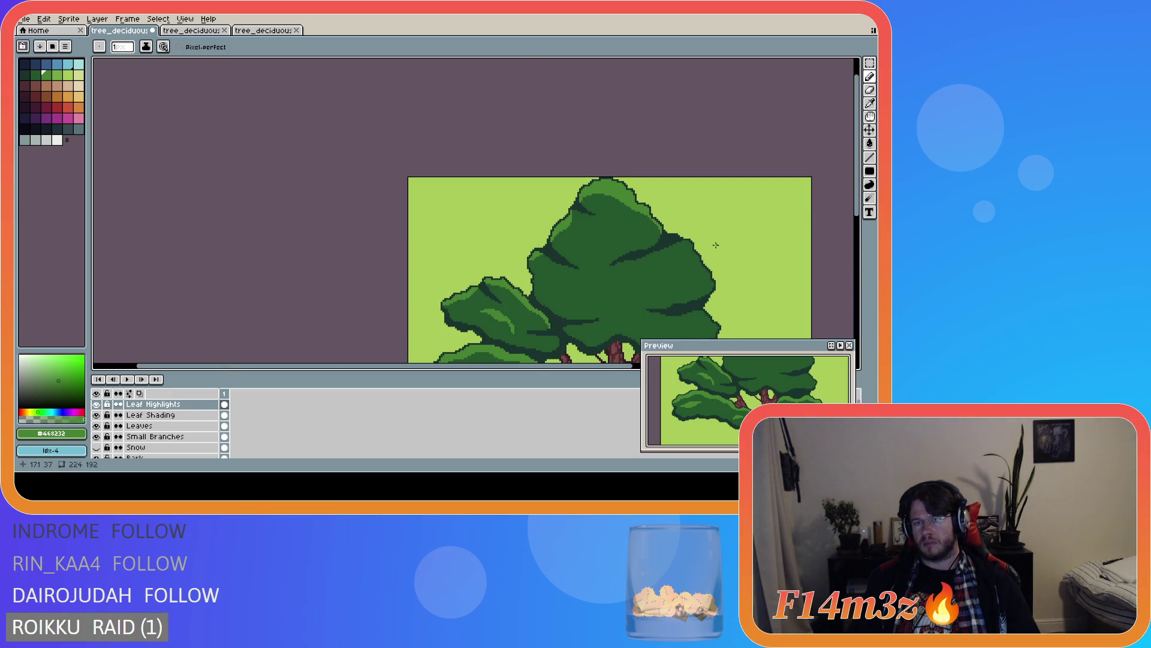
pyautogui.scroll(-1, 716, 245)
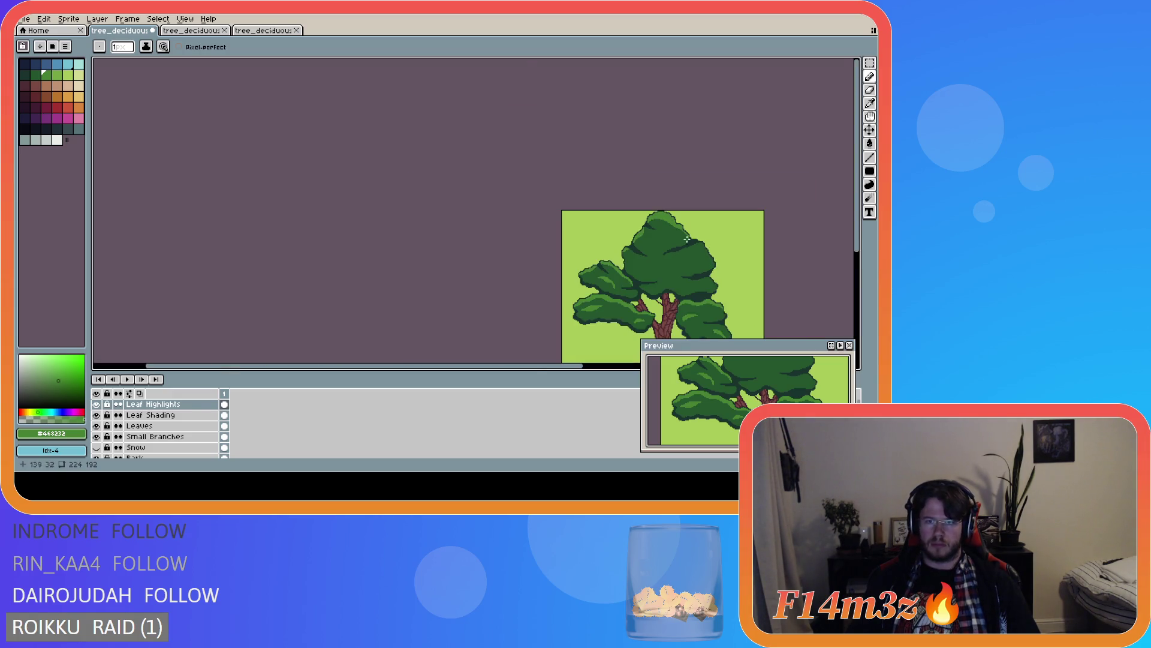
pyautogui.scroll(2, 654, 227)
pyautogui.press('e')
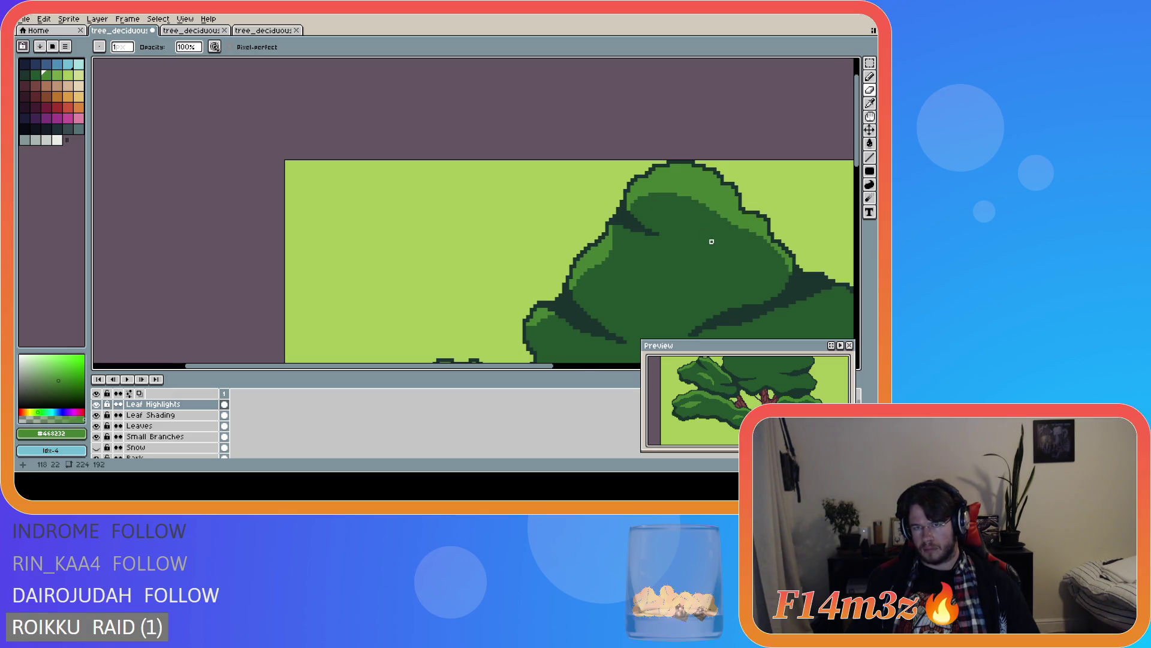
pyautogui.scroll(-1, 710, 241)
pyautogui.scroll(-1, 710, 242)
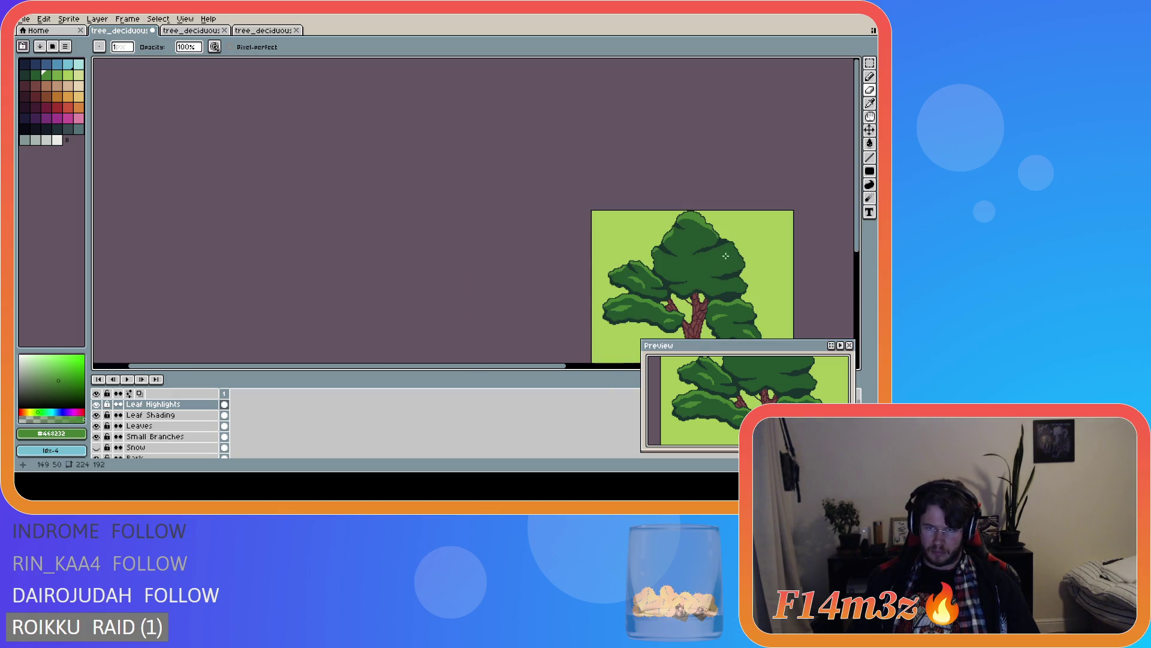
pyautogui.scroll(-1, 754, 237)
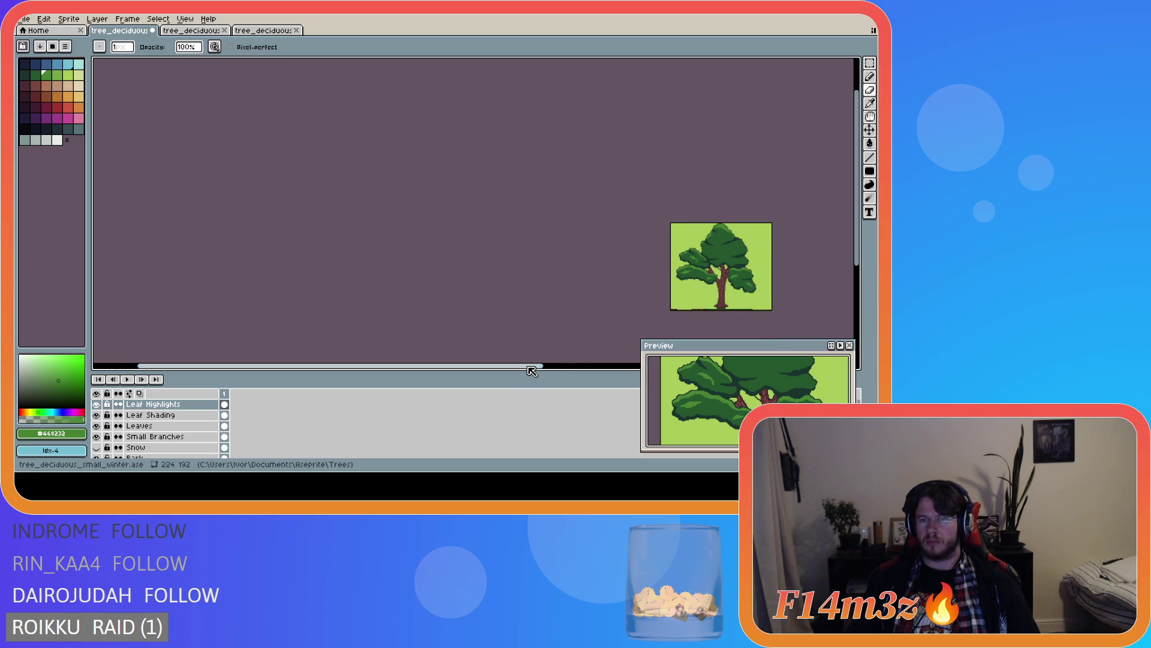
pyautogui.moveTo(534, 365); pyautogui.dragTo(638, 364)
pyautogui.scroll(1, 617, 273)
pyautogui.hotkey('ctrl', 's')
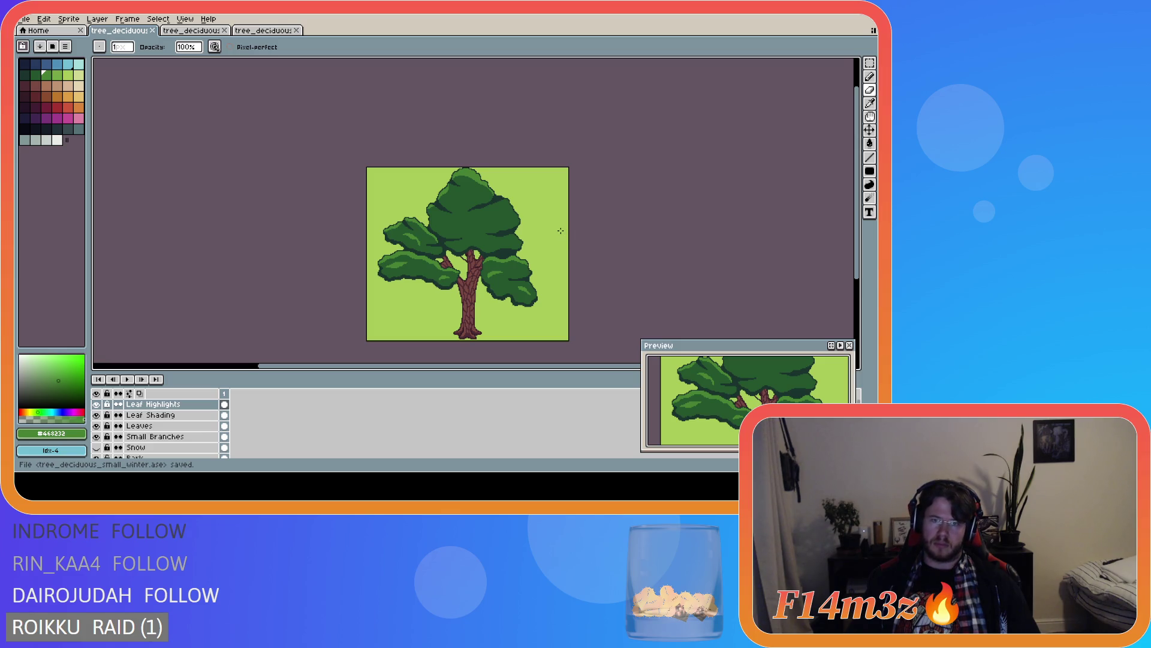
# - Add a highlight pixel on the upper canopy and save the tree file once more
pyautogui.scroll(1, 476, 201)
pyautogui.scroll(1, 433, 186)
pyautogui.press('b')
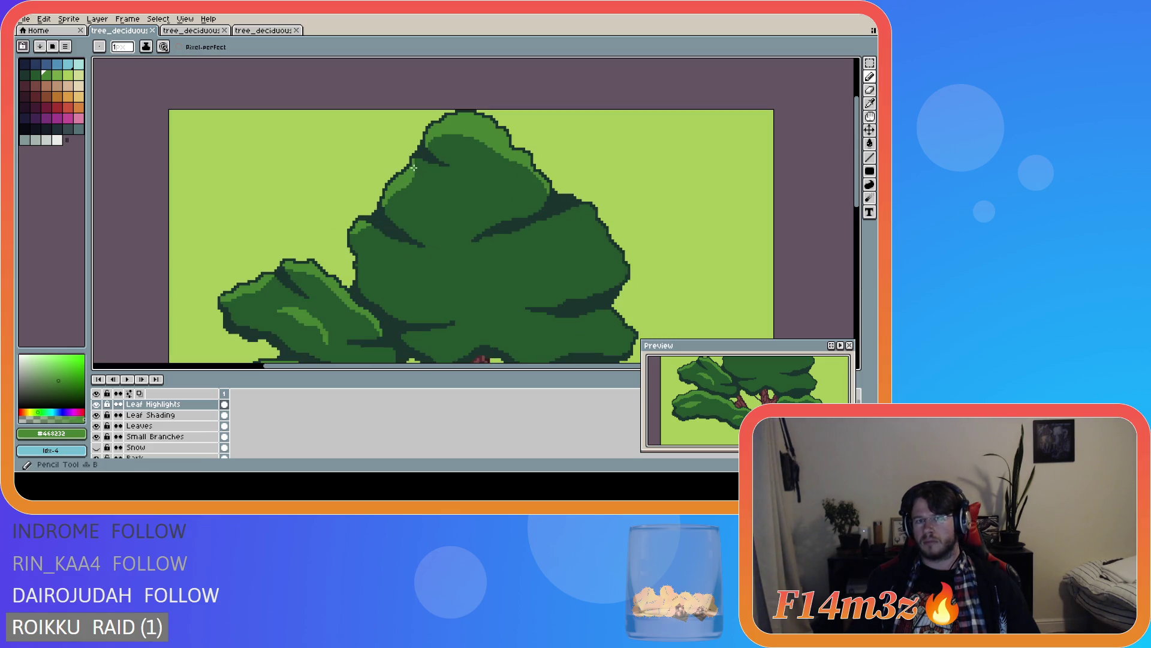
pyautogui.click(415, 161)
pyautogui.scroll(-1, 459, 207)
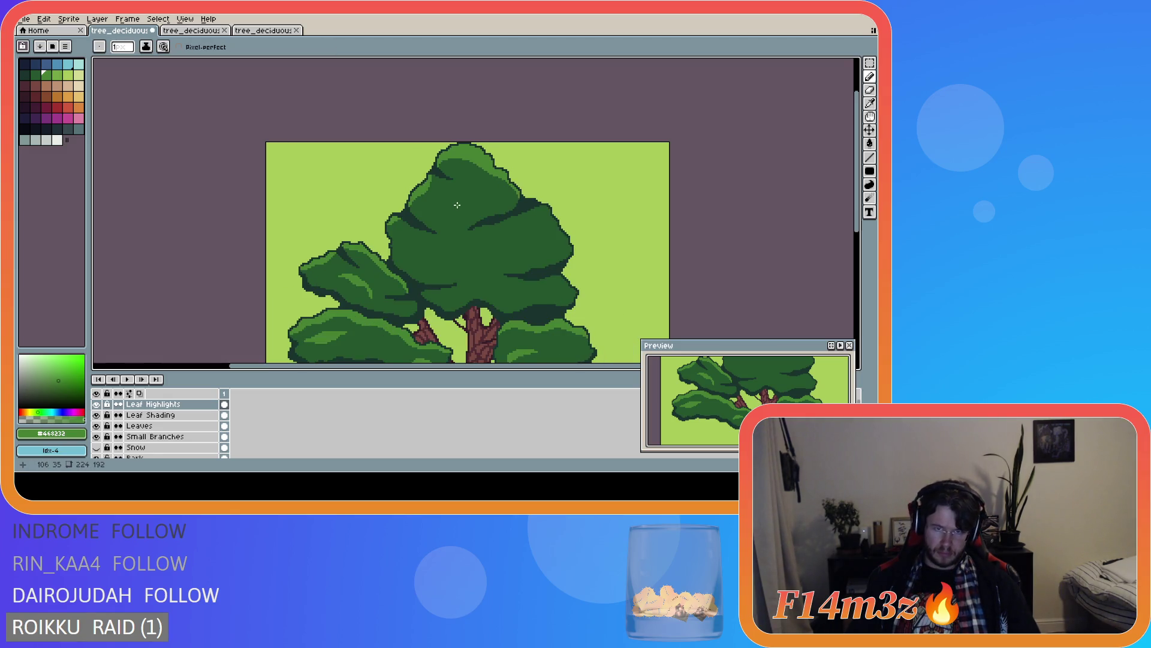
pyautogui.scroll(-1, 475, 210)
pyautogui.hotkey('ctrl', 's')
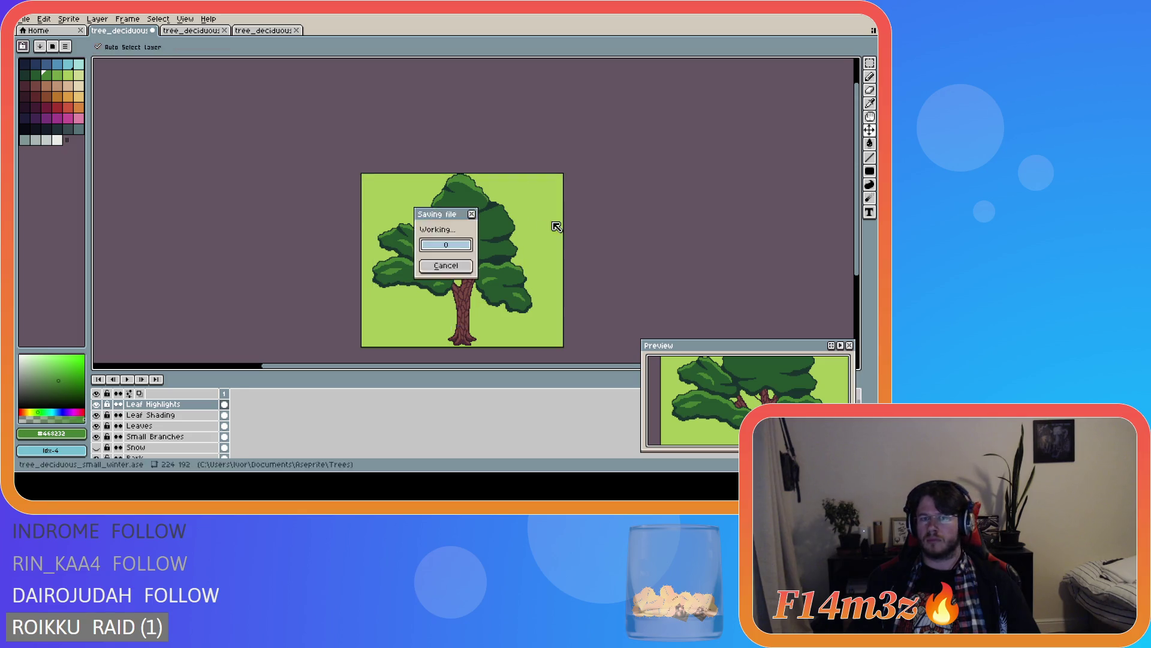
pyautogui.scroll(2, 454, 202)
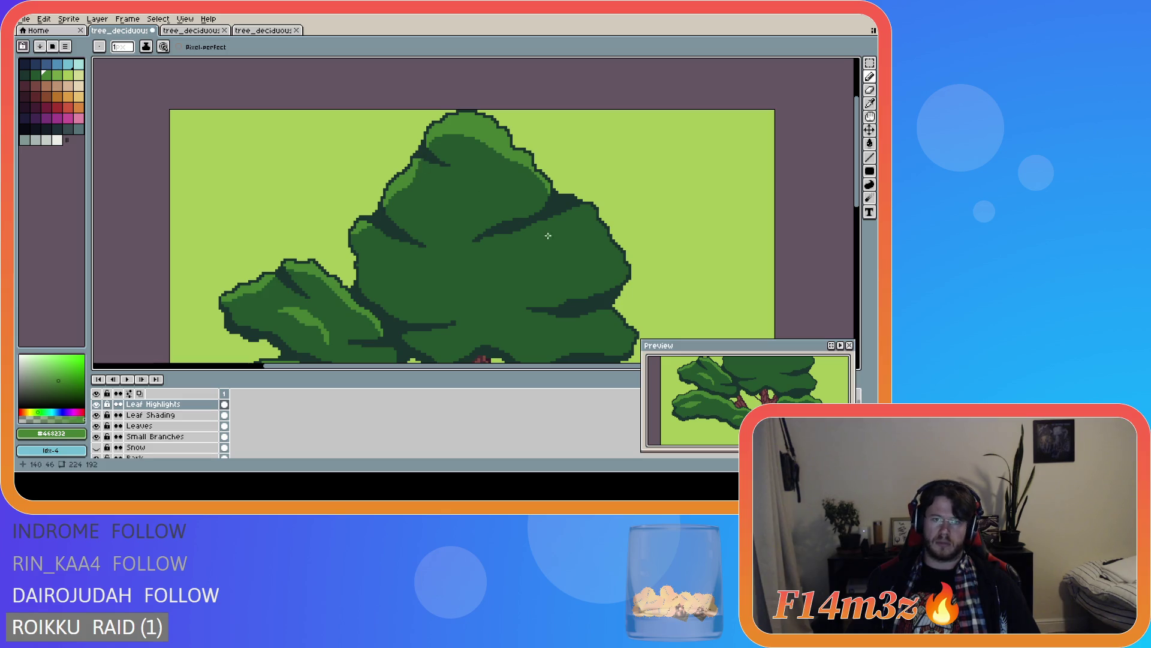
pyautogui.scroll(-2, 543, 233)
pyautogui.press('v')
pyautogui.hotkey('ctrl', 's')
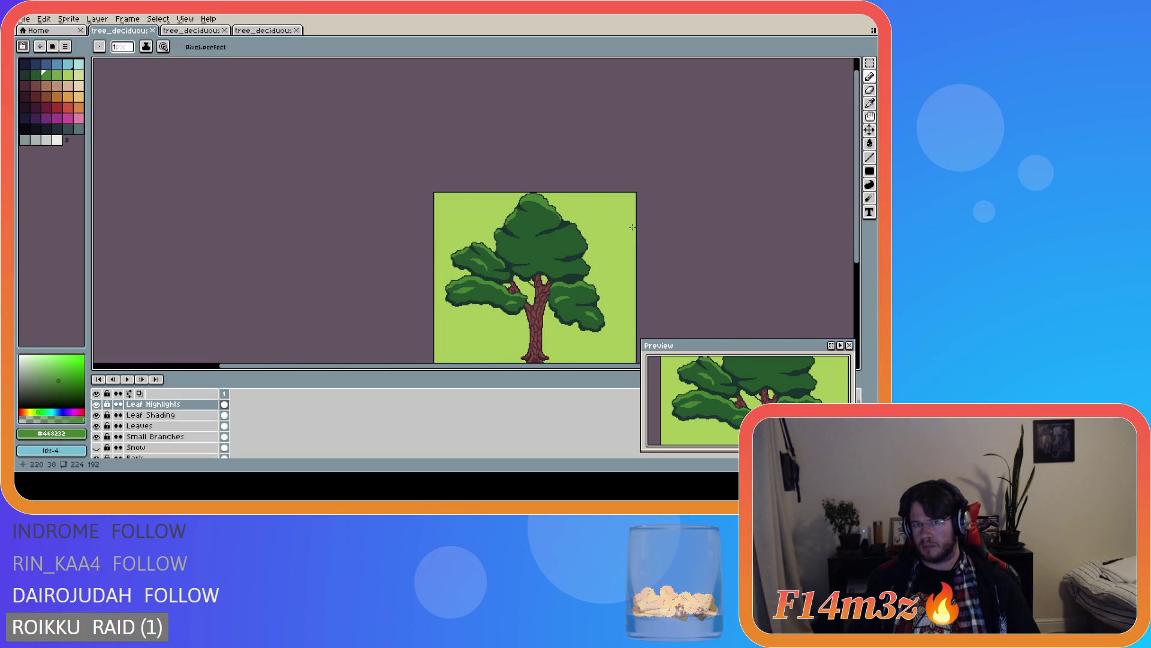
pyautogui.moveTo(535, 367); pyautogui.dragTo(588, 366)
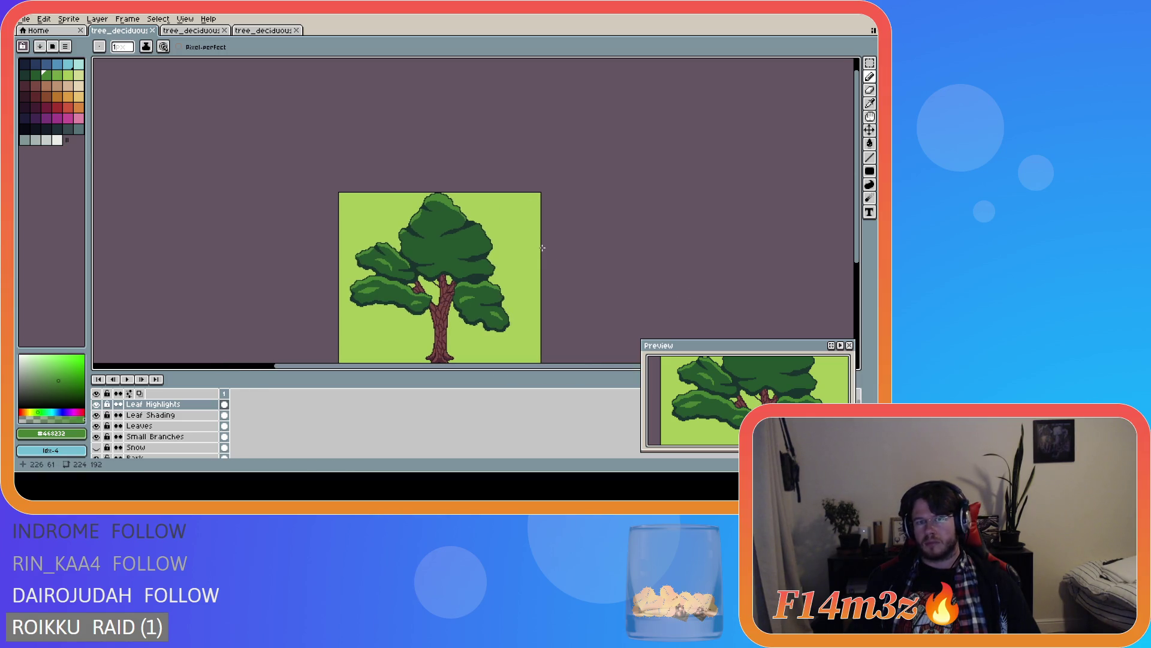
# - Draw a light-green highlight line down the canopy's right edge, redrawing it once after an undo
pyautogui.scroll(1, 510, 240)
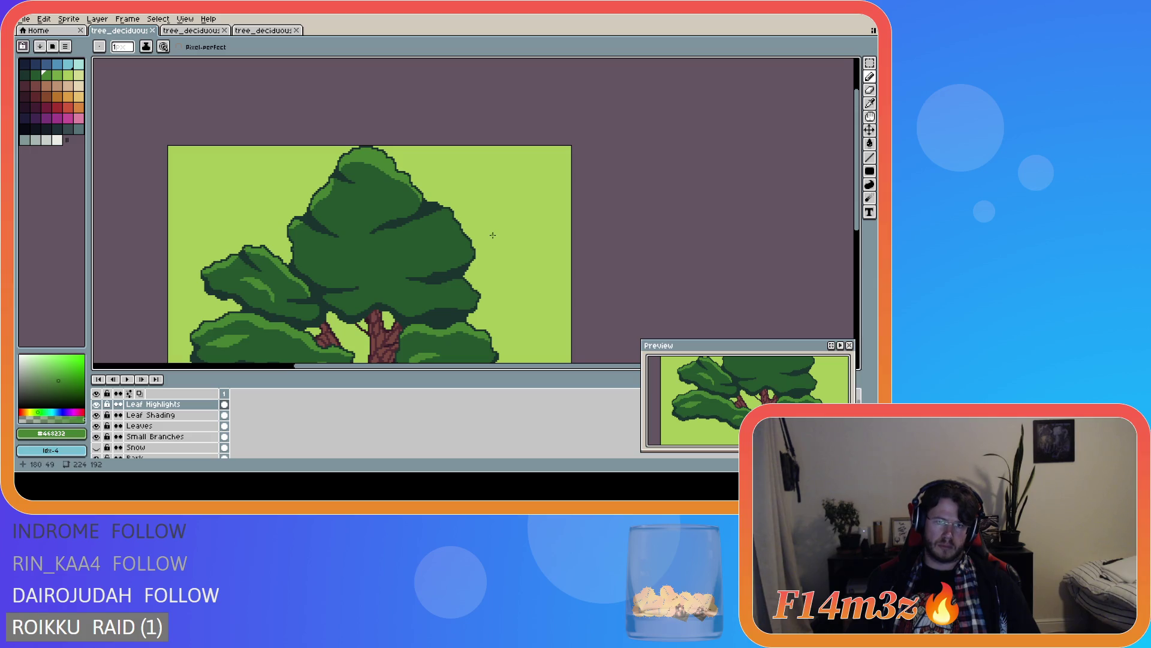
pyautogui.scroll(-1, 493, 235)
pyautogui.scroll(2, 493, 235)
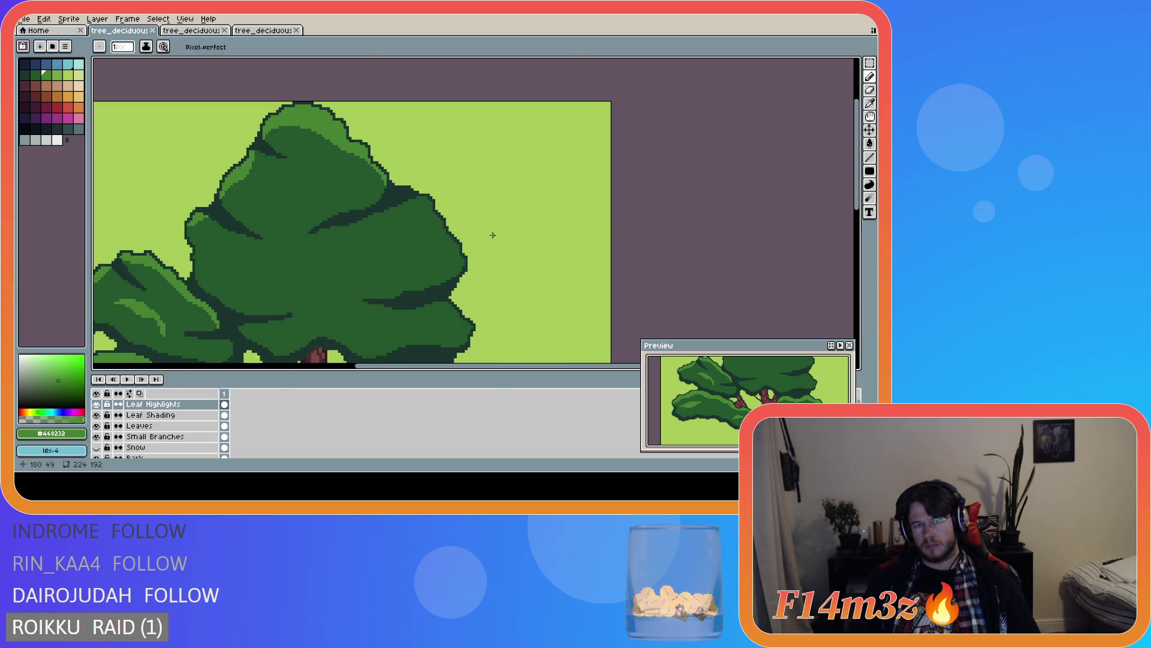
pyautogui.scroll(1, 414, 199)
pyautogui.moveTo(418, 198); pyautogui.dragTo(474, 293)
pyautogui.hotkey('ctrl', 'z')
pyautogui.moveTo(418, 197); pyautogui.dragTo(469, 279)
# - Try a lighter highlight stroke down the canopy edge, then undo the recent highlight strokes
pyautogui.scroll(1, 470, 278)
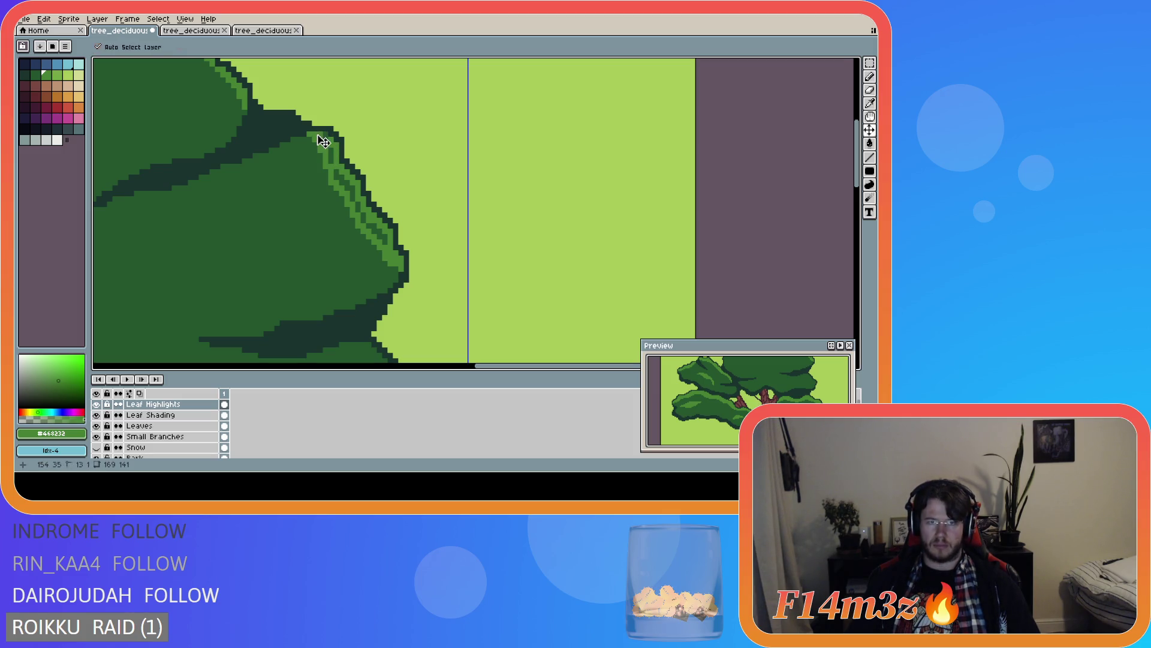
pyautogui.moveTo(325, 138); pyautogui.dragTo(380, 232)
pyautogui.scroll(-5, 460, 247)
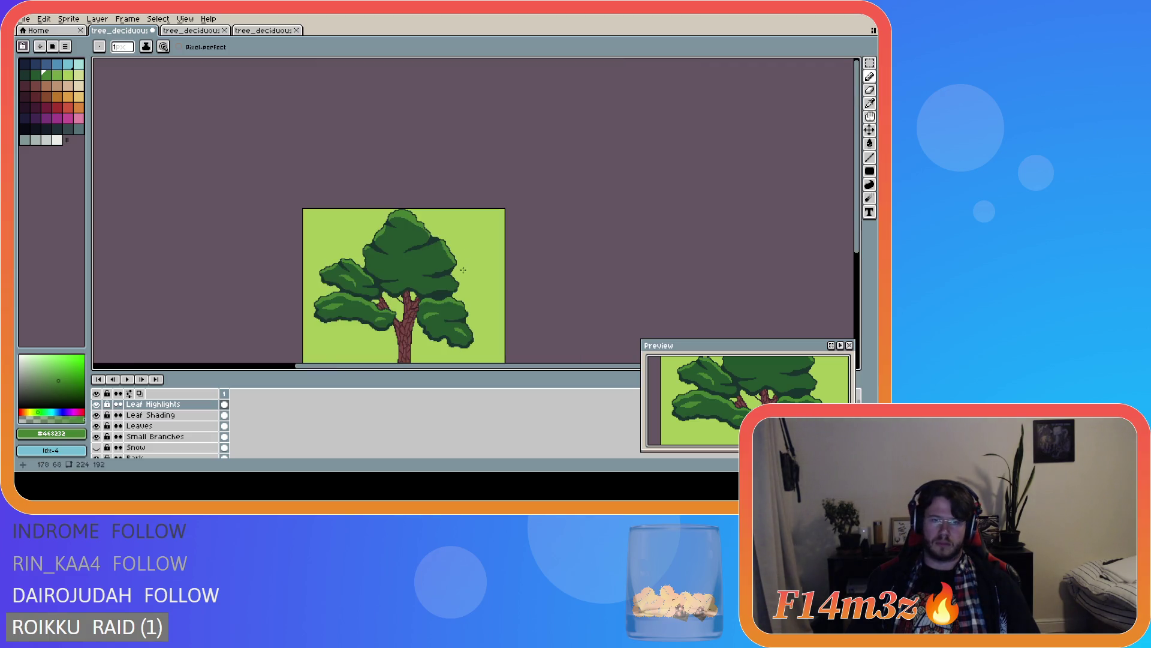
pyautogui.scroll(3, 464, 272)
pyautogui.scroll(-2, 433, 268)
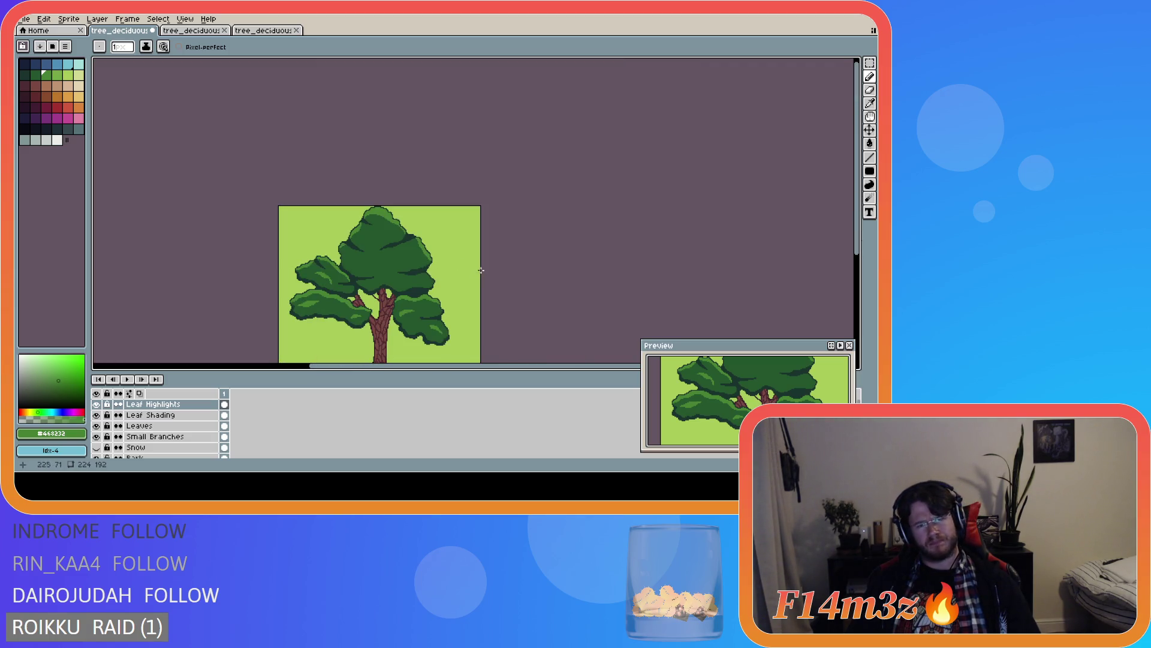
pyautogui.scroll(4, 462, 258)
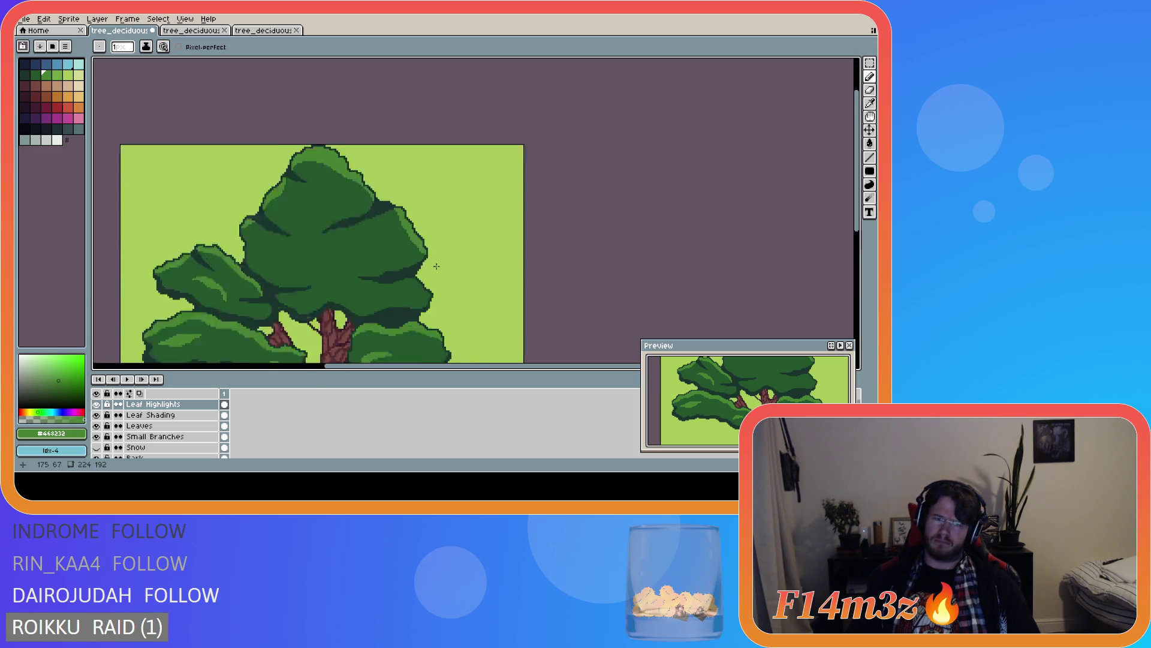
pyautogui.press('ctrl')
pyautogui.hotkey('ctrl', 'z')
pyautogui.hotkey('ctrl', 'z')
pyautogui.hotkey('ctrl', 'z')
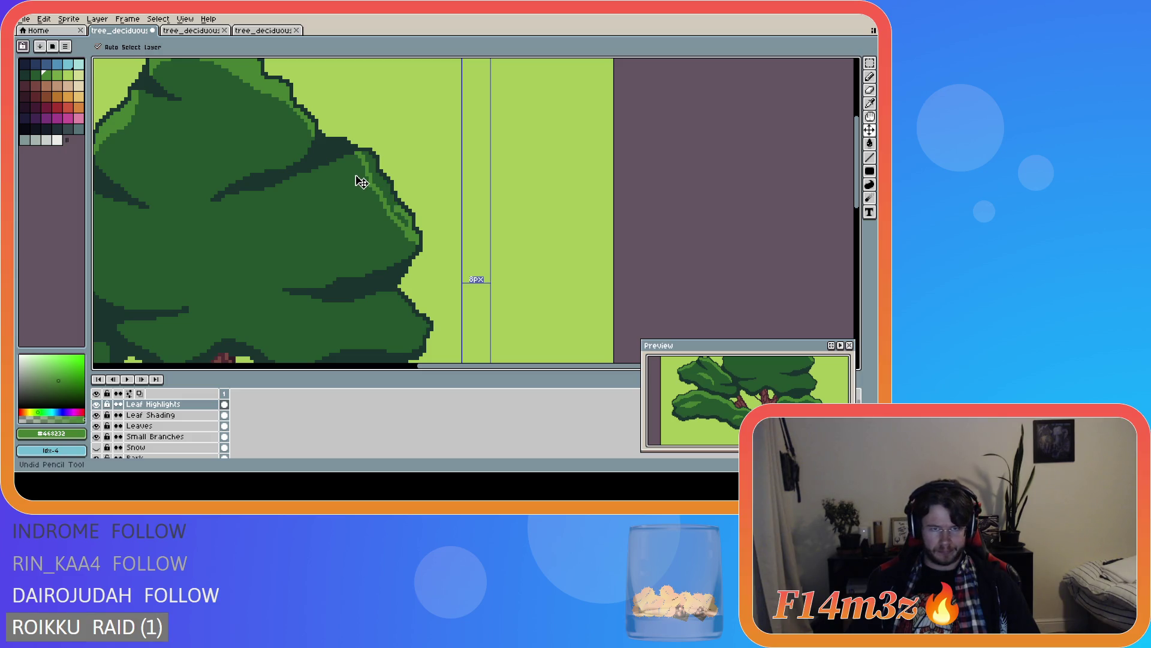
pyautogui.hotkey('ctrl', 'z')
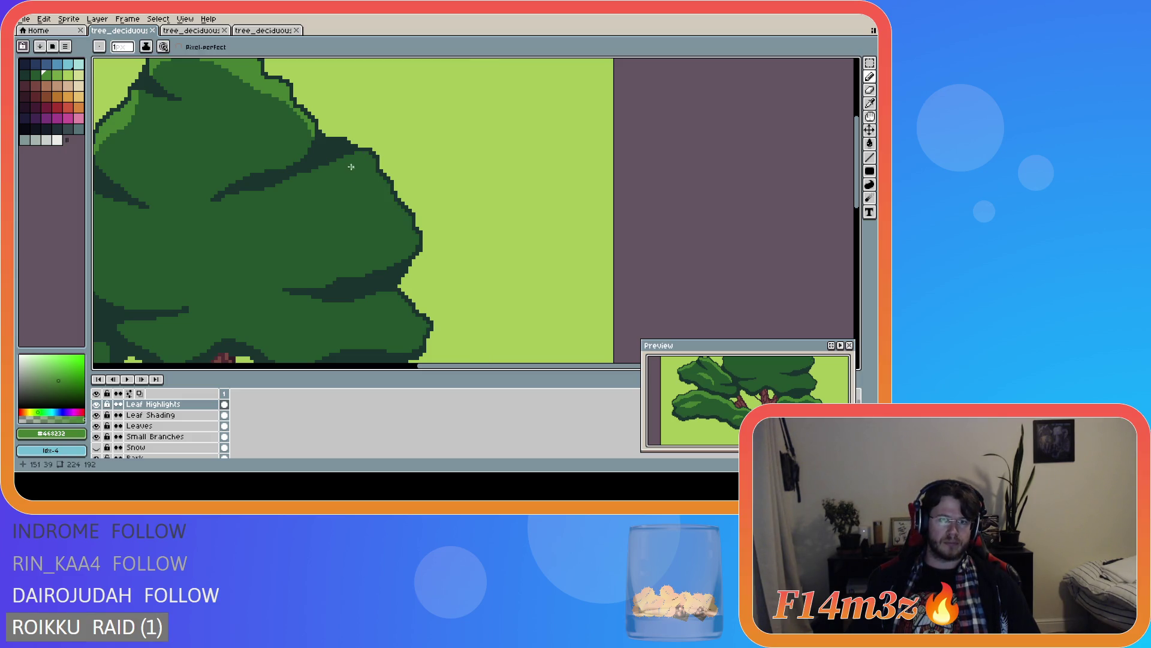
# - Rebuild the highlight as a curved run of light-green pixels following the canopy's right edge
pyautogui.moveTo(345, 157); pyautogui.dragTo(418, 243)
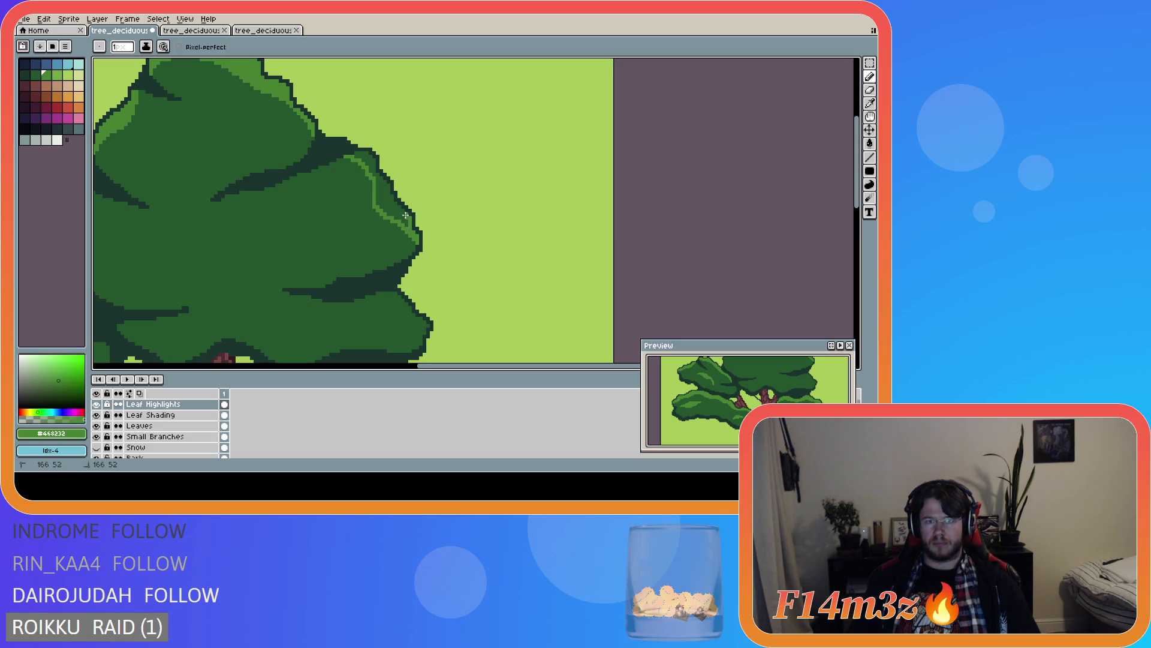
pyautogui.moveTo(401, 211); pyautogui.dragTo(398, 208)
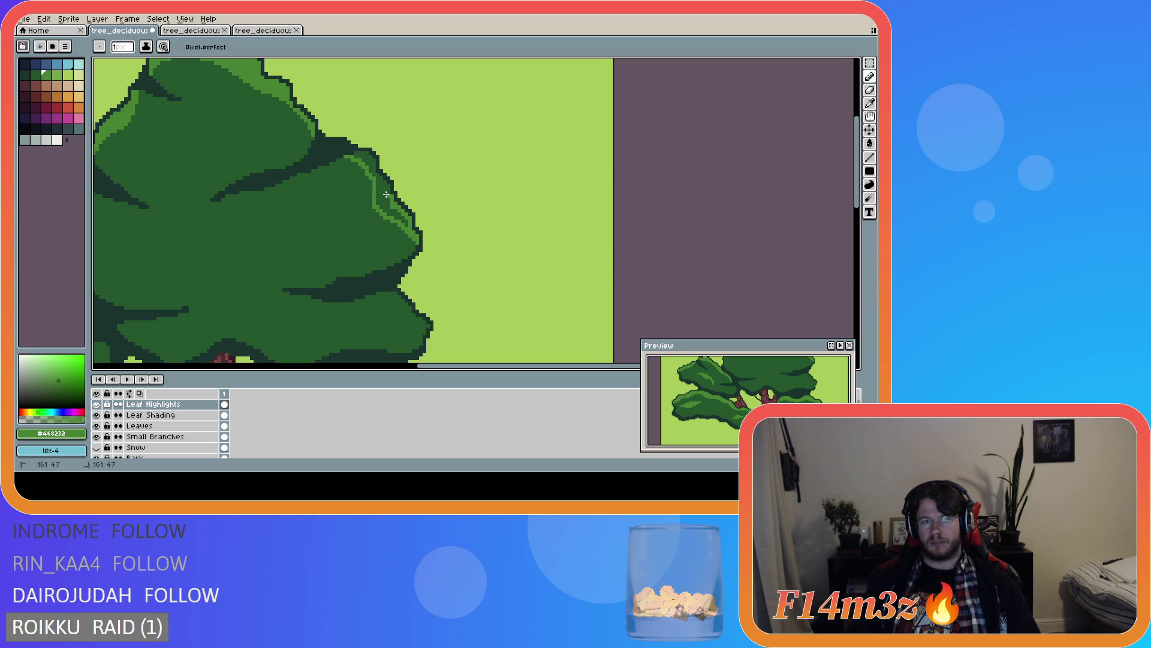
pyautogui.moveTo(387, 186); pyautogui.dragTo(385, 184)
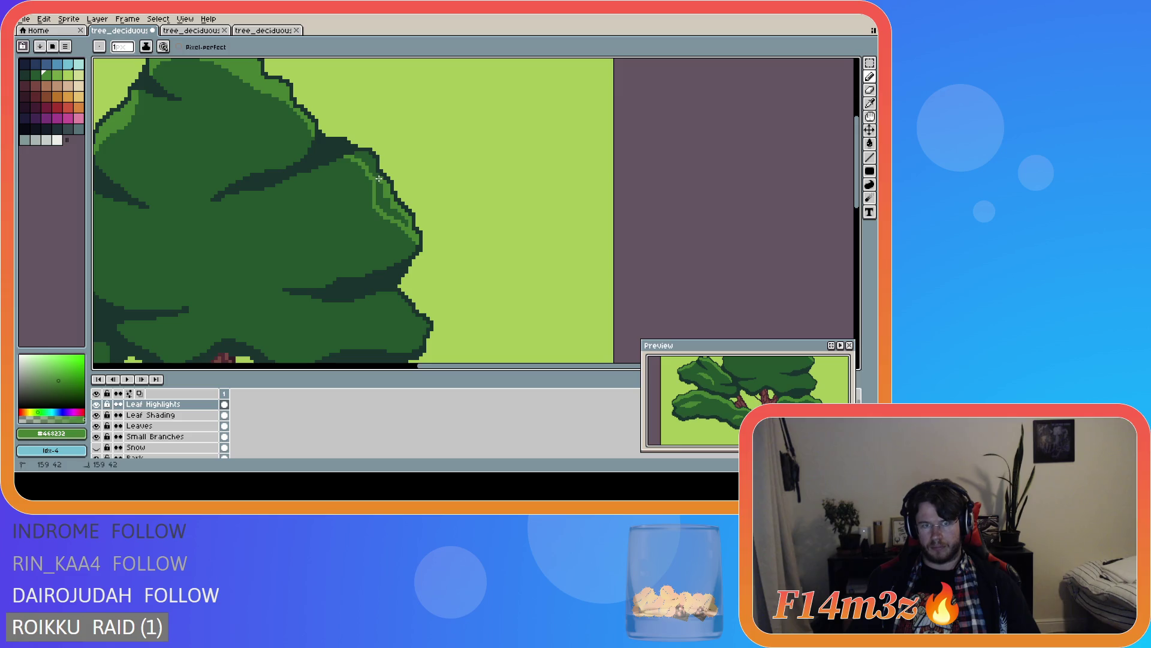
pyautogui.moveTo(374, 178); pyautogui.dragTo(373, 161)
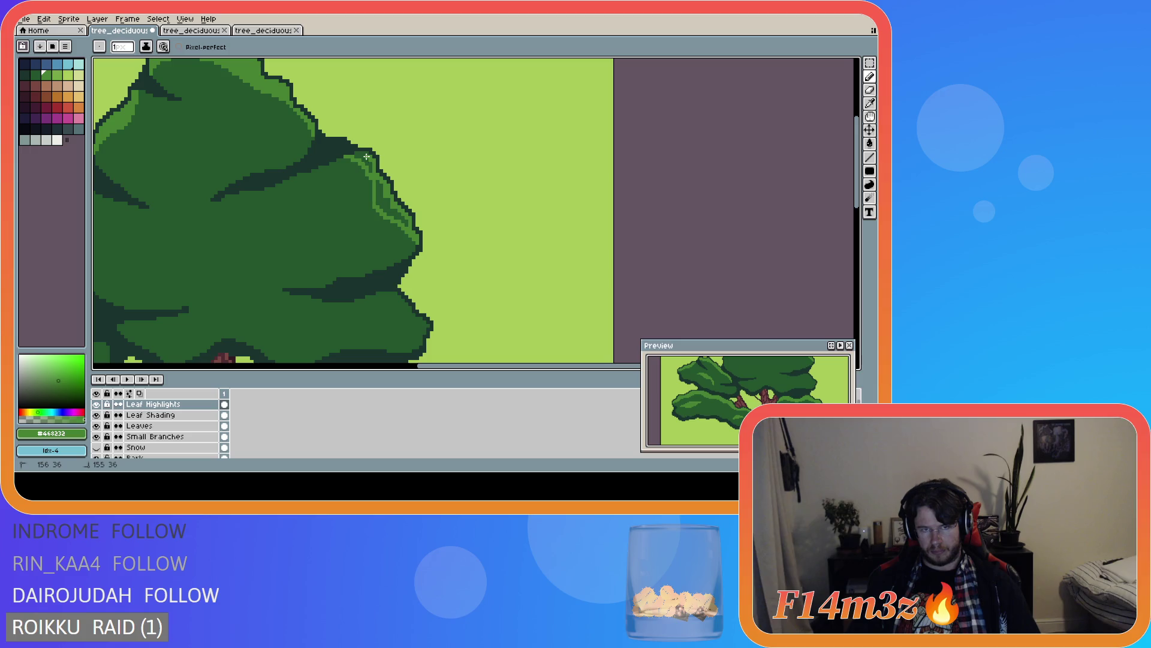
pyautogui.moveTo(365, 154); pyautogui.dragTo(361, 156)
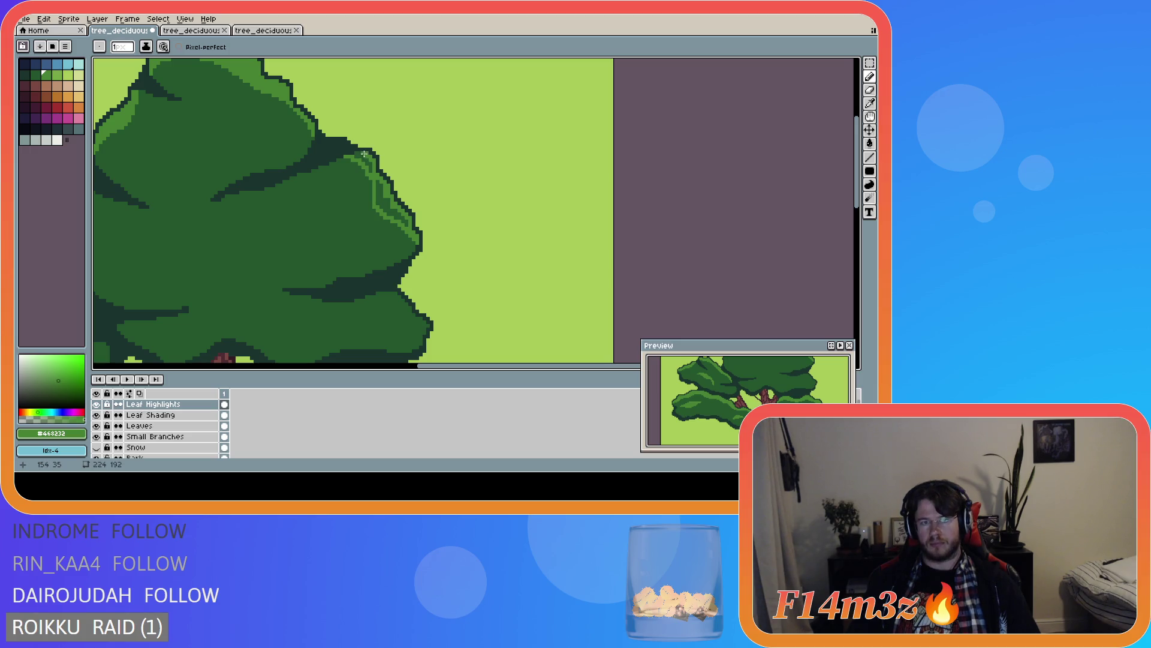
pyautogui.click(363, 158)
pyautogui.moveTo(363, 158); pyautogui.dragTo(405, 222)
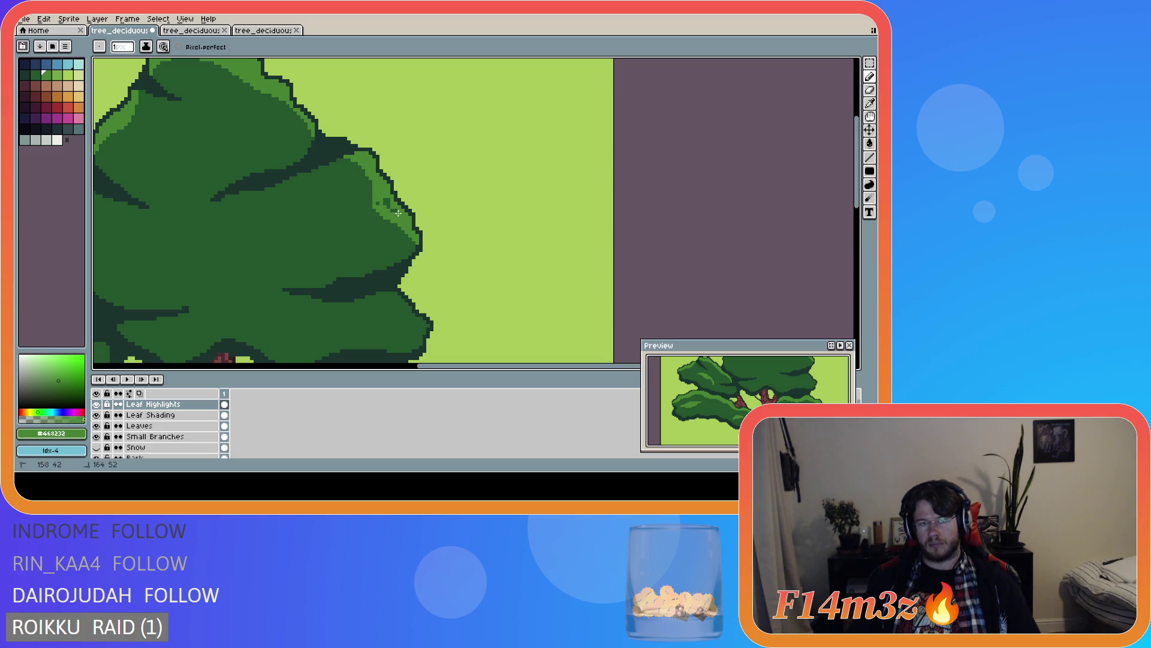
pyautogui.scroll(-1, 452, 232)
# - Zoom out to review the whole tree, switch to the Eraser, and select then deselect all
pyautogui.scroll(-1, 452, 232)
pyautogui.scroll(1, 436, 241)
pyautogui.scroll(-1, 456, 258)
pyautogui.scroll(-1, 471, 280)
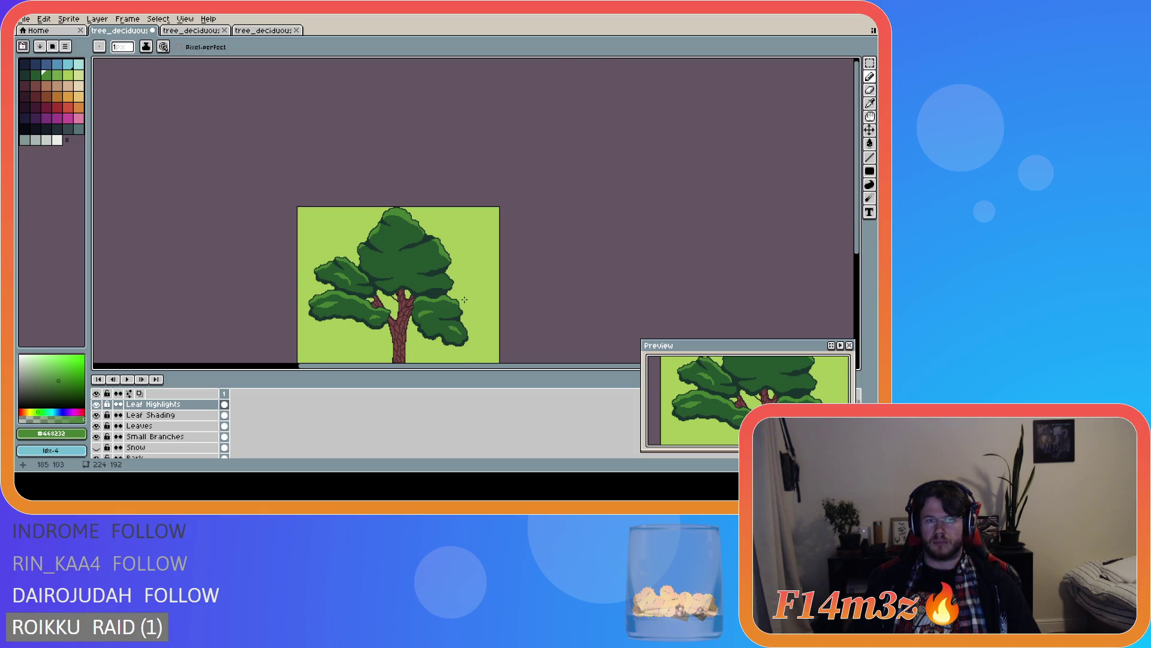
pyautogui.scroll(5, 461, 294)
pyautogui.scroll(-1, 378, 159)
pyautogui.scroll(2, 360, 124)
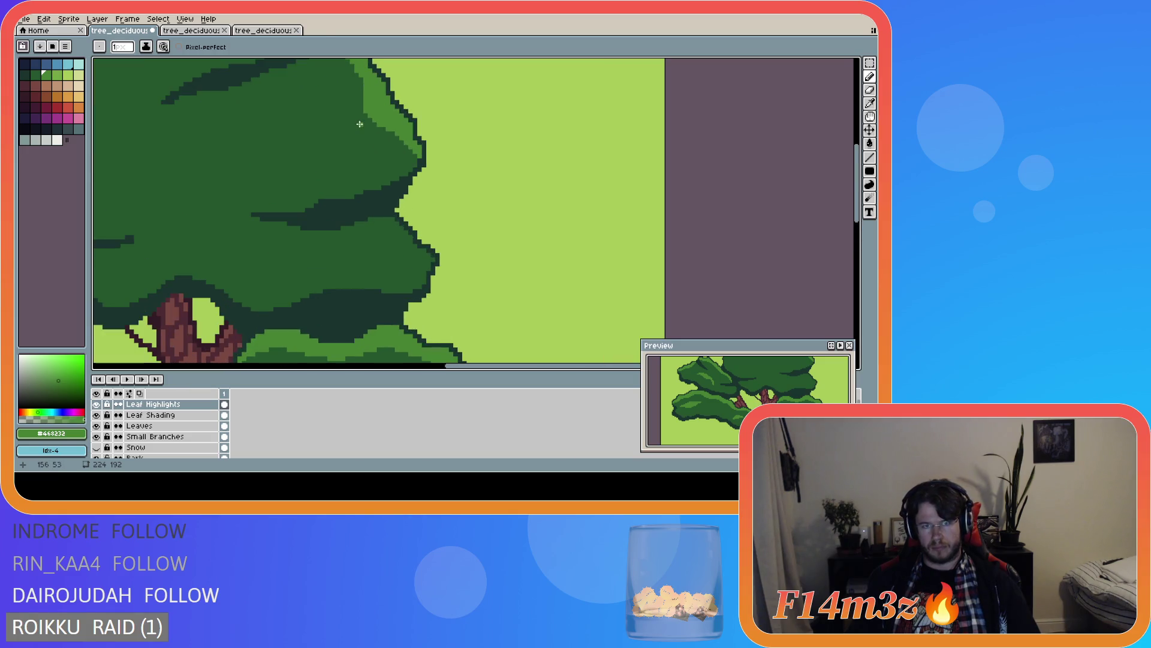
pyautogui.press('e')
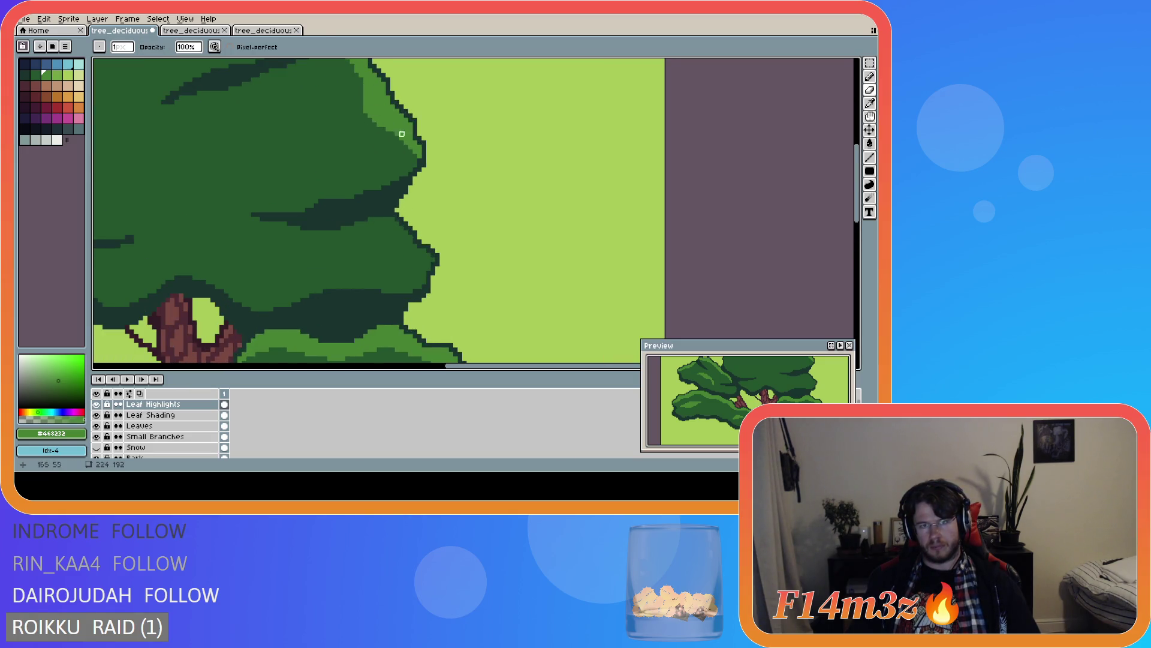
pyautogui.scroll(-2, 389, 124)
pyautogui.scroll(2, 392, 126)
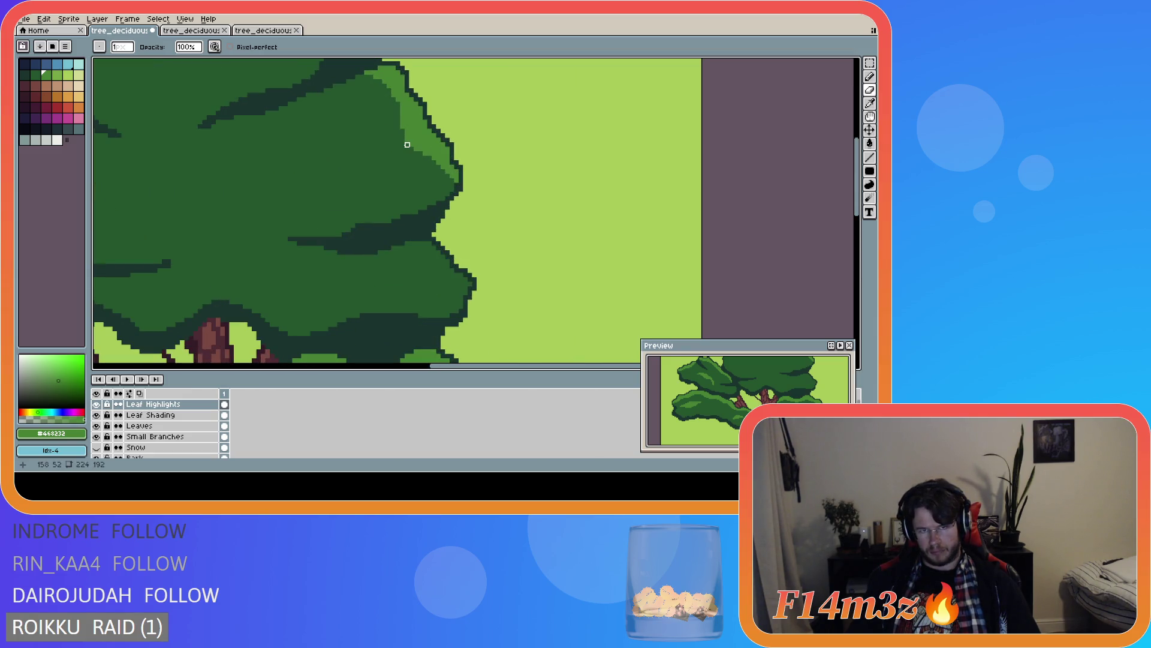
pyautogui.scroll(-3, 347, 195)
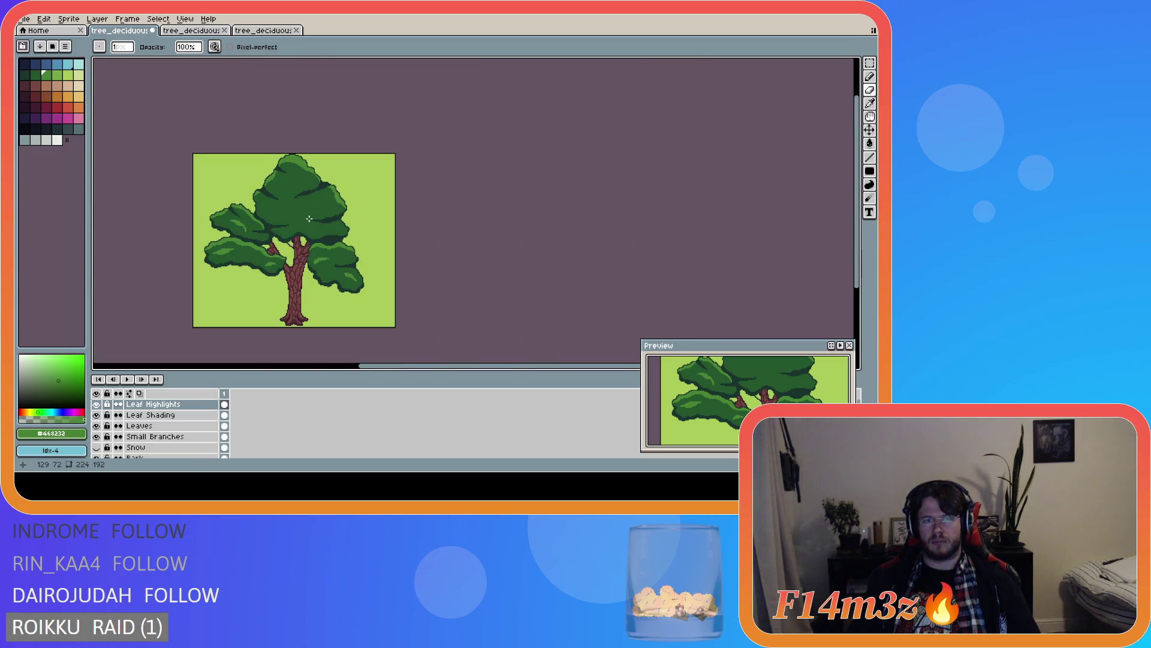
pyautogui.hotkey('ctrl', 'a')
pyautogui.hotkey('ctrl', 'd')
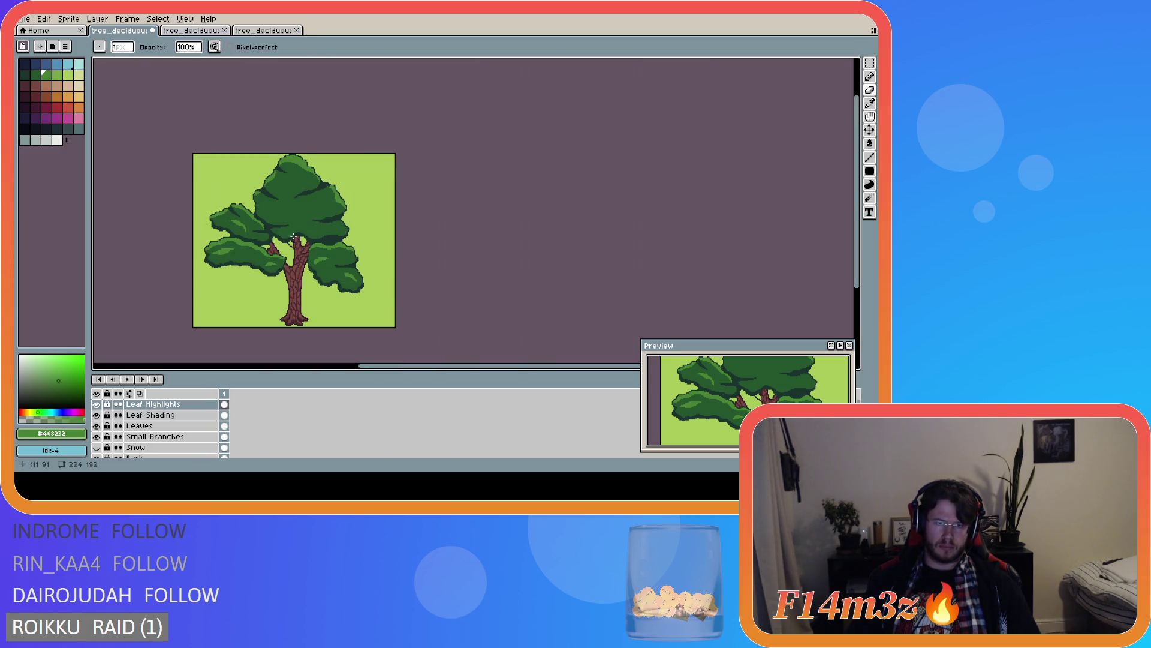
# - Widen the colour palette panel and save the sprite with Ctrl+S
pyautogui.moveTo(411, 365); pyautogui.dragTo(310, 369)
pyautogui.hotkey('ctrl', 'a')
pyautogui.hotkey('ctrl', 's')
pyautogui.hotkey('ctrl', 'd')
pyautogui.scroll(-1, 400, 289)
pyautogui.scroll(1, 384, 297)
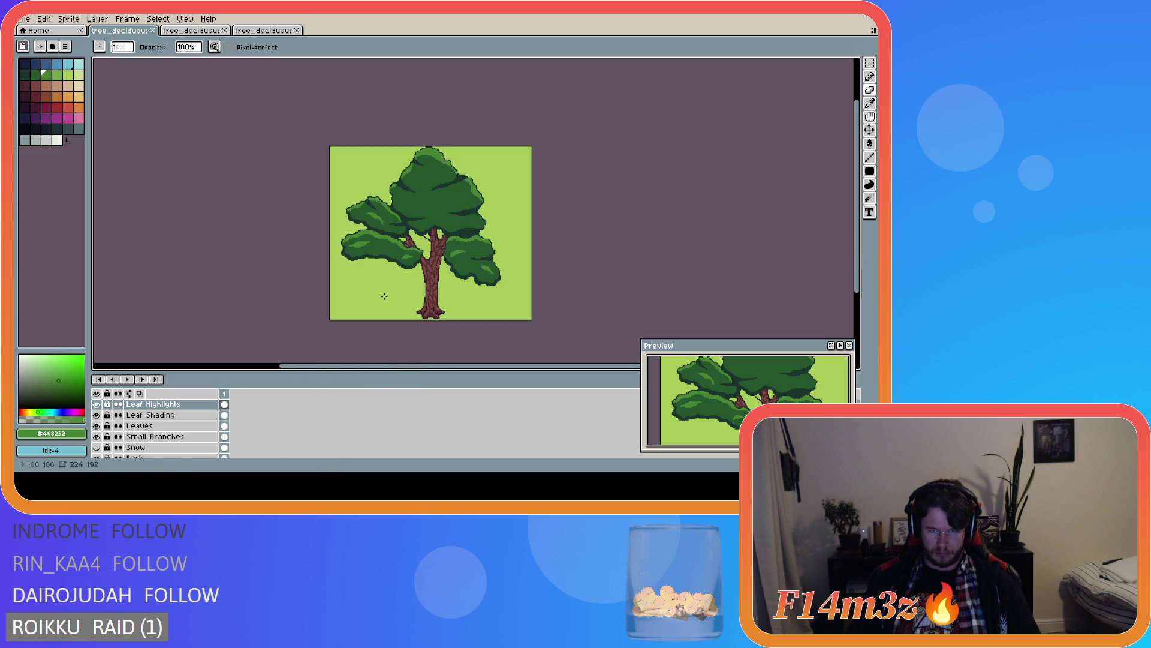
pyautogui.hotkey('ctrl', 's')
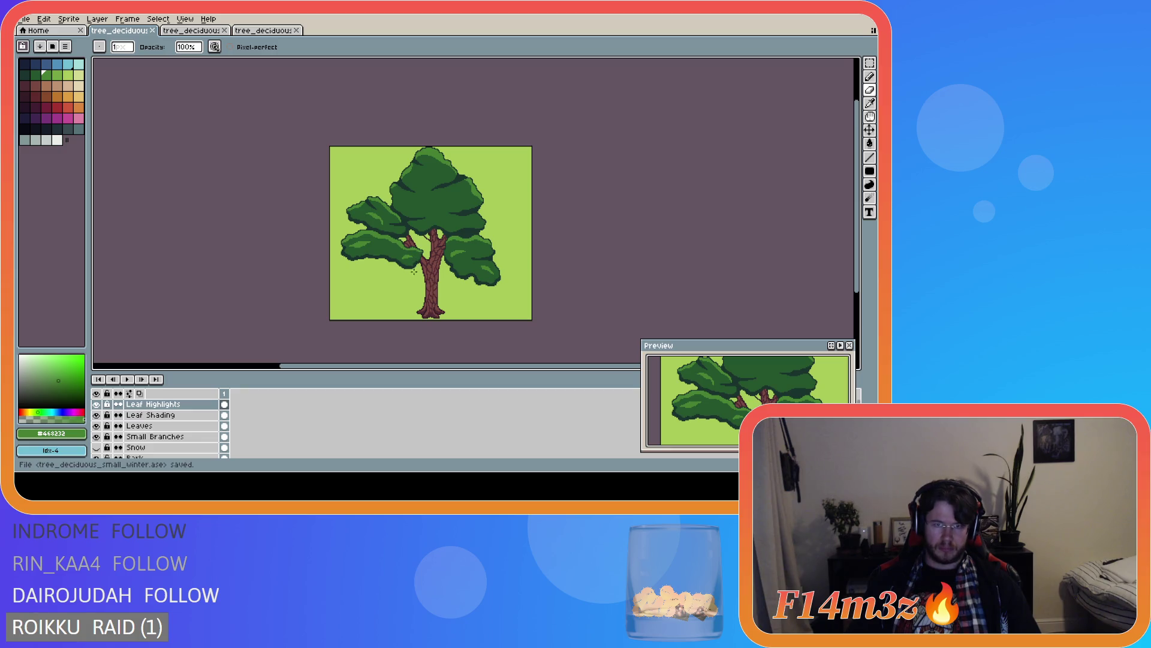
pyautogui.scroll(2, 379, 220)
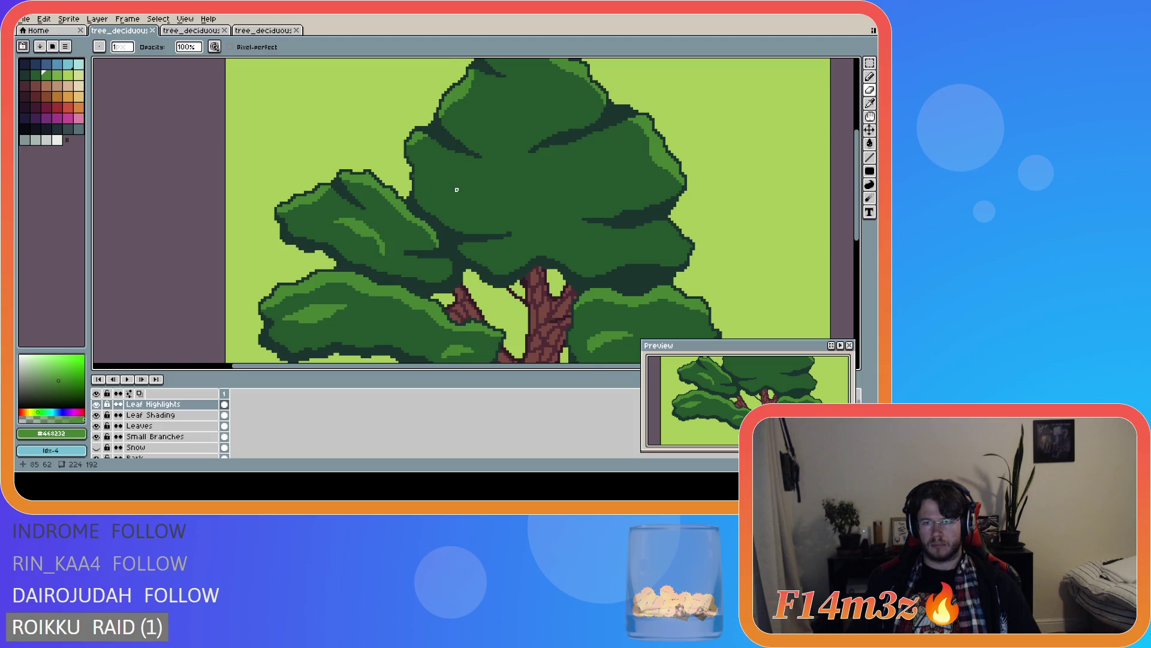
pyautogui.scroll(-1, 457, 189)
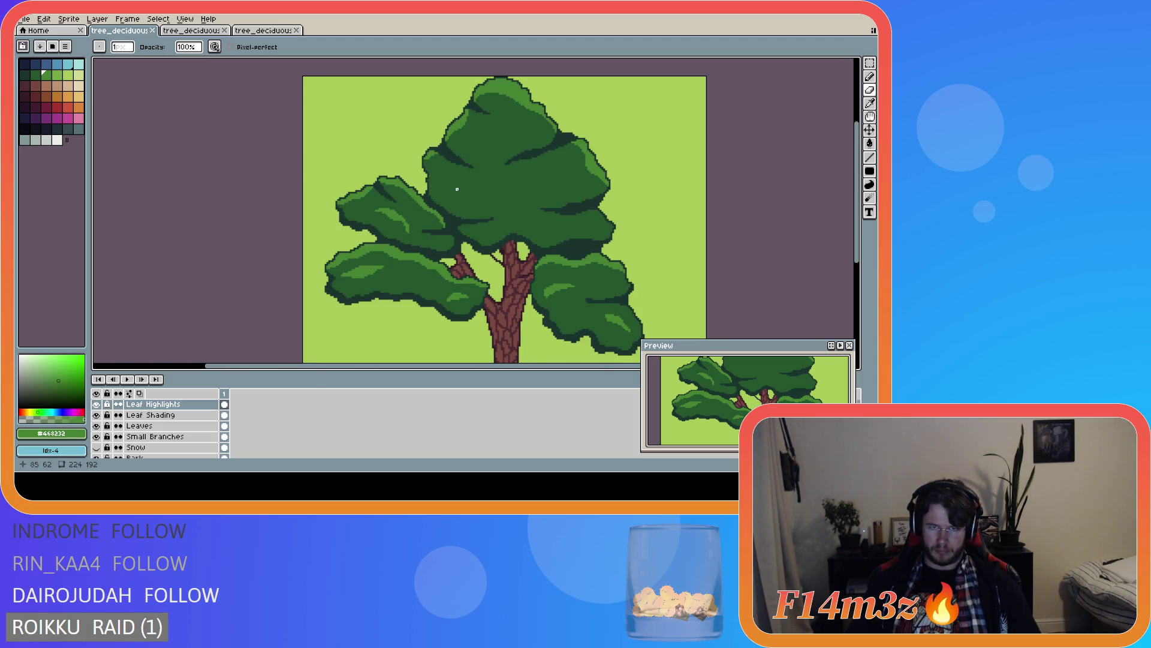
pyautogui.scroll(1, 429, 176)
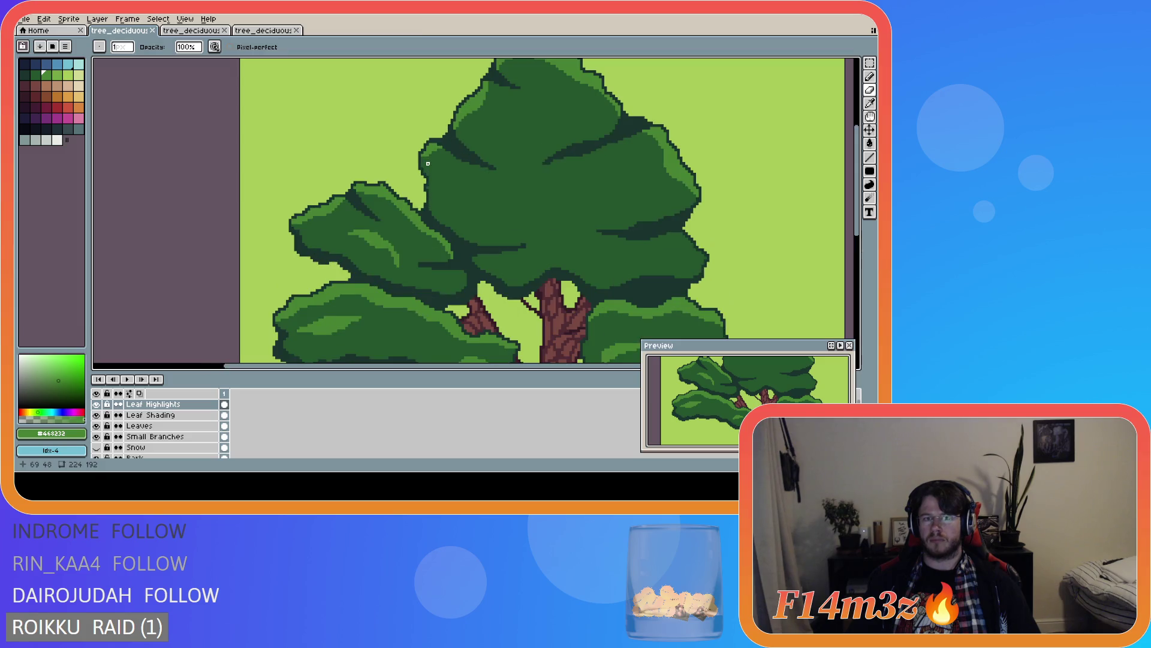
# - Return to the Pencil, undo the last eraser stroke and save
pyautogui.press('v')
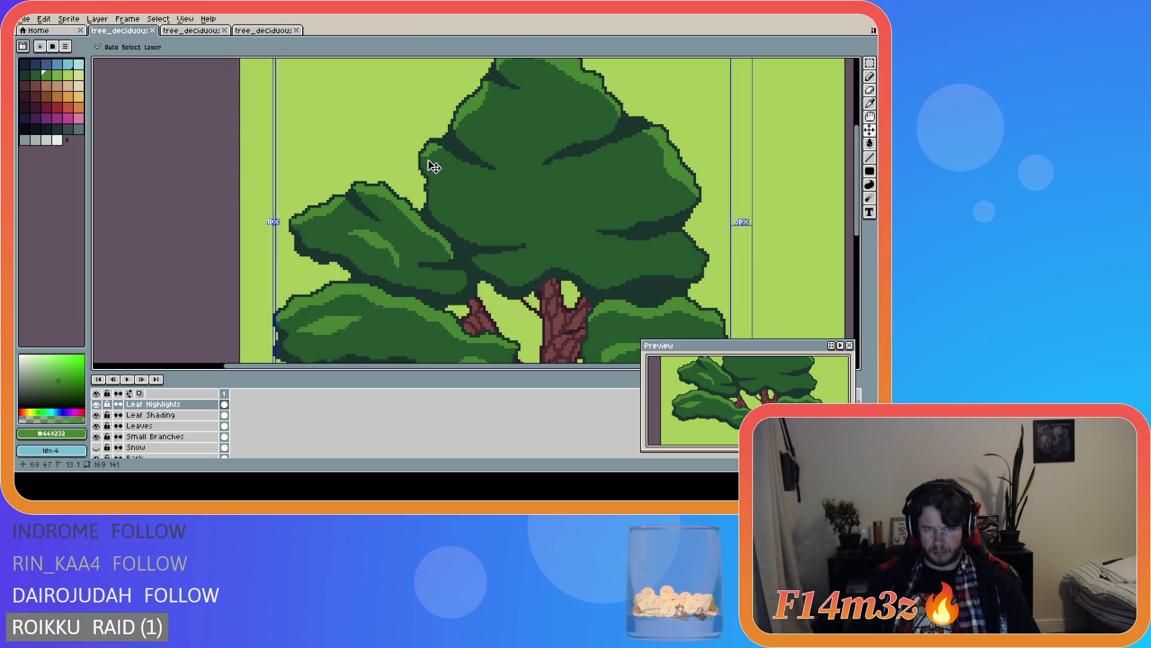
pyautogui.press('b')
pyautogui.scroll(-1, 418, 159)
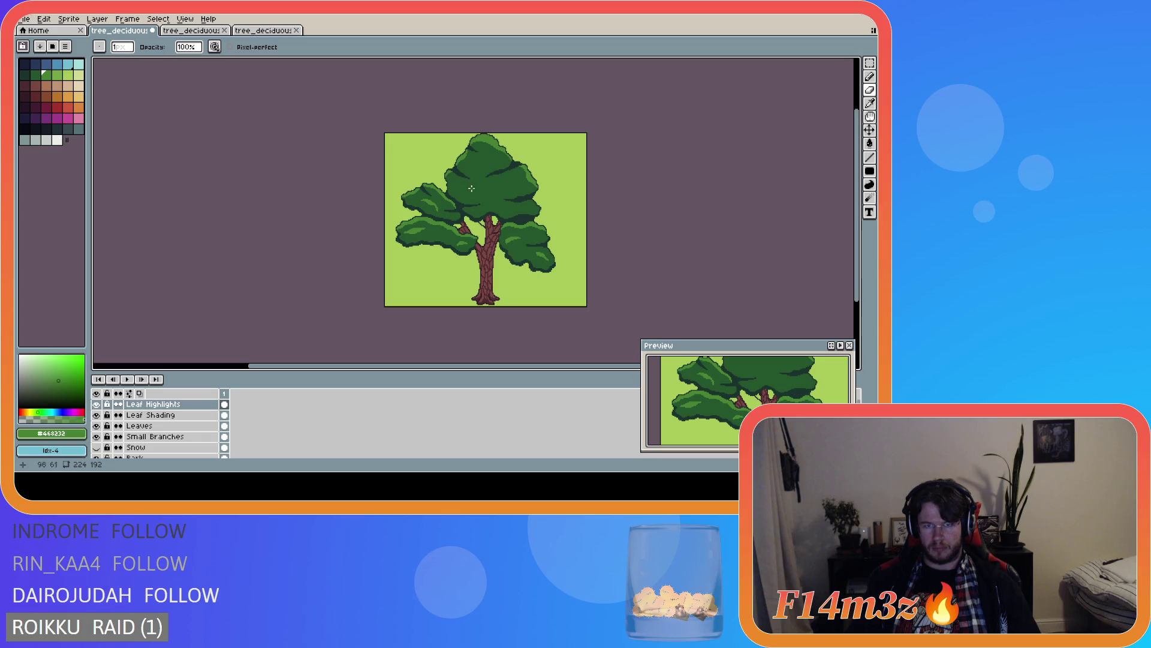
pyautogui.scroll(1, 423, 159)
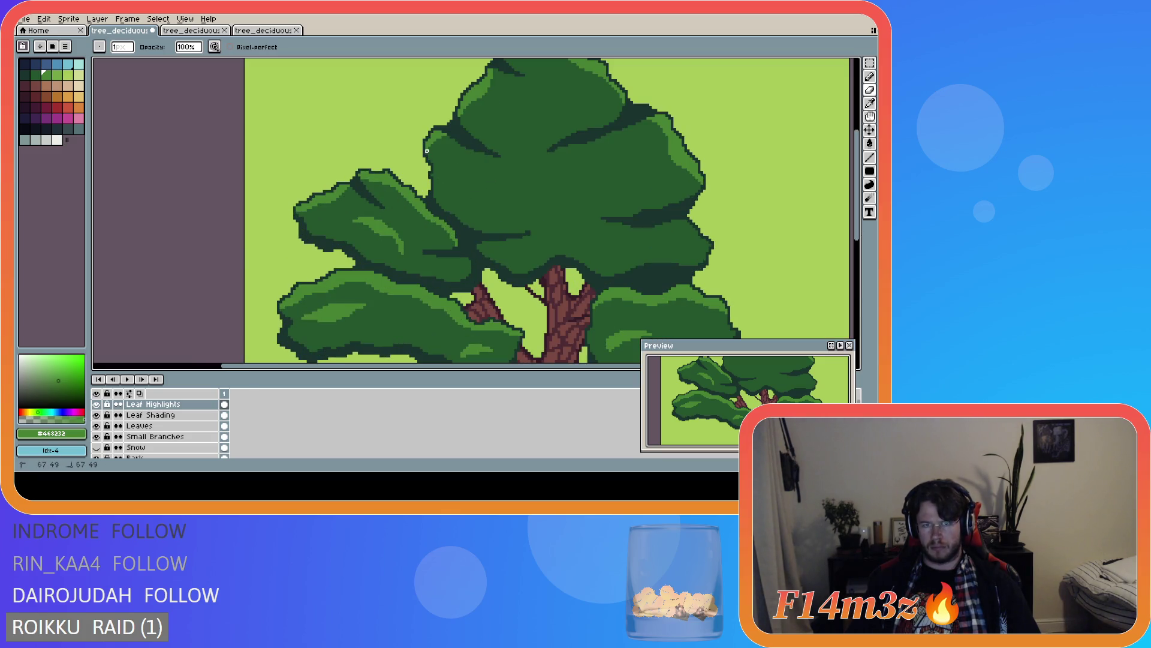
pyautogui.scroll(-1, 491, 187)
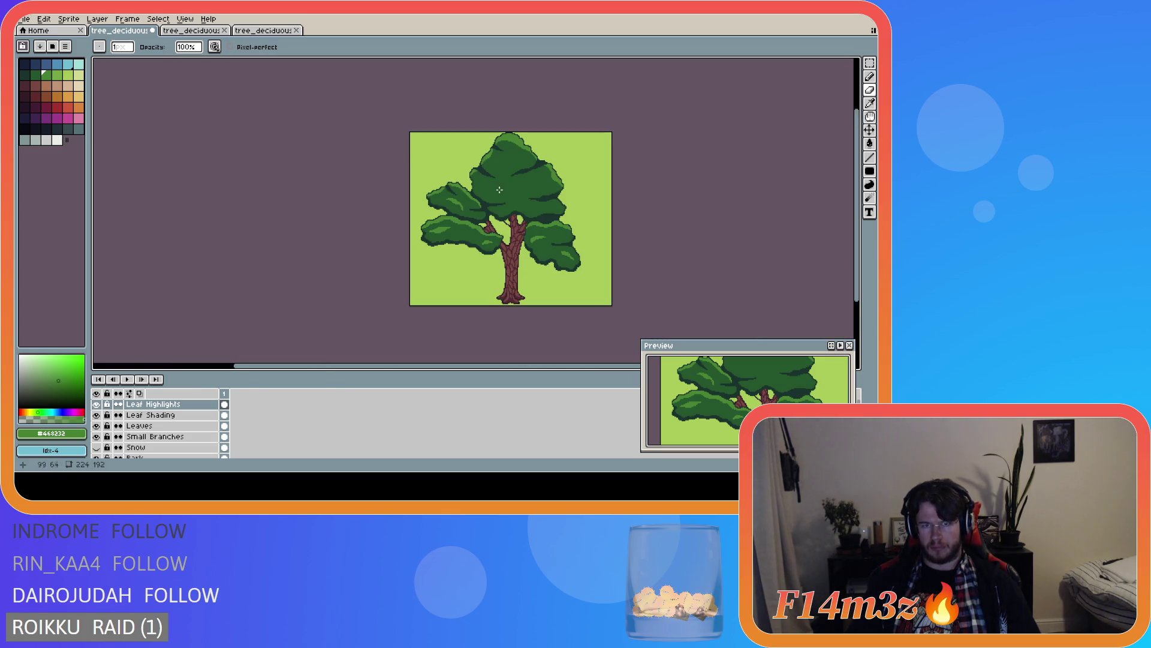
pyautogui.hotkey('ctrl', 'z')
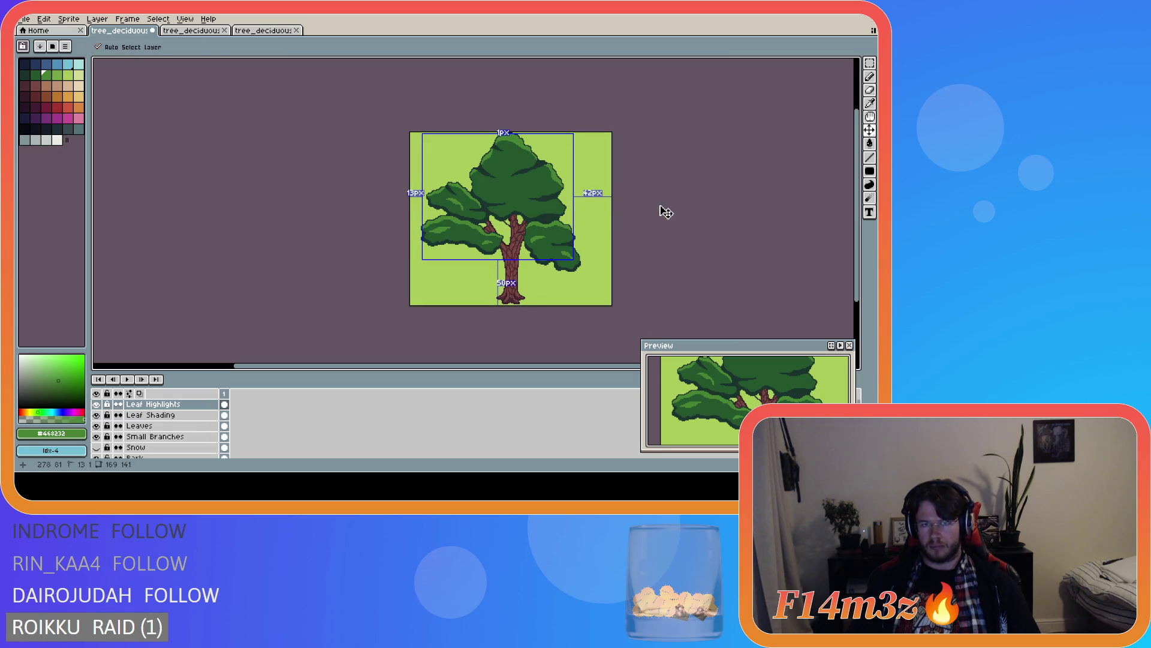
pyautogui.hotkey('ctrl', 's')
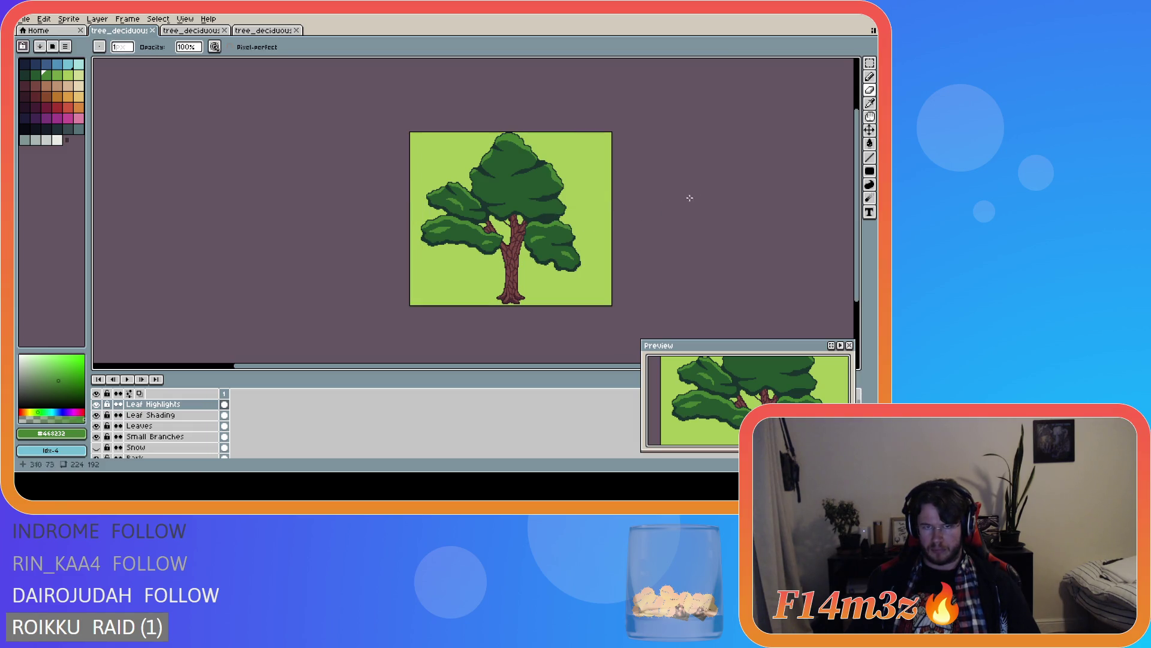
# - Undo and redo the eraser stroke, then save tree_deciduous_small_winter.ase again
pyautogui.scroll(-1, 702, 190)
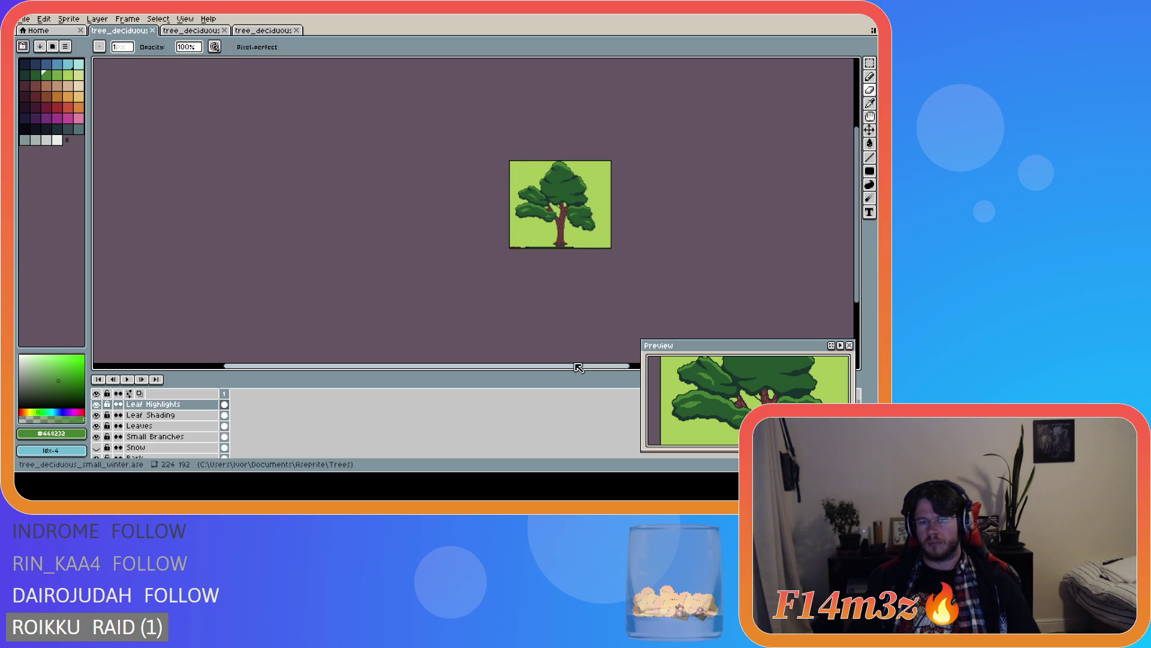
pyautogui.moveTo(559, 365); pyautogui.dragTo(622, 327)
pyautogui.scroll(1, 493, 227)
pyautogui.hotkey('ctrl', 'z')
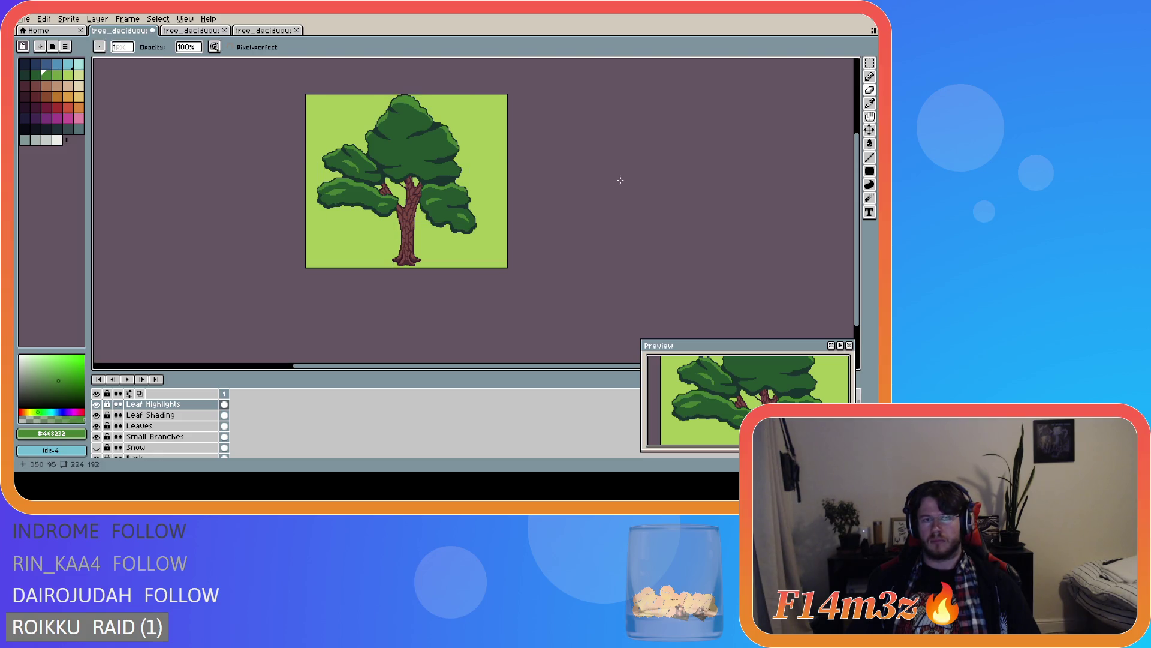
pyautogui.hotkey('ctrl', 'y')
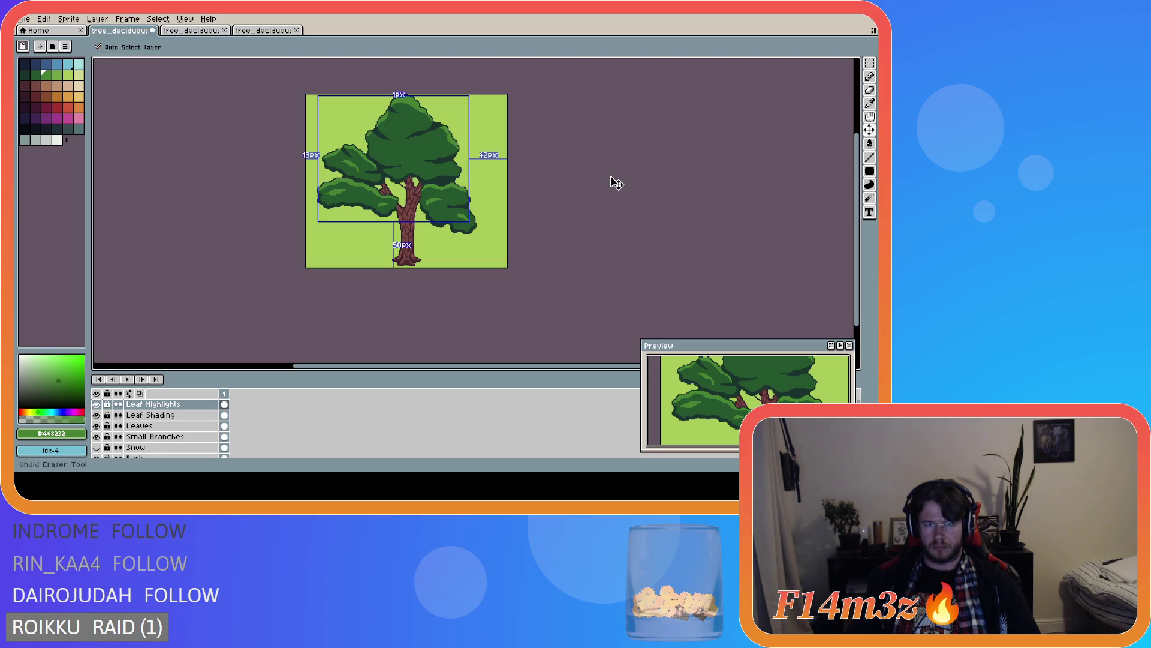
pyautogui.hotkey('ctrl', 's')
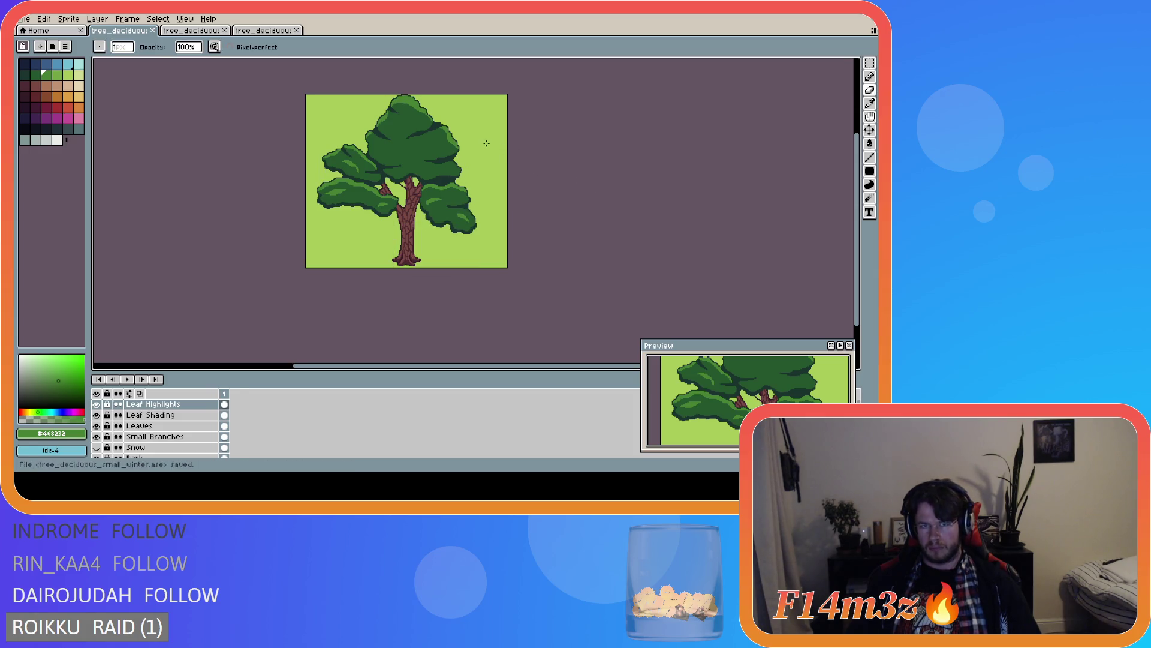
pyautogui.scroll(1, 463, 97)
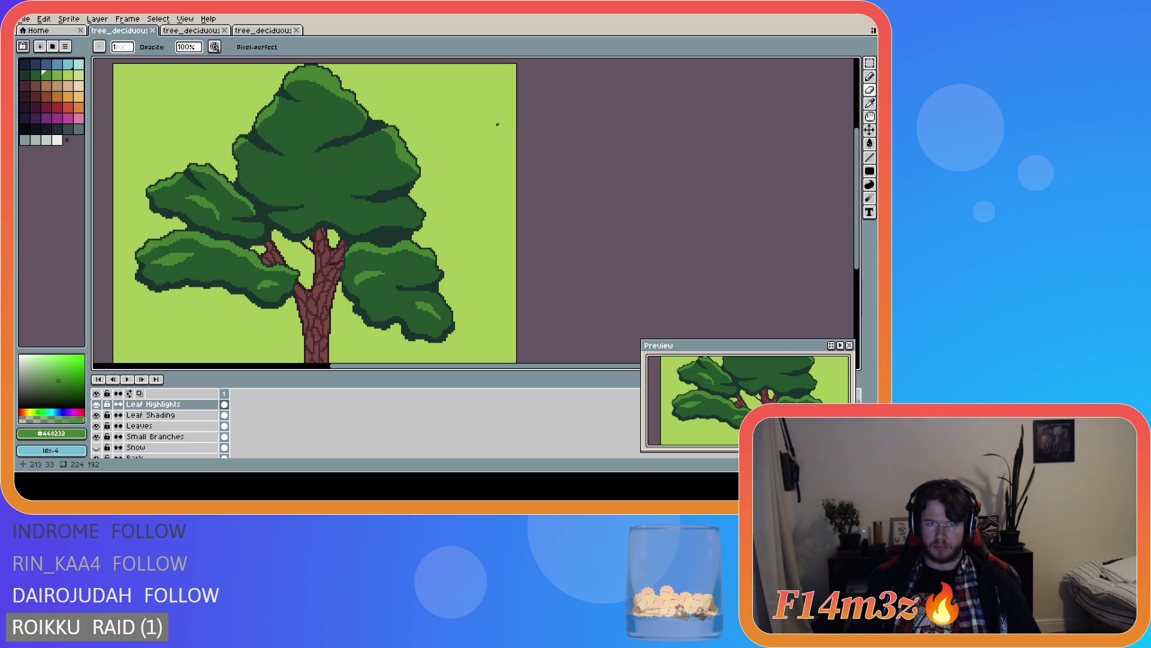
pyautogui.scroll(1, 403, 146)
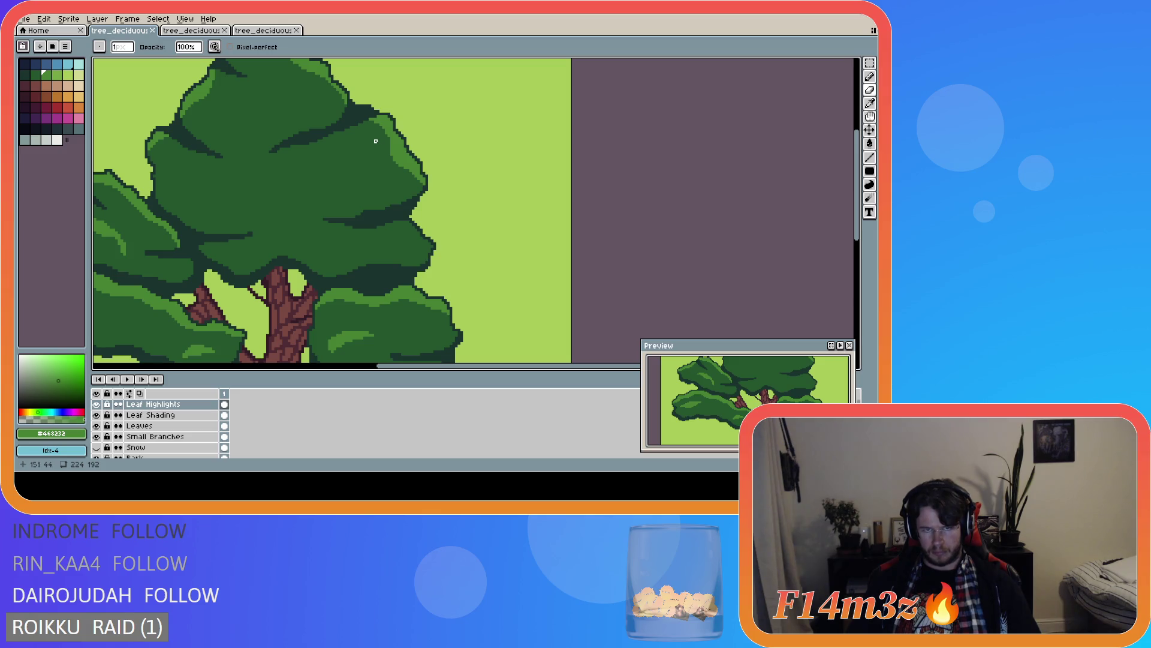
# - Draw another highlight on the canopy edge, then undo that pencil stroke
pyautogui.moveTo(390, 146); pyautogui.dragTo(403, 168)
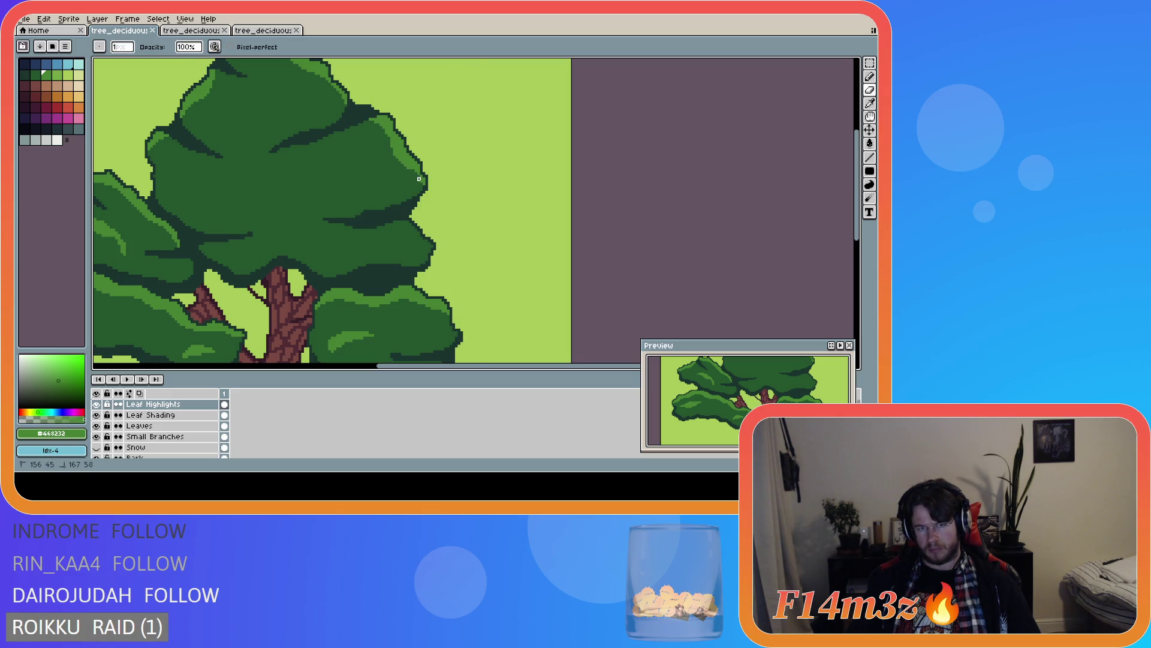
pyautogui.scroll(-4, 436, 220)
pyautogui.scroll(4, 436, 219)
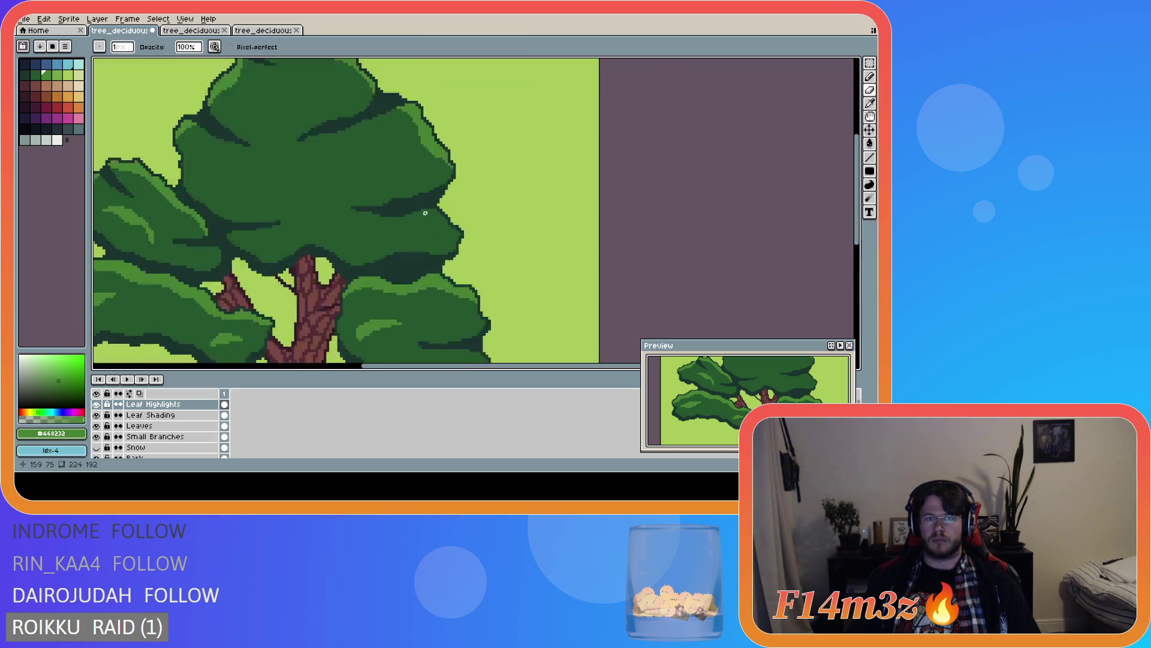
pyautogui.scroll(1, 452, 169)
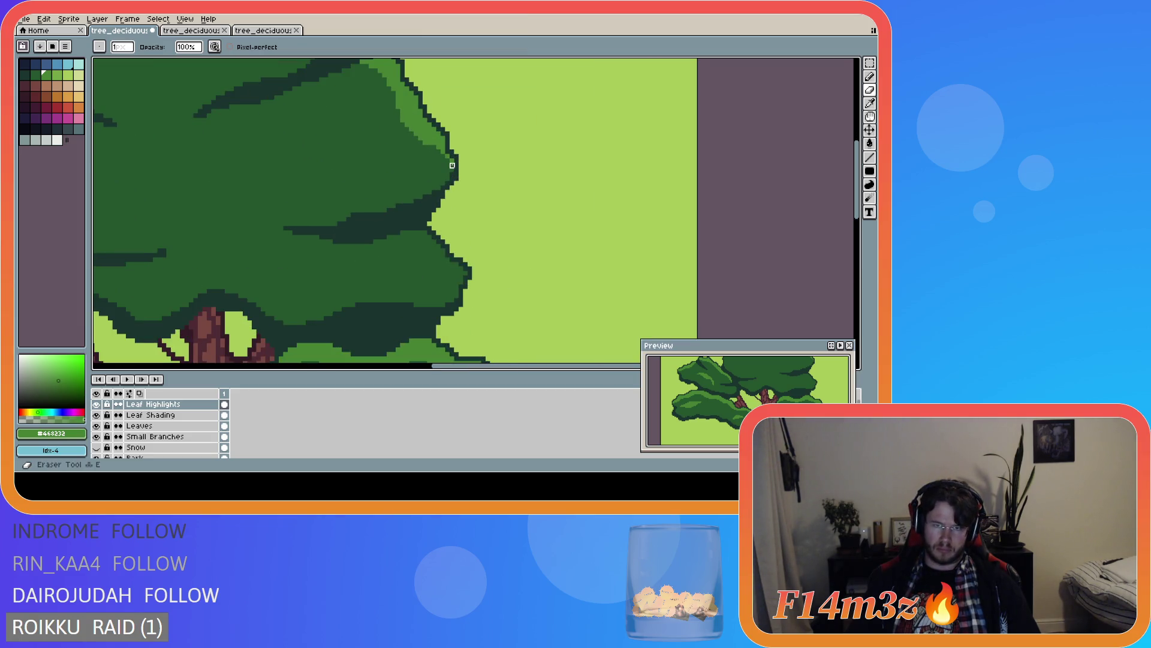
pyautogui.press('e')
pyautogui.scroll(-2, 508, 209)
pyautogui.scroll(-2, 508, 210)
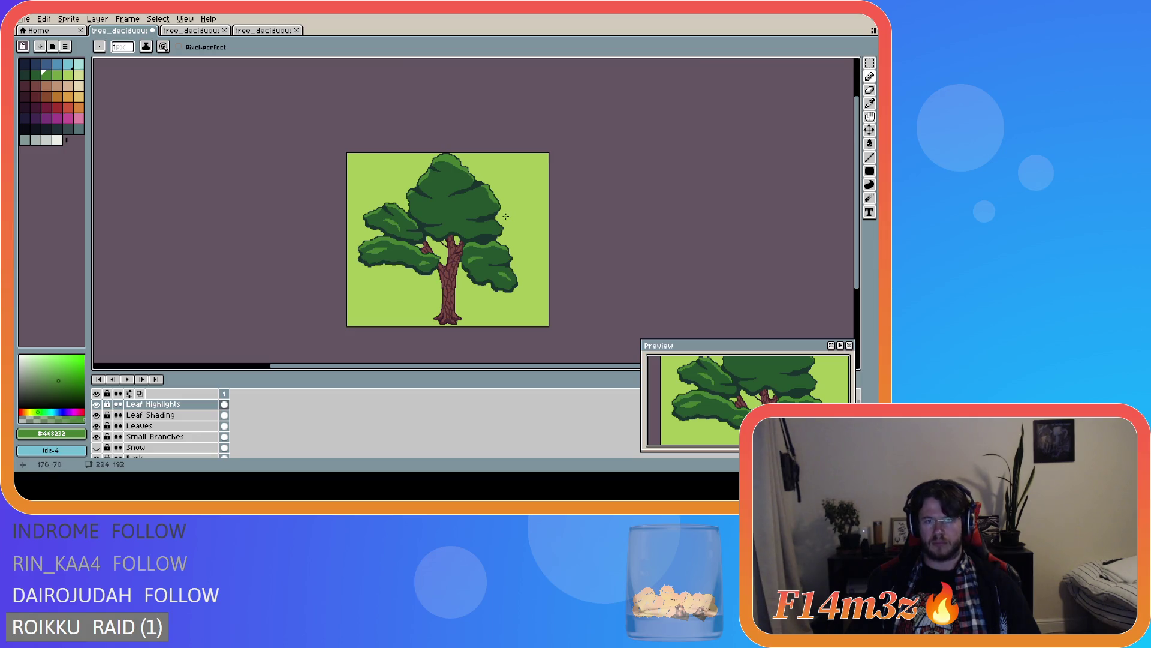
pyautogui.scroll(5, 487, 193)
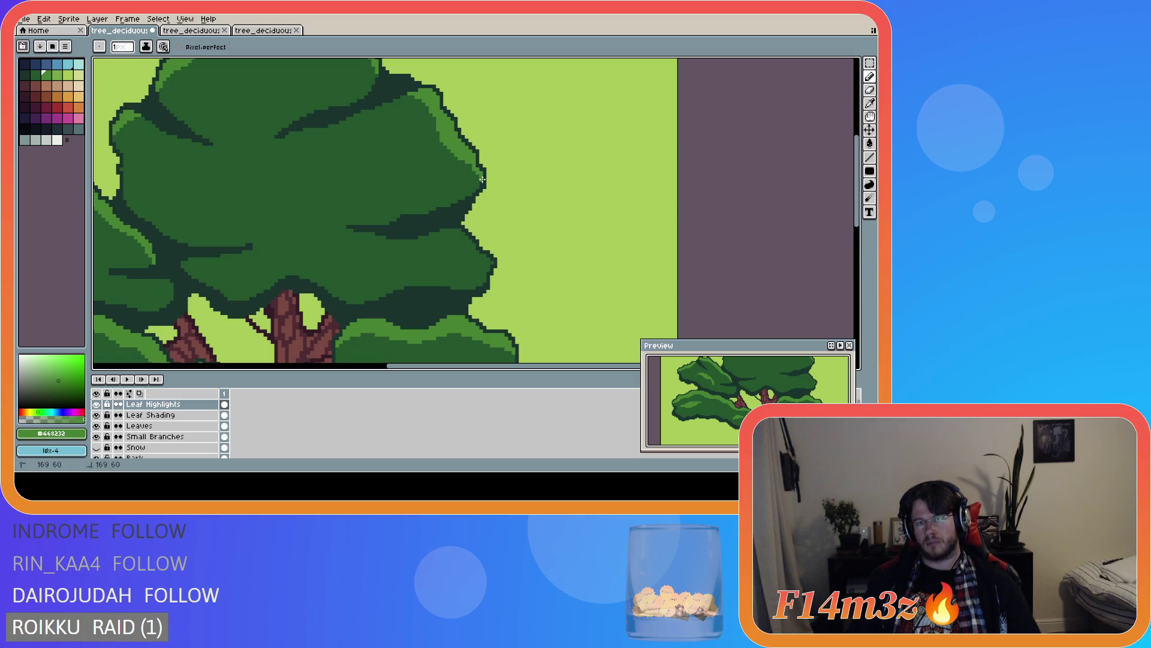
pyautogui.scroll(-2, 482, 183)
pyautogui.scroll(2, 537, 206)
pyautogui.scroll(1, 537, 205)
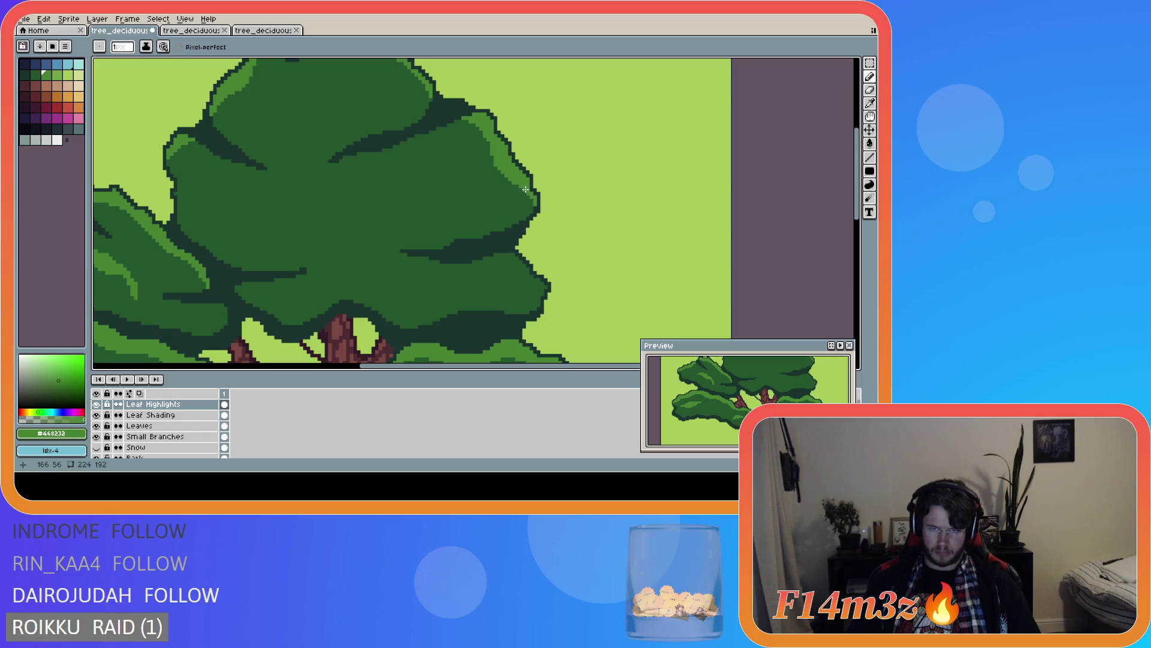
pyautogui.scroll(-1, 635, 232)
pyautogui.scroll(-2, 636, 235)
pyautogui.scroll(2, 636, 239)
pyautogui.scroll(1, 636, 240)
pyautogui.hotkey('ctrl', 'z')
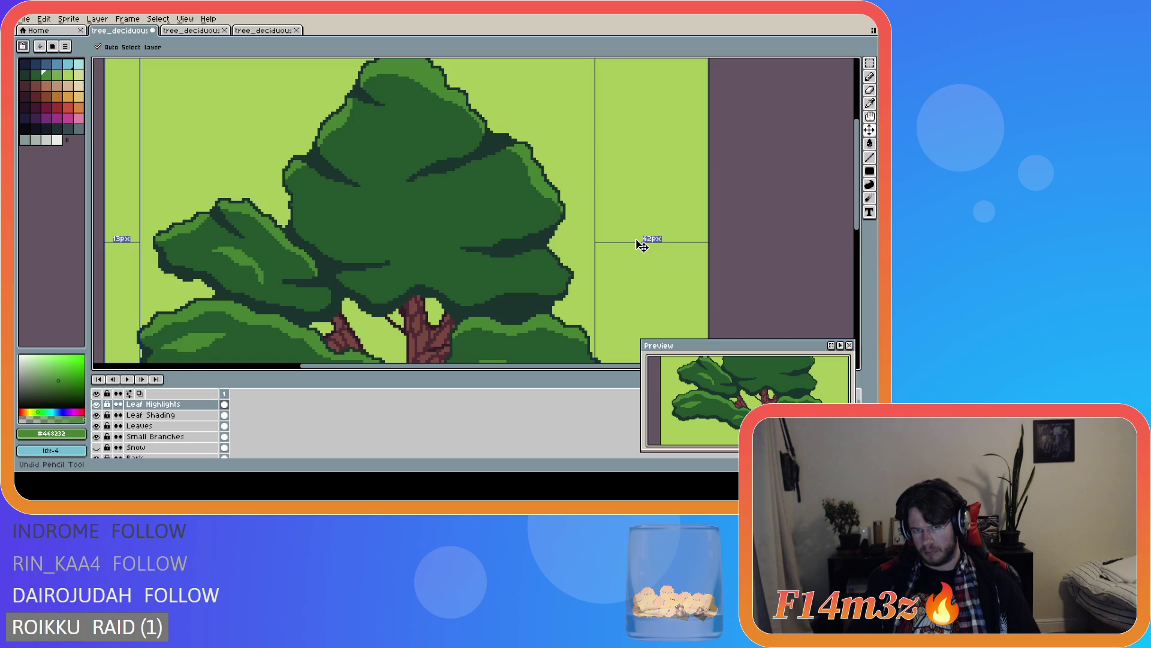
# - Try pushing the crown's dark right-edge outline outward, undo it, and save the tree file
pyautogui.press('e')
pyautogui.scroll(1, 531, 204)
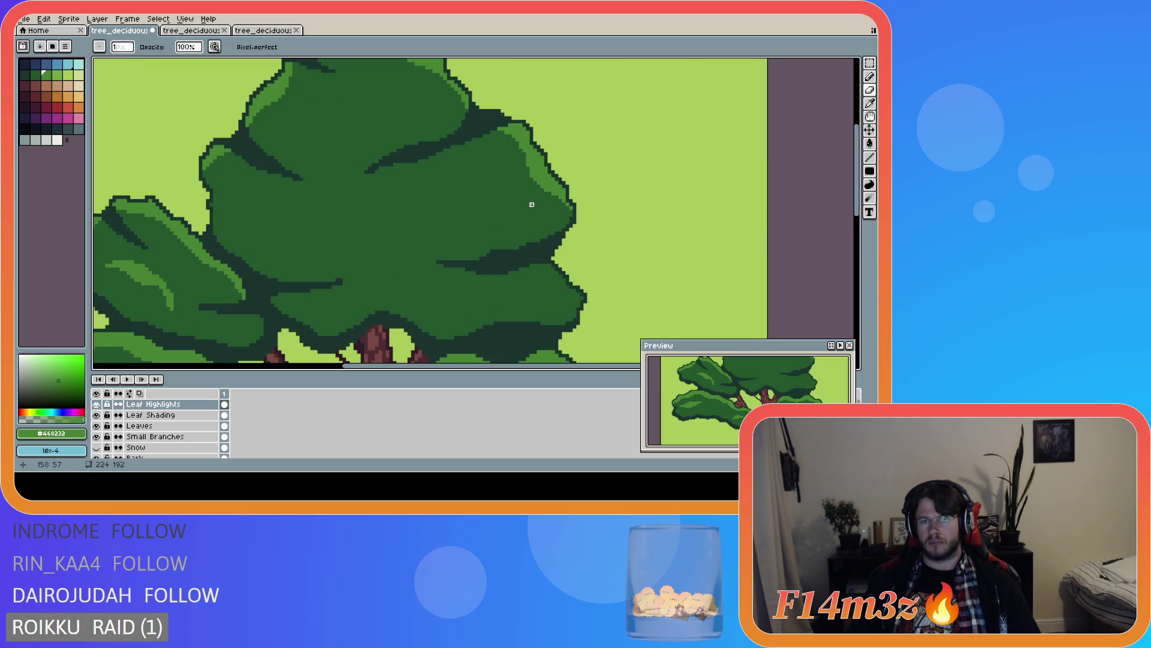
pyautogui.scroll(-3, 535, 204)
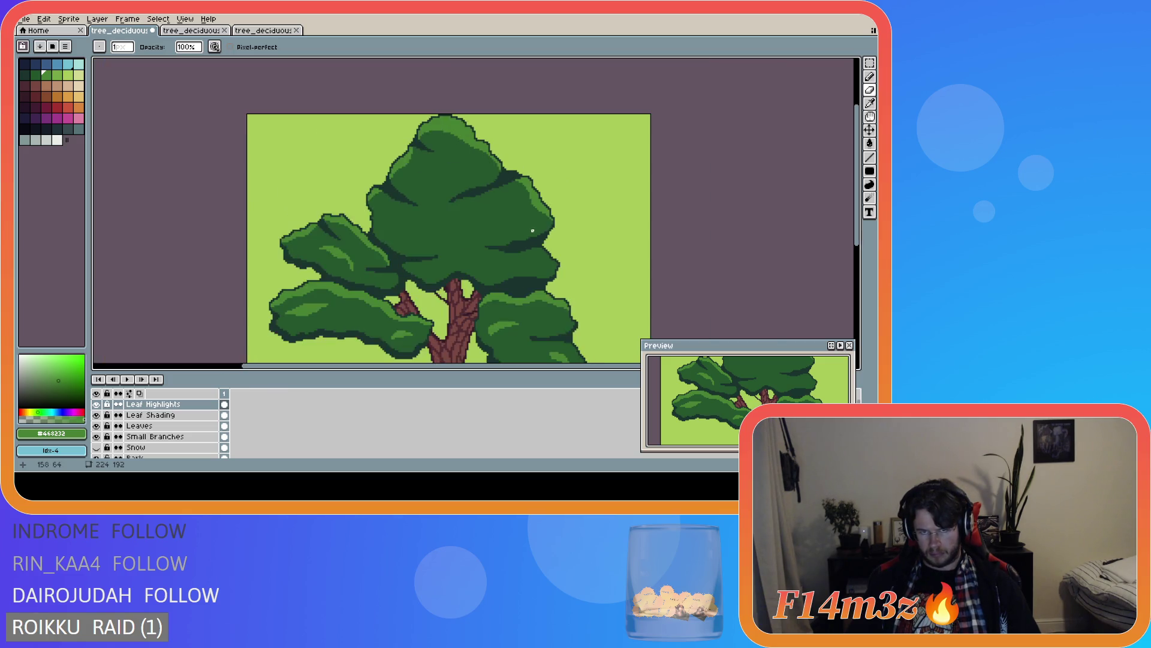
pyautogui.scroll(3, 509, 207)
pyautogui.scroll(-3, 509, 208)
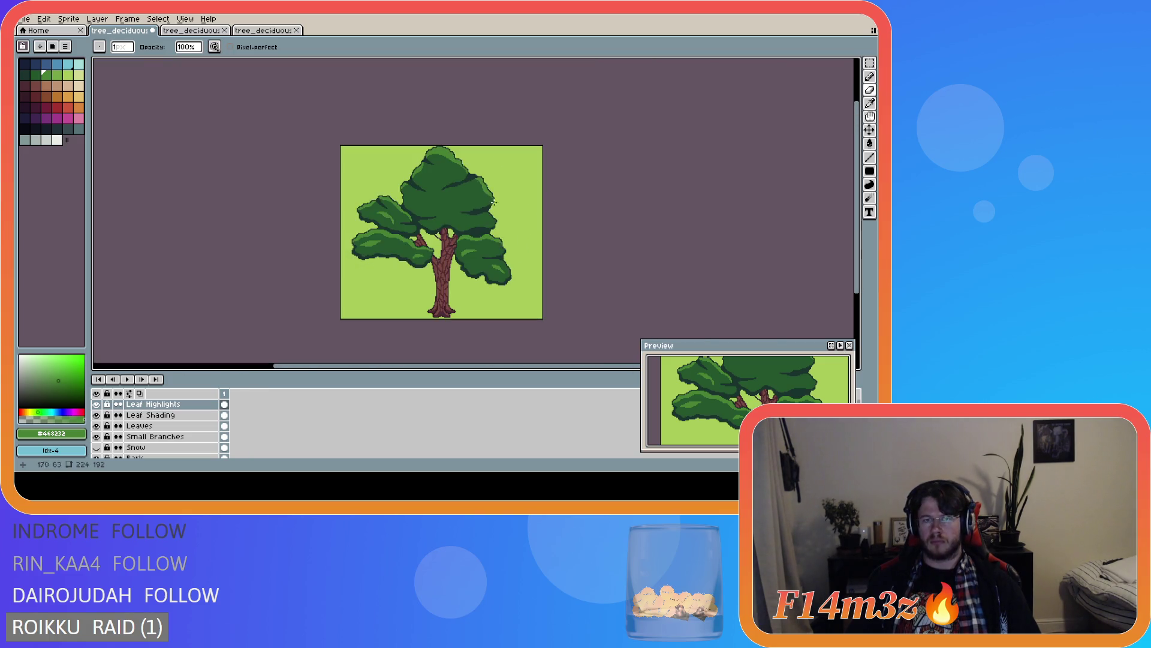
pyautogui.scroll(3, 484, 221)
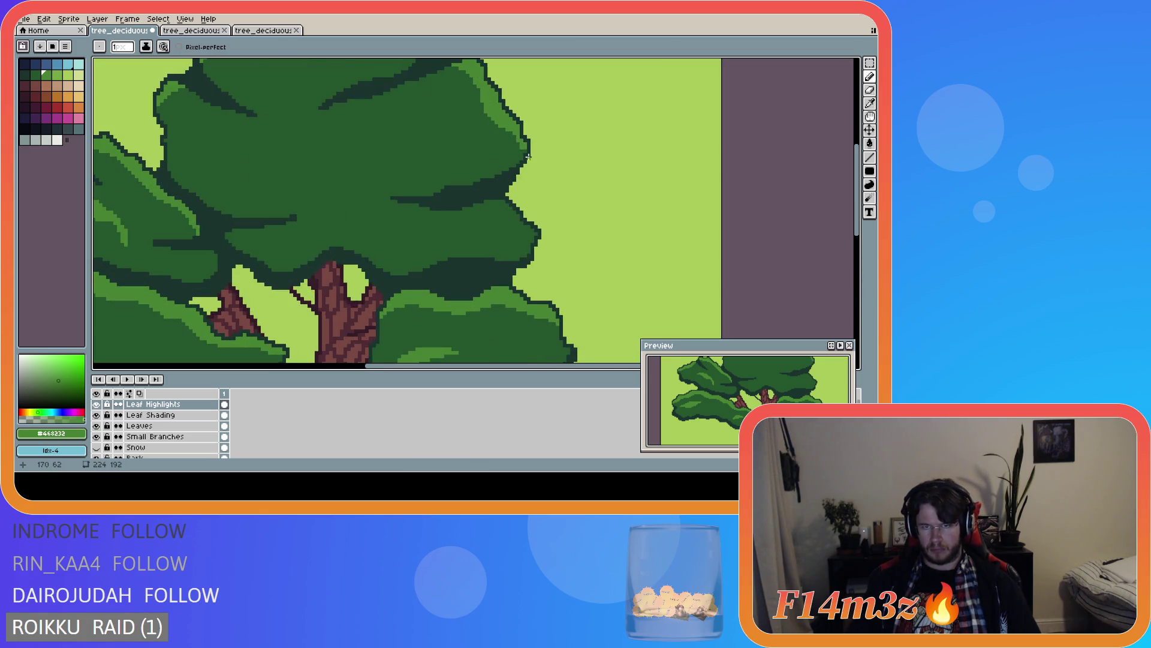
pyautogui.click(519, 141)
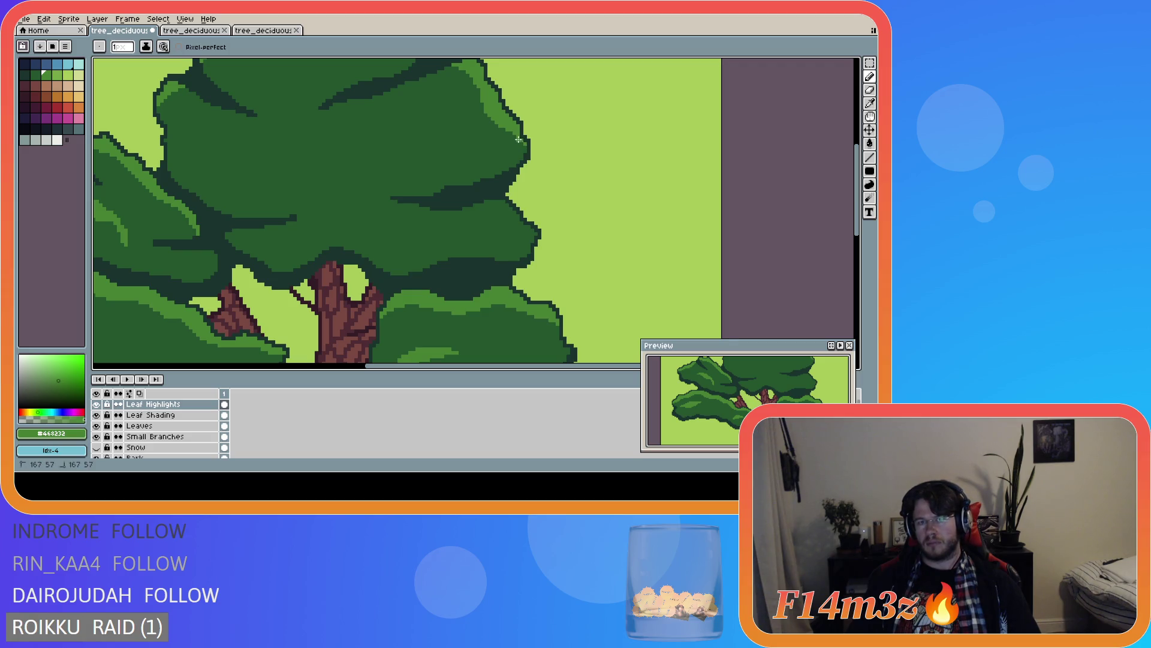
pyautogui.click(522, 143)
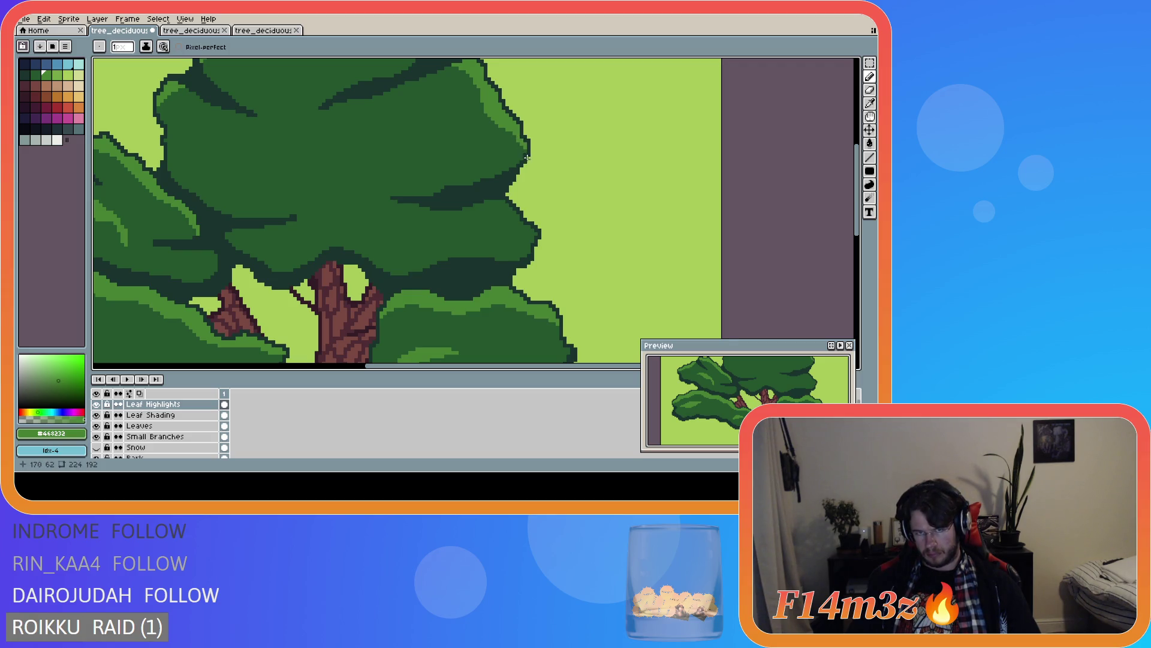
pyautogui.moveTo(523, 149); pyautogui.dragTo(529, 157)
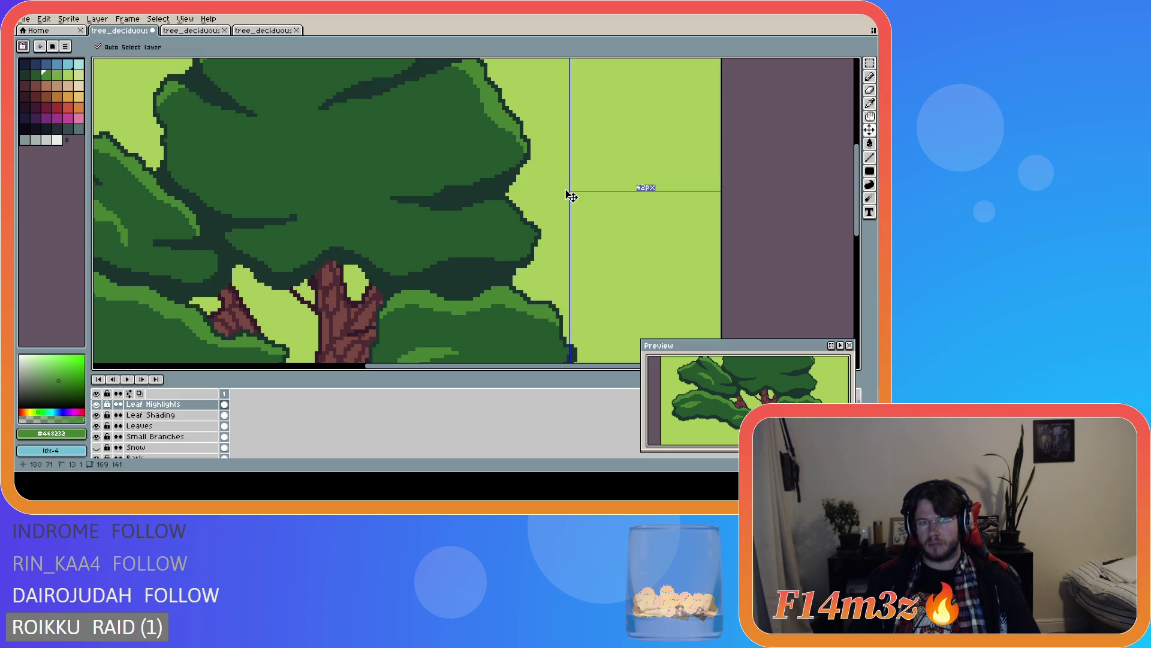
pyautogui.scroll(-3, 565, 189)
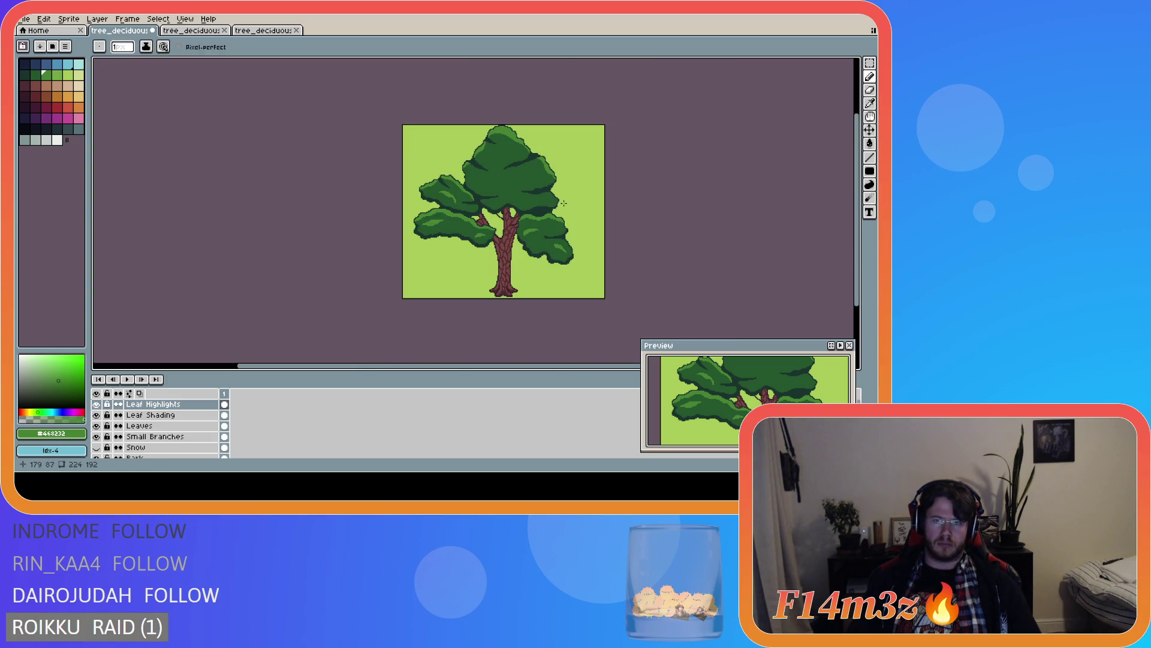
pyautogui.scroll(3, 564, 185)
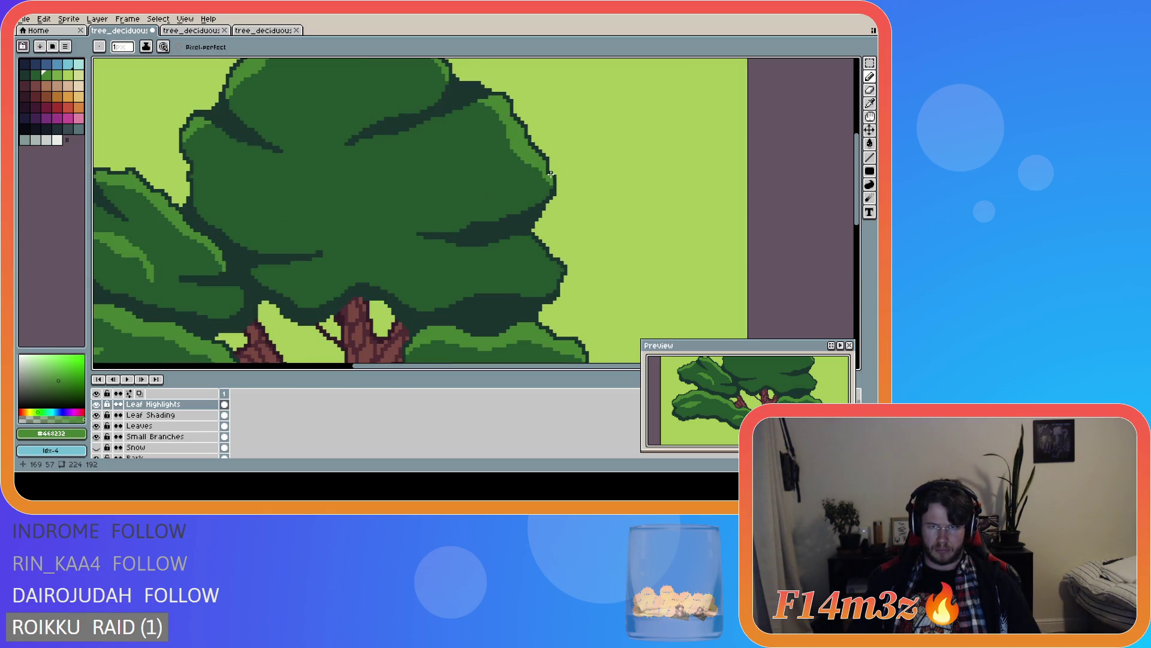
pyautogui.scroll(-3, 537, 167)
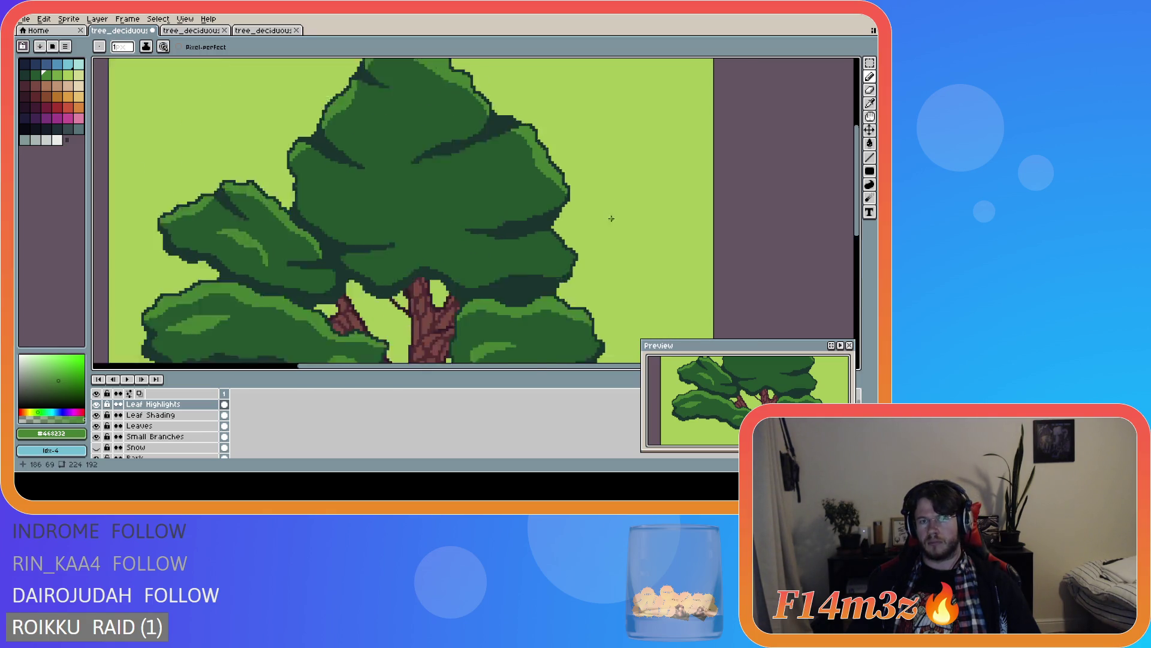
pyautogui.scroll(3, 592, 203)
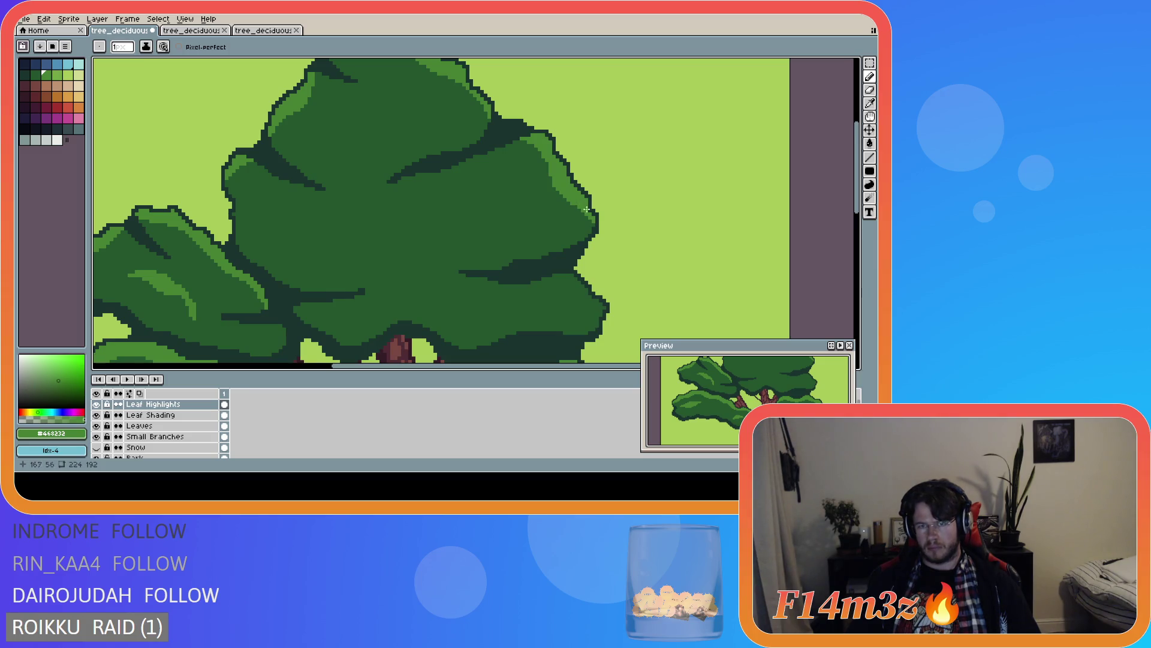
pyautogui.scroll(-5, 633, 232)
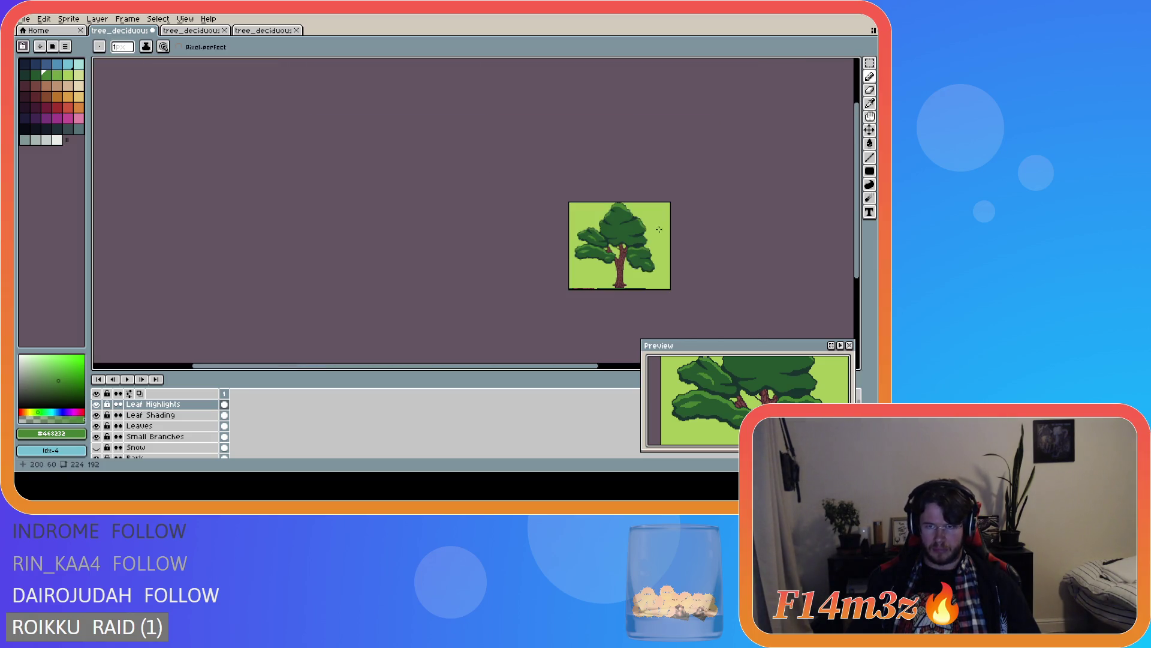
pyautogui.hotkey('ctrl', 'z')
pyautogui.scroll(1, 665, 235)
pyautogui.scroll(3, 665, 236)
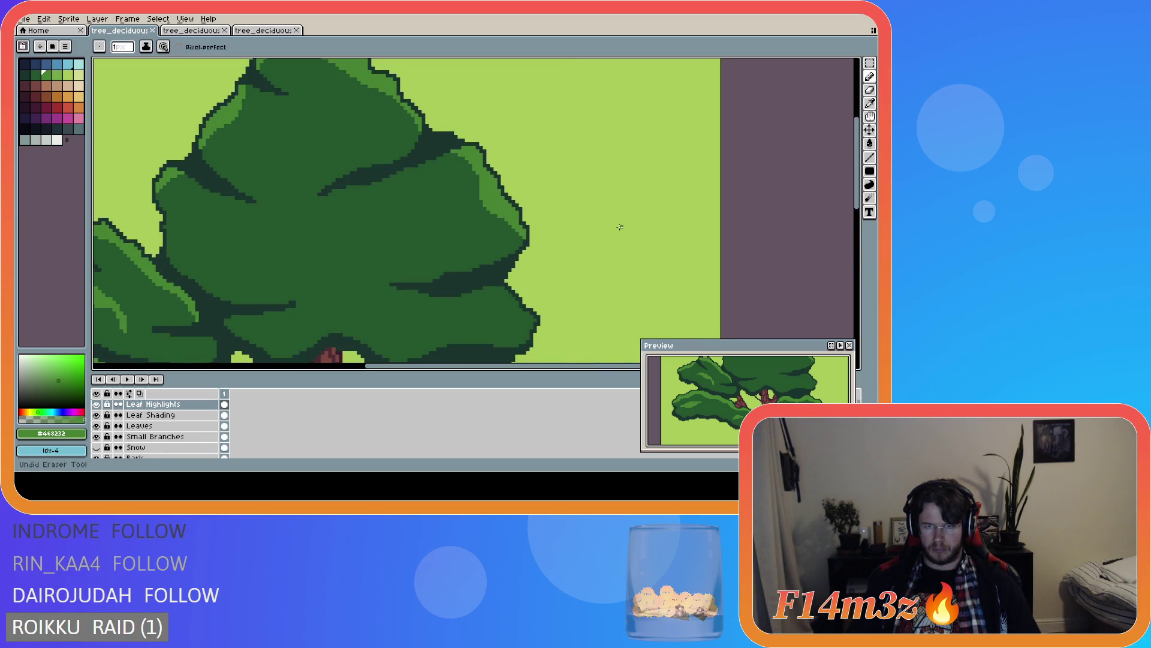
pyautogui.scroll(-4, 618, 237)
pyautogui.hotkey('ctrl', 's')
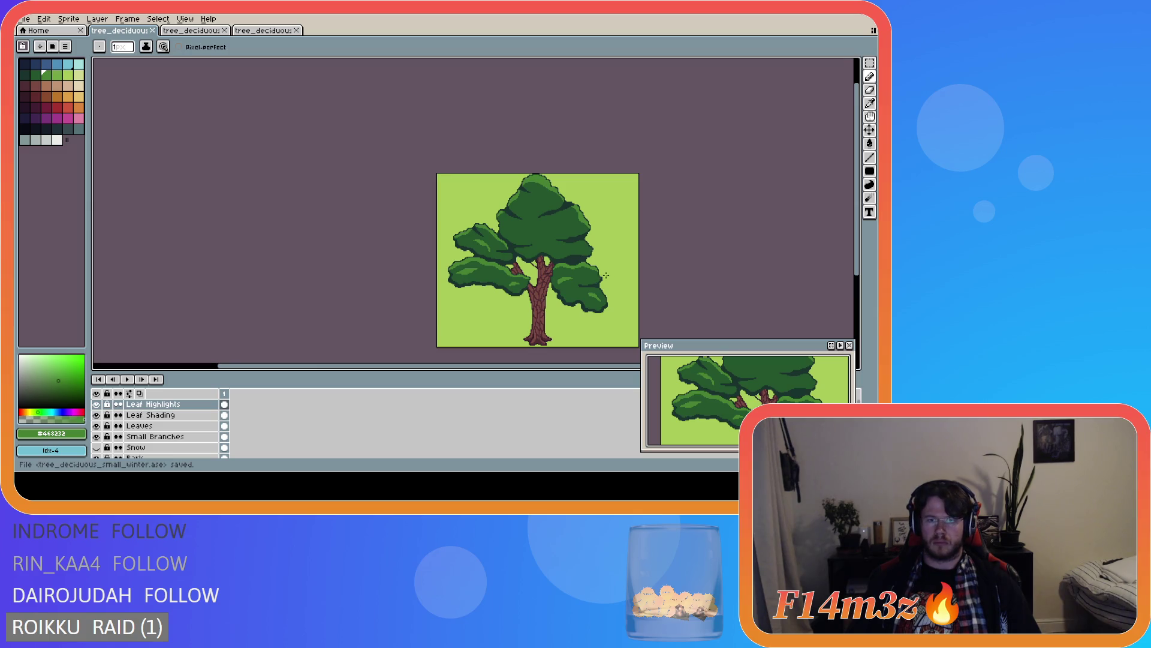
# - Paint a pixel on the crown's right edge, undo and redo the last erase, and save
pyautogui.scroll(3, 601, 253)
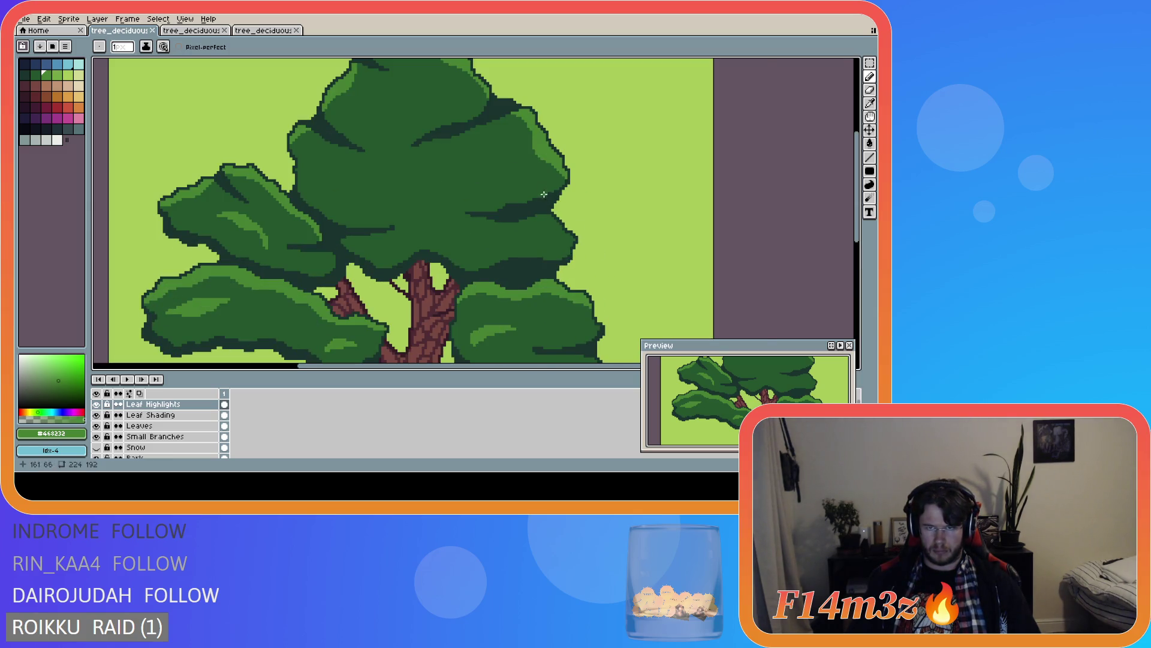
pyautogui.scroll(2, 545, 196)
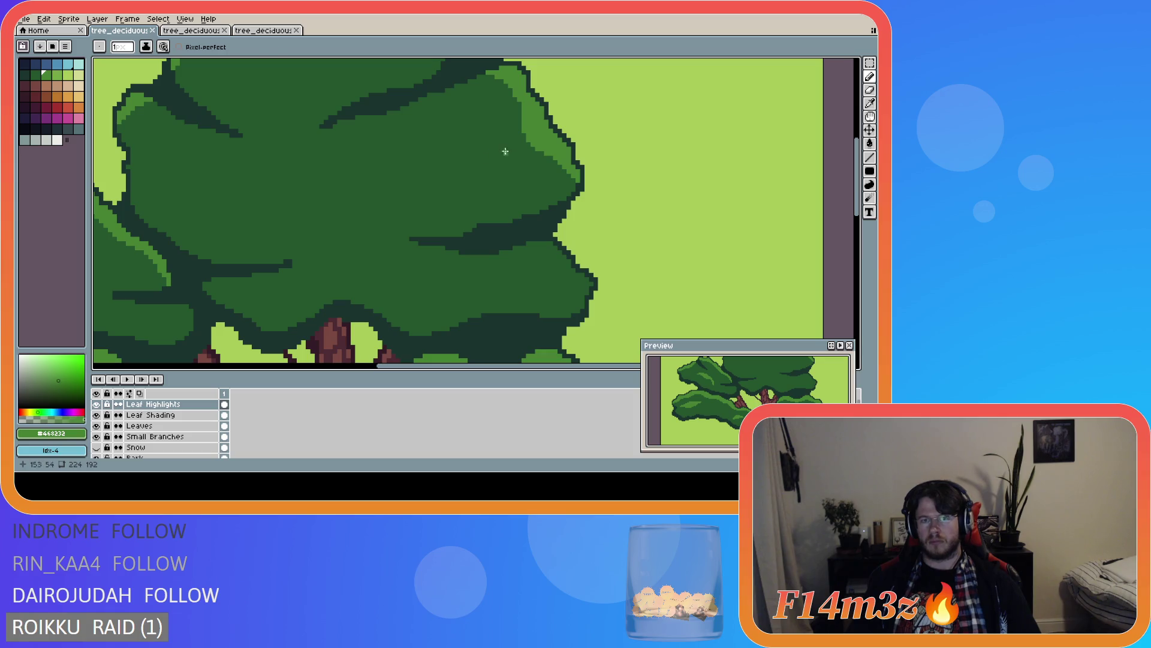
pyautogui.press('b')
pyautogui.click(527, 143)
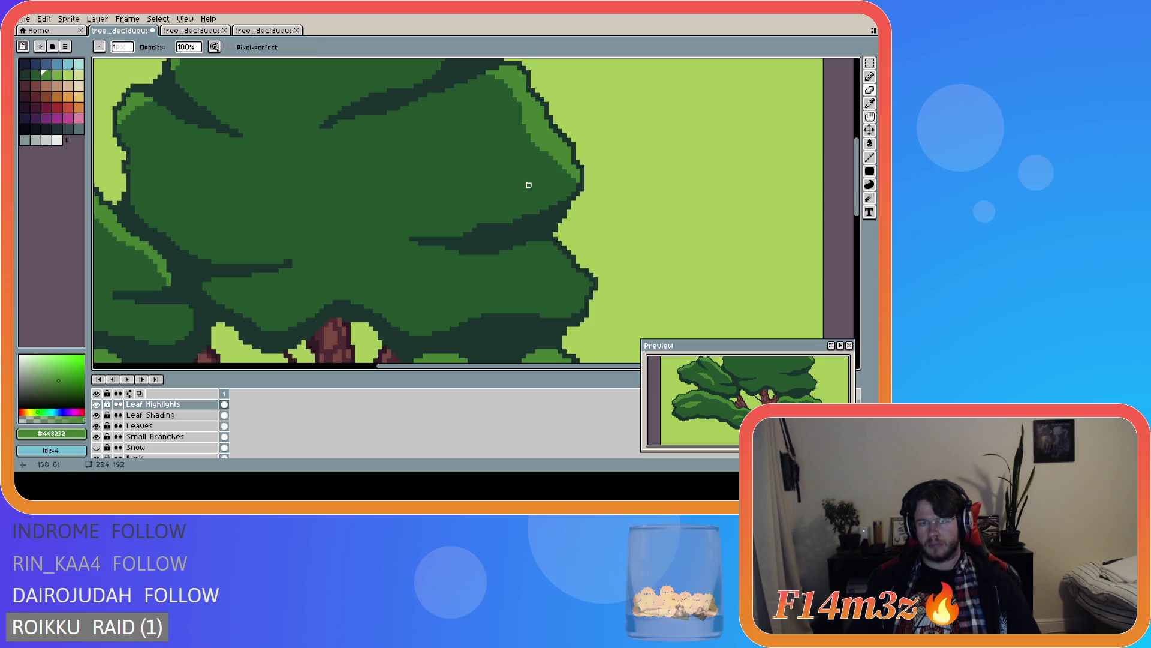
pyautogui.scroll(-3, 537, 186)
pyautogui.press('v')
pyautogui.hotkey('ctrl', 'z')
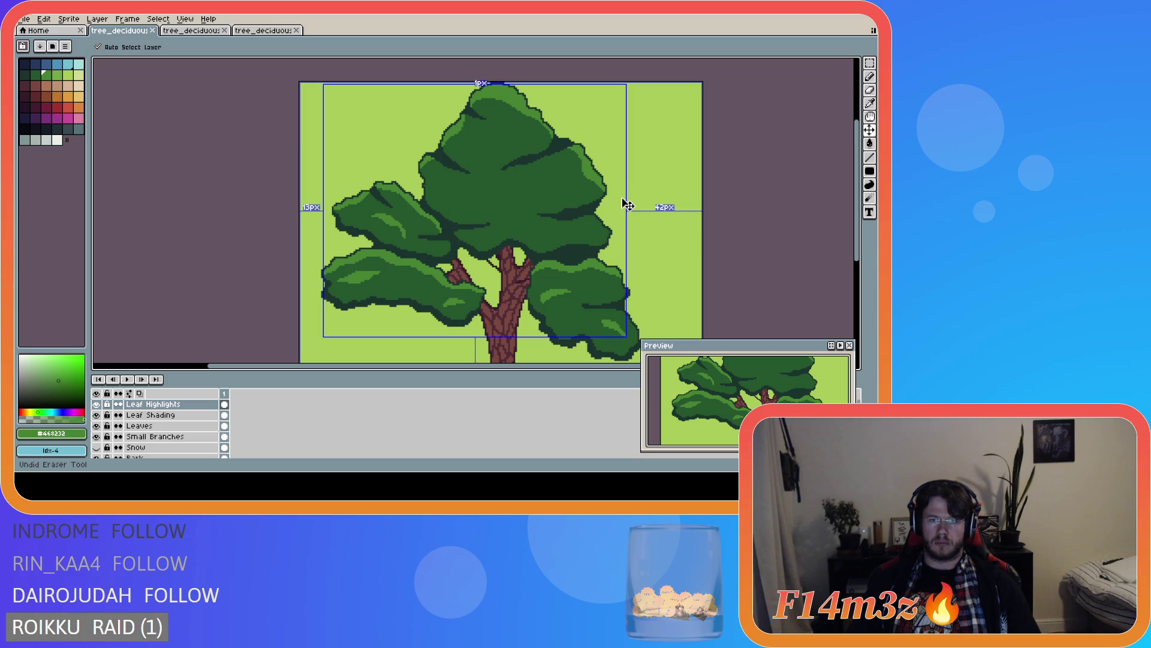
pyautogui.press('e')
pyautogui.hotkey('ctrl', 'y')
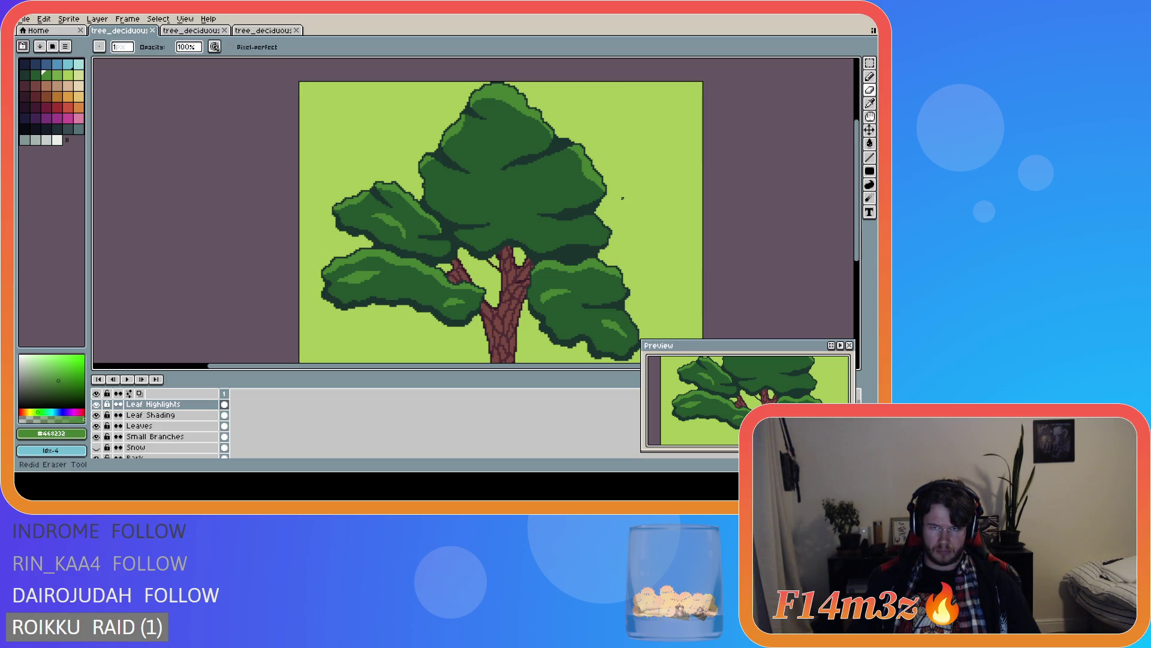
pyautogui.scroll(-2, 622, 198)
pyautogui.hotkey('ctrl', 's')
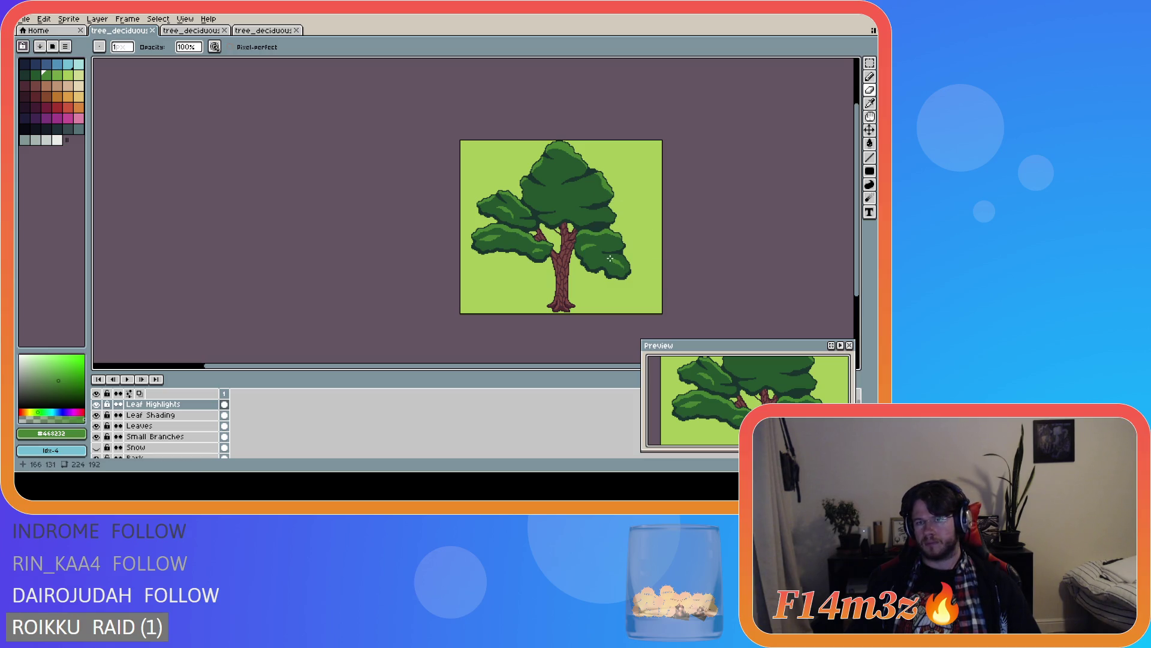
# - Draw a light-green highlight stroke on the crown's right side plus one extra pixel
pyautogui.scroll(2, 610, 258)
pyautogui.scroll(-2, 609, 255)
pyautogui.scroll(2, 611, 239)
pyautogui.scroll(2, 613, 172)
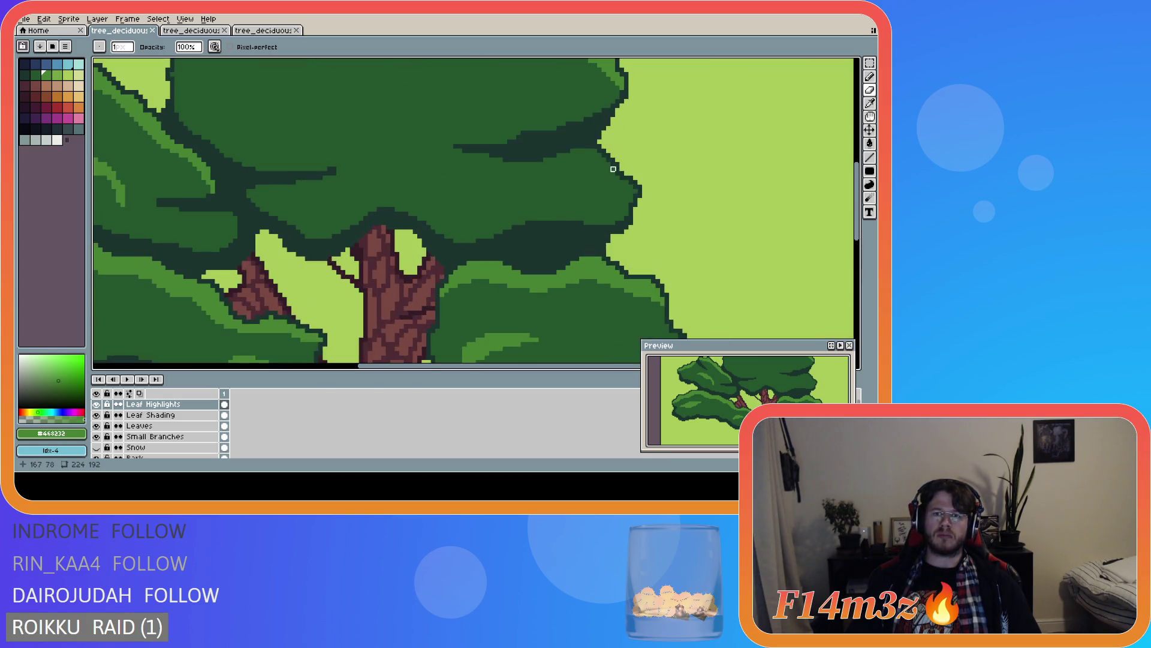
pyautogui.press('e')
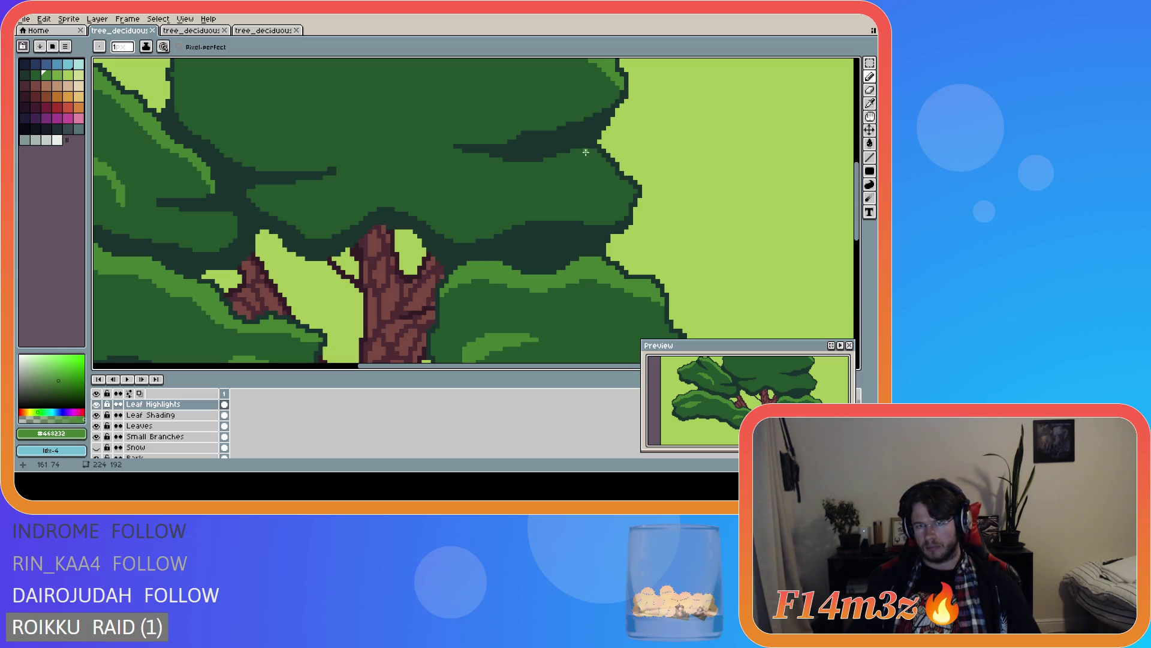
pyautogui.moveTo(585, 151); pyautogui.dragTo(631, 192)
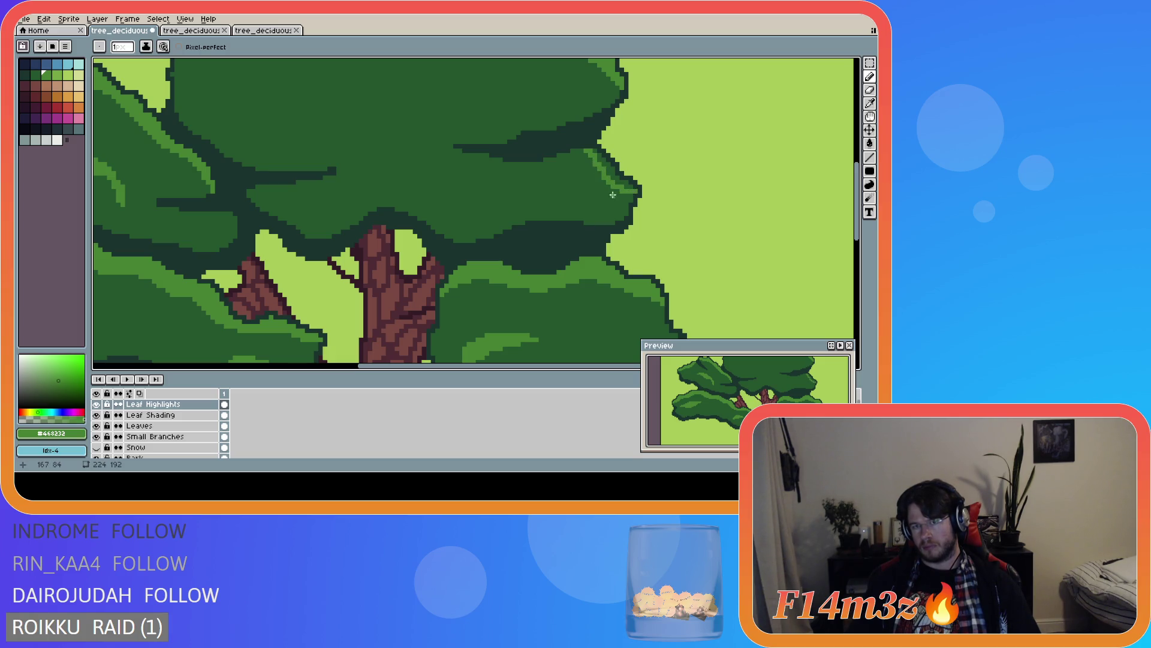
pyautogui.click(624, 186)
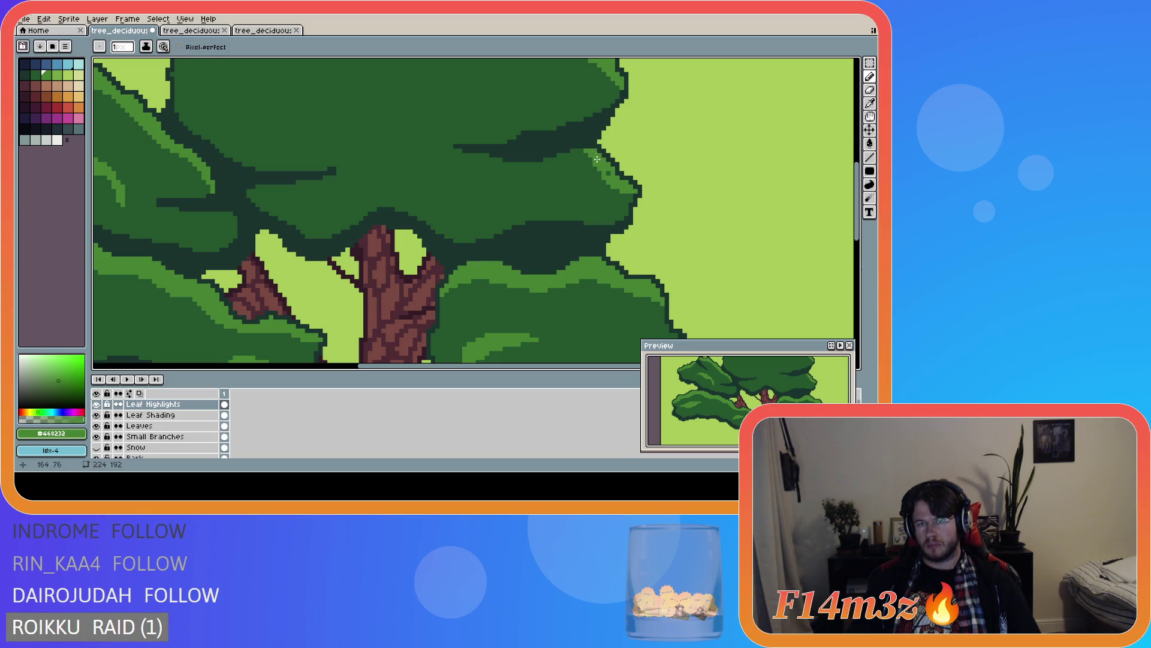
pyautogui.scroll(-2, 605, 172)
pyautogui.scroll(-2, 662, 203)
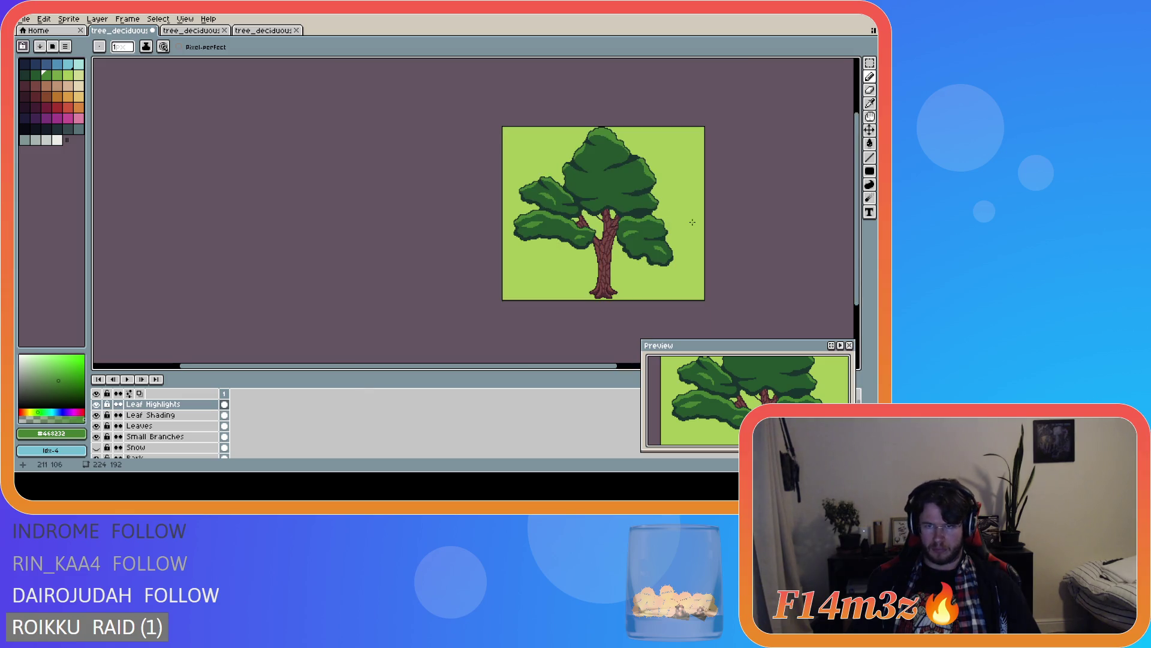
# - Undo the stray eraser stroke on the tree crown and save the .ase file
pyautogui.scroll(3, 692, 222)
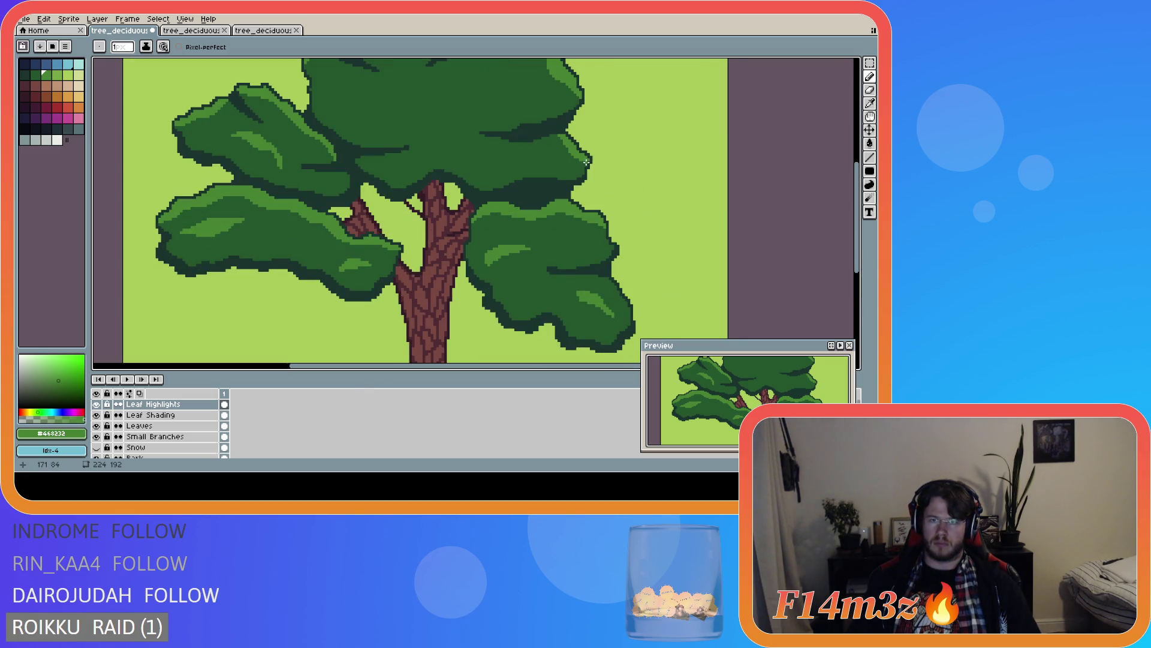
pyautogui.scroll(-2, 603, 182)
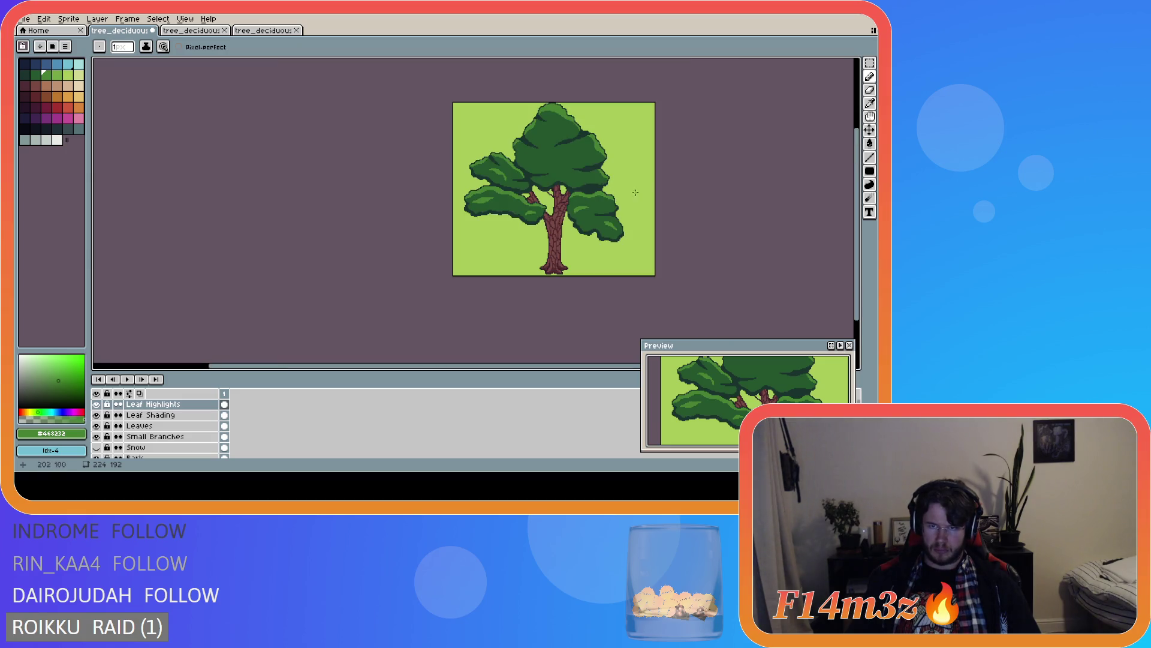
pyautogui.scroll(3, 597, 179)
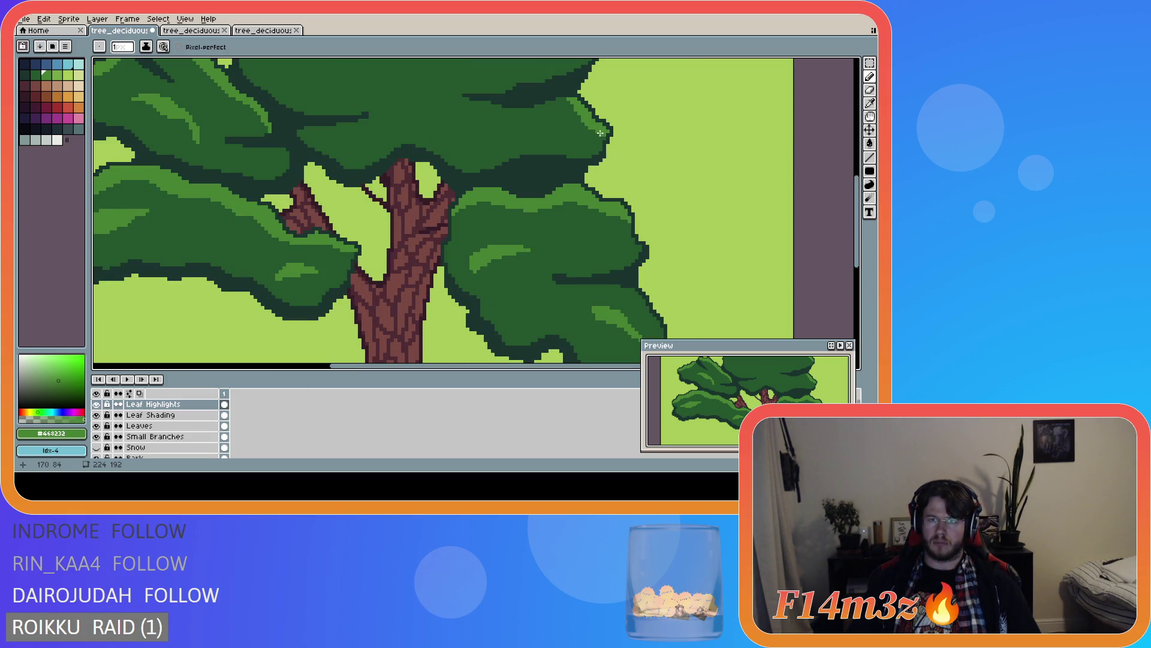
pyautogui.press('v')
pyautogui.press('b')
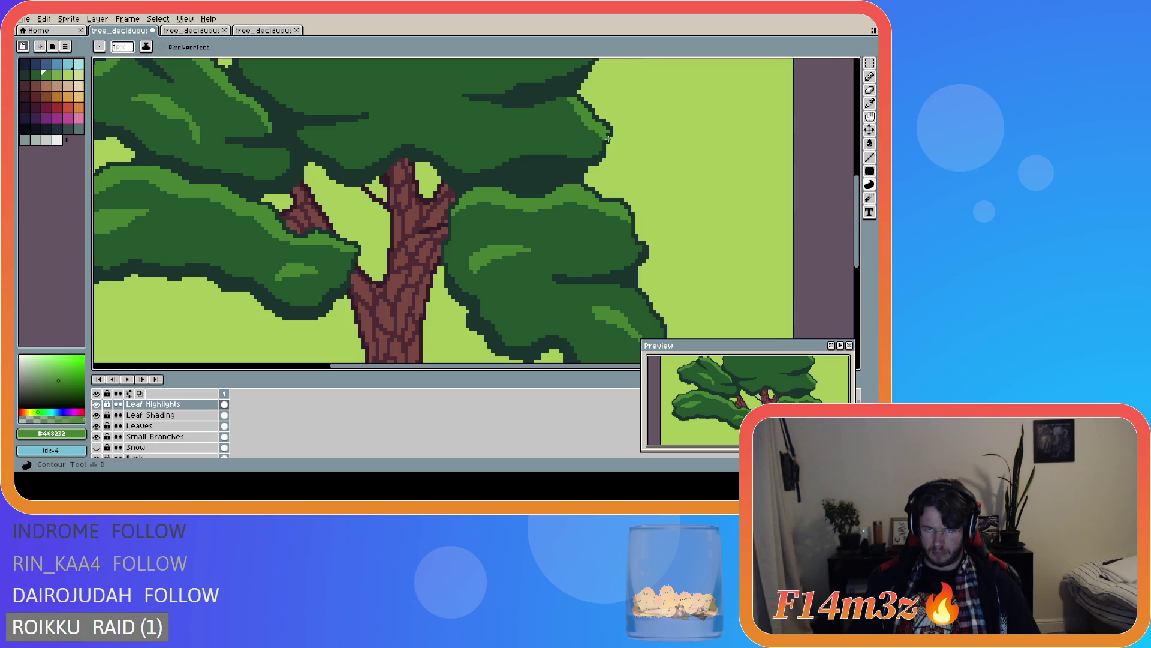
pyautogui.scroll(-3, 681, 156)
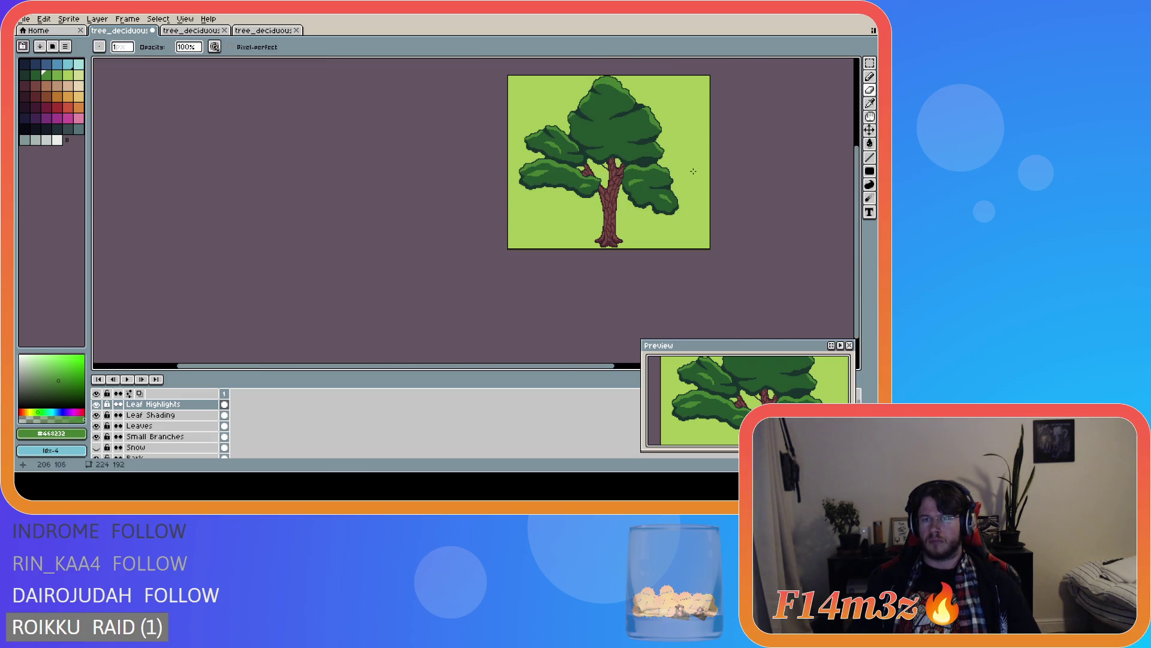
pyautogui.scroll(1, 682, 166)
pyautogui.scroll(-1, 679, 162)
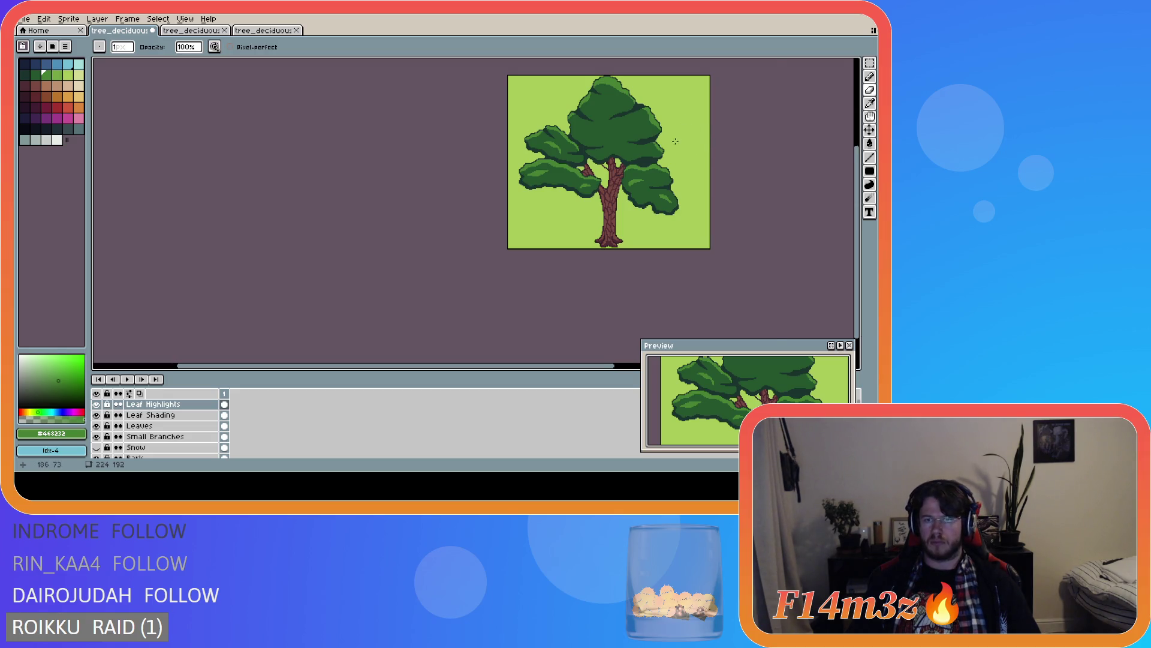
pyautogui.scroll(3, 675, 141)
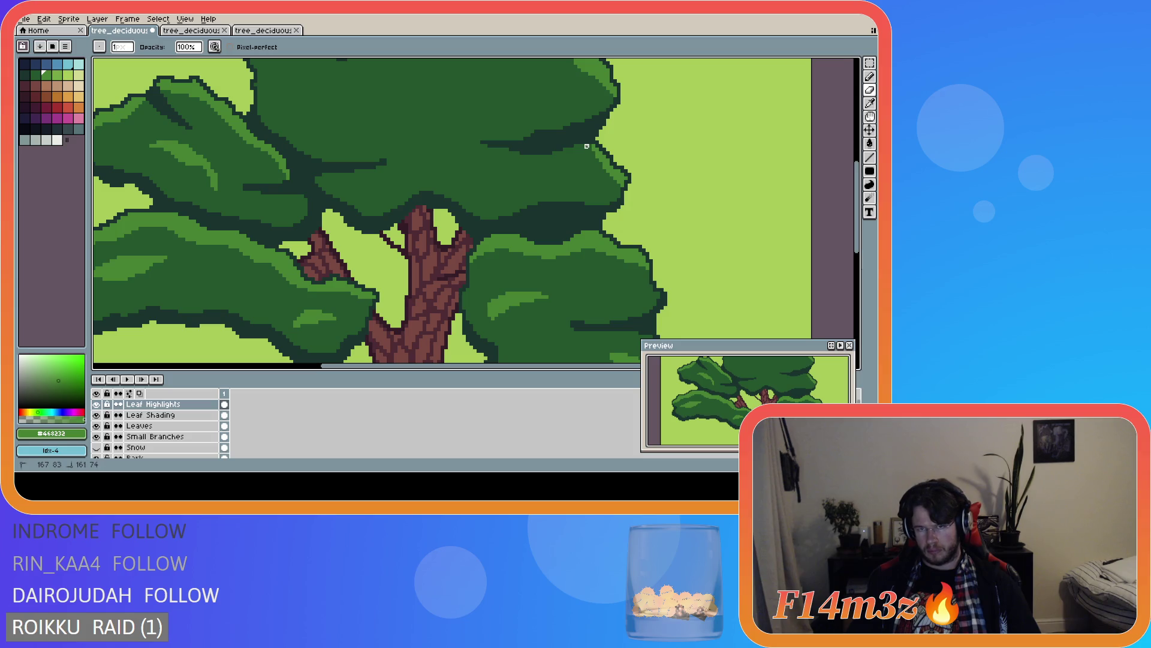
pyautogui.scroll(-3, 670, 189)
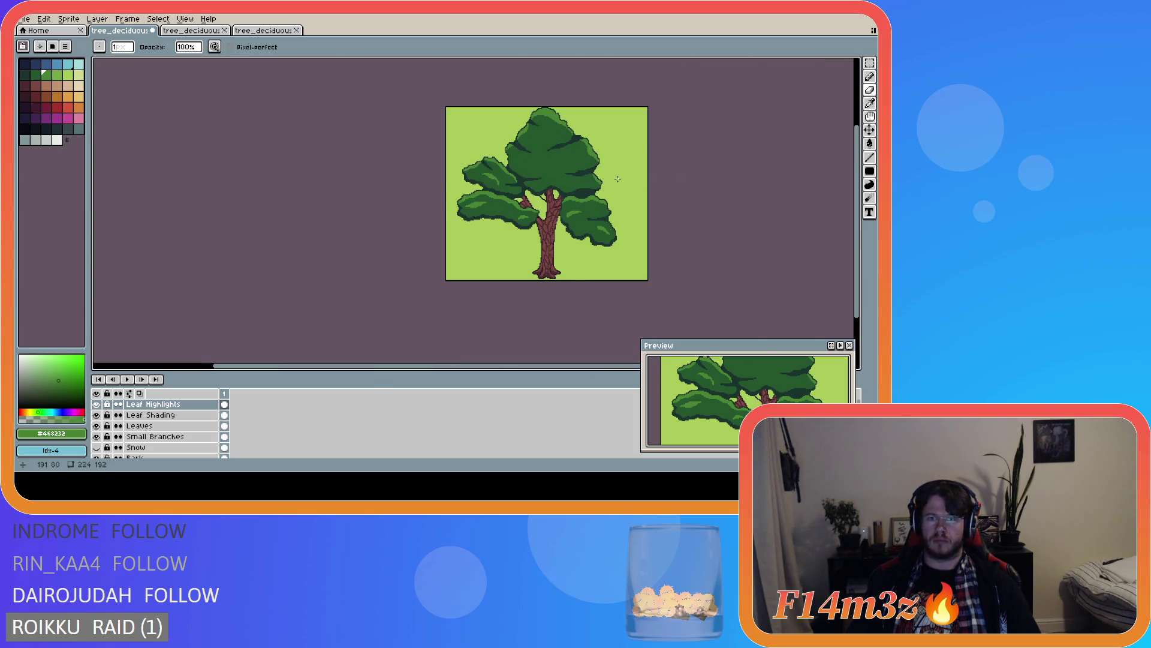
pyautogui.scroll(2, 618, 179)
pyautogui.scroll(-2, 622, 180)
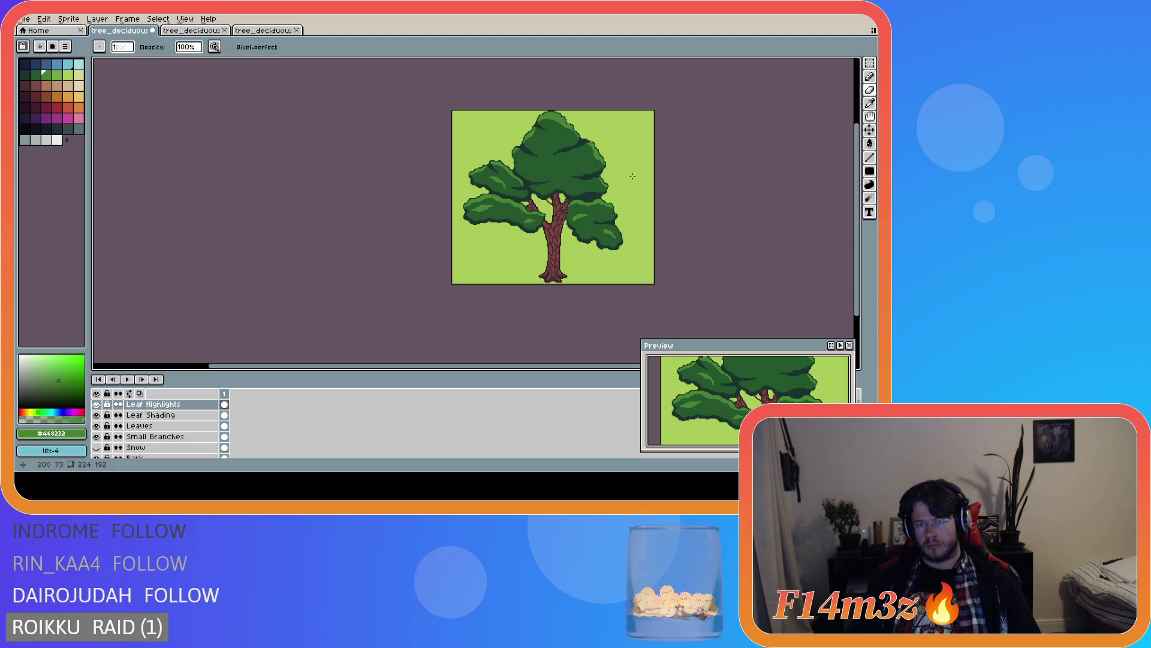
pyautogui.scroll(3, 633, 176)
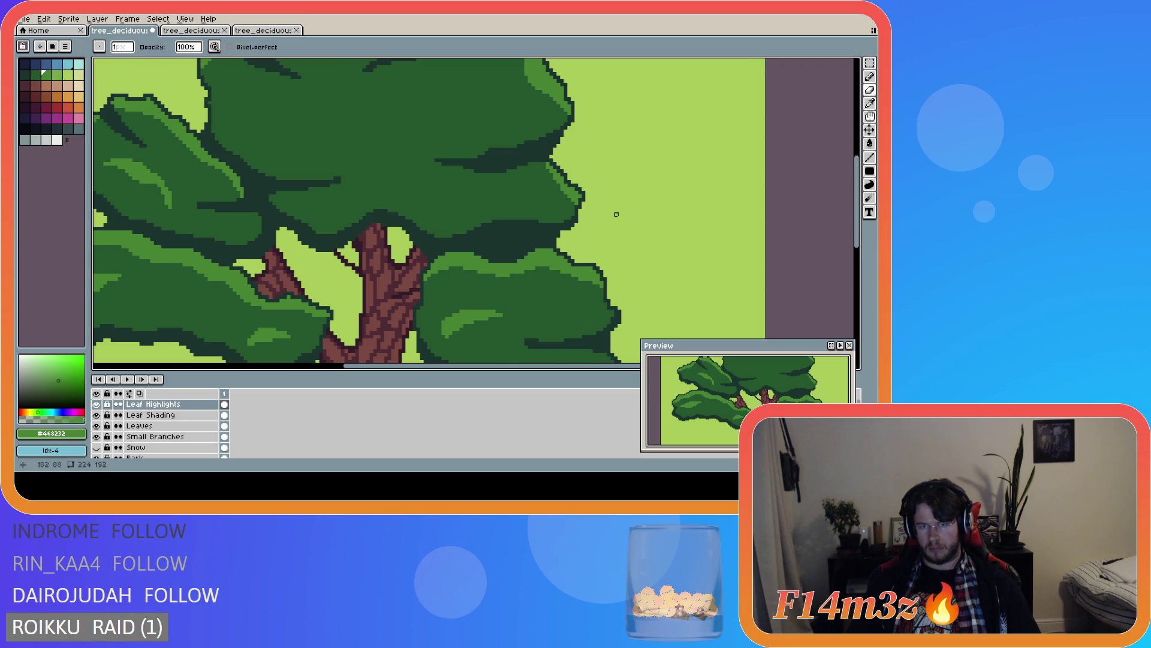
pyautogui.scroll(-5, 617, 214)
pyautogui.scroll(4, 604, 216)
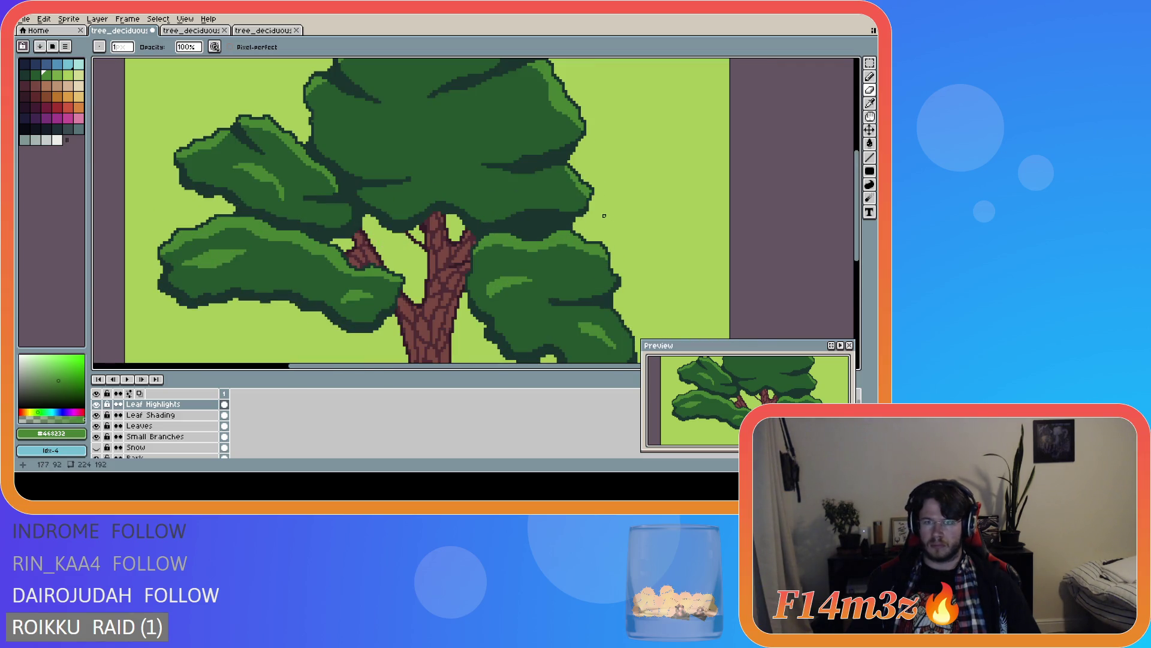
pyautogui.scroll(-3, 601, 212)
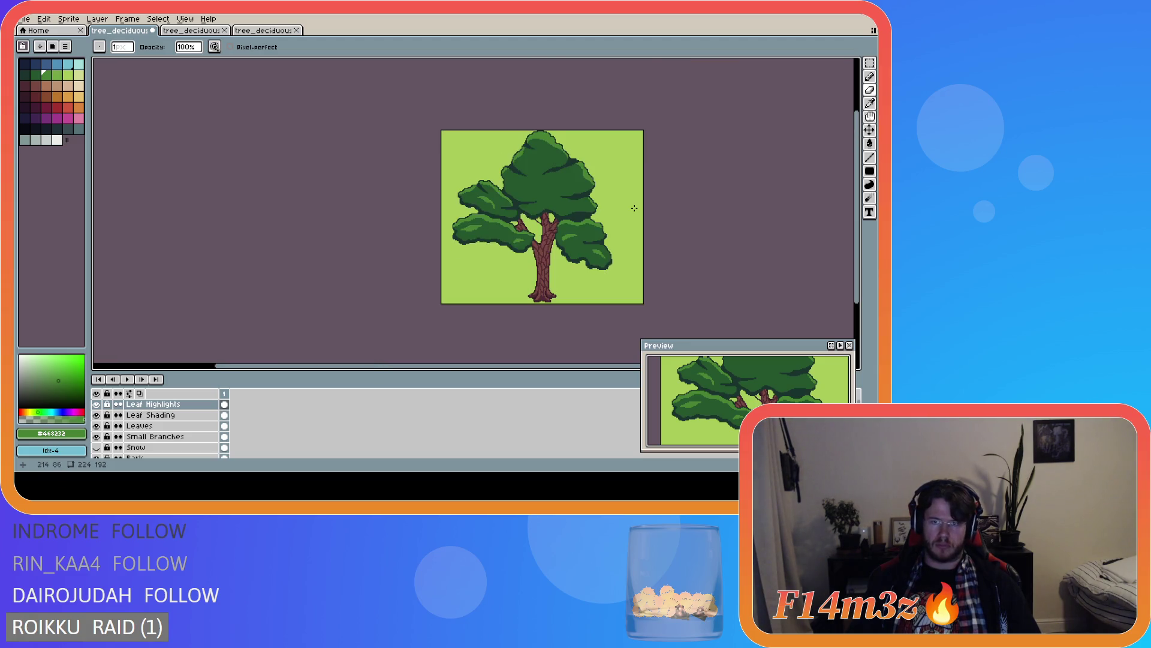
pyautogui.scroll(2, 634, 208)
pyautogui.hotkey('ctrl', 'z')
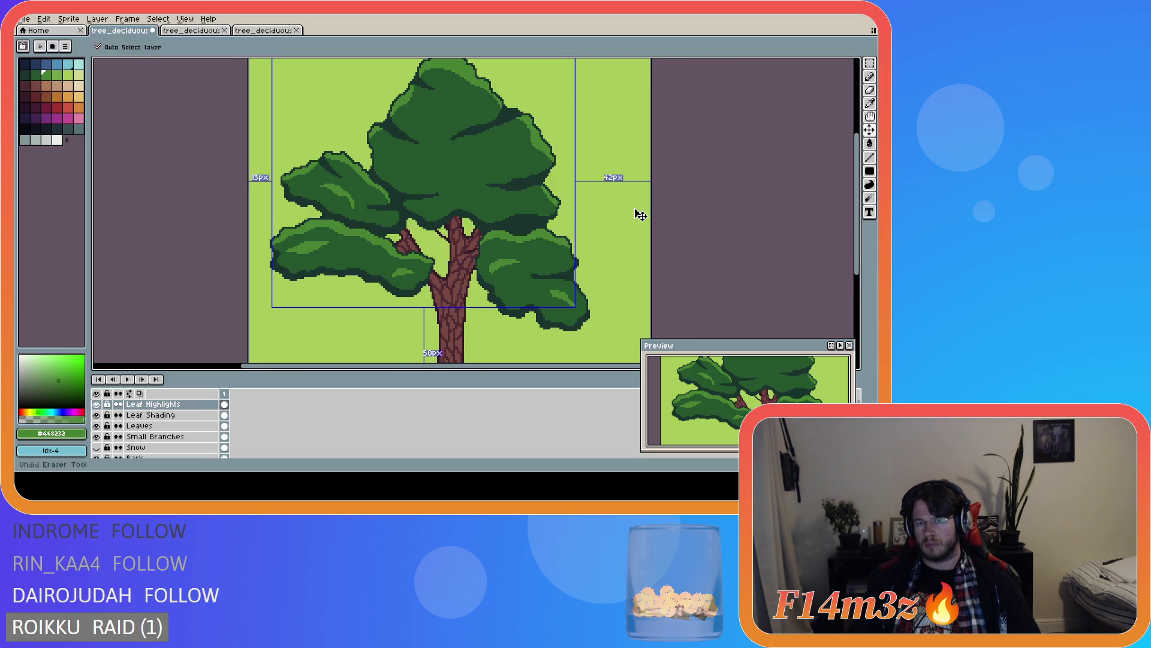
pyautogui.scroll(-2, 640, 215)
pyautogui.hotkey('ctrl', 's')
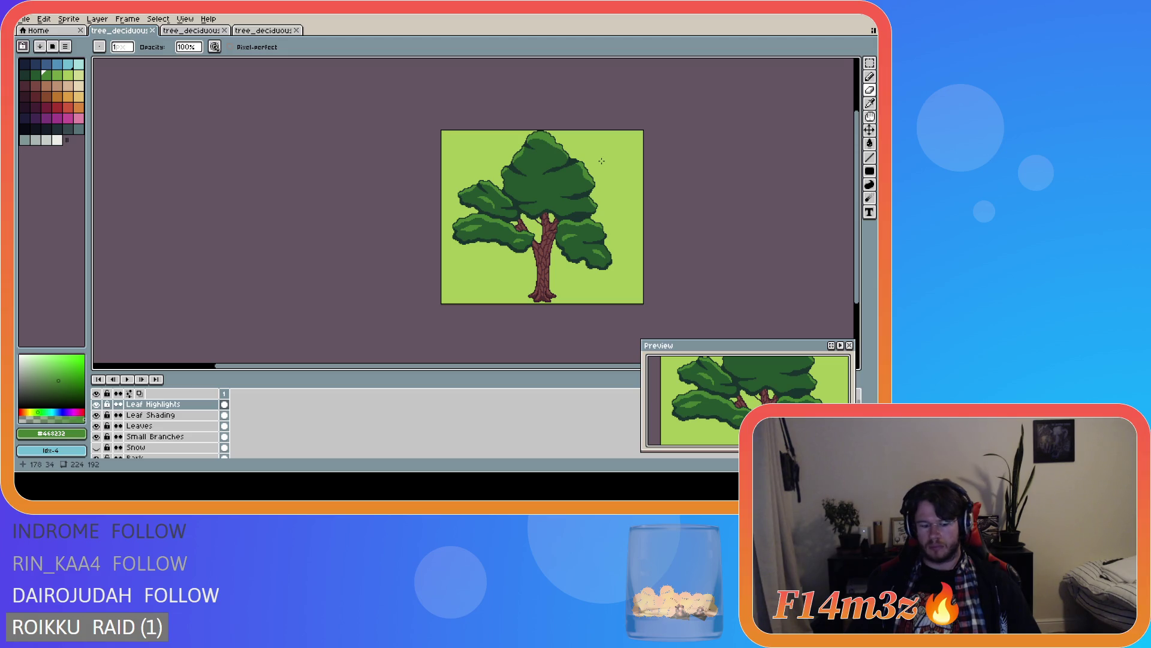
# - Try a light-green highlight line near the treetop, then undo it
pyautogui.press('l')
pyautogui.moveTo(529, 161)
pyautogui.mouseDown()
pyautogui.moveTo(573, 157)
pyautogui.moveTo(527, 166)
pyautogui.moveTo(555, 157)
pyautogui.moveTo(543, 161)
pyautogui.mouseUp()
pyautogui.scroll(3, 529, 161)
pyautogui.hotkey('ctrl', 'z')
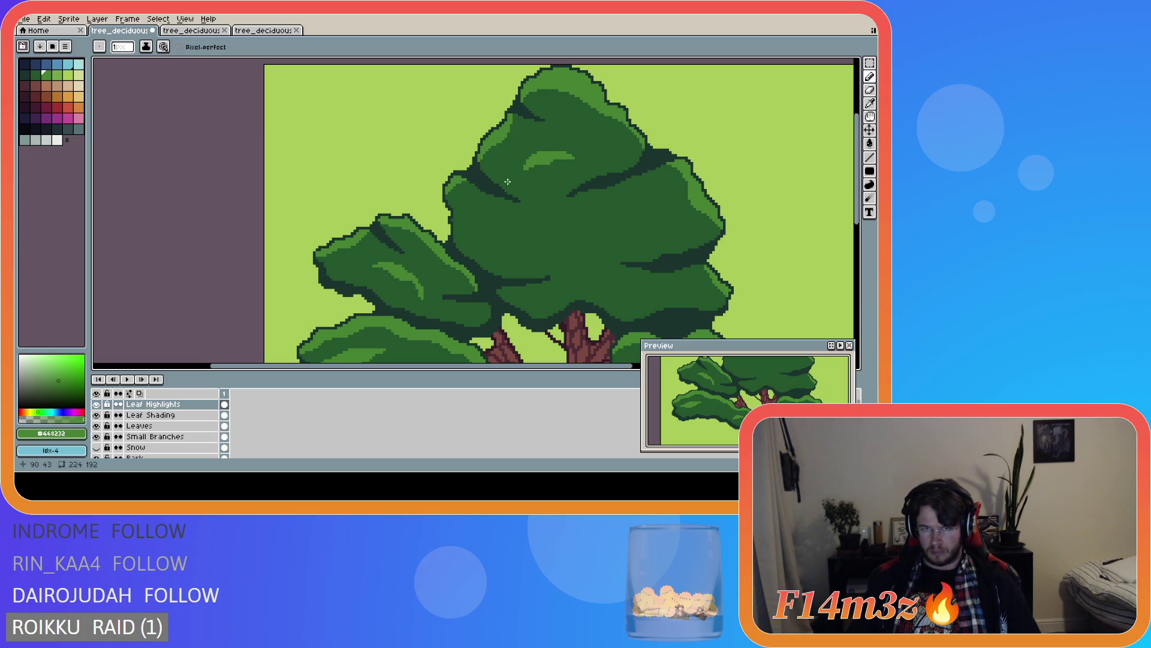
# - Draw a curved light-green highlight across the upper canopy with a short line beside it
pyautogui.scroll(-4, 543, 160)
pyautogui.scroll(5, 510, 190)
pyautogui.scroll(-1, 509, 191)
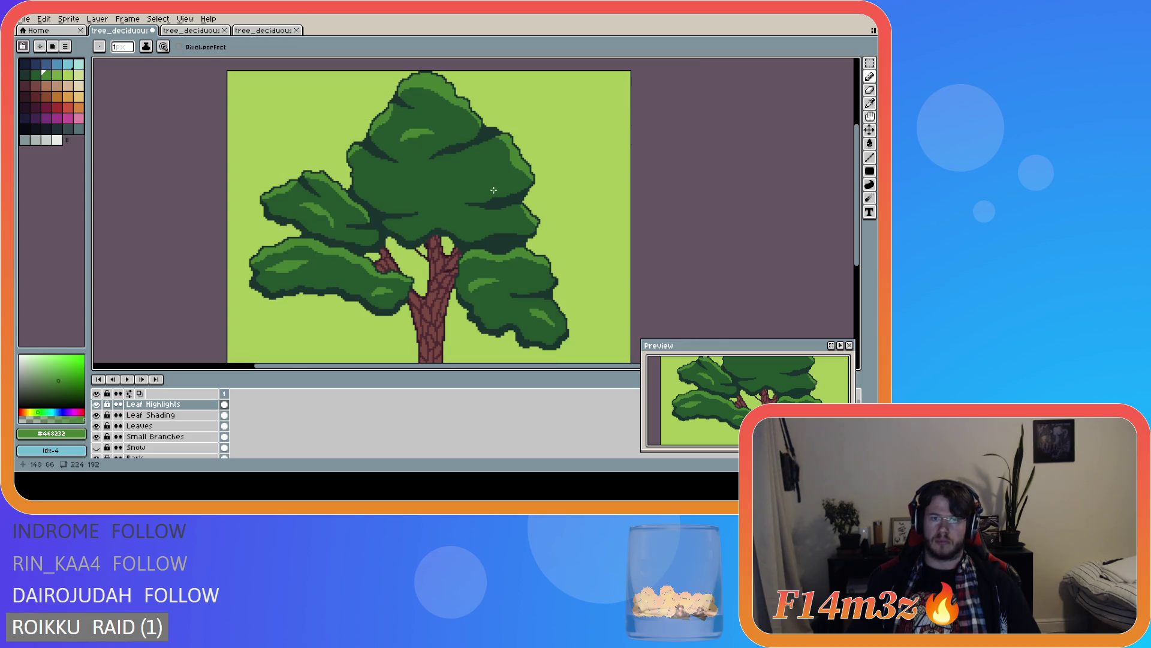
pyautogui.moveTo(432, 183); pyautogui.dragTo(492, 167)
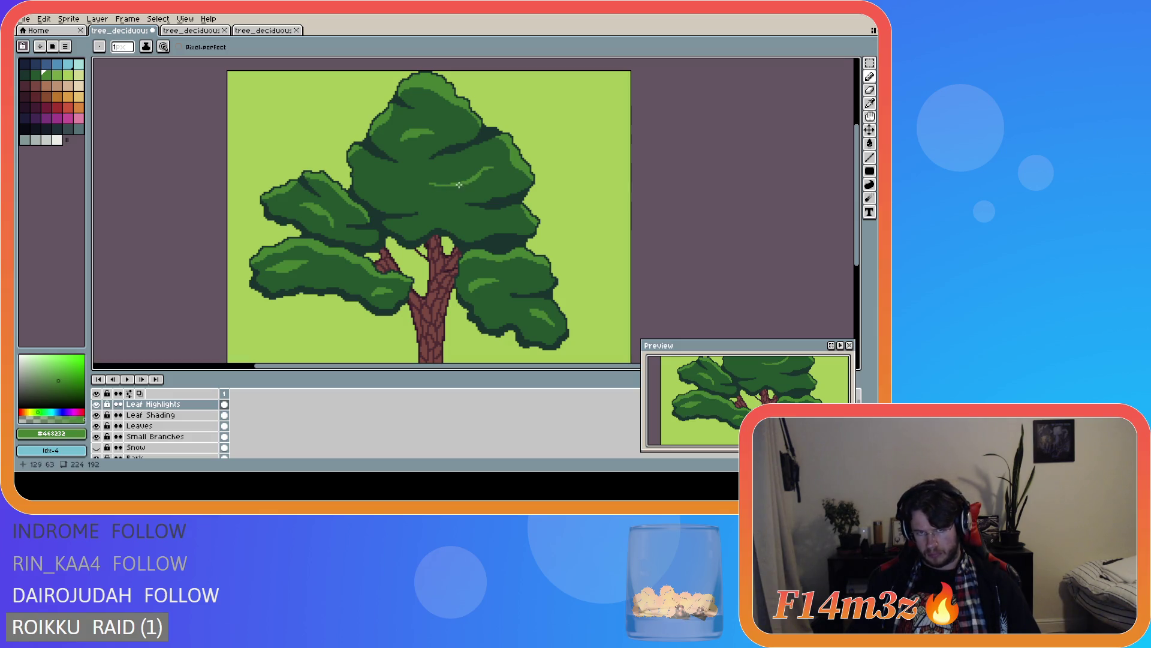
pyautogui.click(460, 184)
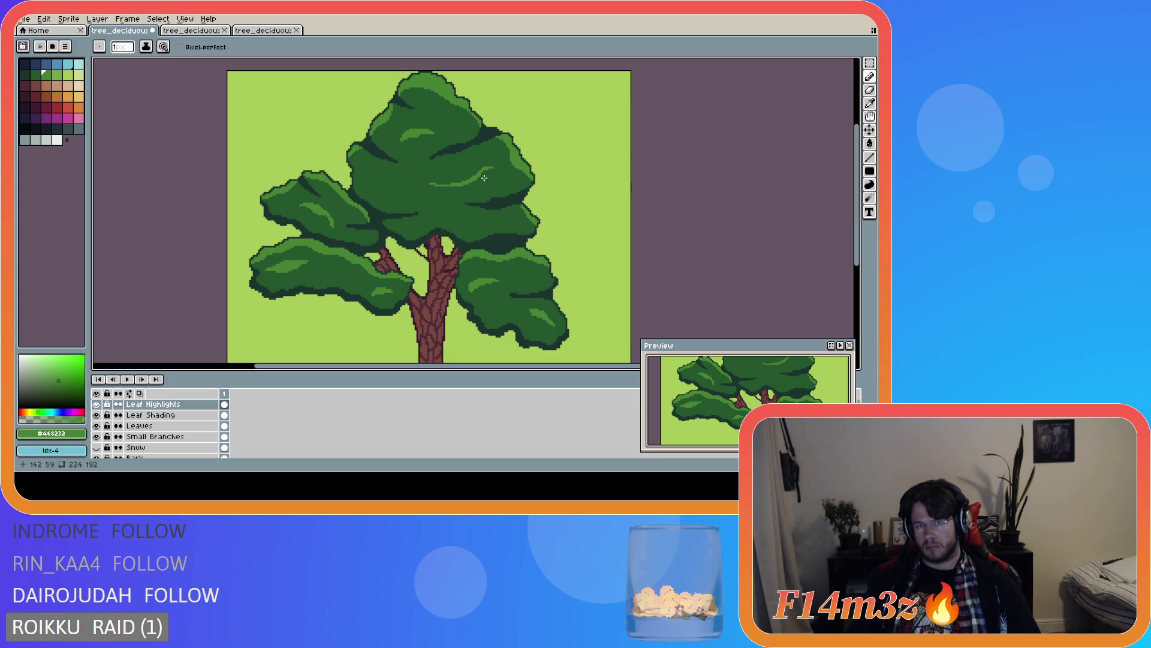
pyautogui.moveTo(466, 182)
pyautogui.mouseDown()
pyautogui.moveTo(490, 170)
pyautogui.moveTo(476, 179)
pyautogui.mouseUp()
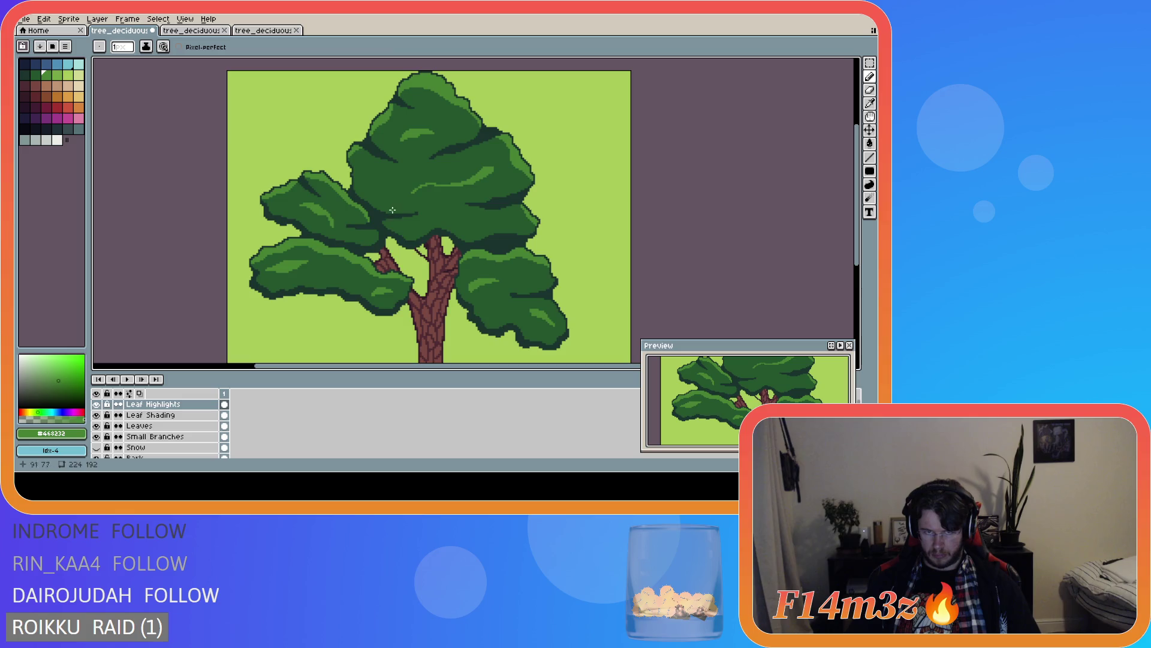
# - Add a light-green highlight arc on the canopy's left, replacing a misplaced stroke
pyautogui.scroll(-4, 446, 224)
pyautogui.scroll(4, 466, 226)
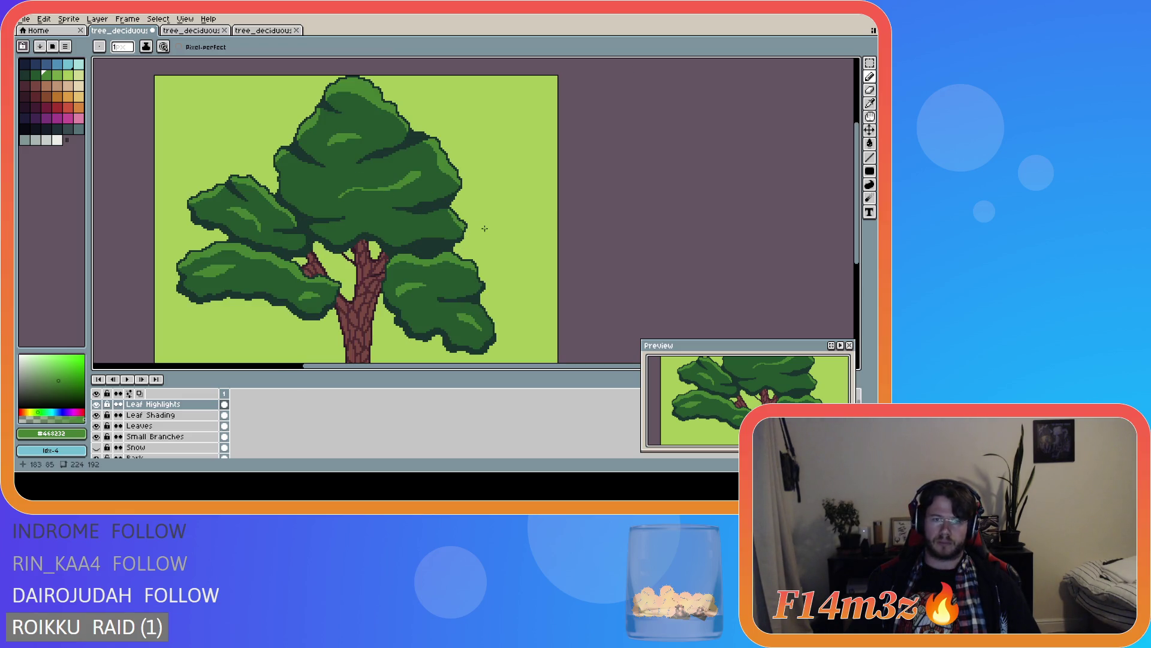
pyautogui.scroll(-2, 483, 228)
pyautogui.scroll(2, 482, 228)
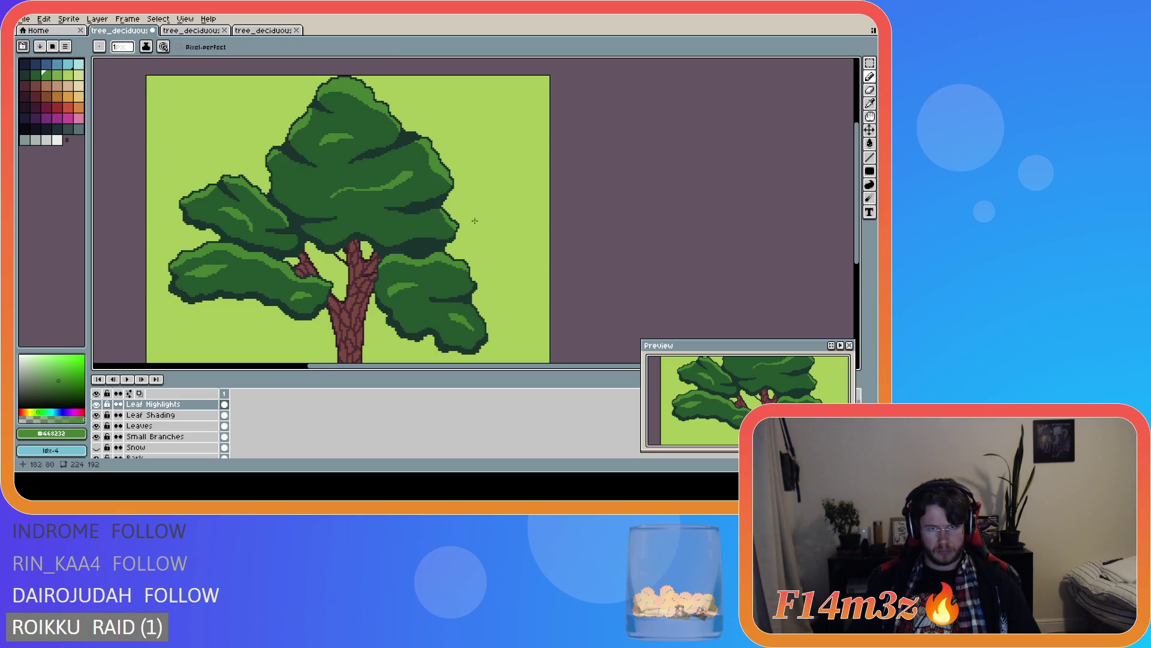
pyautogui.scroll(-2, 479, 219)
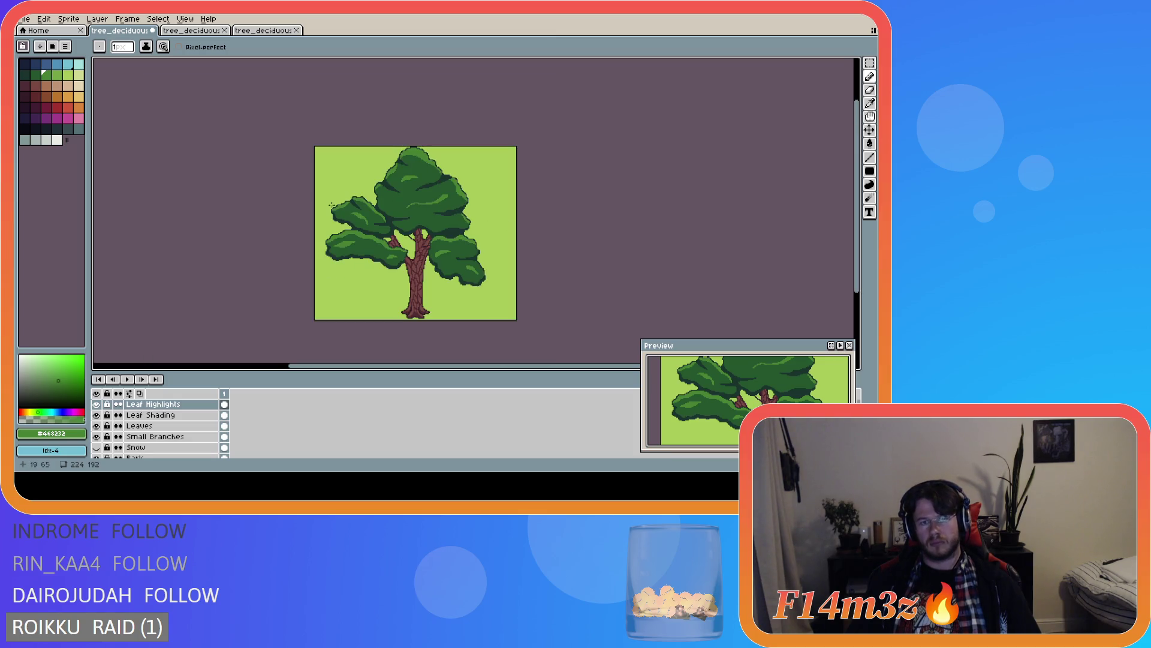
pyautogui.scroll(2, 438, 217)
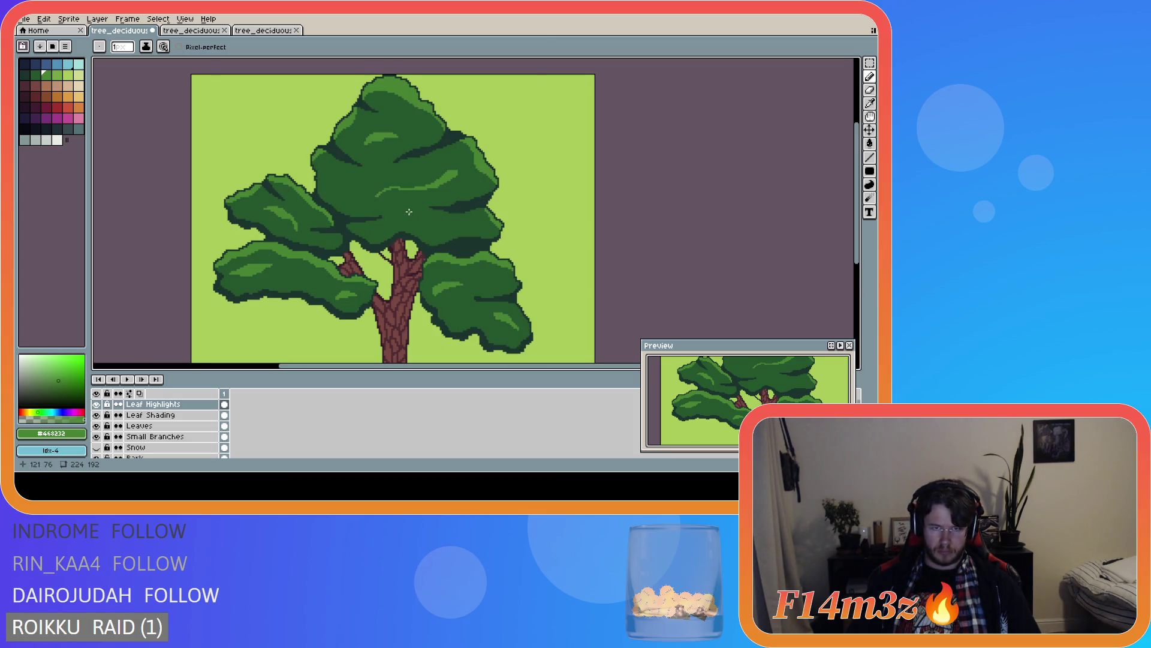
pyautogui.scroll(-2, 486, 217)
pyautogui.scroll(2, 464, 212)
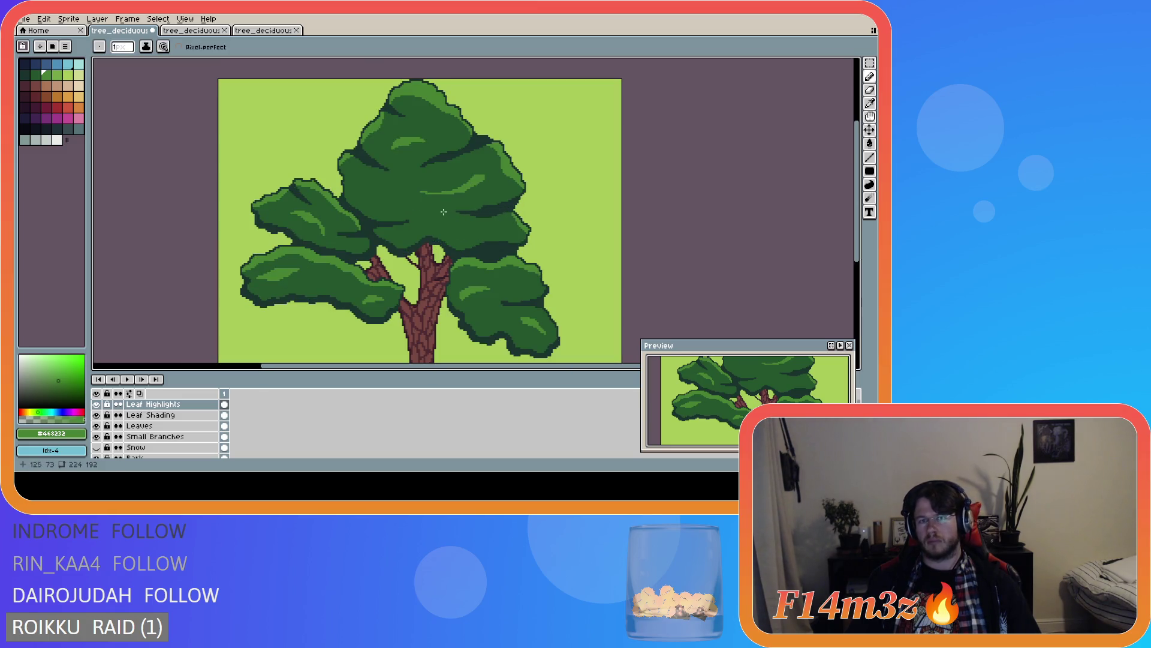
pyautogui.scroll(-2, 408, 207)
pyautogui.scroll(2, 459, 212)
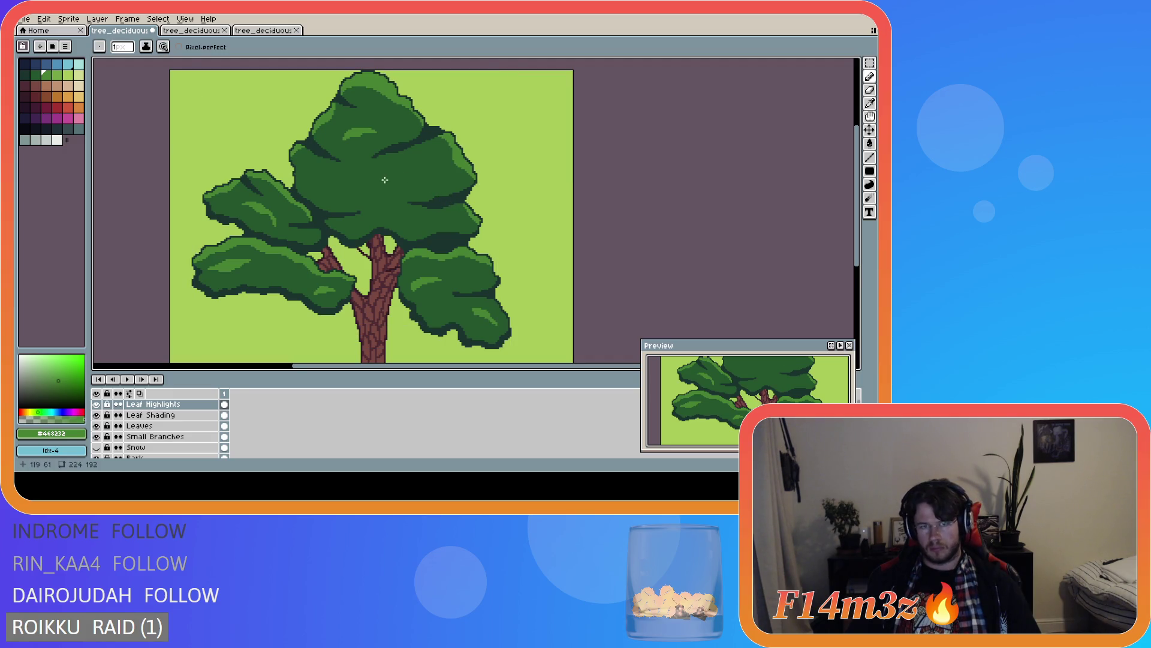
pyautogui.moveTo(384, 179); pyautogui.dragTo(415, 167)
pyautogui.hotkey('ctrl', 'z')
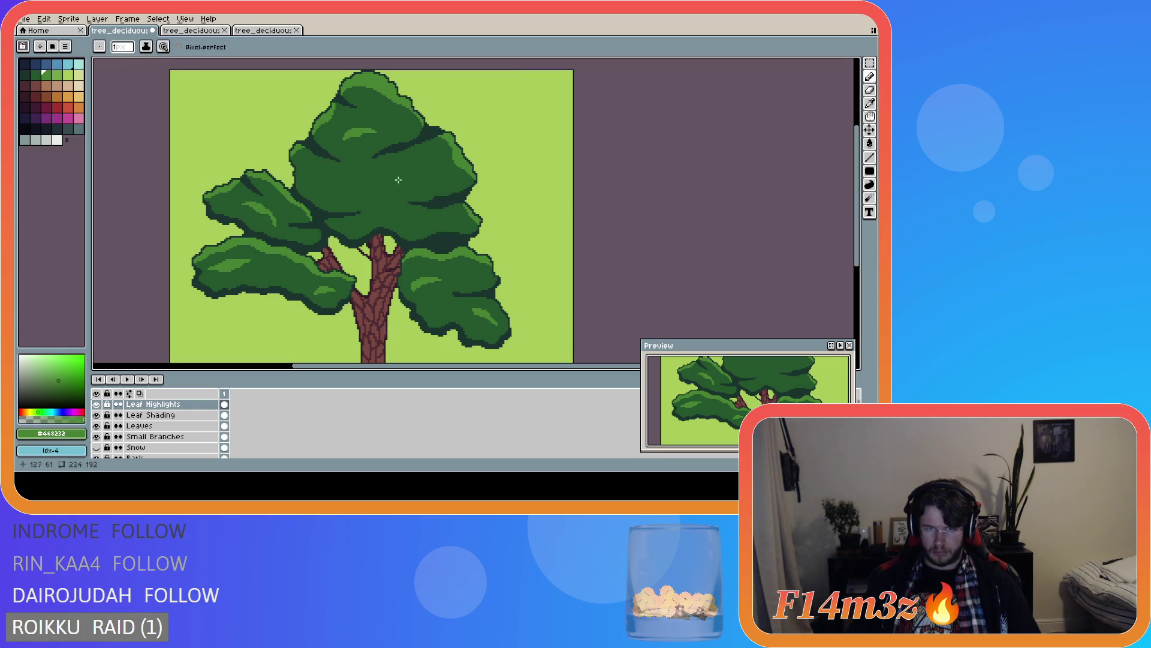
pyautogui.moveTo(429, 177); pyautogui.dragTo(384, 182)
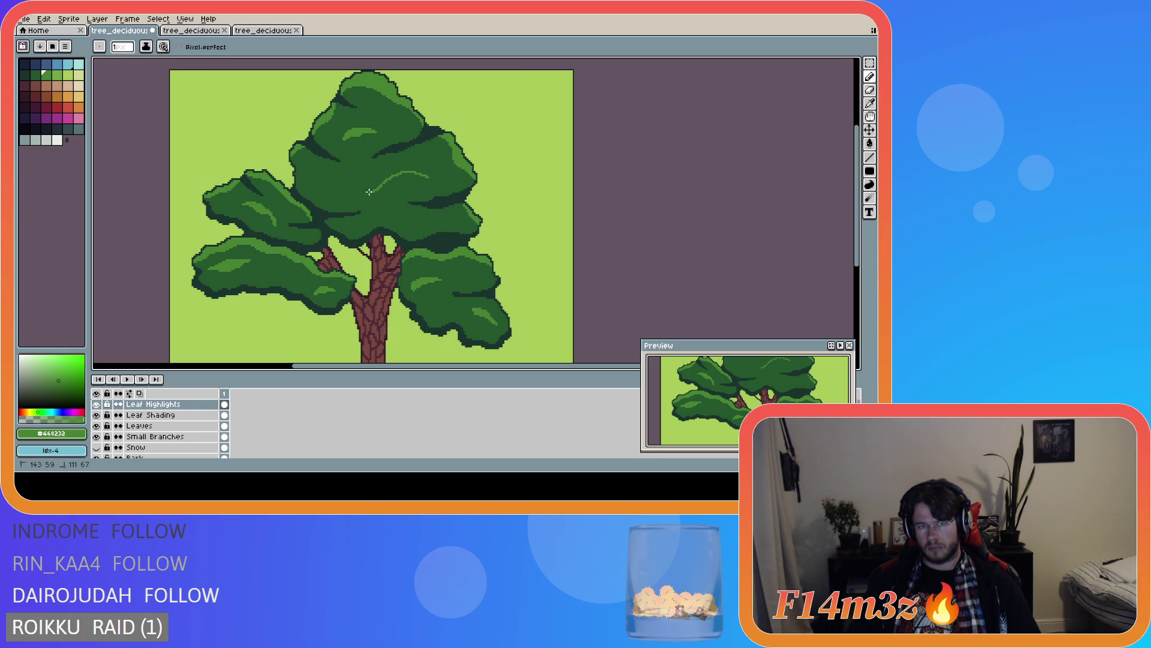
pyautogui.moveTo(380, 183); pyautogui.dragTo(396, 177)
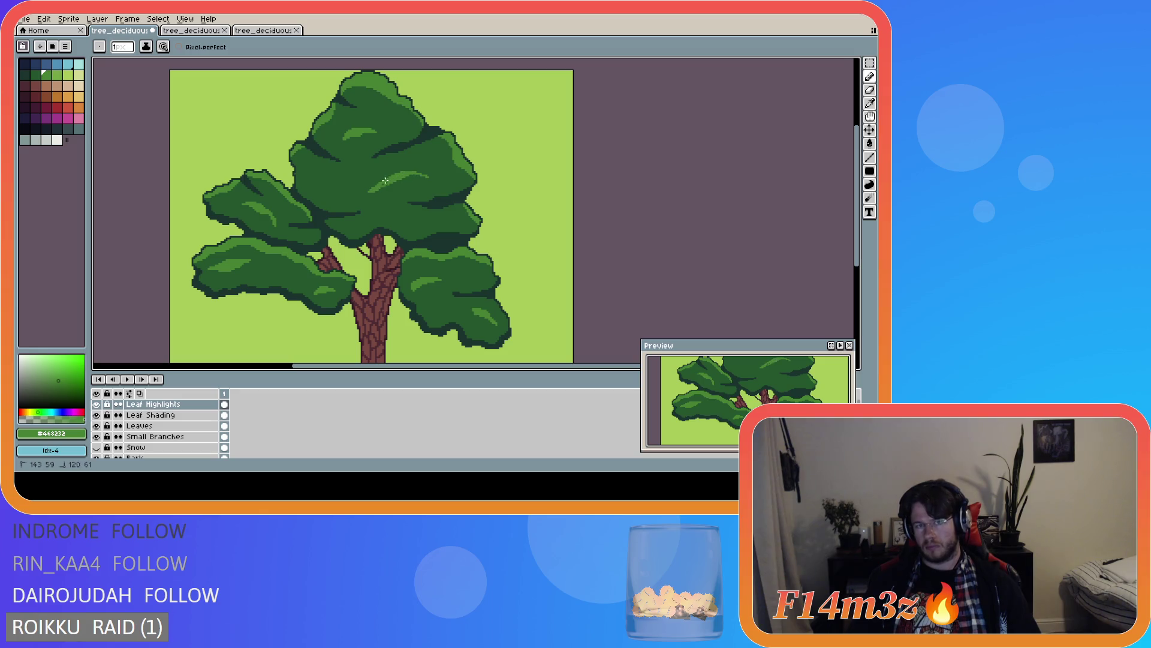
# - Add and extend a small light-green highlight on the upper canopy's left edge
pyautogui.scroll(-1, 446, 189)
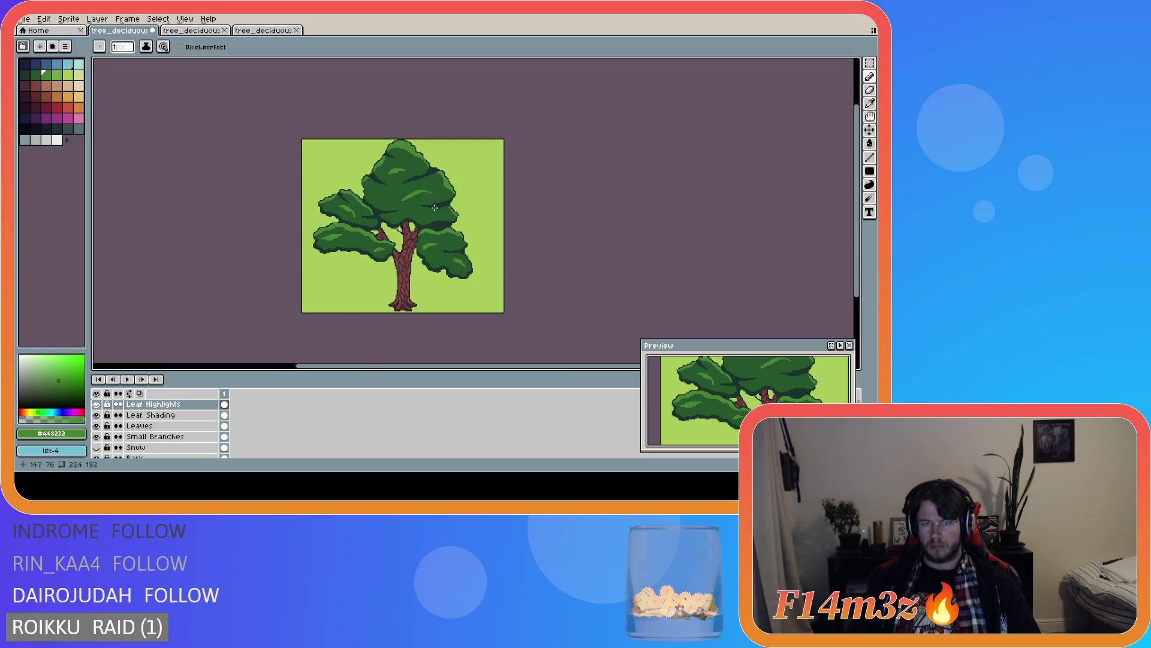
pyautogui.scroll(1, 441, 229)
pyautogui.scroll(-1, 441, 229)
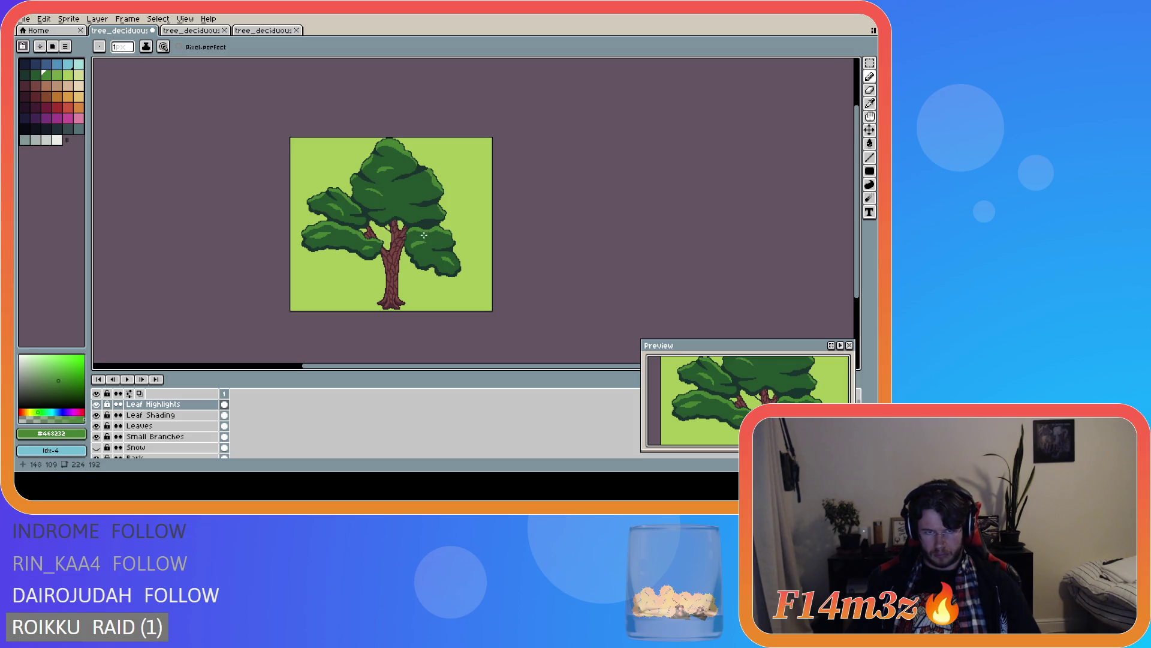
pyautogui.scroll(3, 393, 216)
pyautogui.moveTo(314, 134); pyautogui.dragTo(345, 147)
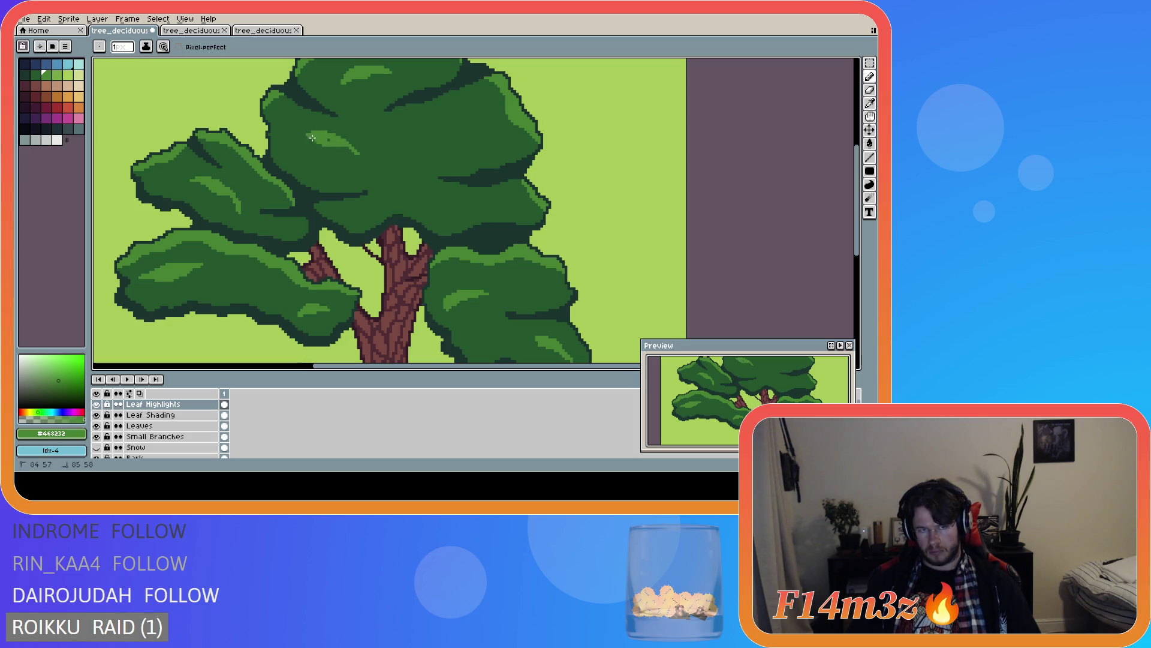
pyautogui.moveTo(332, 141); pyautogui.dragTo(351, 151)
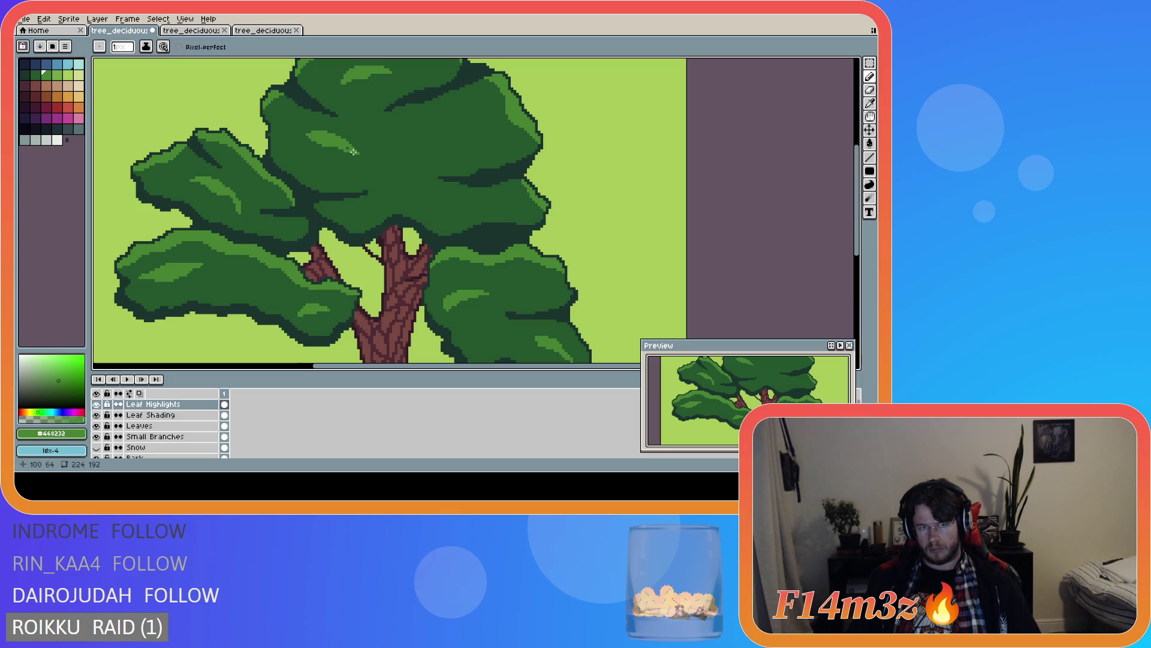
pyautogui.scroll(-3, 431, 176)
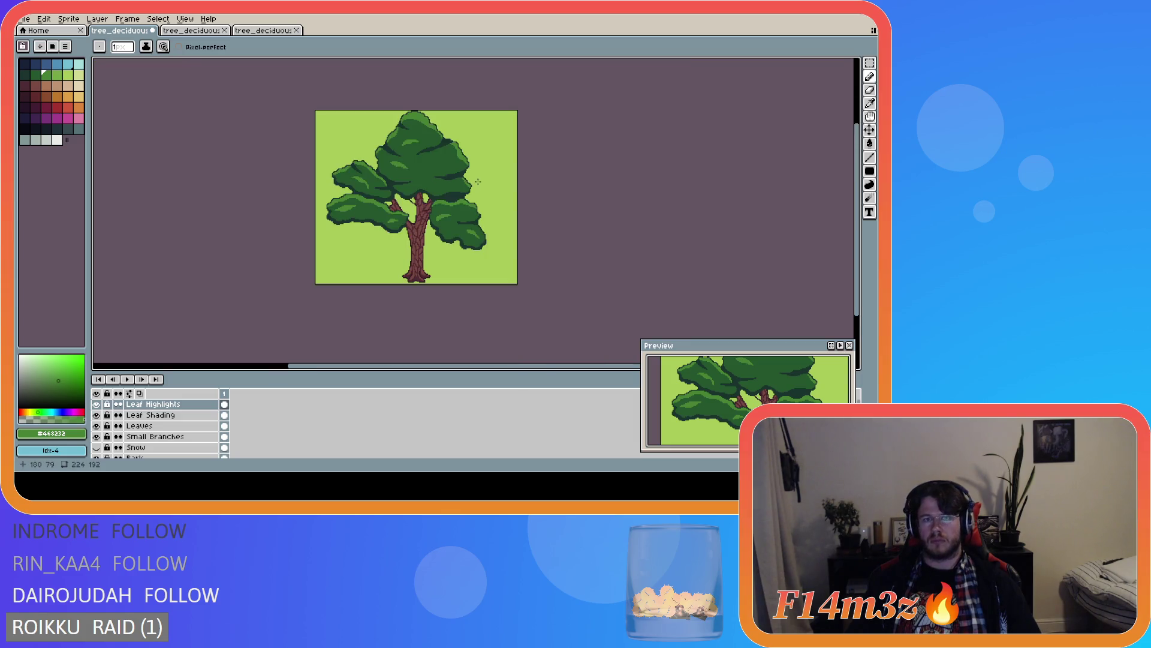
pyautogui.scroll(2, 477, 176)
pyautogui.scroll(-2, 451, 169)
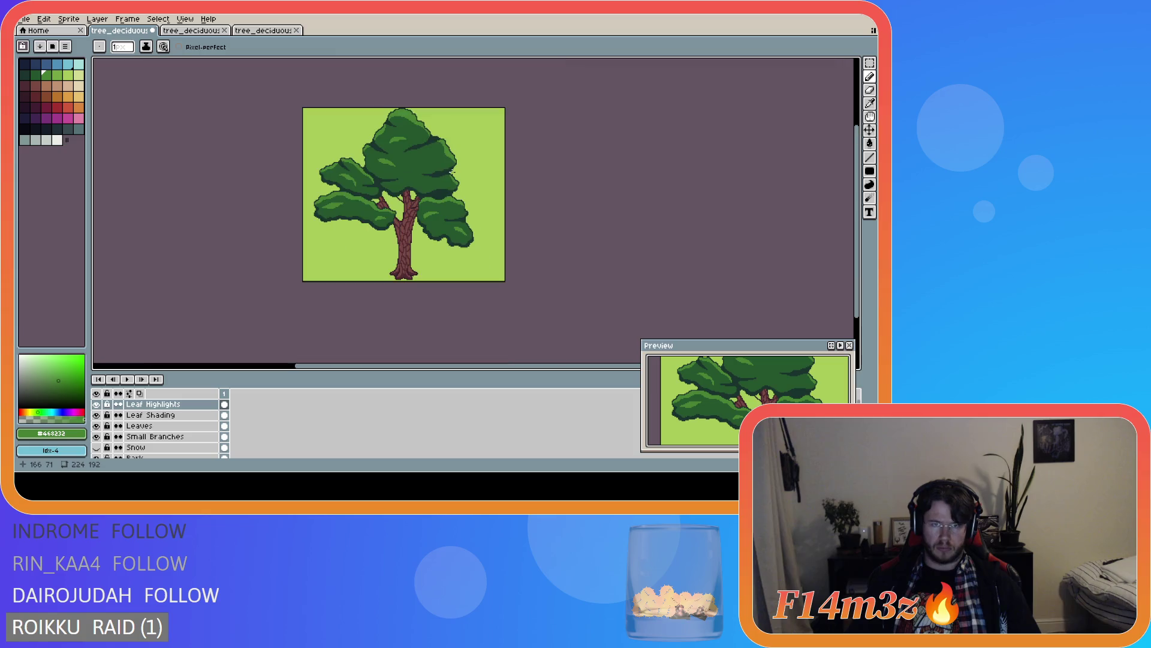
pyautogui.scroll(2, 411, 157)
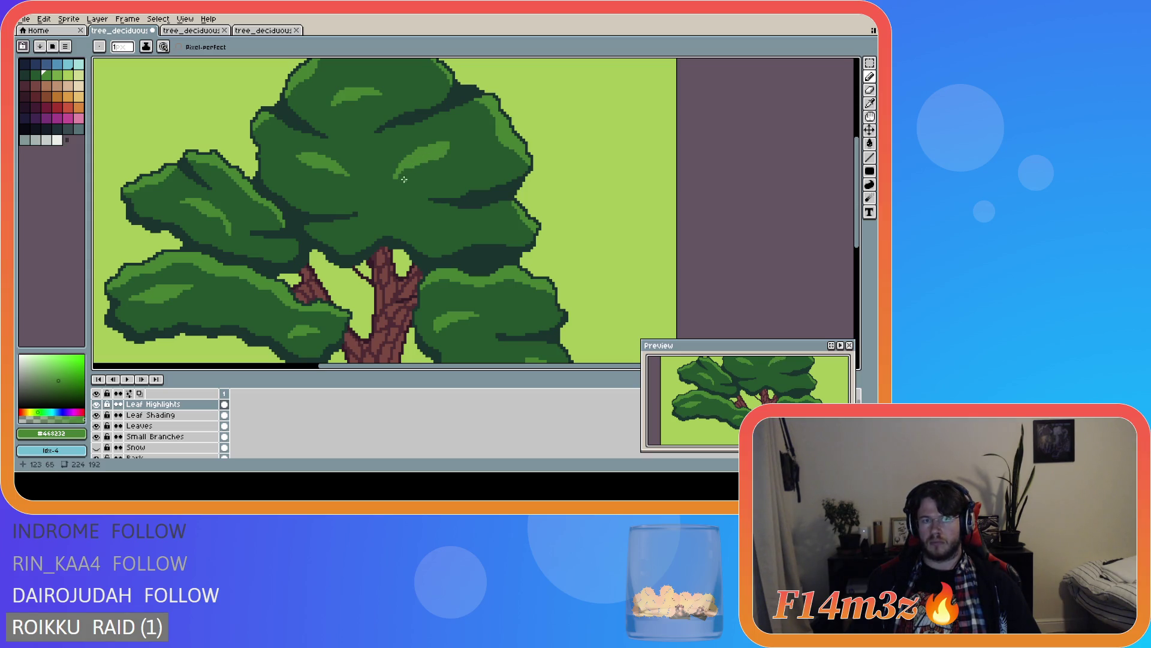
pyautogui.scroll(-3, 496, 195)
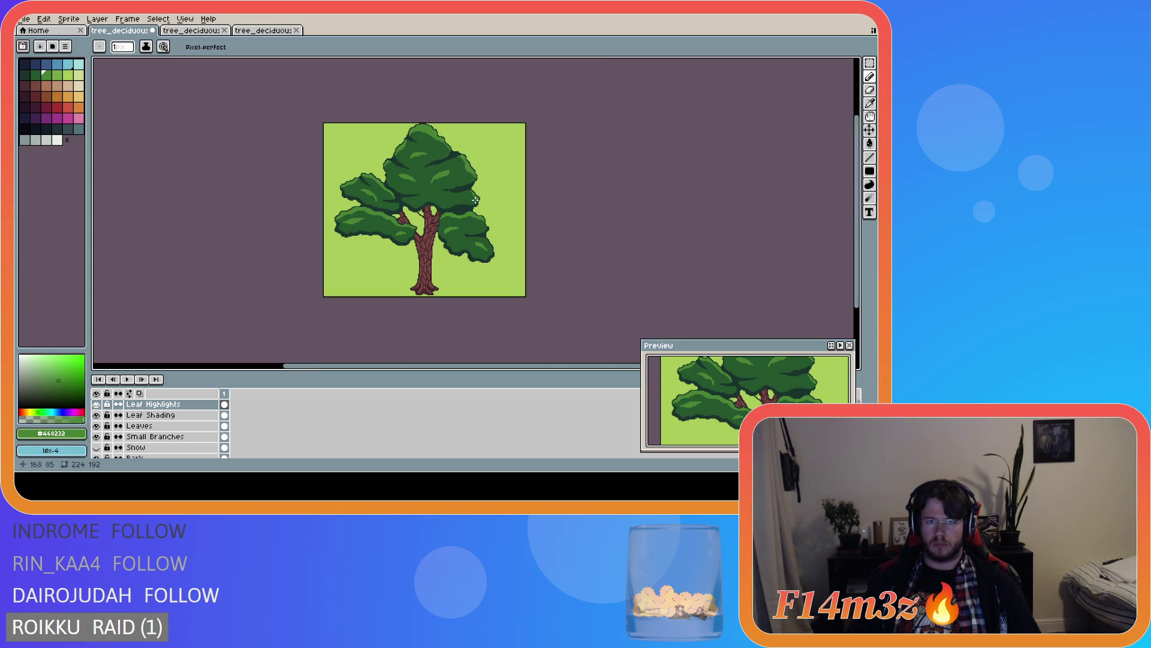
pyautogui.scroll(3, 476, 200)
pyautogui.press('m')
pyautogui.moveTo(352, 160)
pyautogui.mouseDown()
pyautogui.moveTo(376, 120)
pyautogui.moveTo(433, 88)
pyautogui.mouseUp()
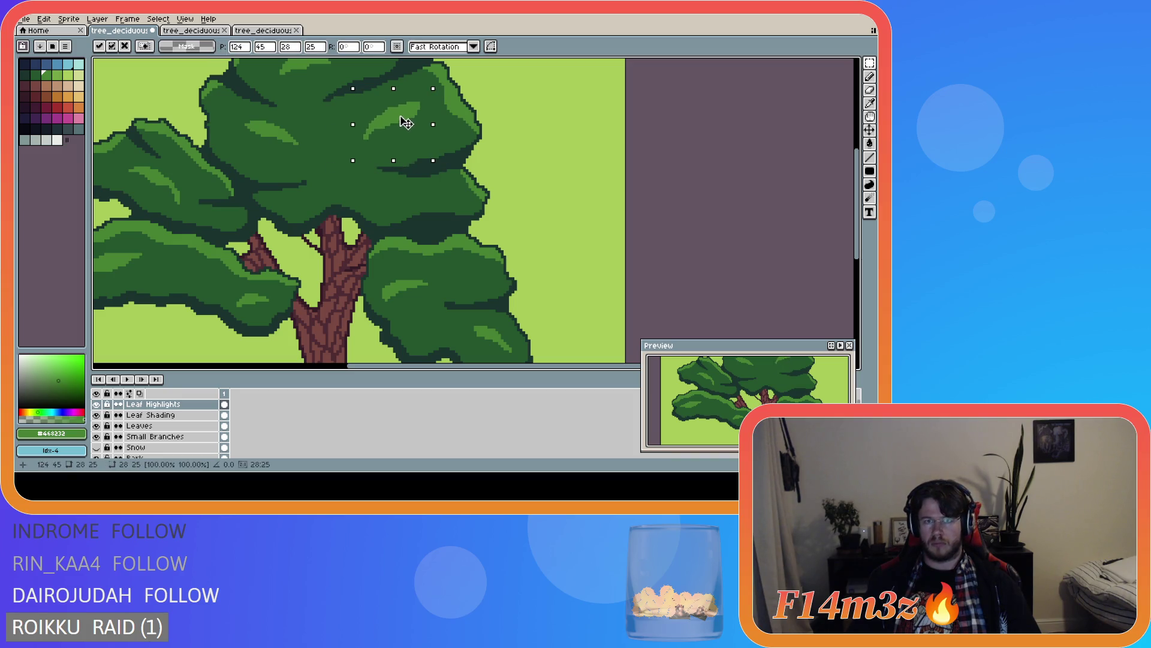
pyautogui.scroll(-3, 413, 128)
pyautogui.scroll(2, 493, 141)
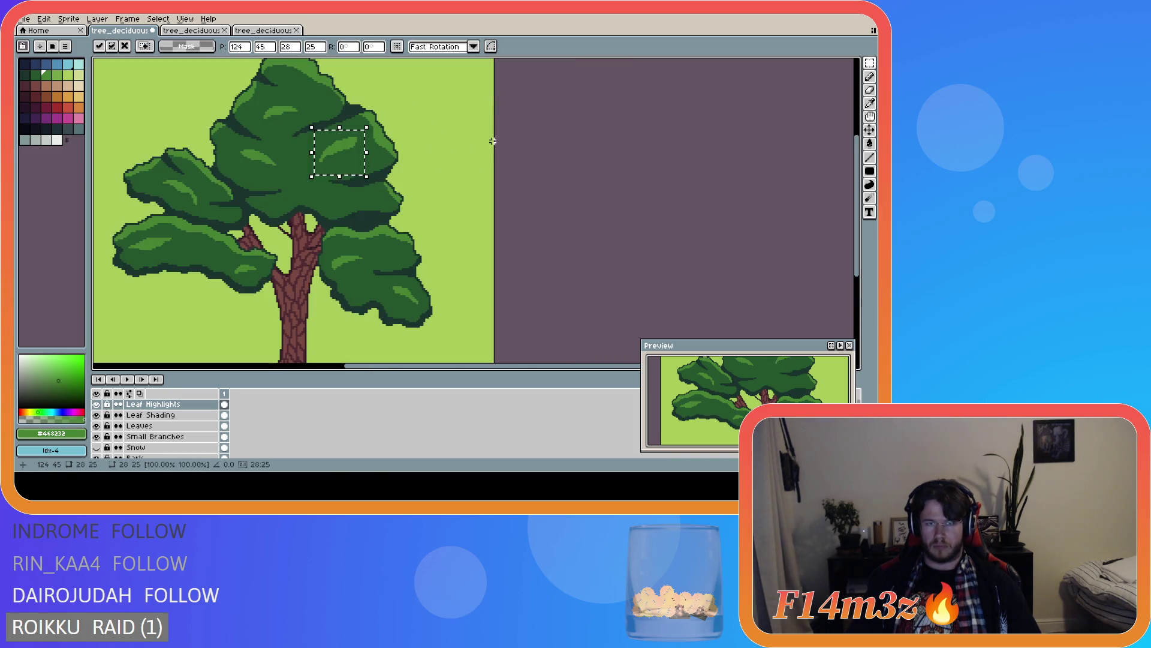
pyautogui.hotkey('ctrl', 'd')
pyautogui.scroll(-2, 454, 185)
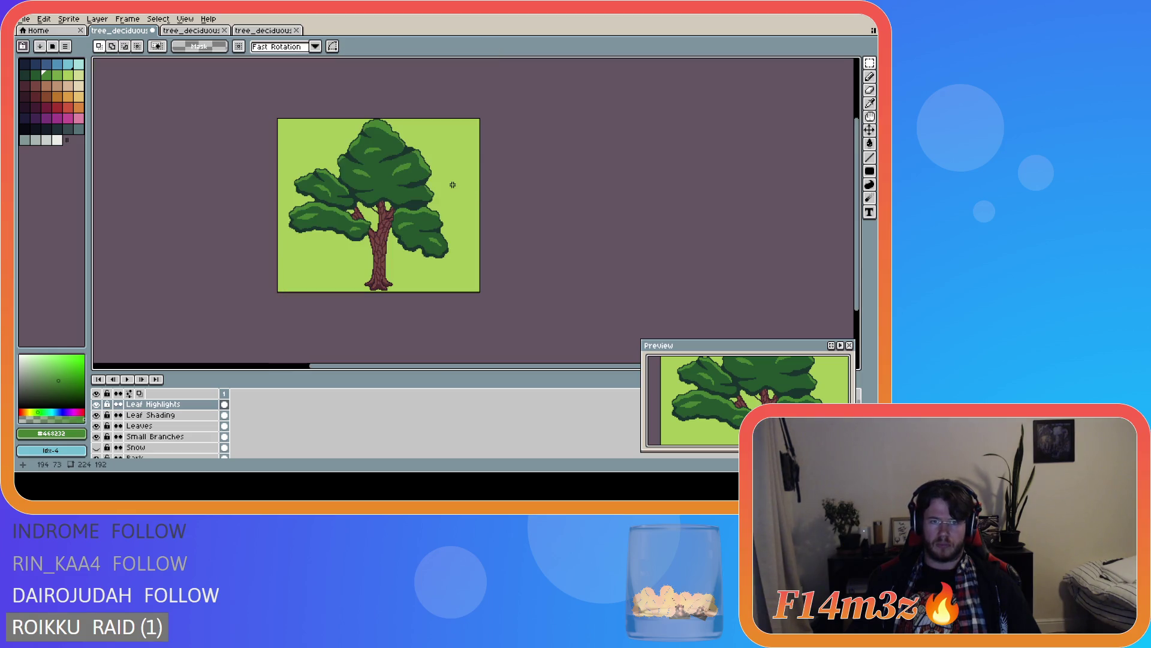
pyautogui.scroll(2, 442, 184)
pyautogui.moveTo(349, 142); pyautogui.dragTo(405, 191)
pyautogui.hotkey('ctrl', 'd')
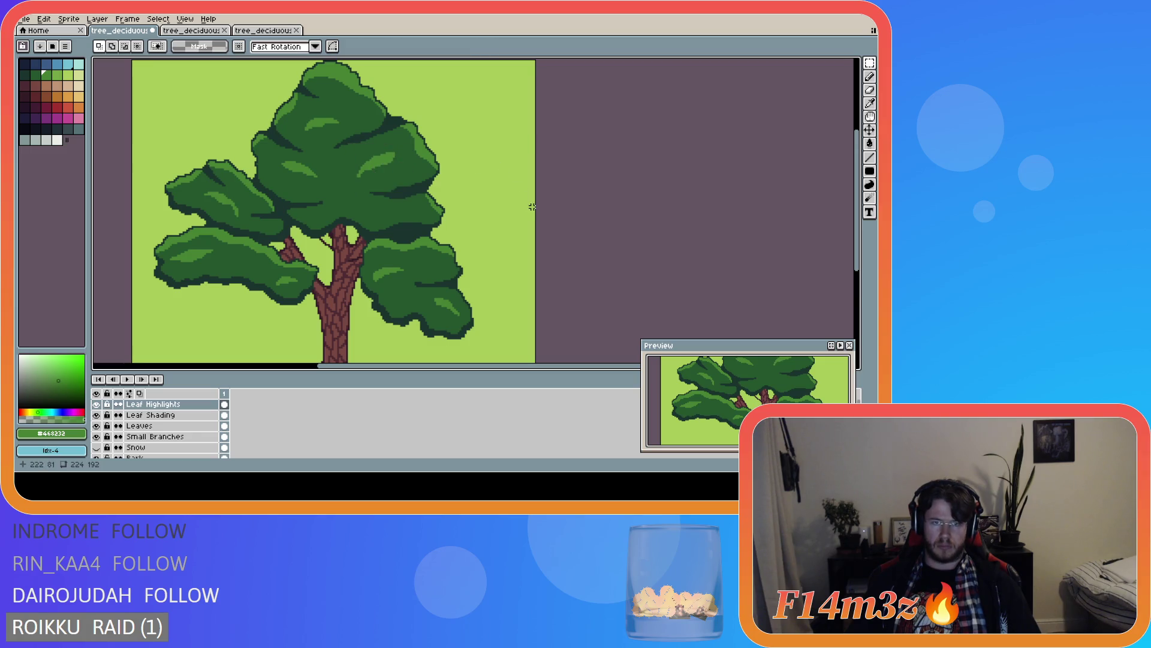
pyautogui.scroll(-2, 530, 206)
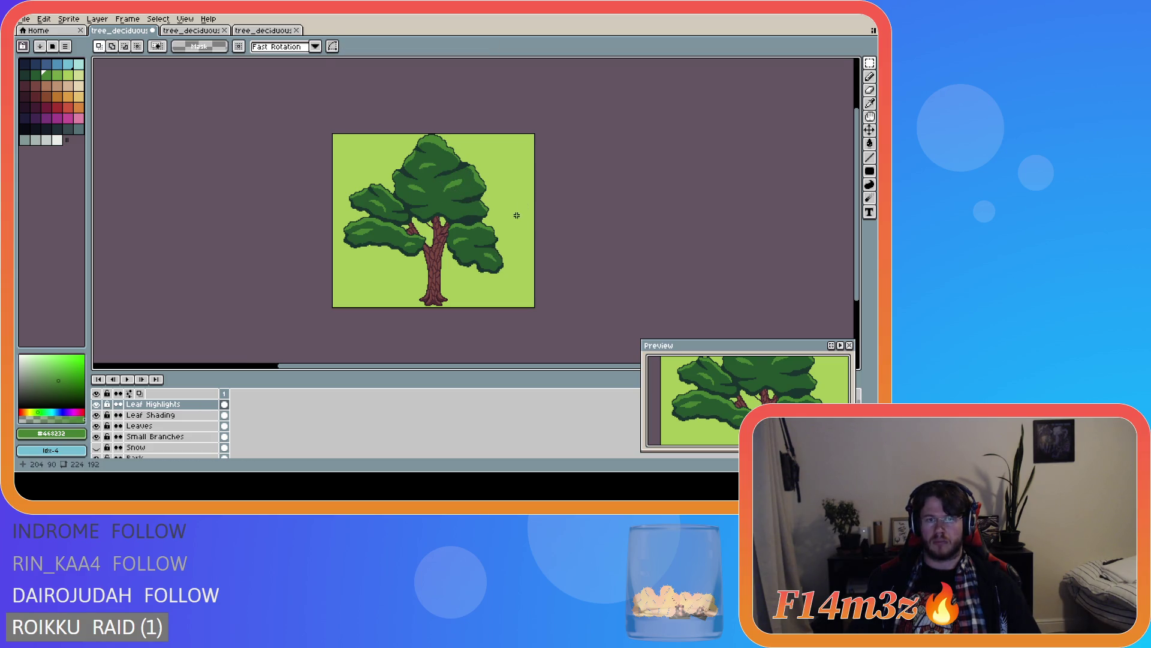
pyautogui.hotkey('ctrl', 'z')
pyautogui.click(458, 190)
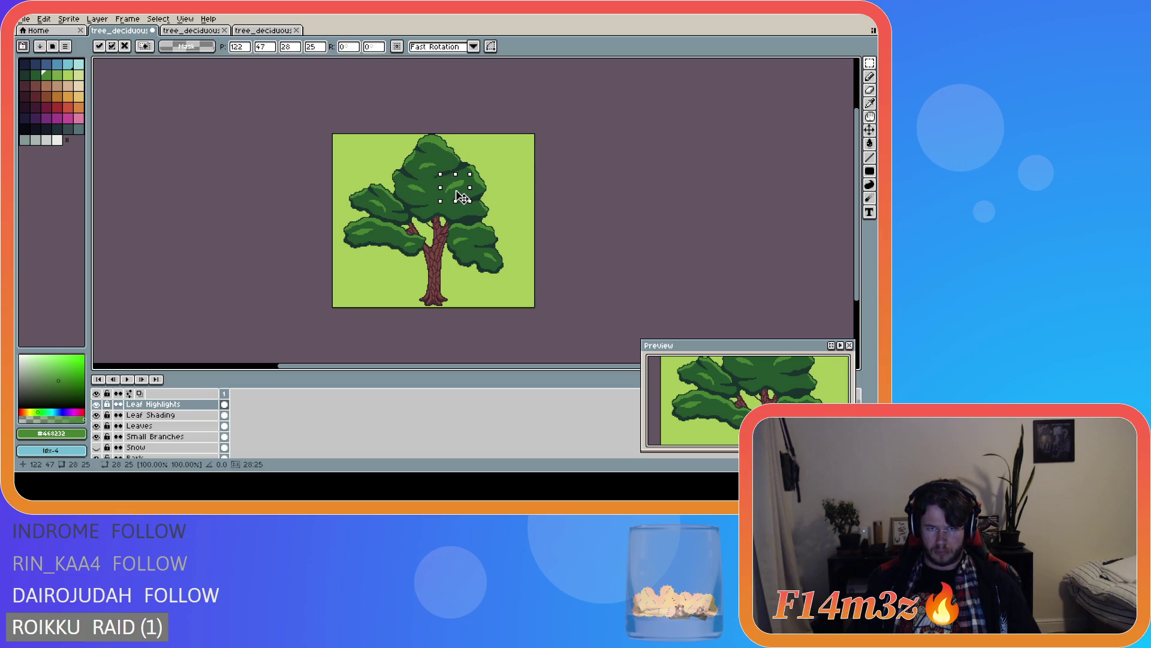
pyautogui.click(547, 197)
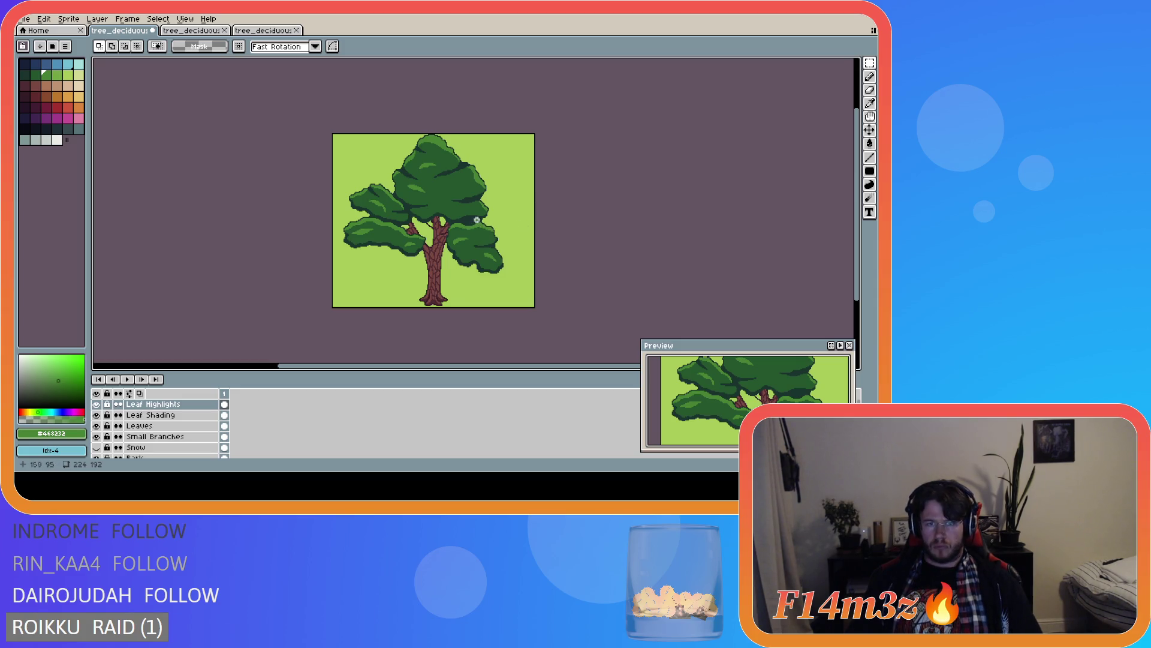
pyautogui.press('b')
pyautogui.scroll(3, 445, 186)
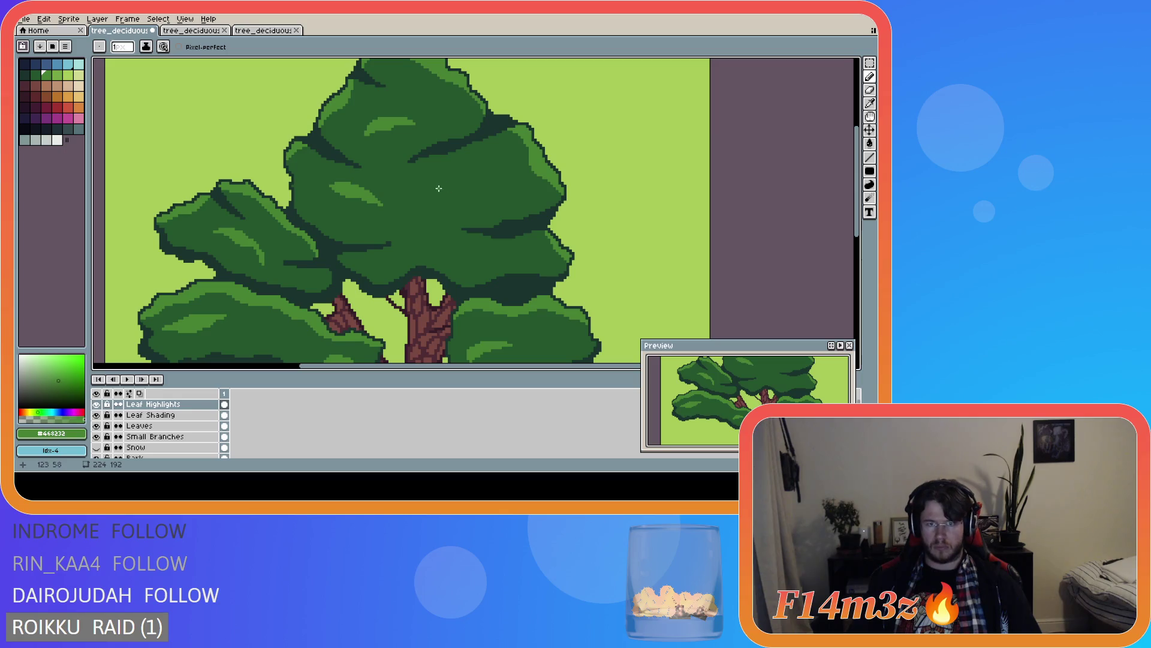
# - Paint a horizontal light-green highlight and a short stroke on the upper canopy leaves
pyautogui.moveTo(433, 182)
pyautogui.mouseDown()
pyautogui.moveTo(471, 180)
pyautogui.moveTo(498, 159)
pyautogui.moveTo(469, 183)
pyautogui.mouseUp()
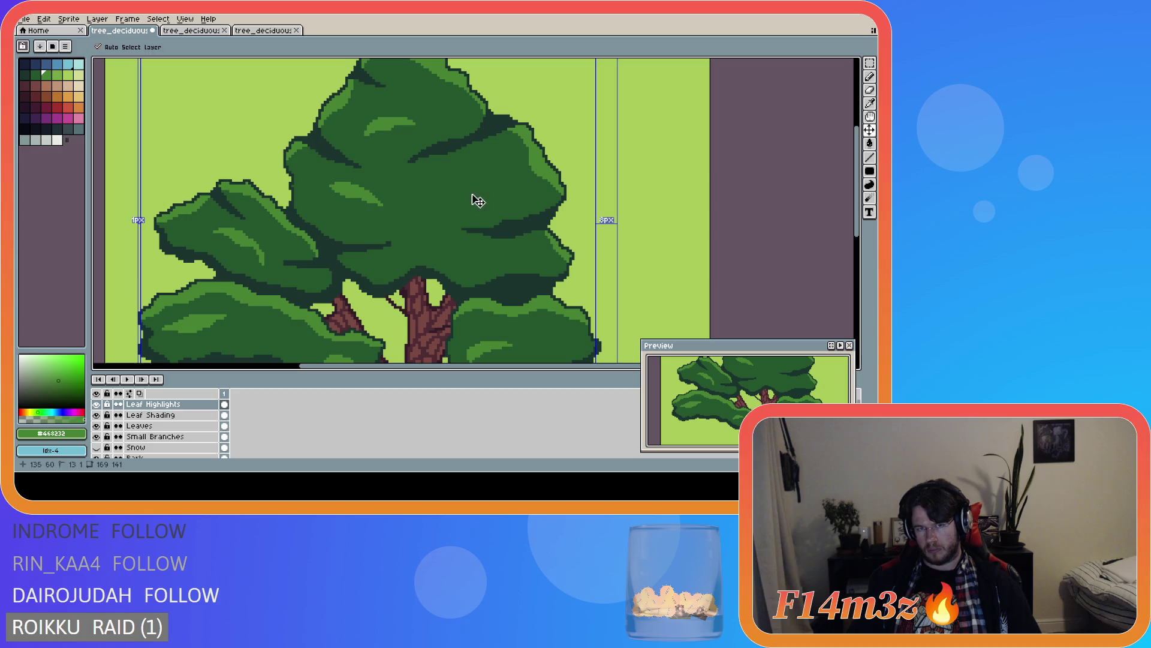
pyautogui.press('shift')
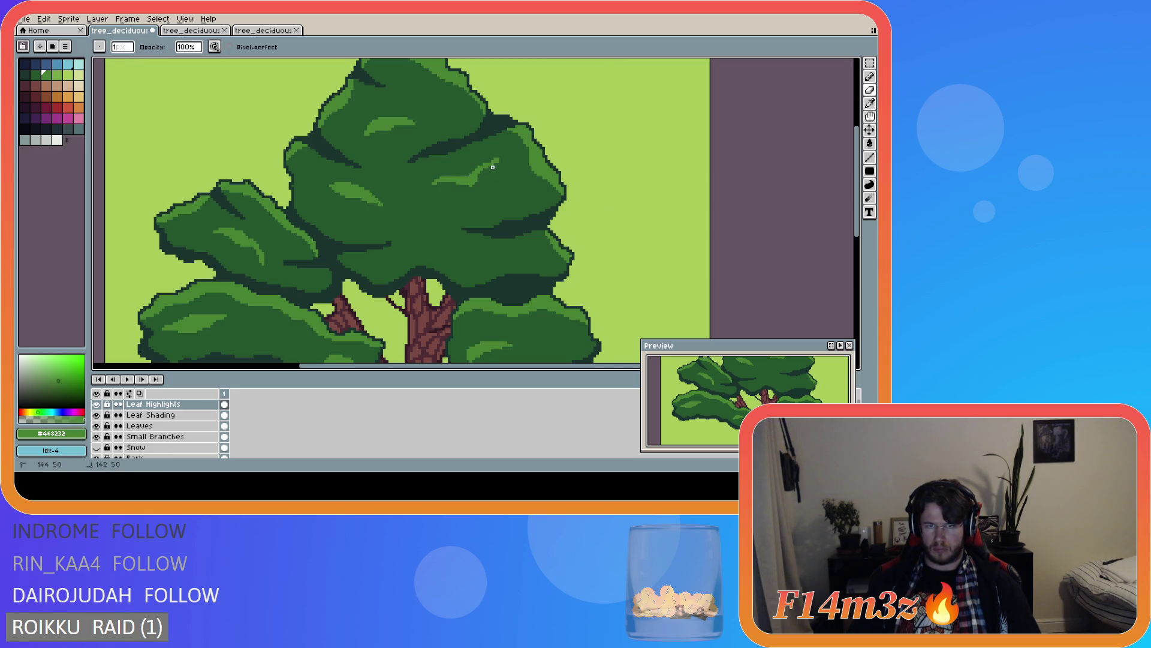
pyautogui.scroll(-3, 483, 213)
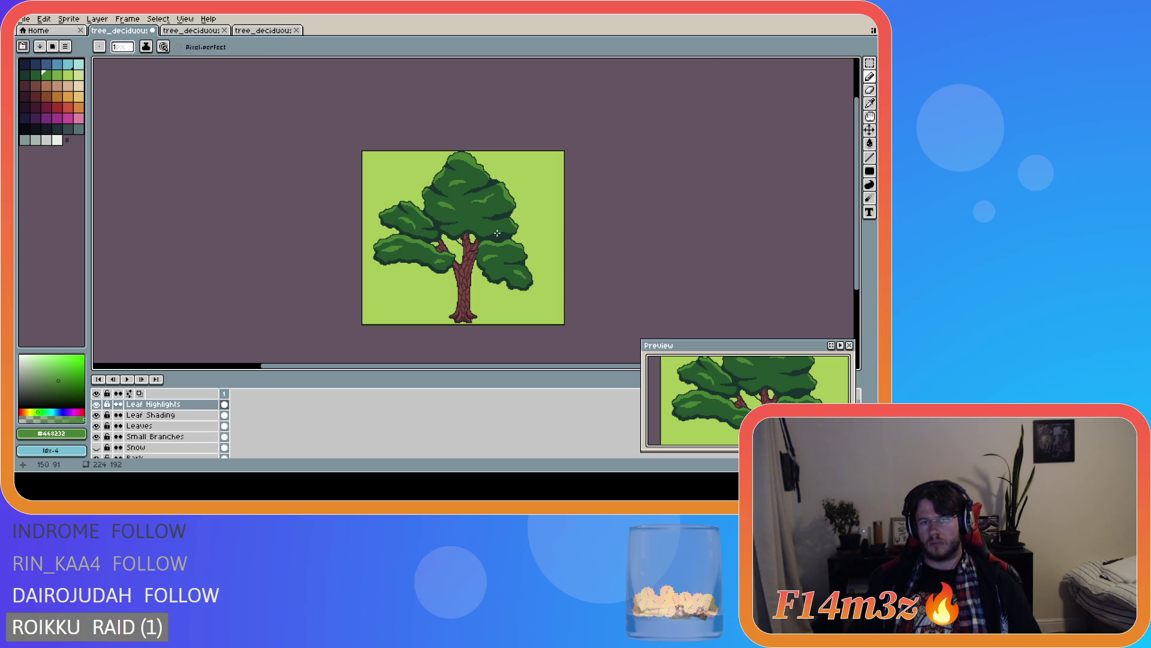
pyautogui.scroll(3, 490, 225)
pyautogui.scroll(-3, 465, 154)
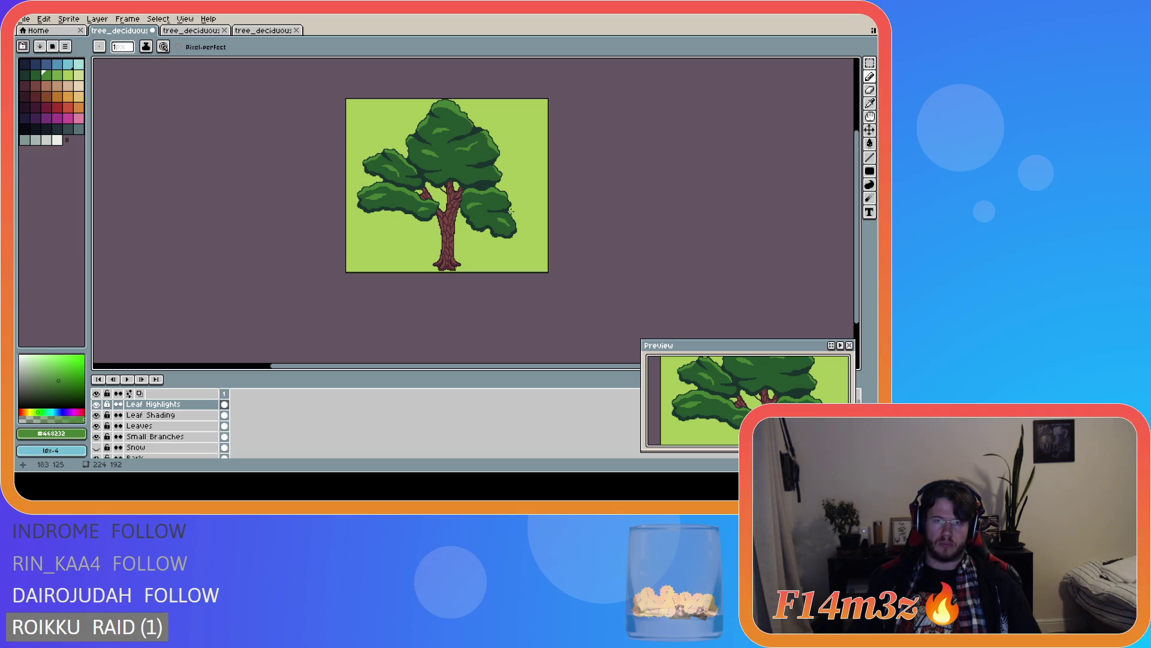
pyautogui.scroll(2, 476, 194)
pyautogui.moveTo(453, 158); pyautogui.dragTo(463, 161)
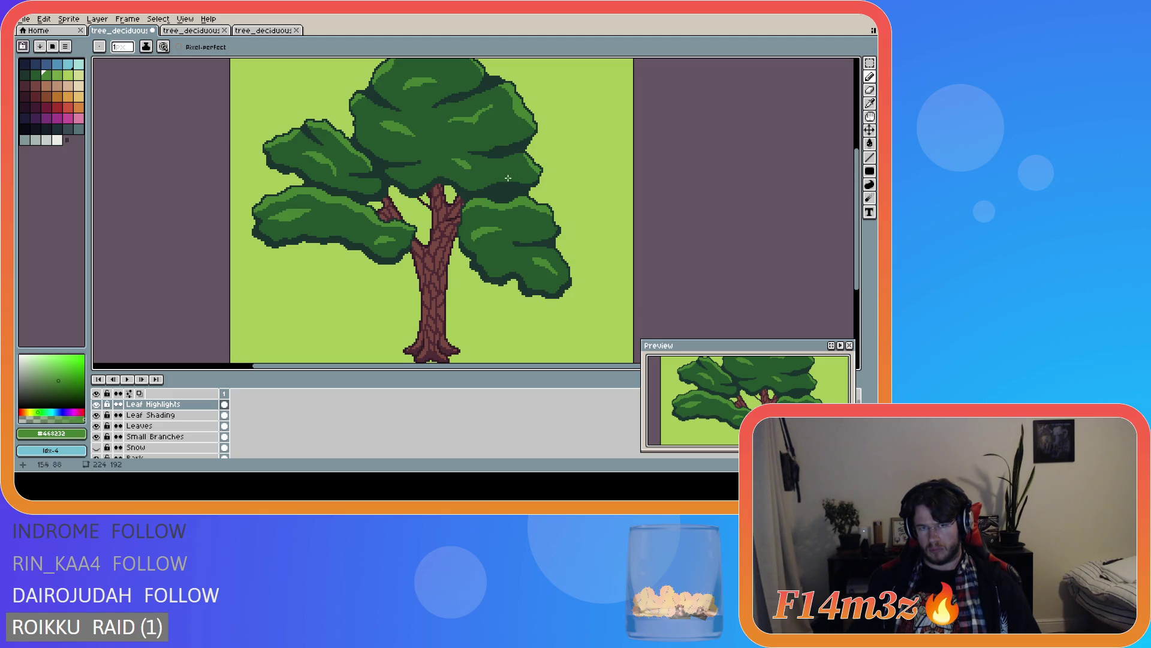
pyautogui.scroll(-3, 505, 180)
pyautogui.scroll(2, 540, 191)
pyautogui.scroll(-1, 516, 186)
pyautogui.scroll(1, 516, 186)
pyautogui.scroll(-1, 518, 185)
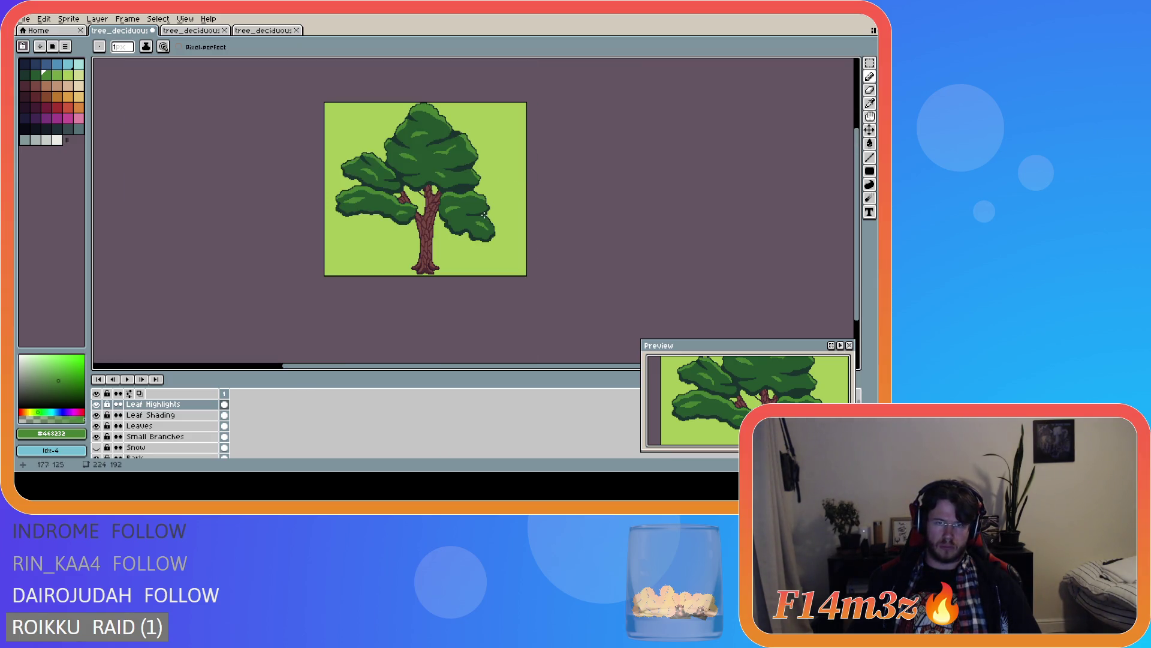
pyautogui.scroll(3, 509, 181)
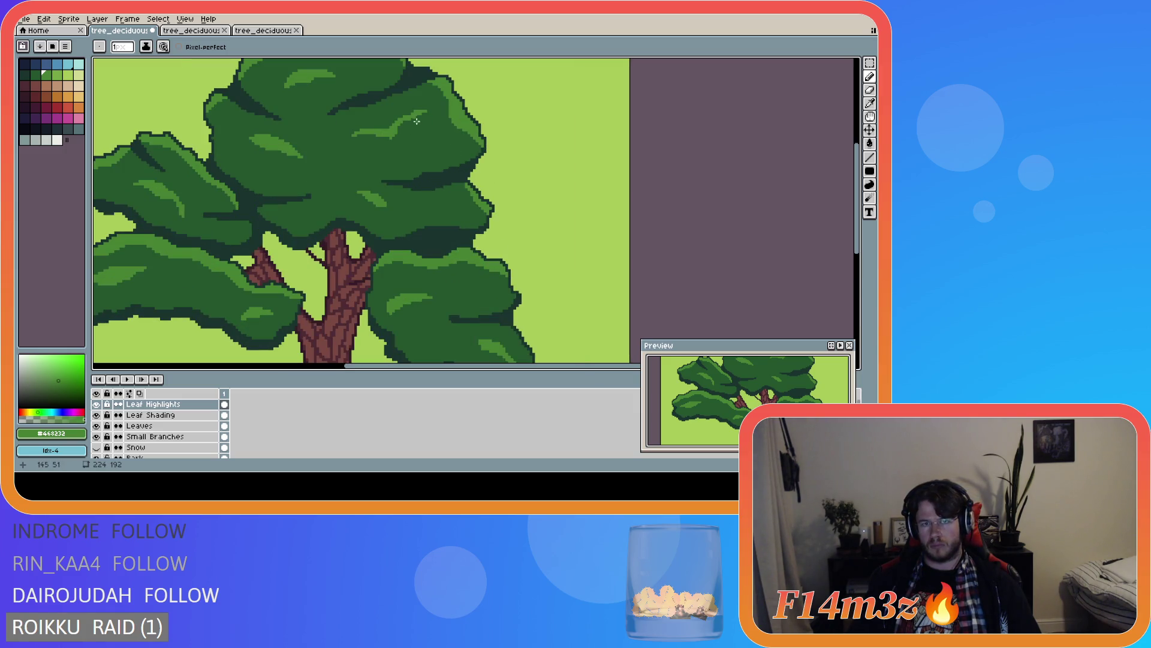
# - Add a small pencil stroke near the canopy top, then undo it
pyautogui.click(396, 135)
pyautogui.moveTo(391, 137); pyautogui.dragTo(394, 141)
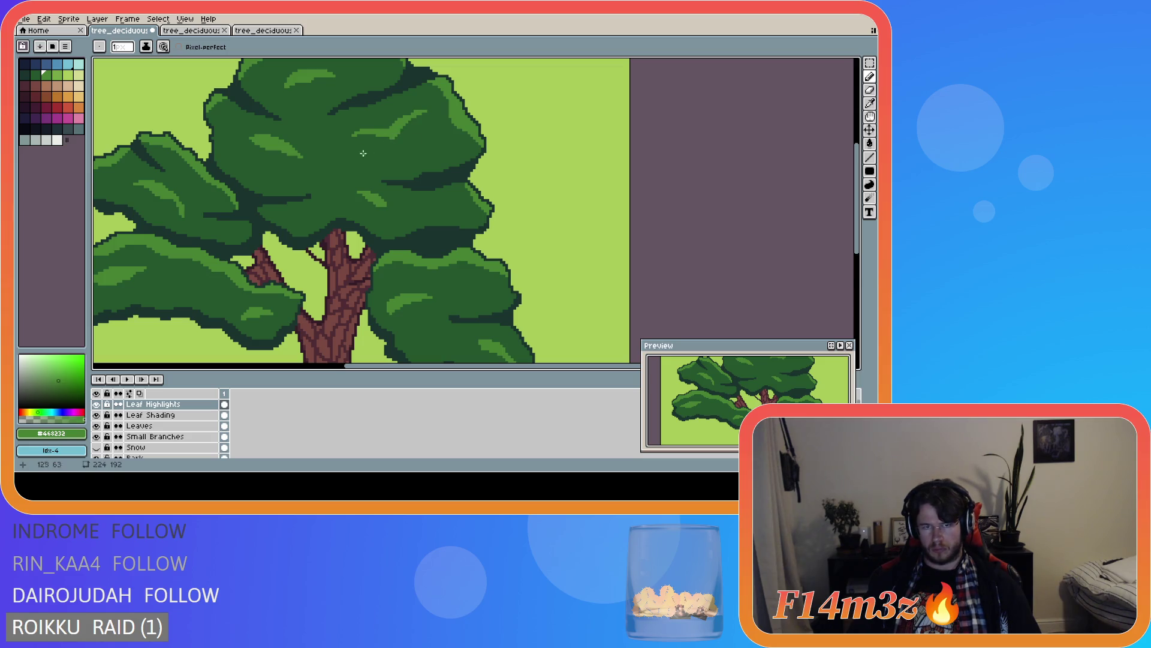
pyautogui.scroll(-3, 358, 151)
pyautogui.scroll(3, 430, 157)
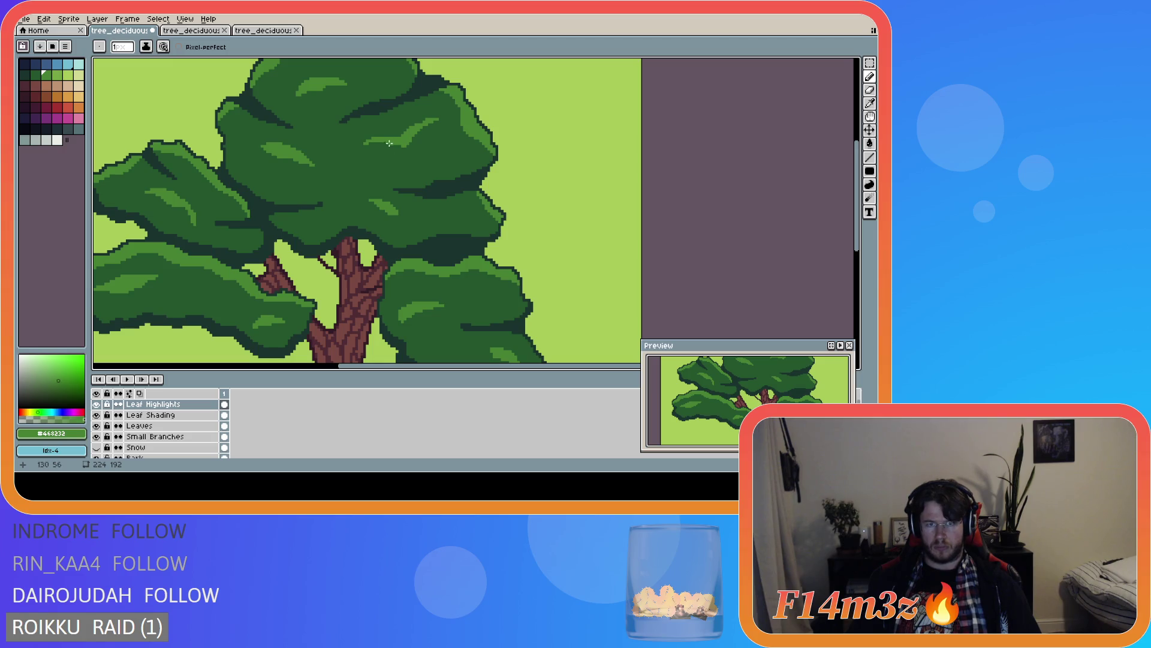
pyautogui.scroll(-3, 478, 181)
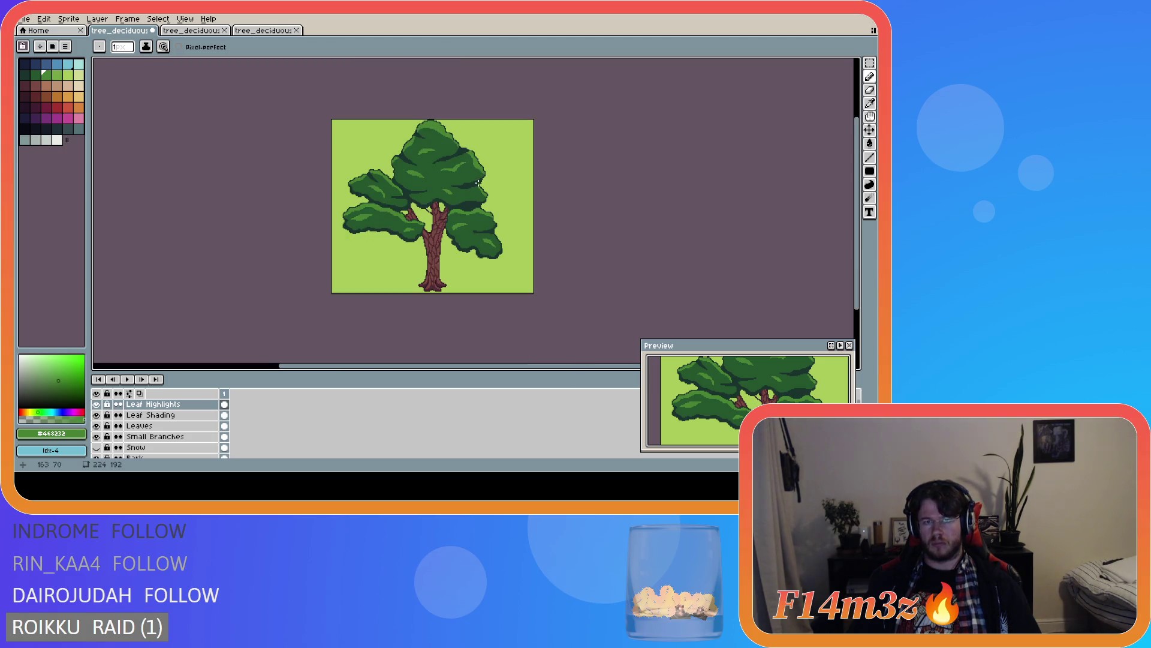
pyautogui.scroll(3, 478, 182)
pyautogui.scroll(-3, 456, 180)
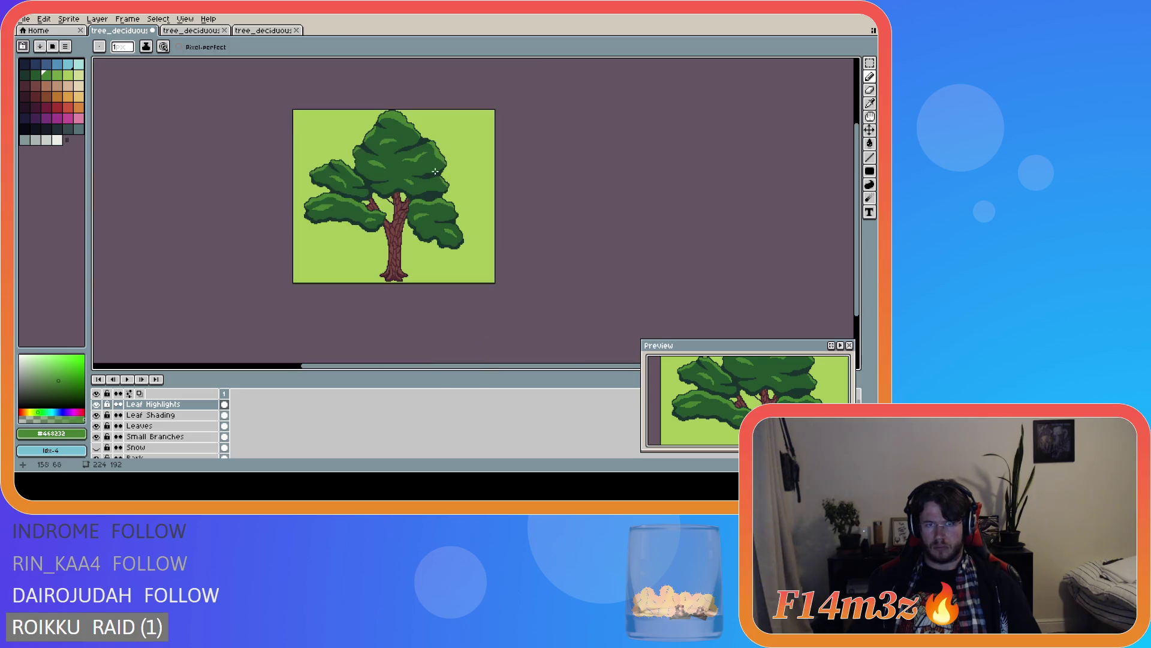
pyautogui.scroll(2, 456, 181)
pyautogui.scroll(-2, 413, 172)
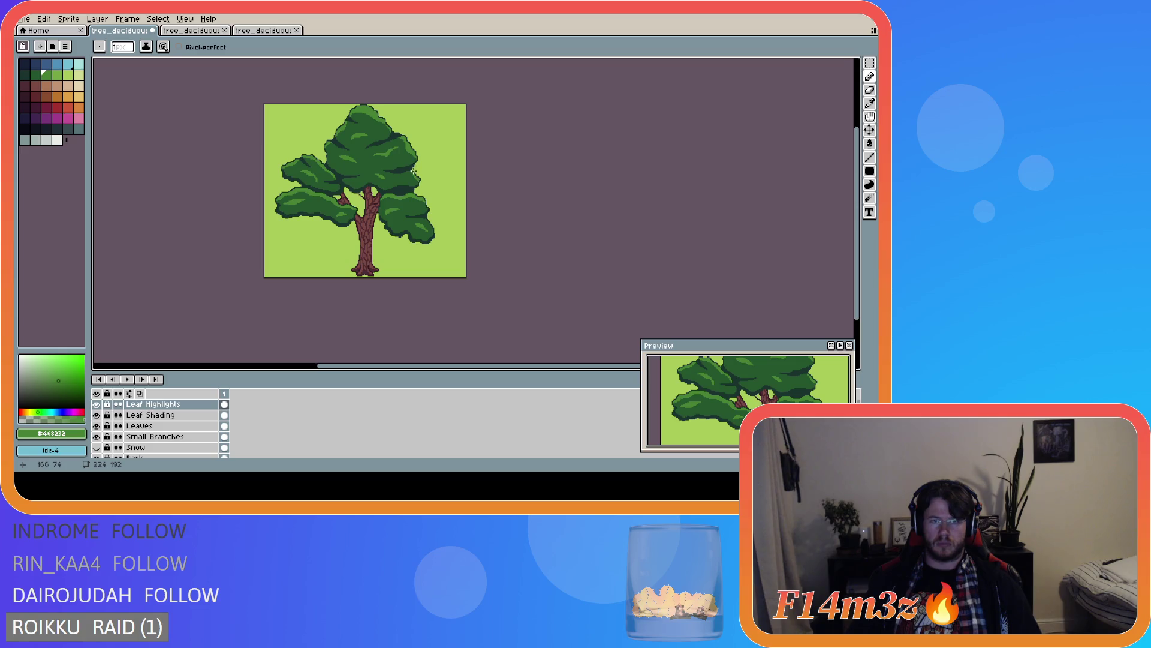
pyautogui.hotkey('ctrl', 'z')
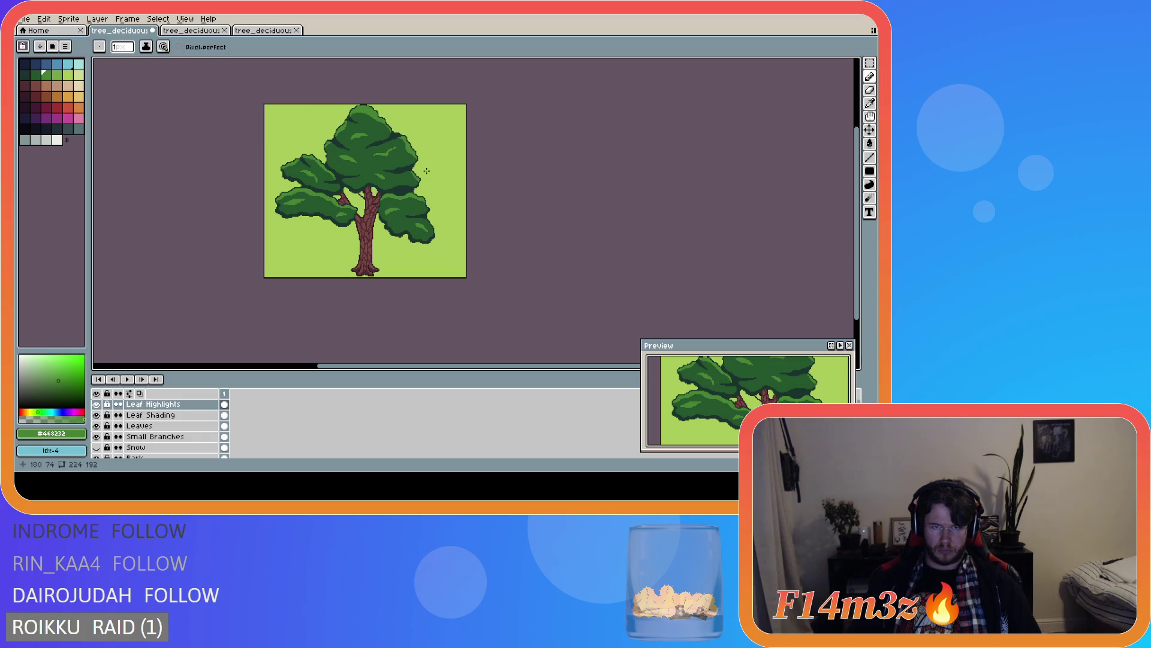
pyautogui.scroll(3, 425, 171)
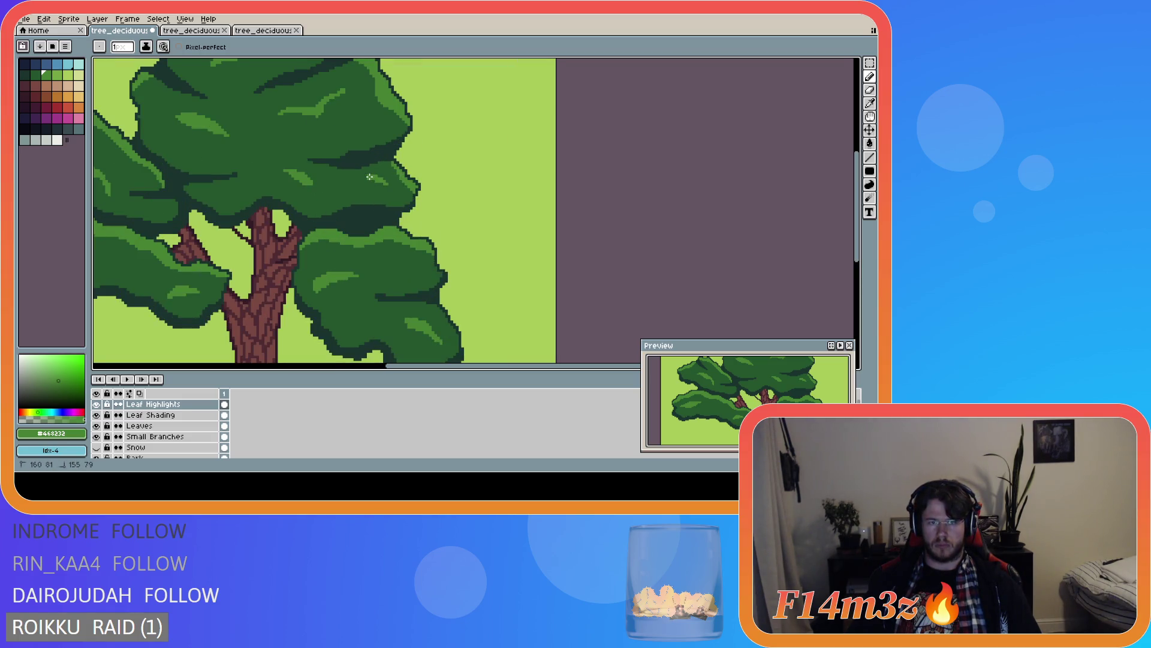
pyautogui.scroll(-3, 445, 205)
pyautogui.scroll(3, 438, 207)
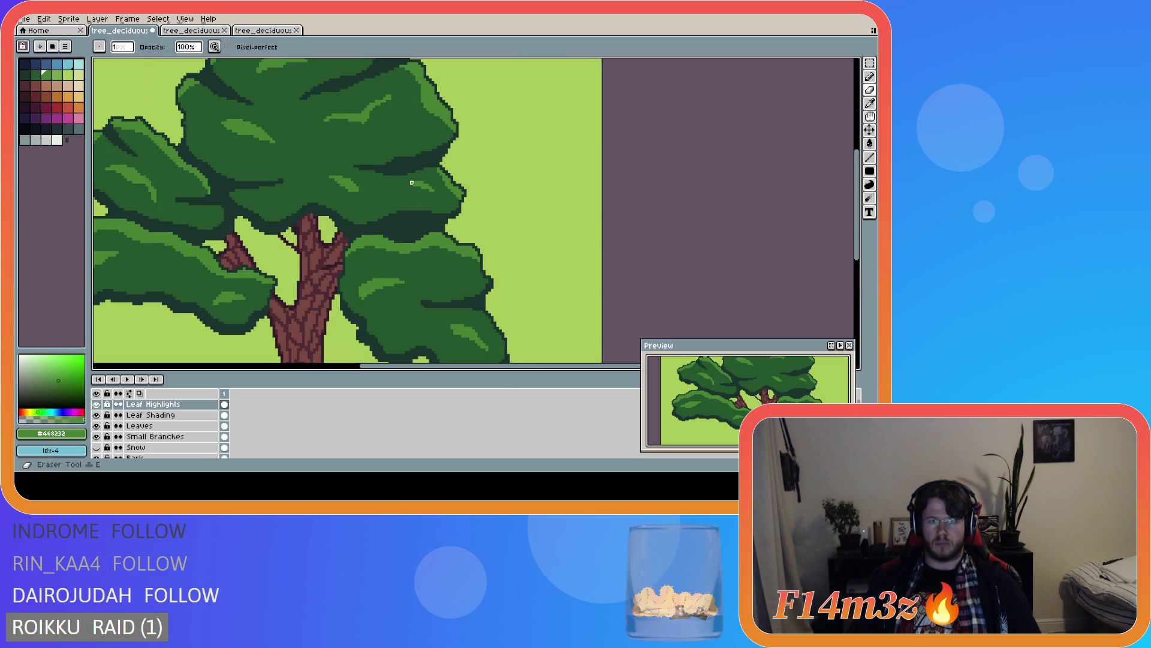
pyautogui.scroll(-3, 492, 220)
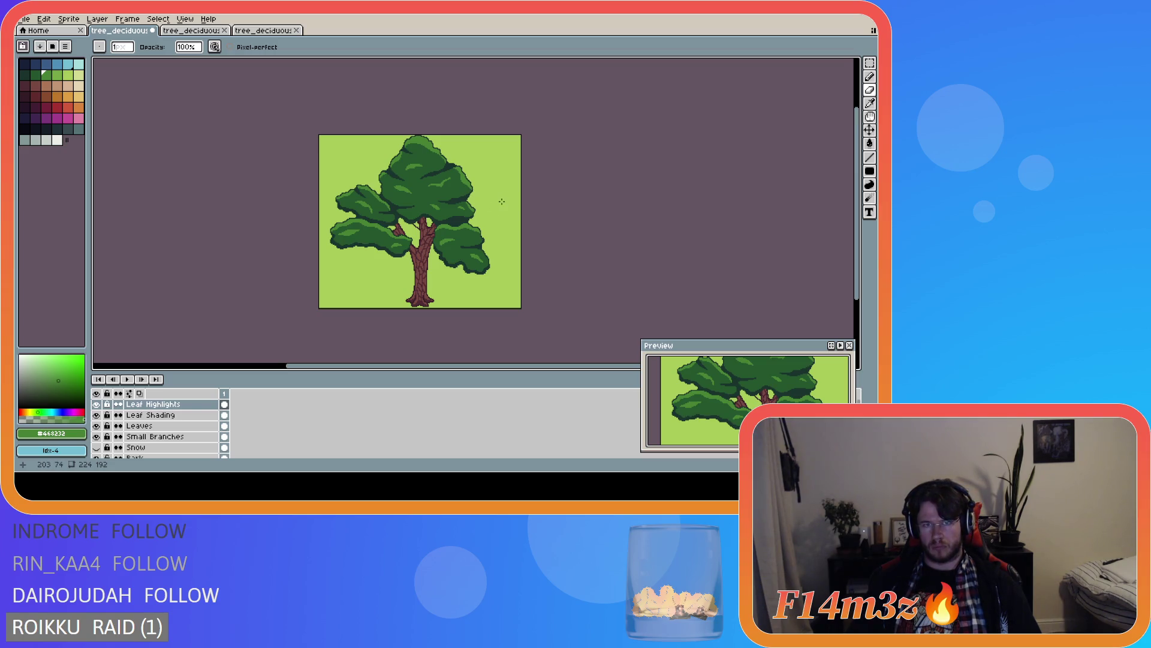
# - Paint a small light-green highlight across the treetop
pyautogui.scroll(2, 425, 163)
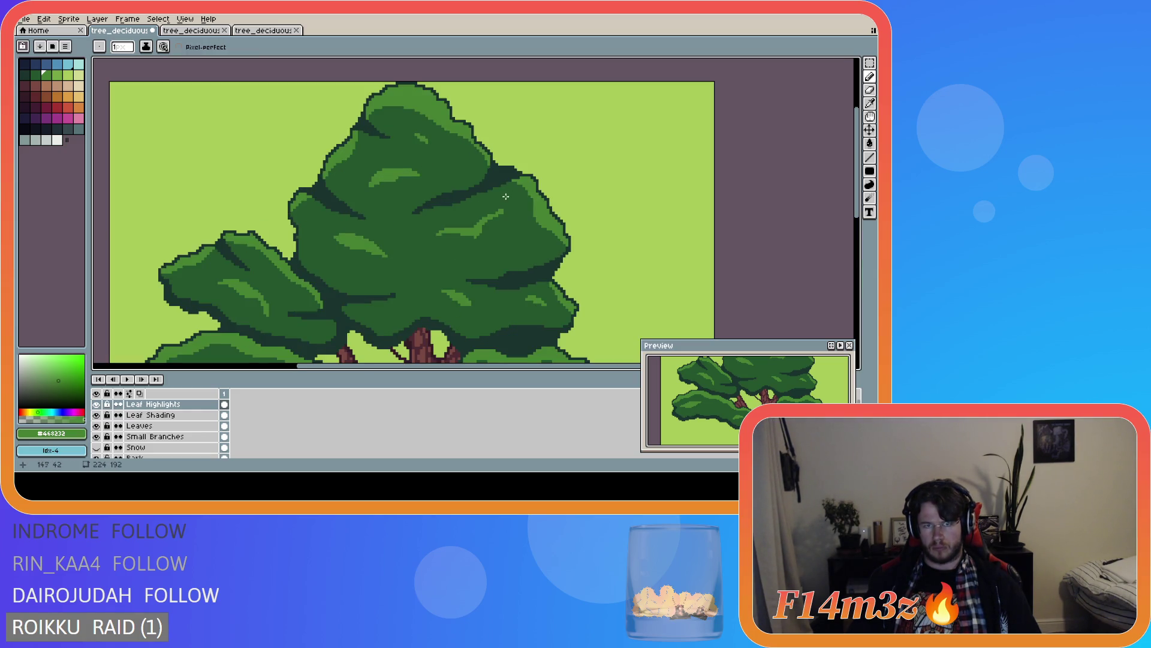
pyautogui.scroll(-2, 504, 200)
pyautogui.scroll(2, 493, 206)
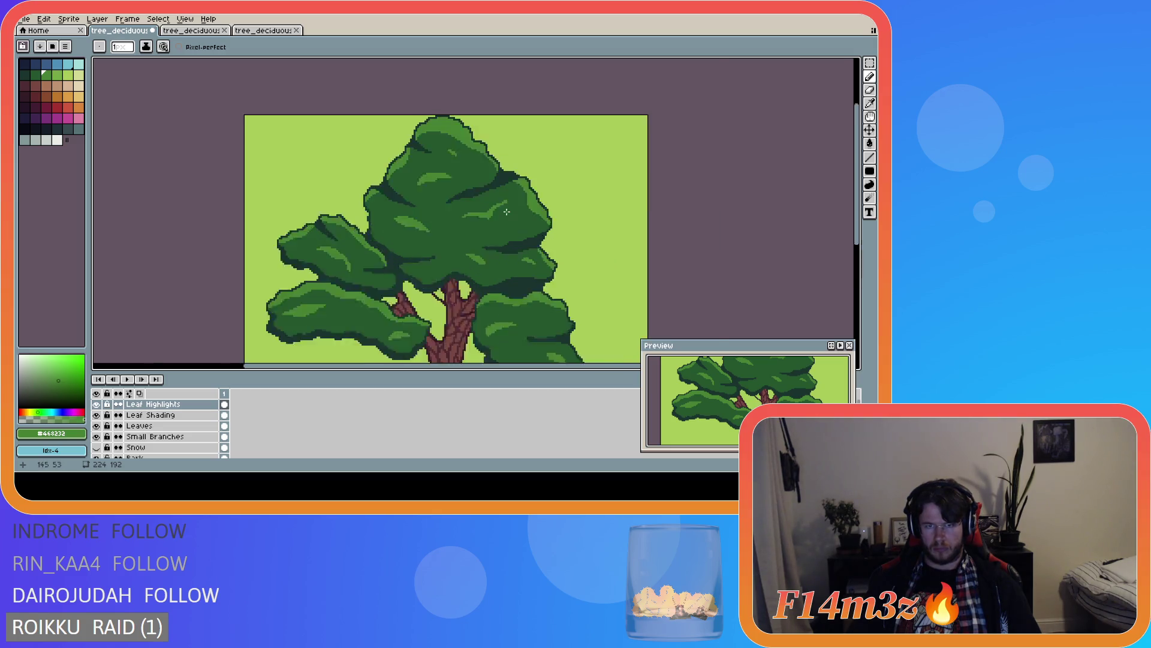
pyautogui.scroll(-2, 425, 121)
pyautogui.scroll(2, 423, 122)
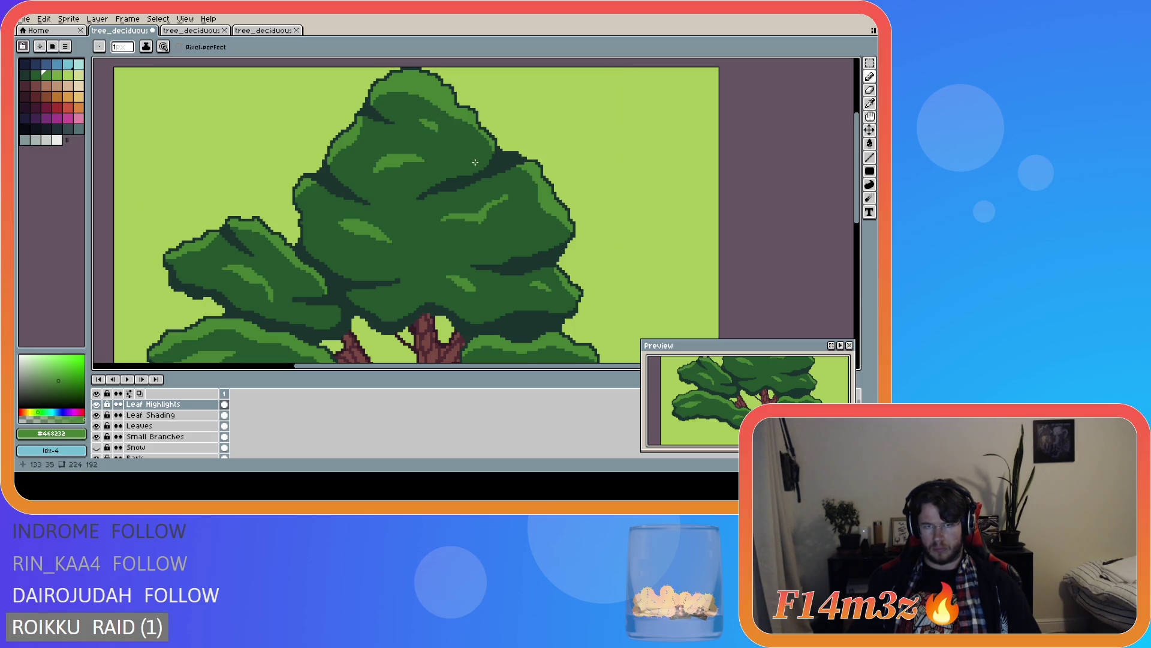
pyautogui.scroll(-2, 473, 161)
pyautogui.scroll(3, 462, 158)
pyautogui.scroll(-1, 458, 156)
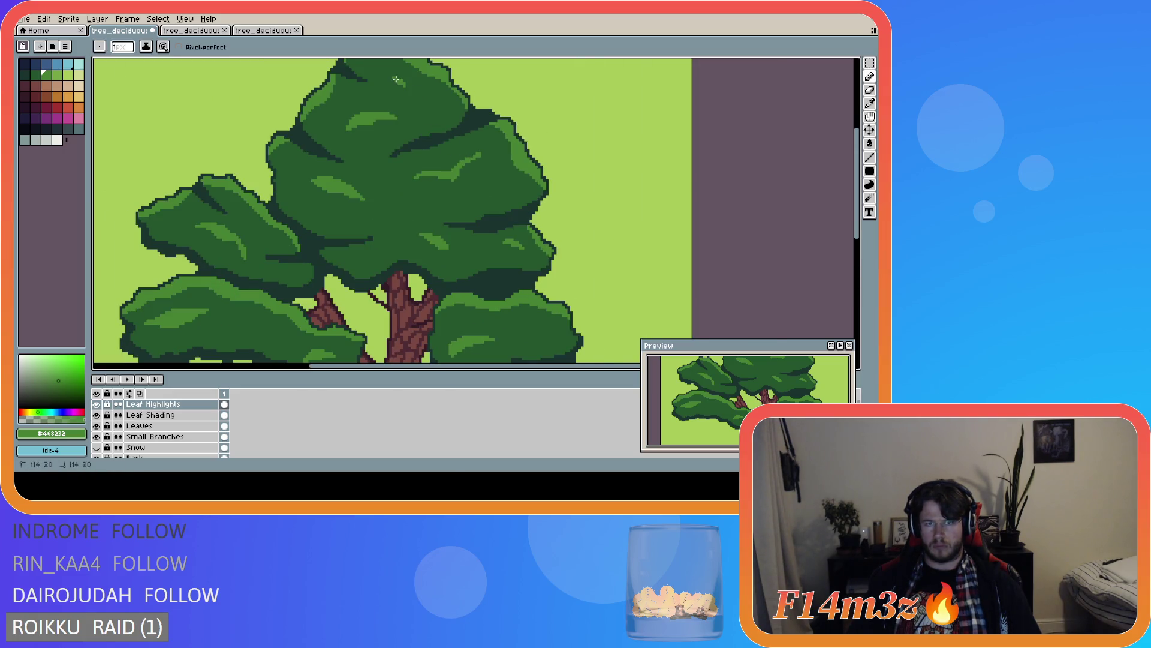
pyautogui.moveTo(396, 78)
pyautogui.mouseDown()
pyautogui.moveTo(411, 87)
pyautogui.moveTo(399, 80)
pyautogui.mouseUp()
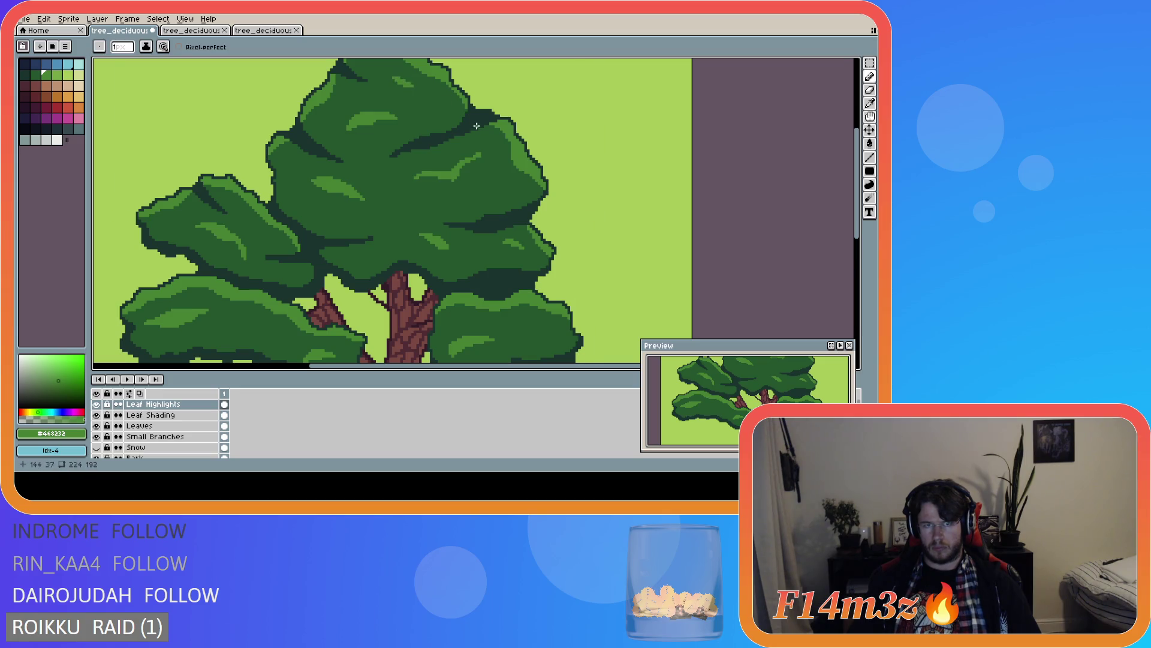
pyautogui.scroll(-4, 500, 204)
pyautogui.scroll(1, 500, 204)
pyautogui.scroll(-1, 500, 204)
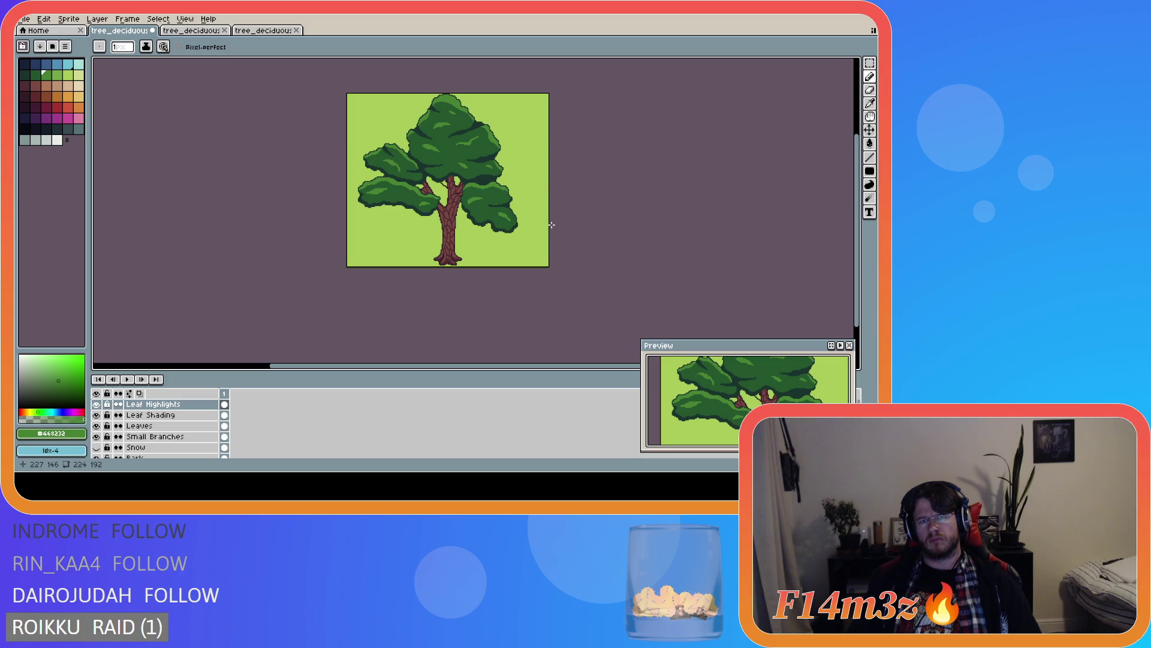
# - Save tree_deciduous_small_winter.ase and zoom in on the upper foliage
pyautogui.scroll(-3, 547, 226)
pyautogui.scroll(3, 547, 226)
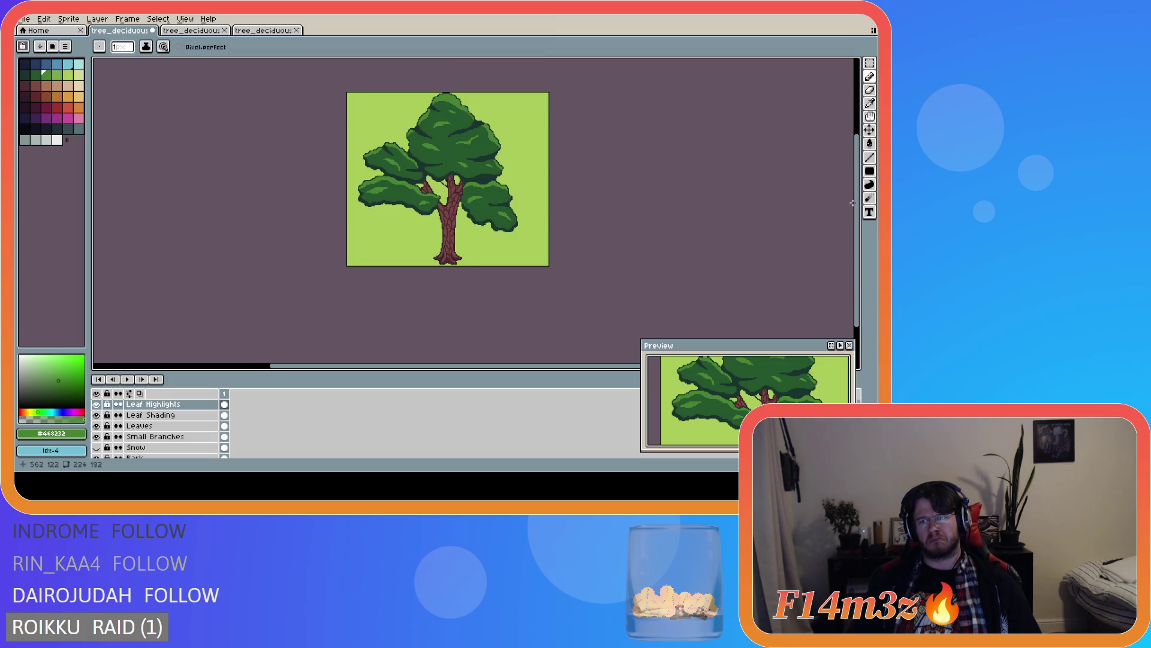
pyautogui.moveTo(859, 188); pyautogui.dragTo(859, 171)
pyautogui.hotkey('ctrl', 's')
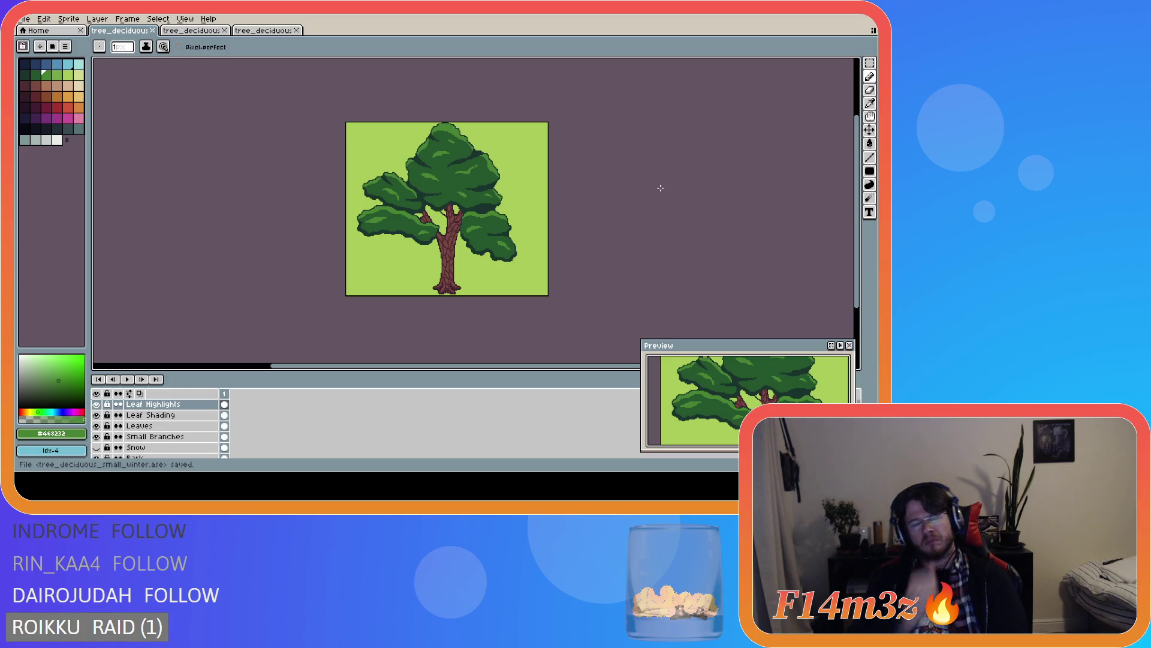
pyautogui.scroll(4, 546, 179)
# - Marquee-select an upper-canopy highlight and nudge it one pixel to the right
pyautogui.press('m')
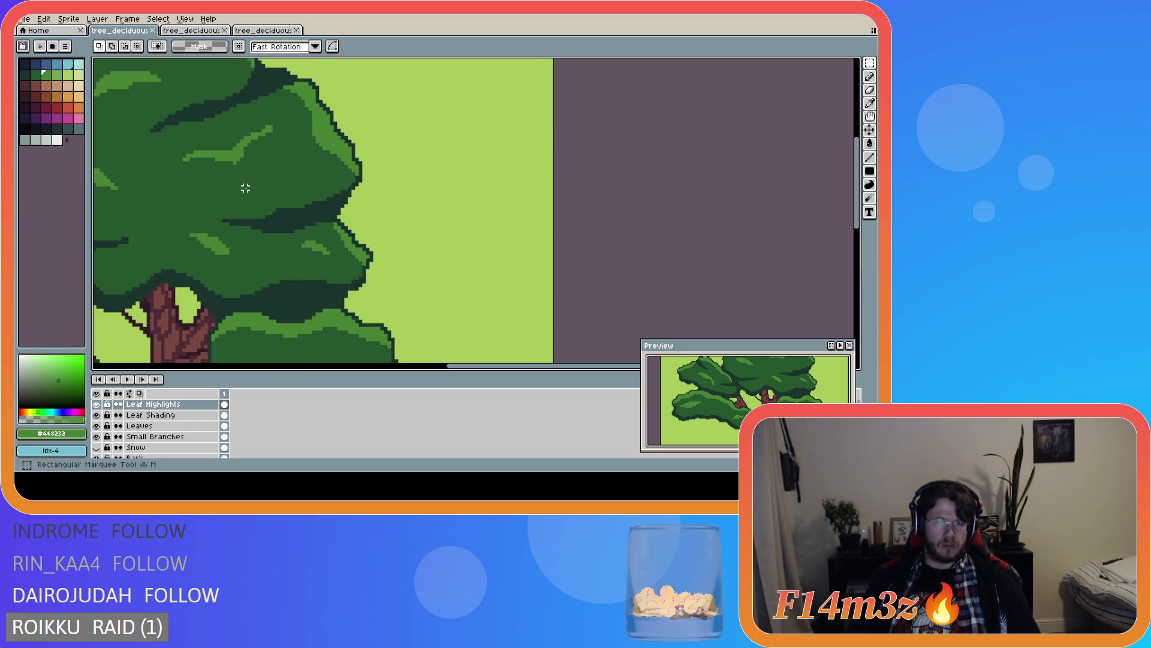
pyautogui.moveTo(159, 191); pyautogui.dragTo(297, 101)
pyautogui.hotkey('ctrl', 't')
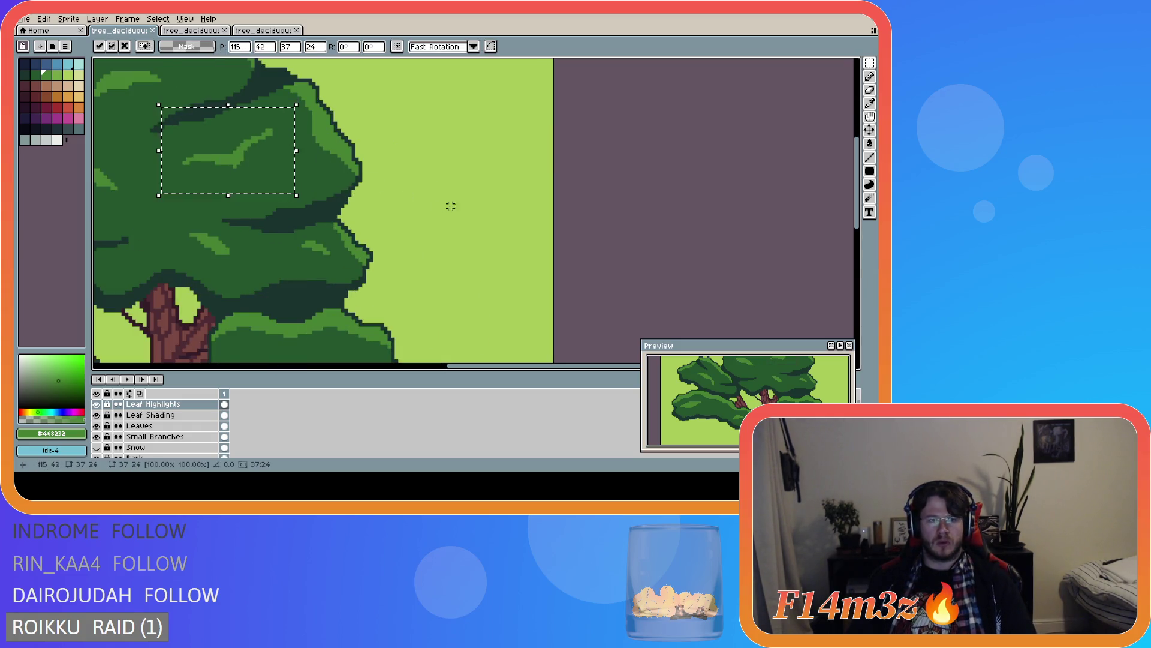
pyautogui.scroll(-5, 450, 207)
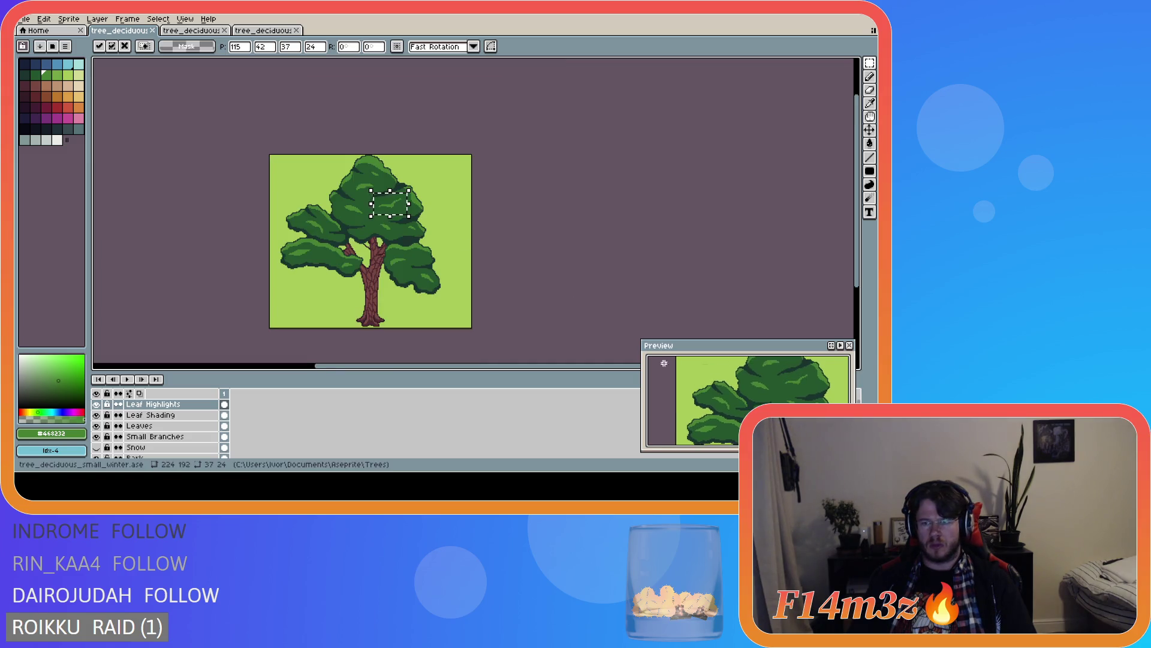
pyautogui.click(576, 273)
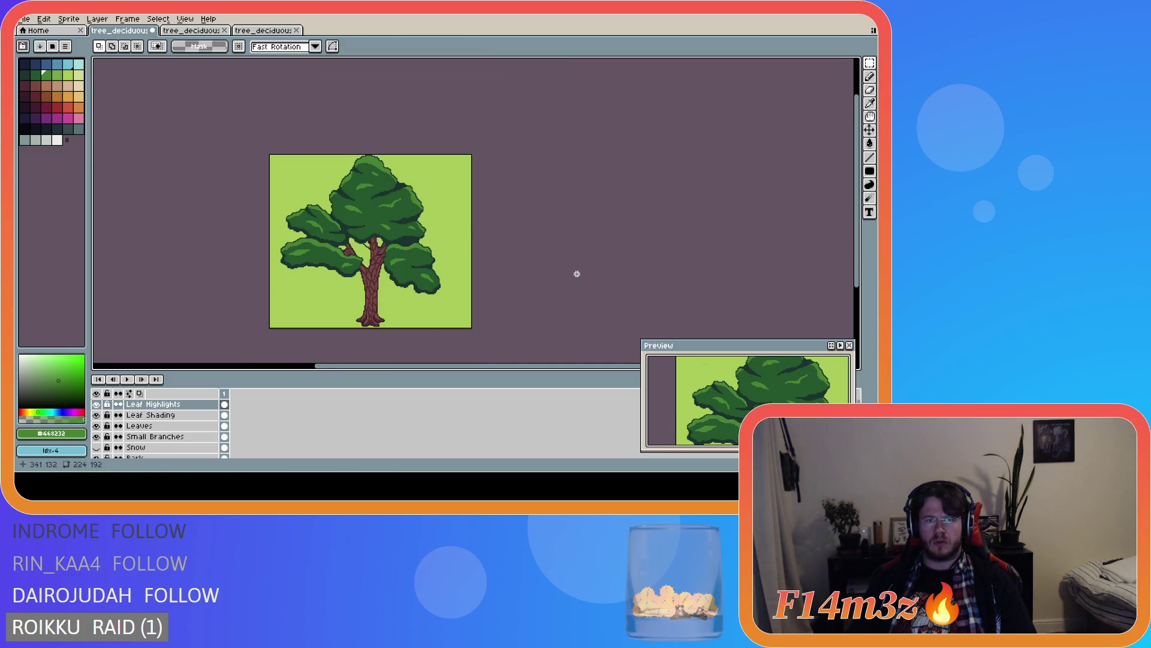
pyautogui.hotkey('ctrl', 'z')
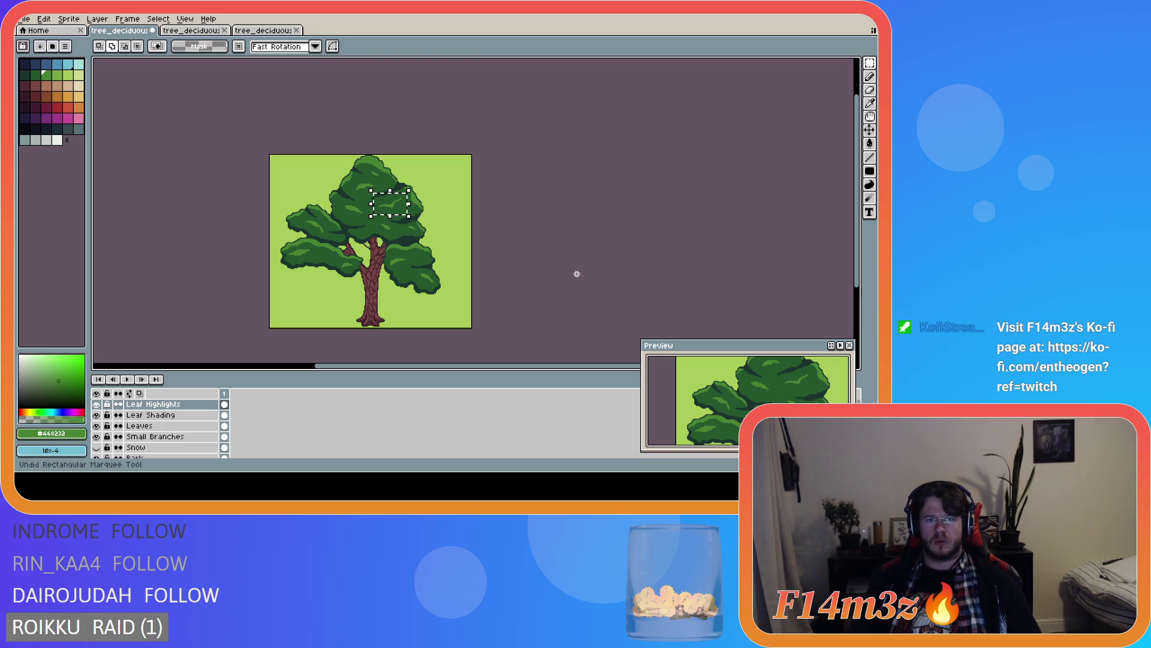
pyautogui.press('Right')
pyautogui.press('Right')
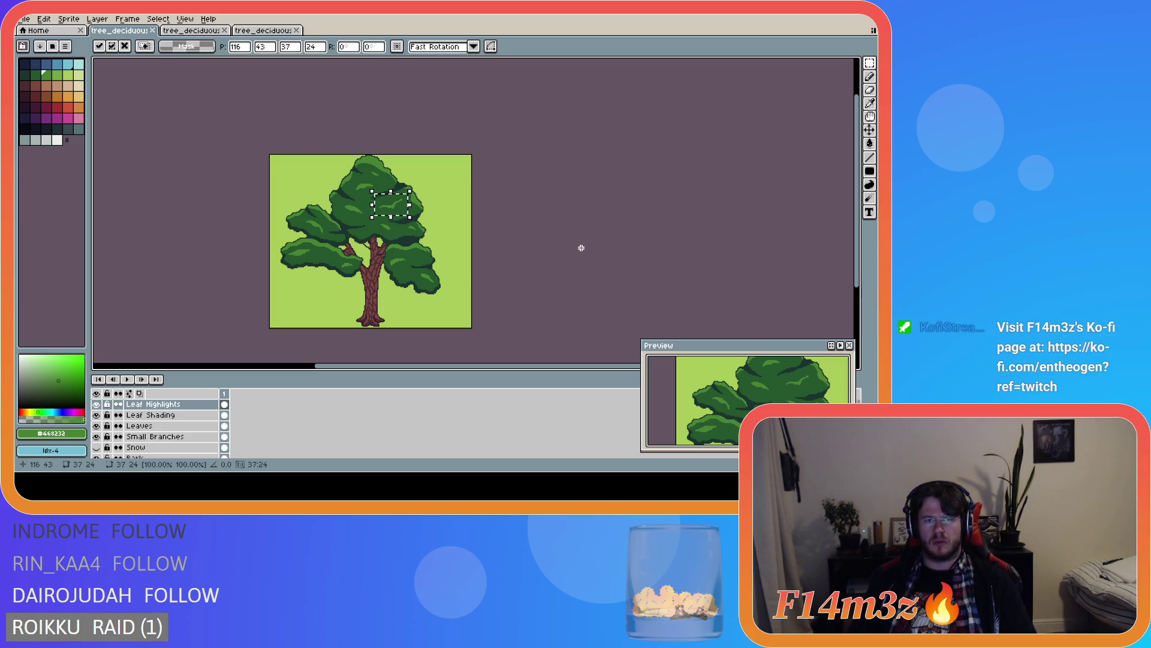
pyautogui.click(581, 281)
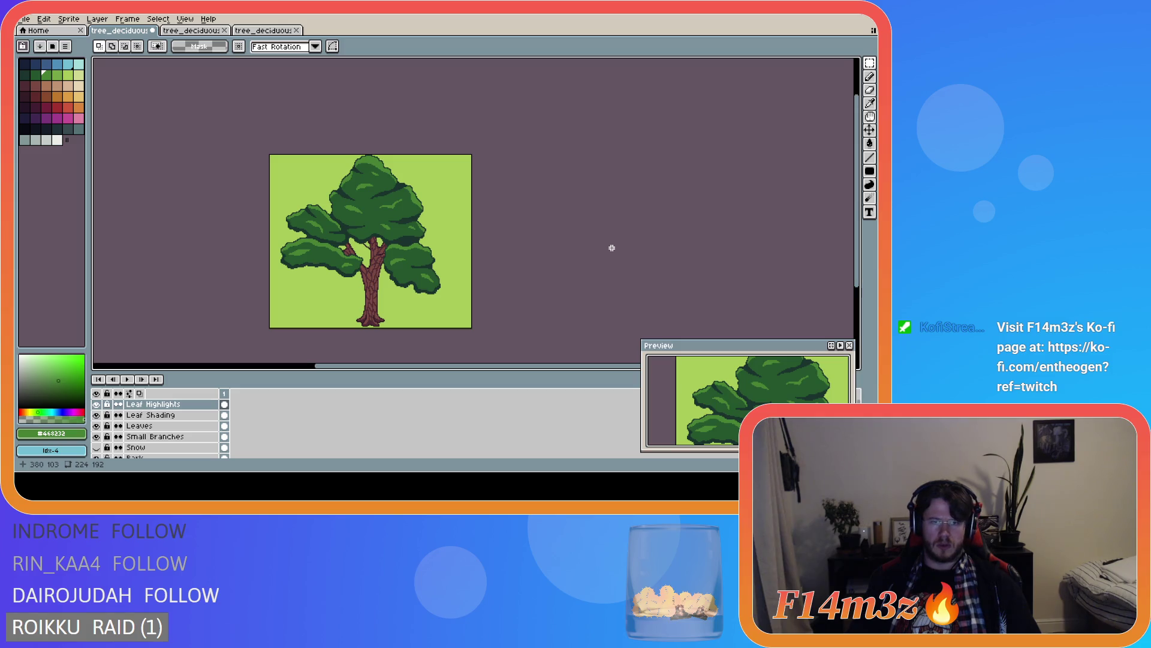
# - Save tree_deciduous_small_winter.ase and make the Leaves layer active
pyautogui.hotkey('ctrl', 's')
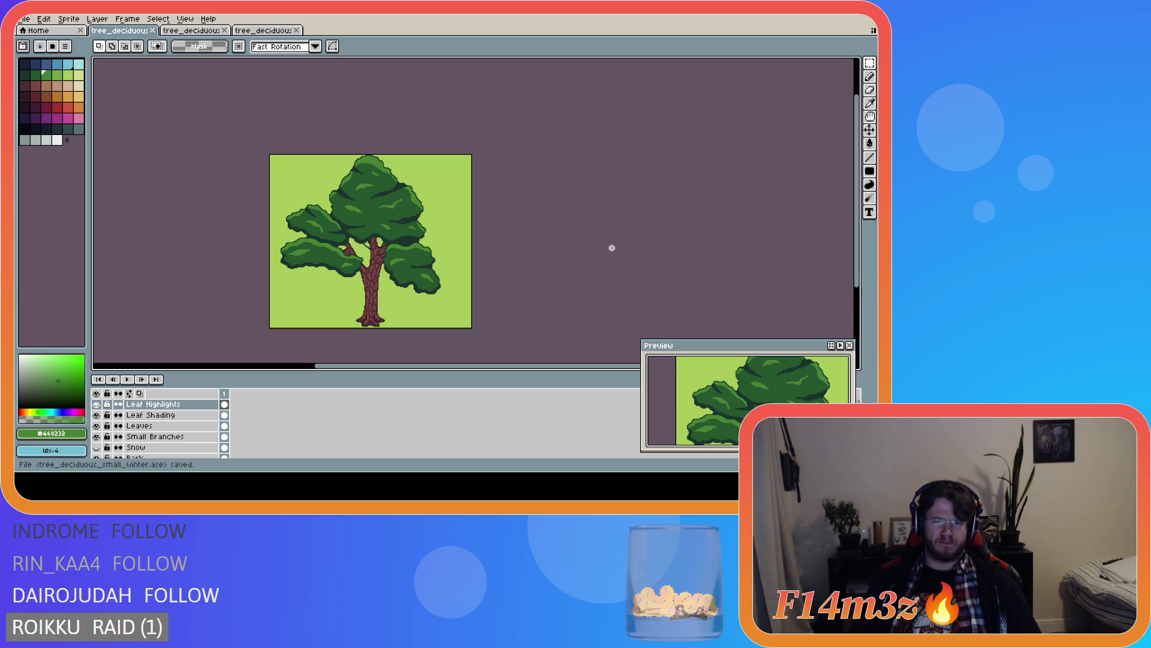
pyautogui.scroll(2, 459, 245)
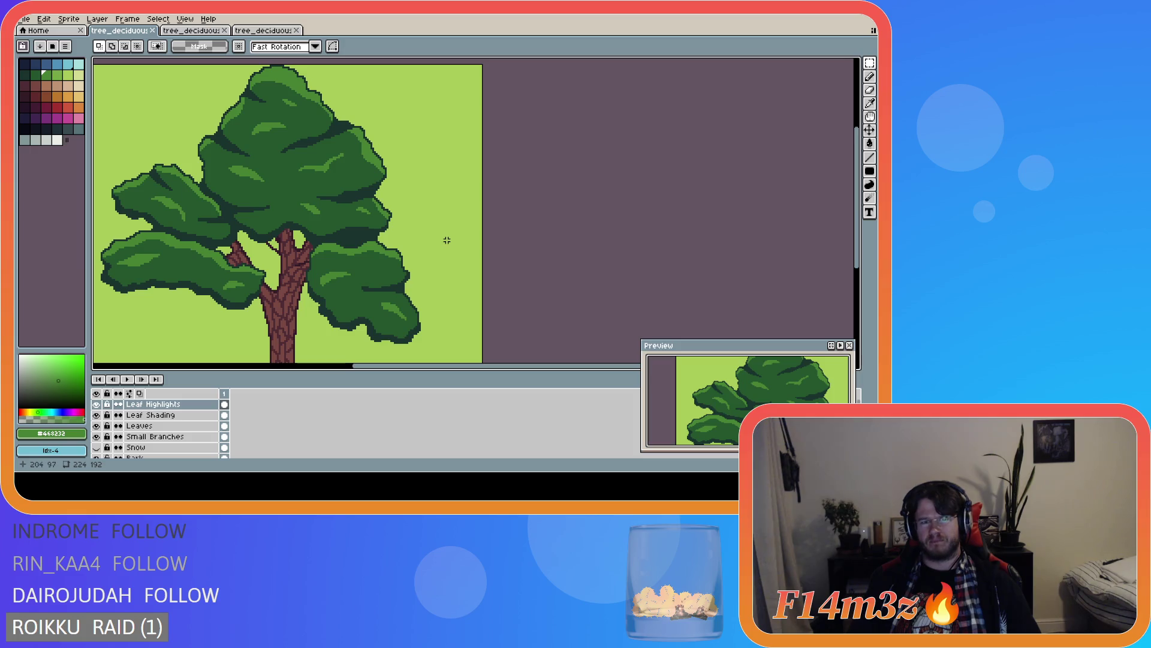
pyautogui.scroll(1, 414, 239)
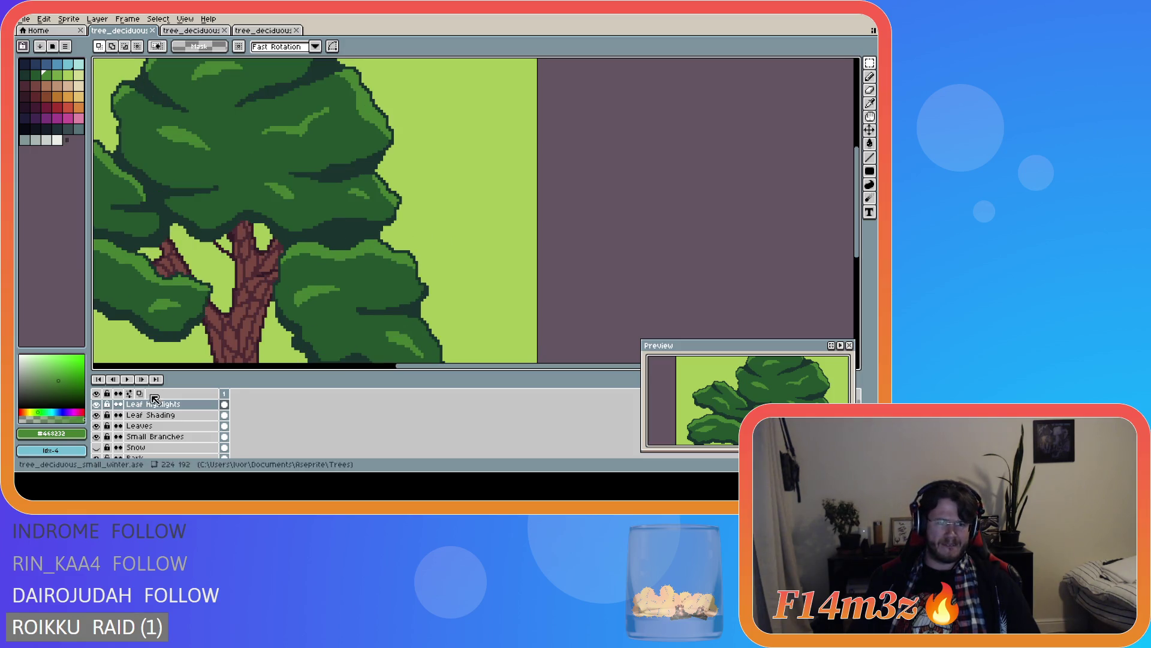
pyautogui.click(139, 425)
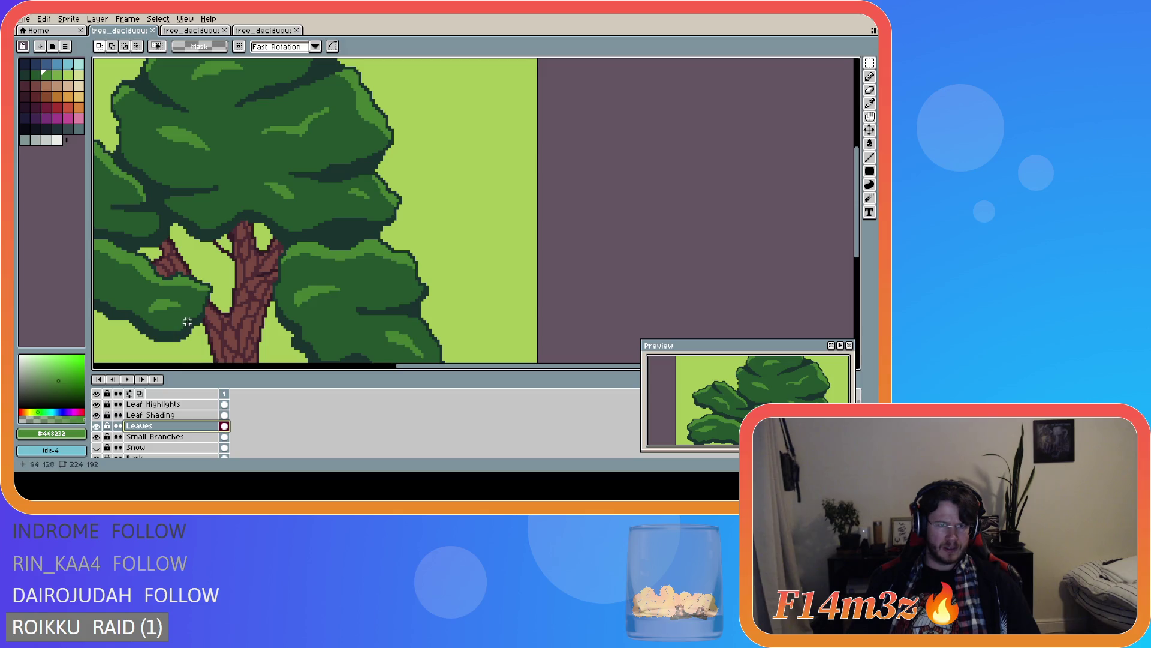
# - Hide the Leaf Highlights and Leaf Shading layers and pencil a dark outline across the trunk top
pyautogui.click(96, 404)
pyautogui.click(96, 414)
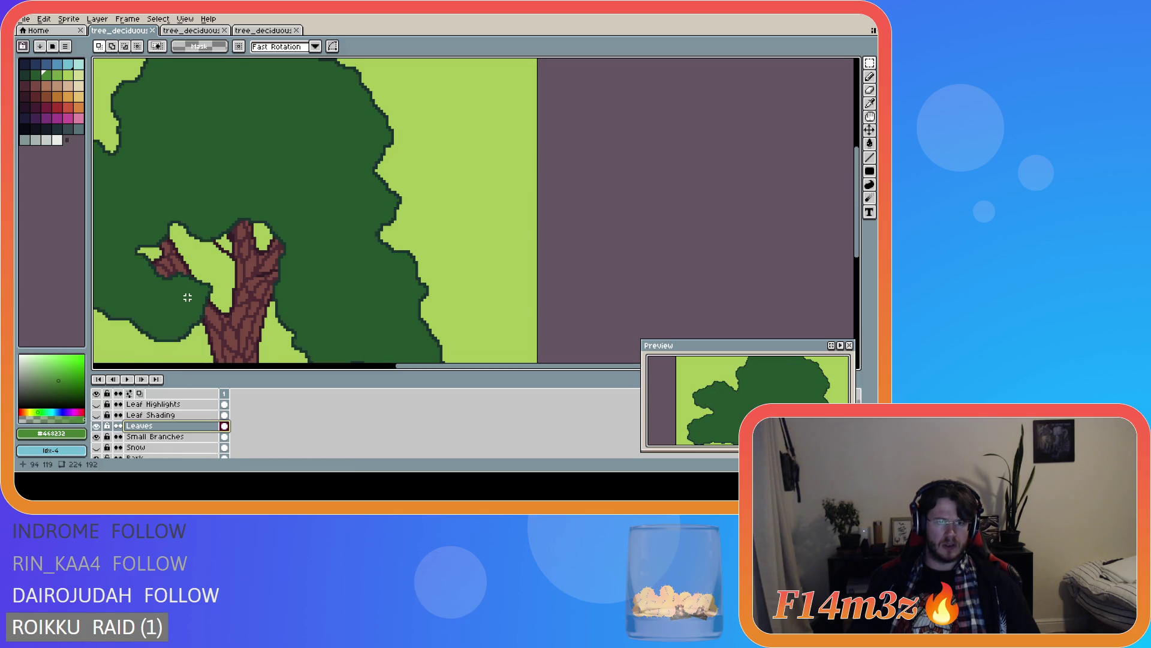
pyautogui.scroll(1, 218, 225)
pyautogui.keyDown('alt'); pyautogui.click(219, 224); pyautogui.keyUp('alt')
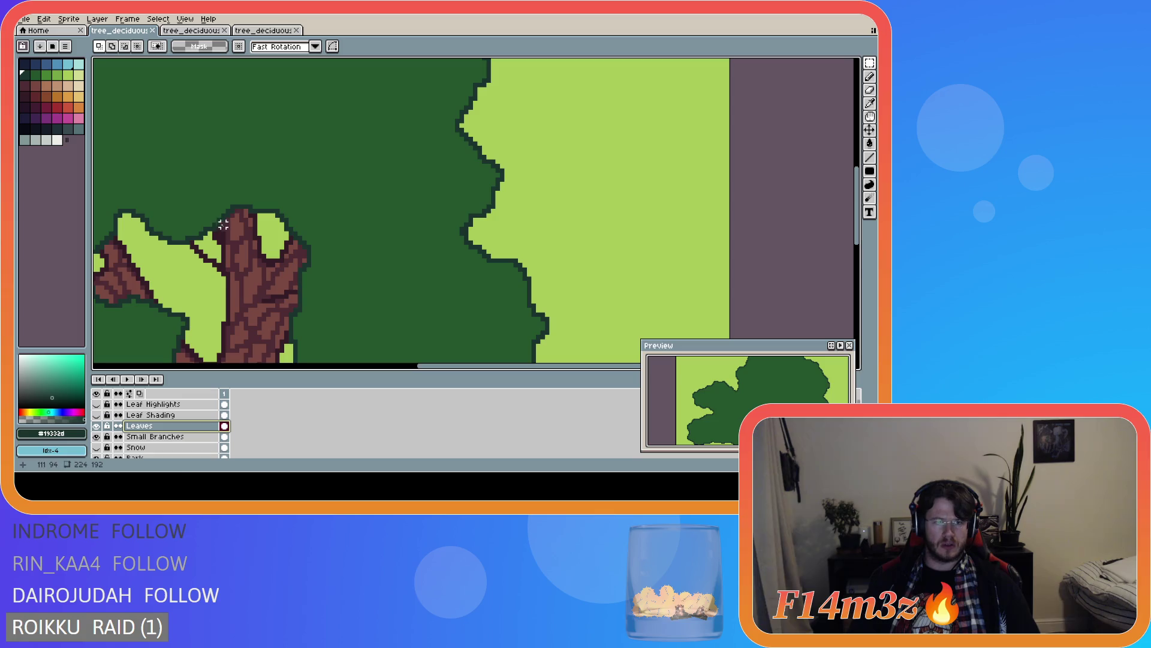
pyautogui.press('b')
pyautogui.moveTo(219, 222); pyautogui.dragTo(284, 230)
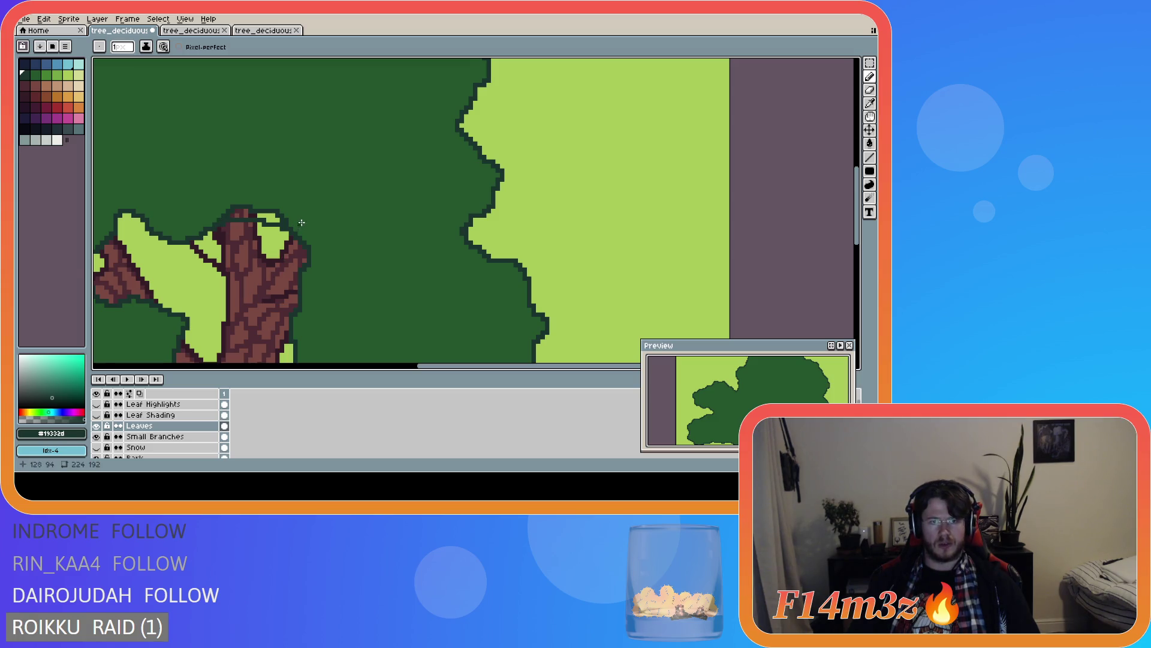
# - Fill the trunk-top gap with canopy green, cover stray outline pixels, and re-show Leaf Shading
pyautogui.keyDown('alt'); pyautogui.click(308, 204); pyautogui.keyUp('alt')
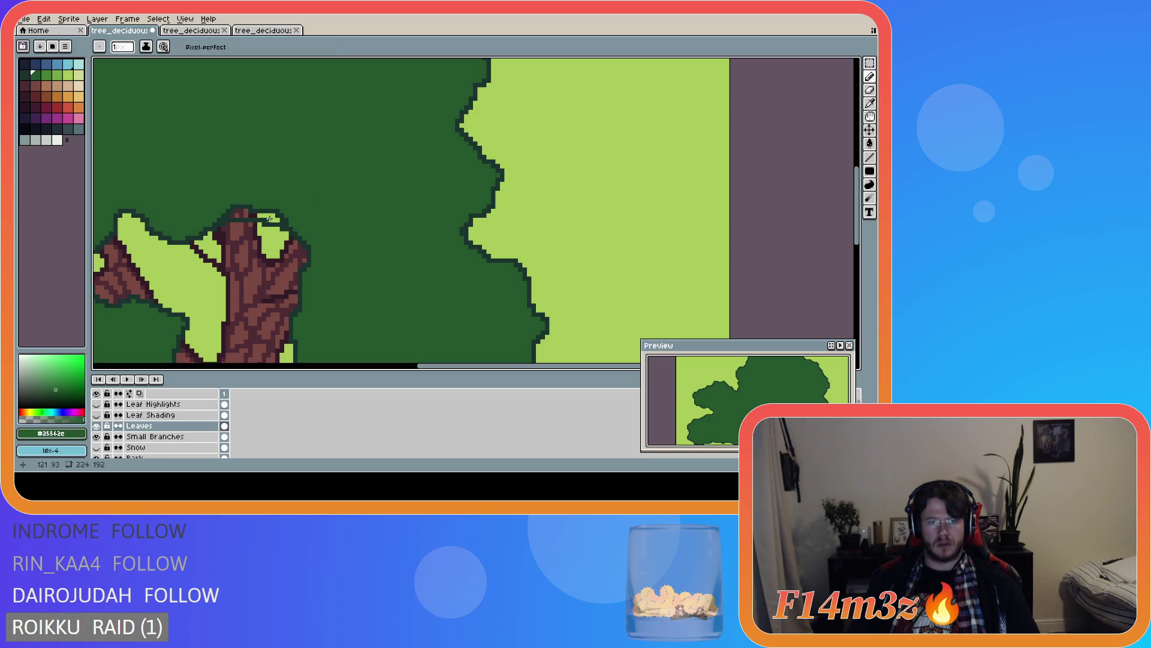
pyautogui.press('g')
pyautogui.click(277, 220)
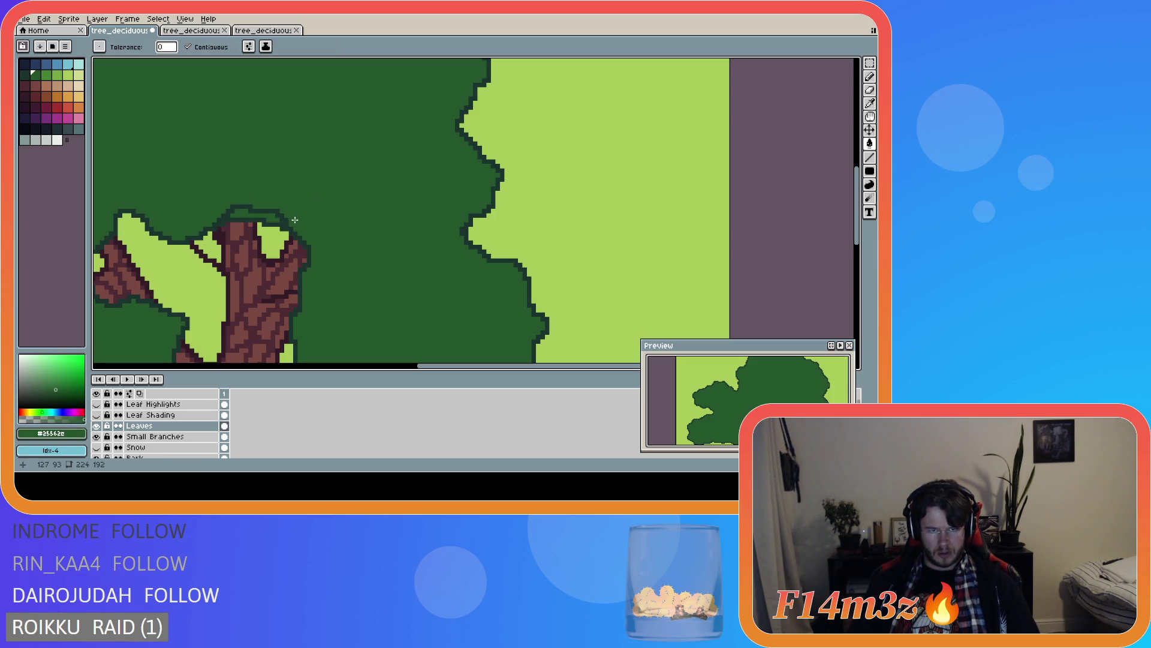
pyautogui.press('b')
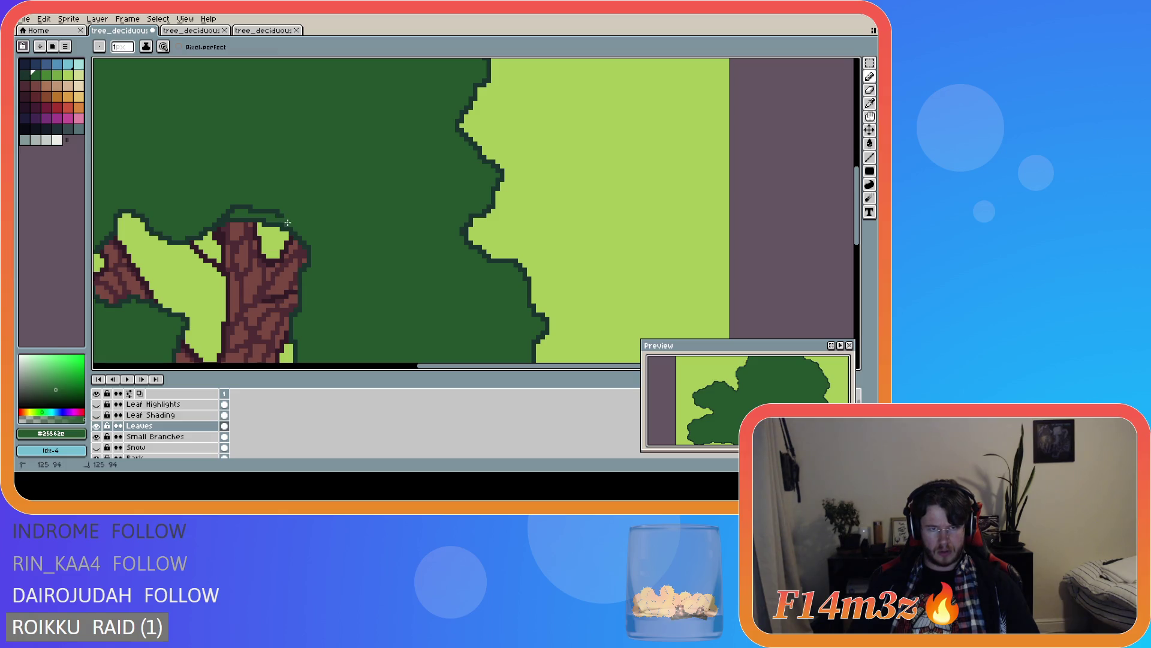
pyautogui.moveTo(284, 214); pyautogui.dragTo(217, 219)
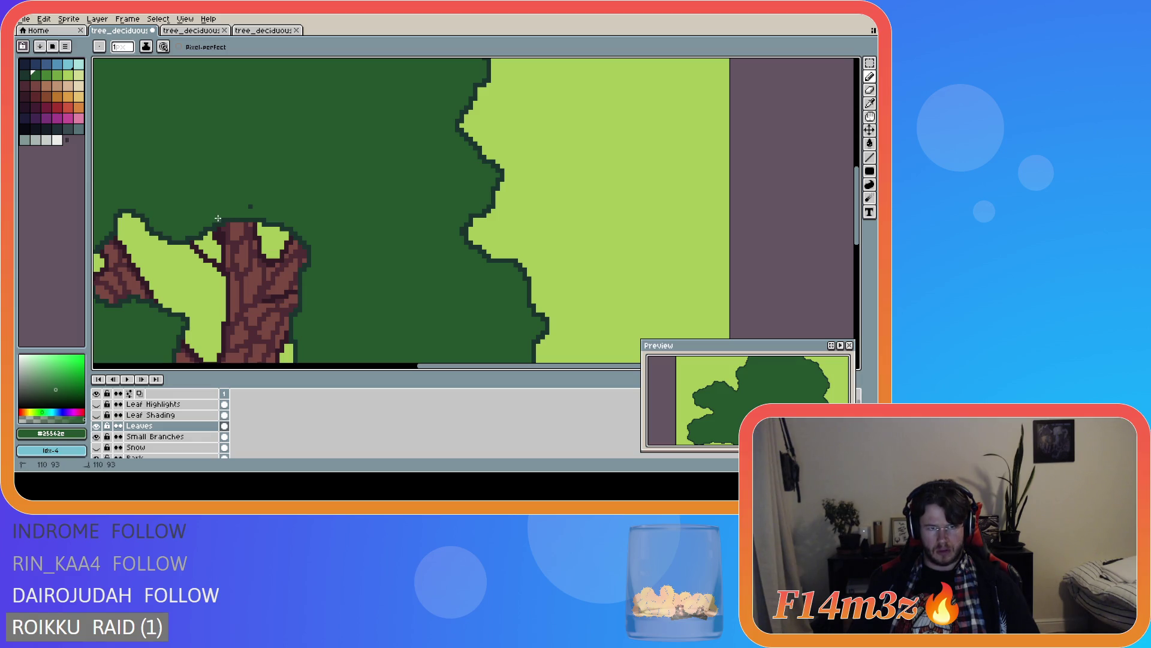
pyautogui.click(96, 415)
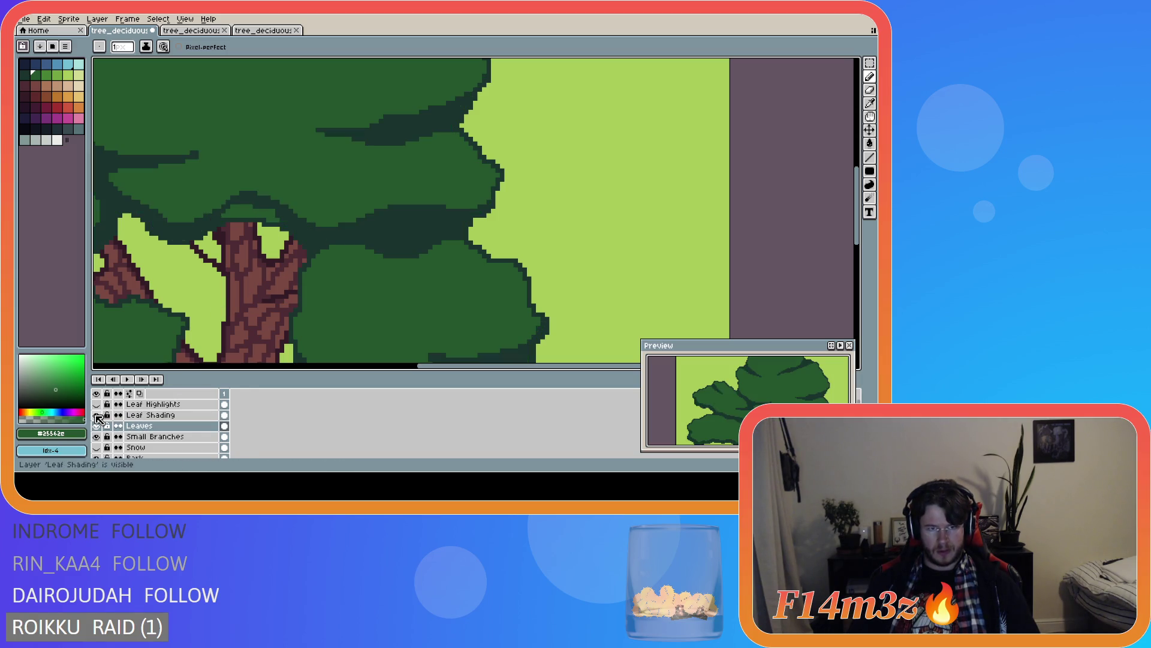
# - Undo a mistaken dark fill and restore the pencil stroke, comparing with Leaf Shading hidden
pyautogui.keyDown('alt'); pyautogui.click(278, 219); pyautogui.keyUp('alt')
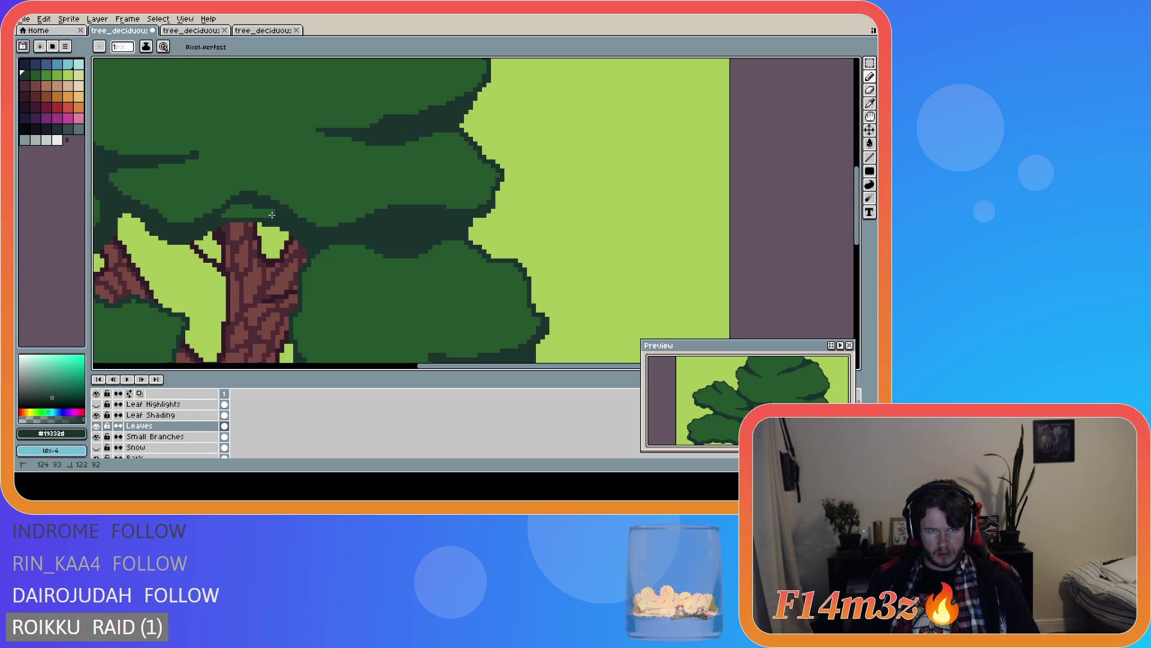
pyautogui.press('g')
pyautogui.click(236, 210)
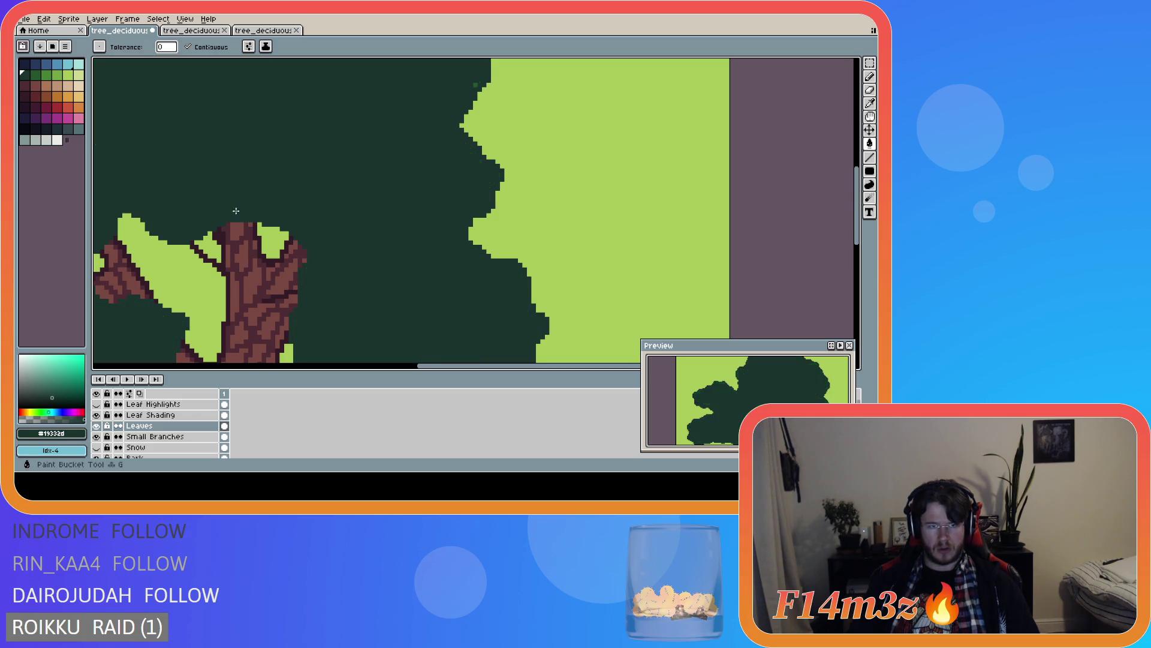
pyautogui.hotkey('ctrl', 'z')
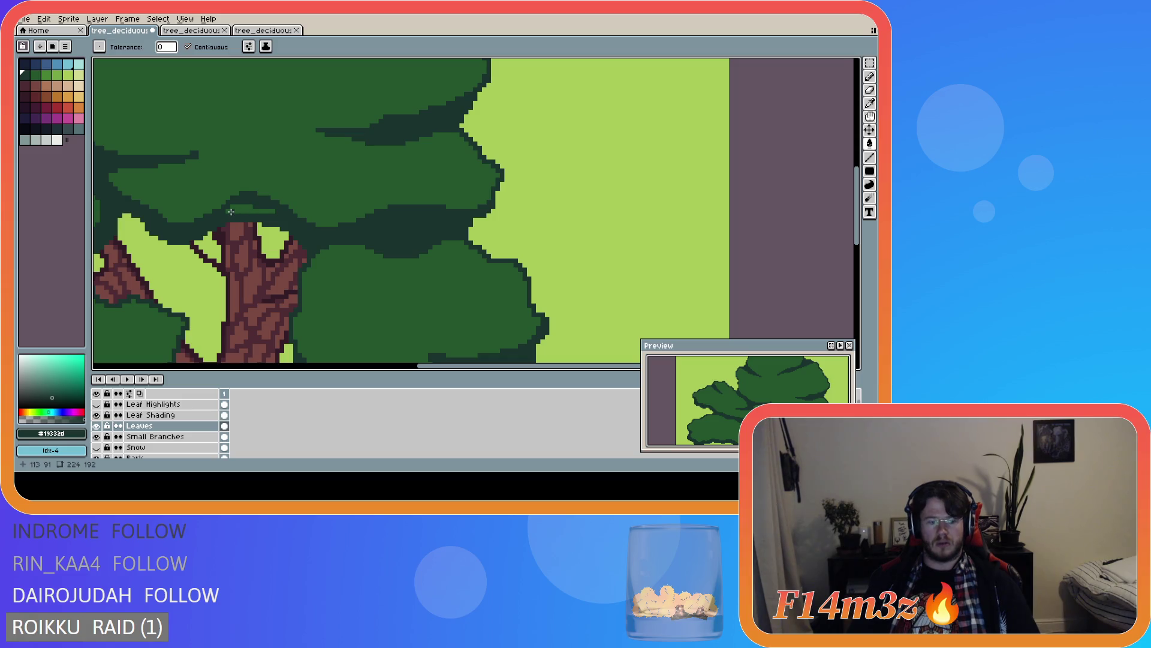
pyautogui.hotkey('ctrl', 'z')
pyautogui.press('v')
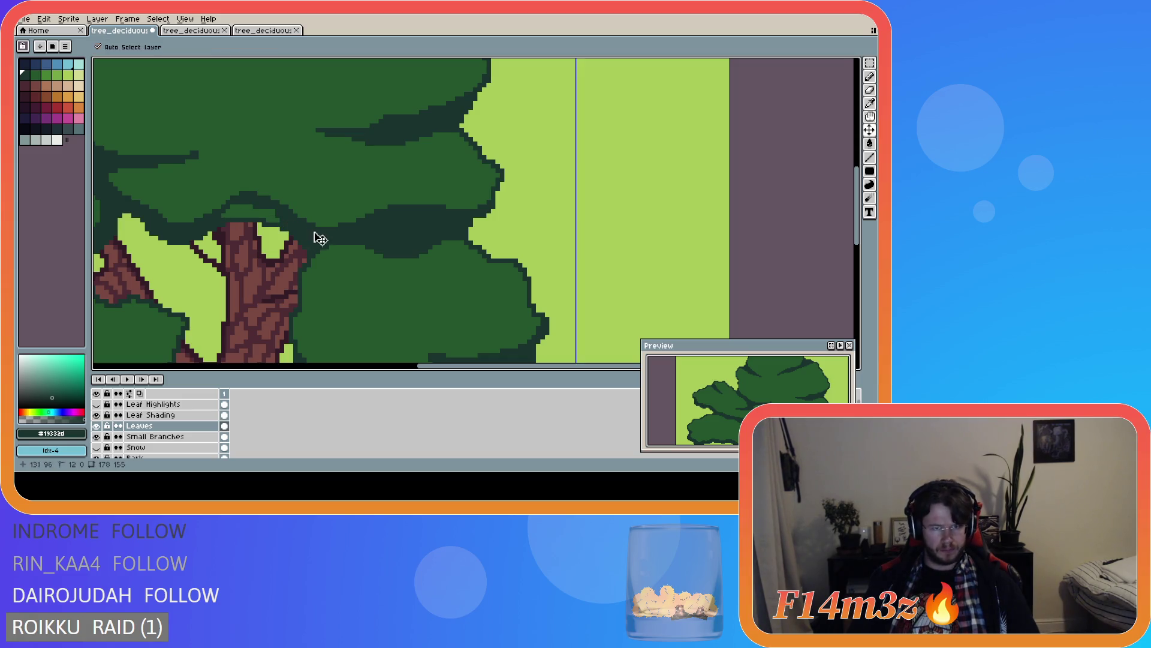
pyautogui.press('g')
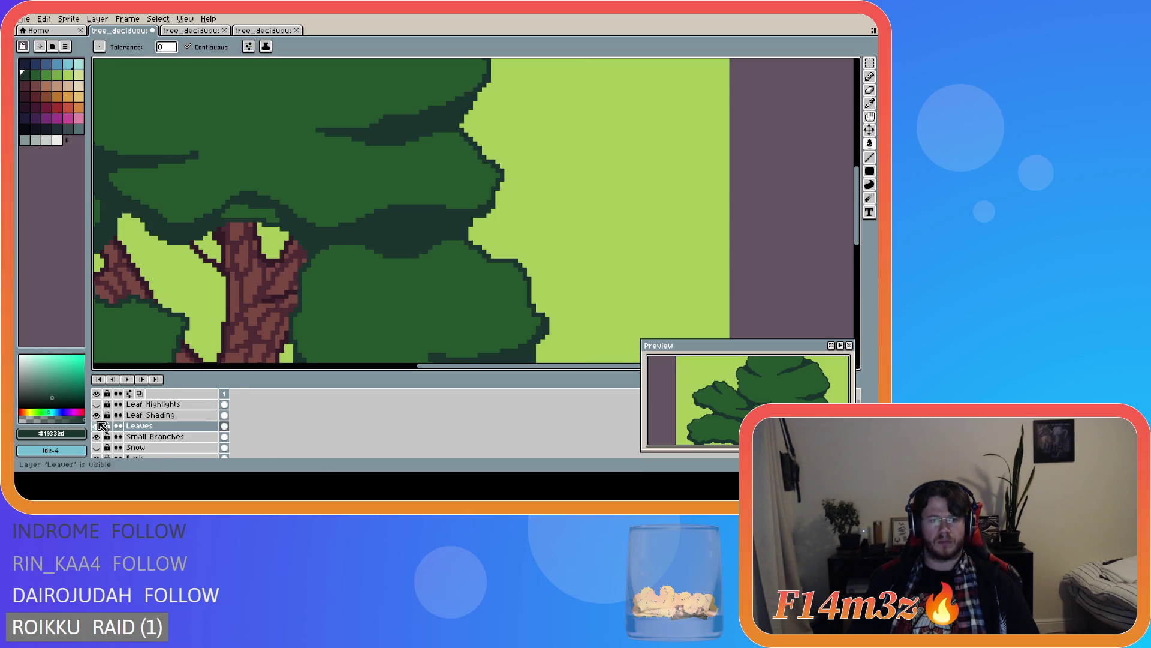
pyautogui.click(96, 415)
pyautogui.hotkey('ctrl', 'y')
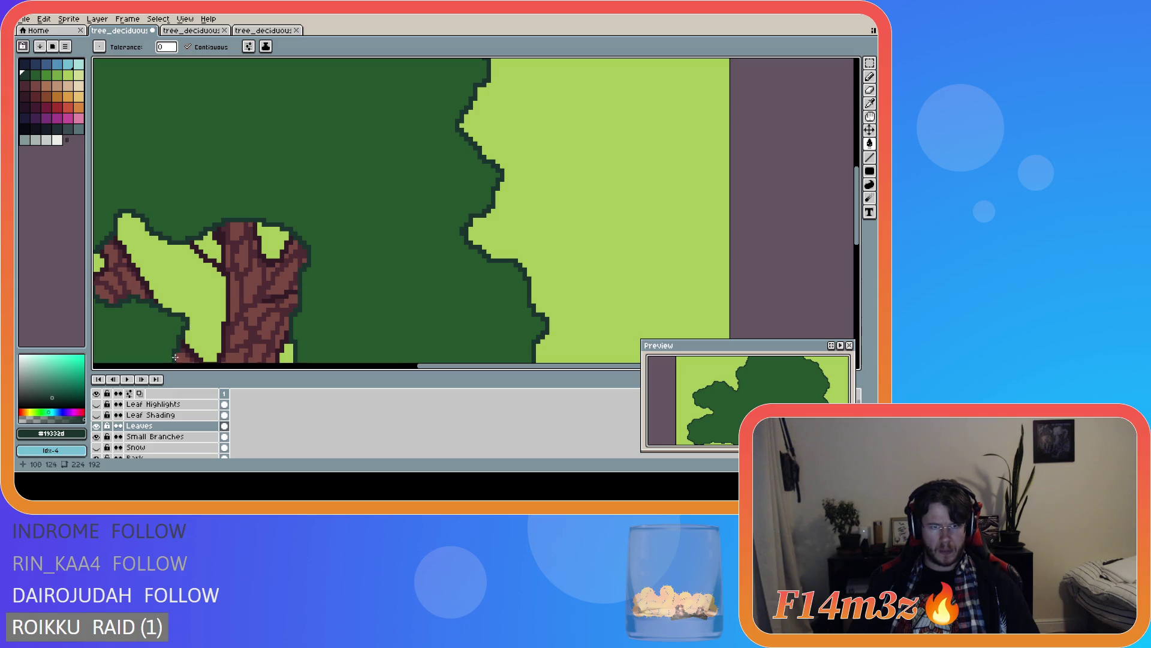
pyautogui.click(96, 415)
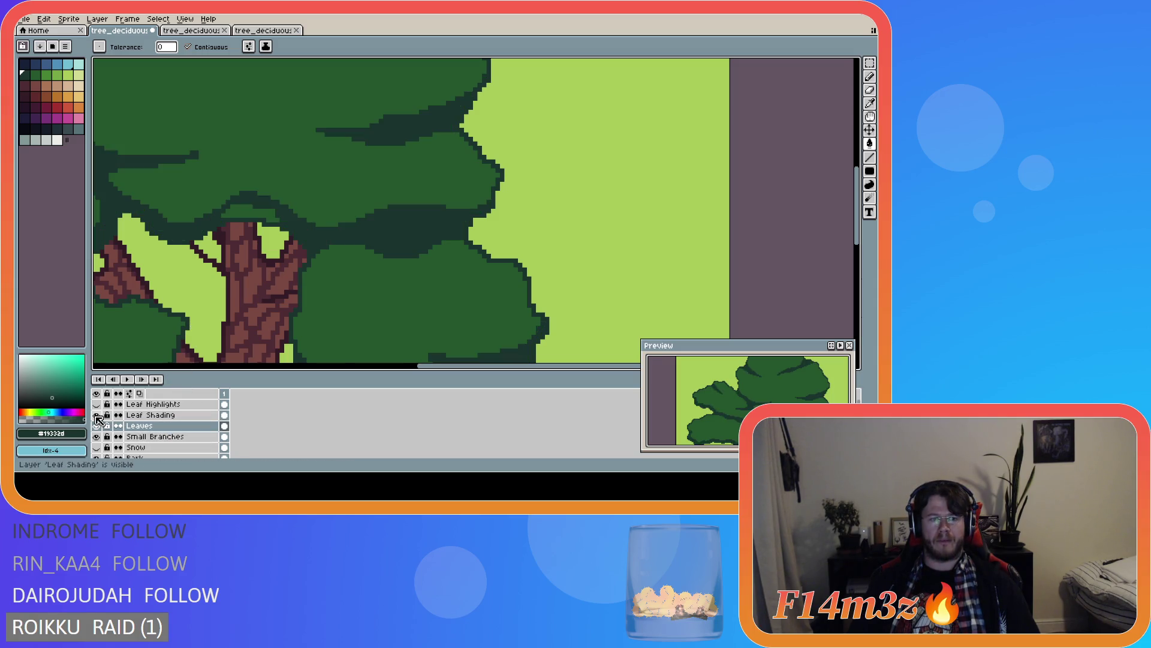
# - Select the Leaf Shading layer and undo an accidental fill on it
pyautogui.click(132, 415)
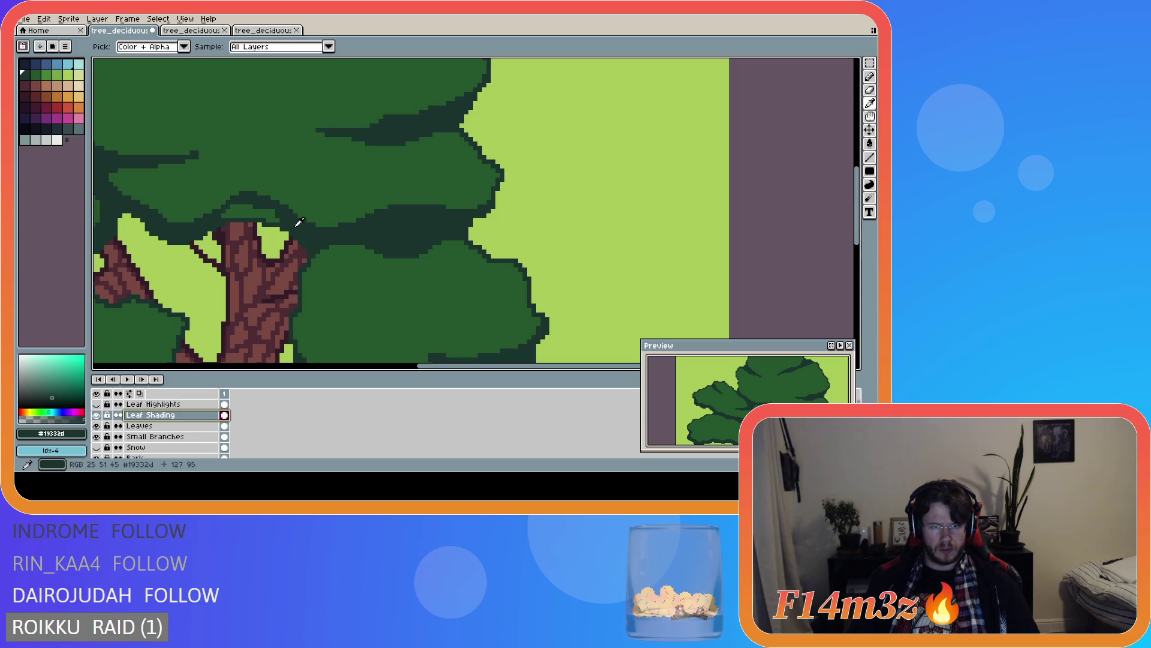
pyautogui.click(275, 215)
pyautogui.hotkey('ctrl', 'z')
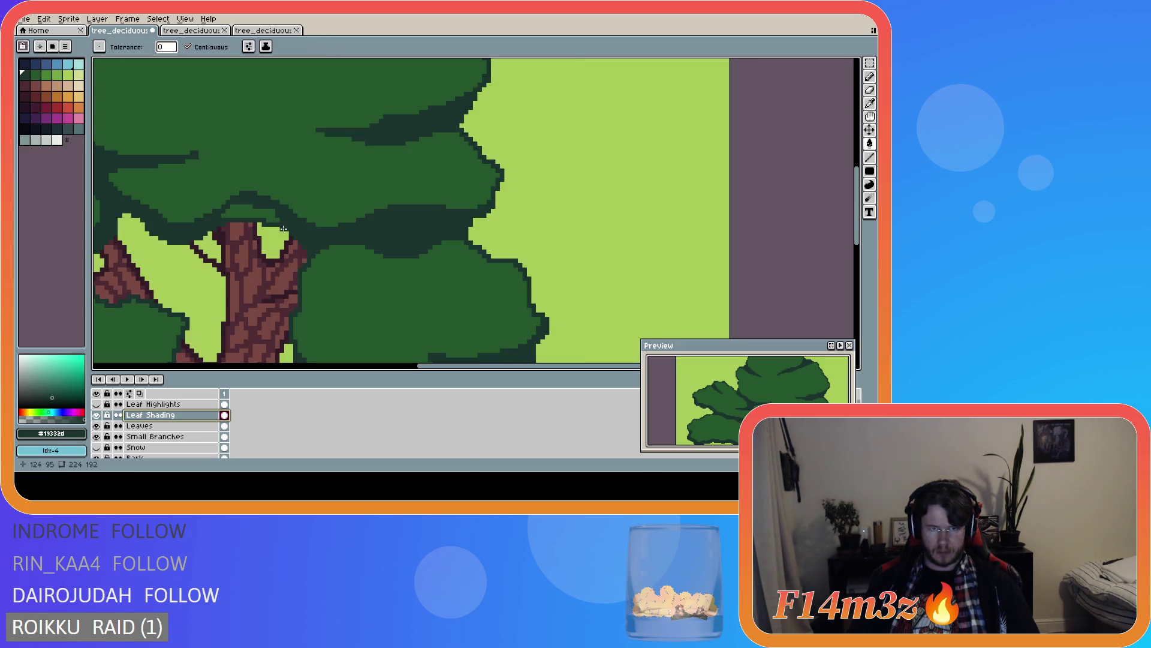
pyautogui.press('b')
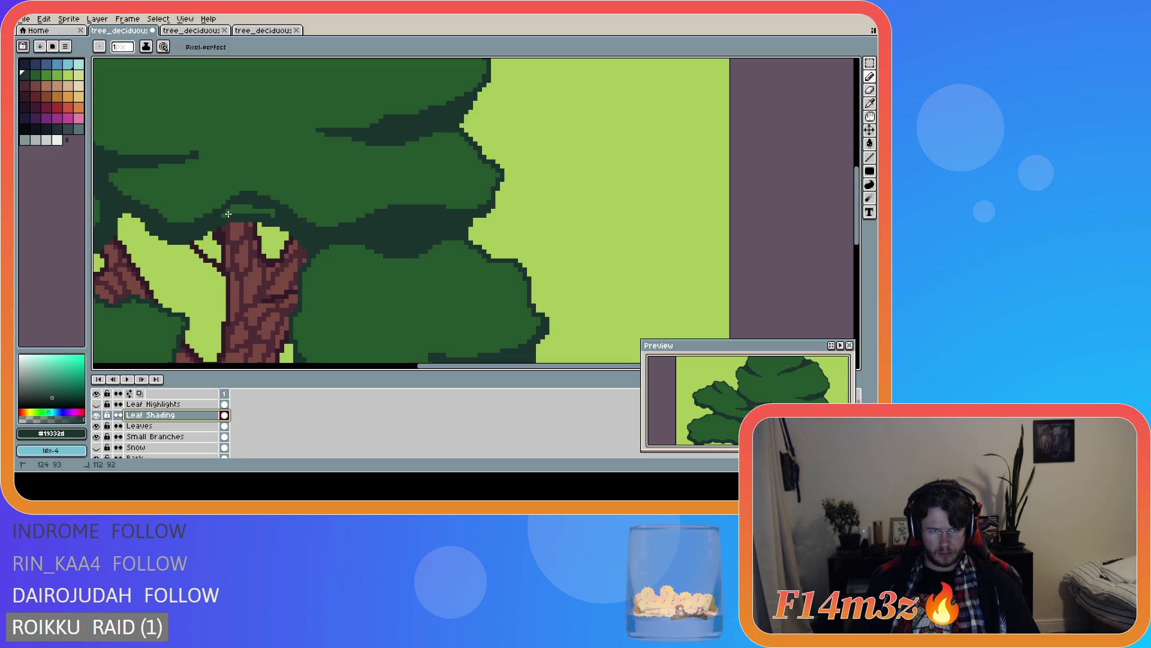
pyautogui.press('g')
pyautogui.scroll(-4, 249, 214)
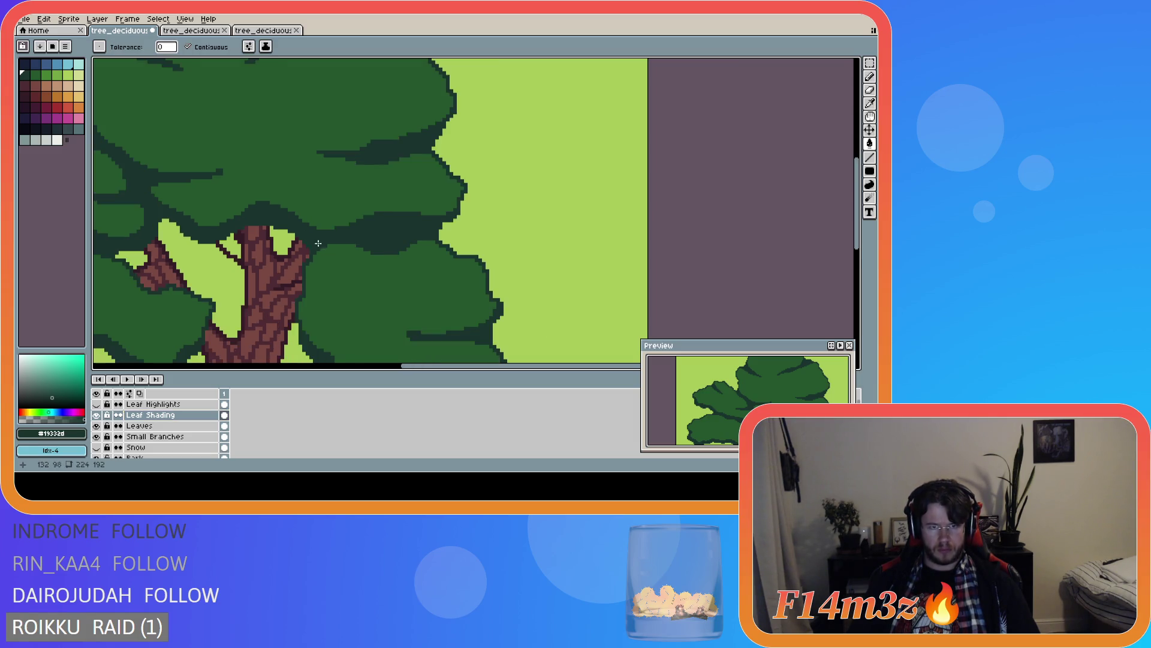
# - Make the Leaf Highlights layer visible again and save tree_deciduous_small_winter.ase
pyautogui.scroll(2, 298, 287)
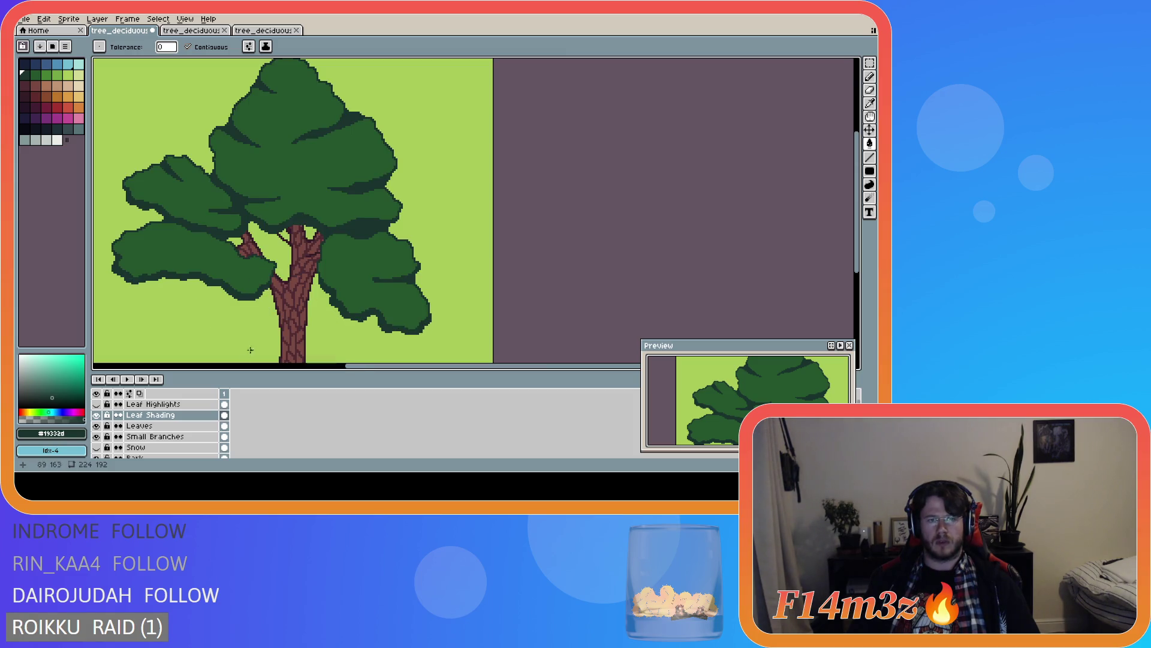
pyautogui.click(96, 404)
pyautogui.scroll(-2, 316, 327)
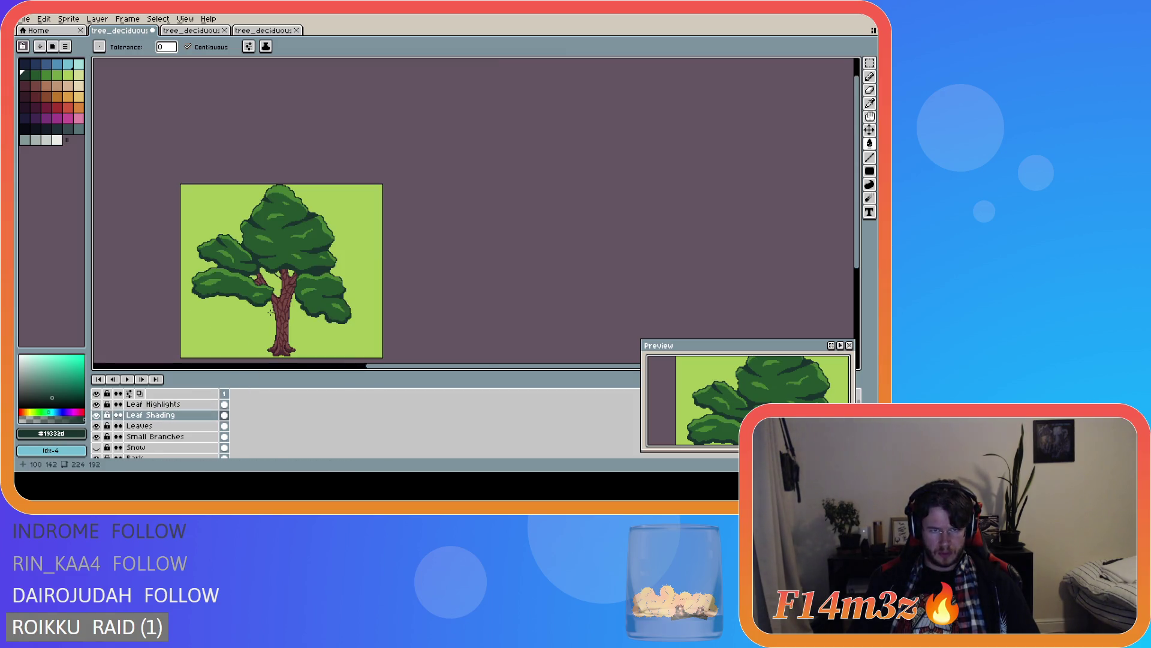
pyautogui.hotkey('ctrl', 's')
pyautogui.scroll(2, 317, 327)
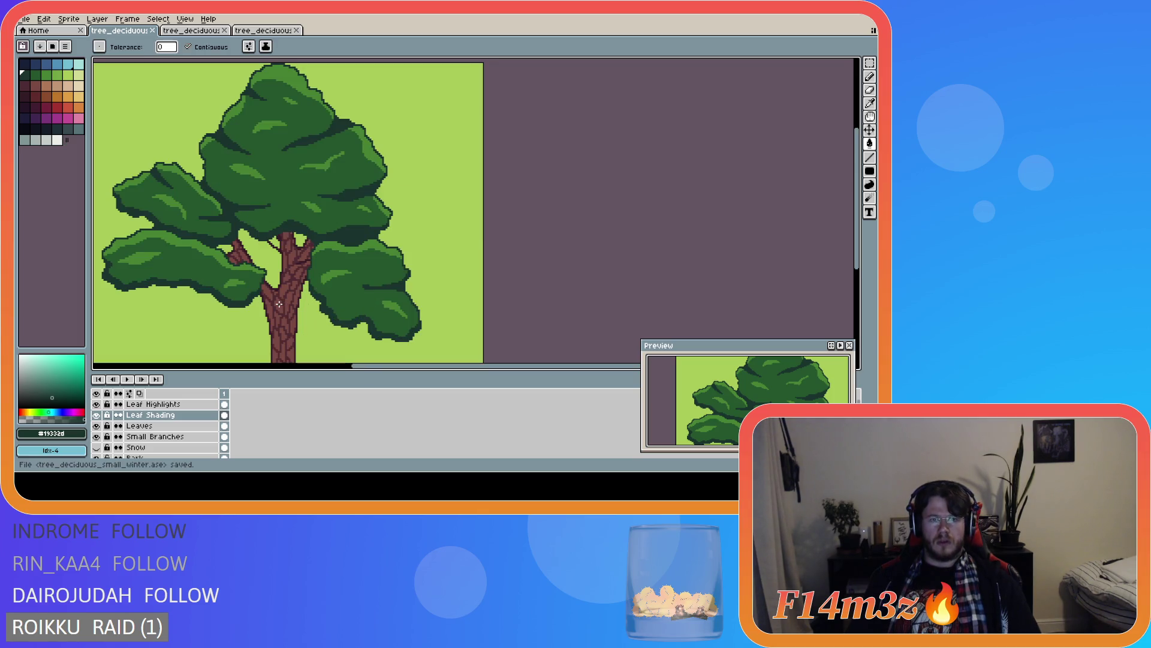
pyautogui.scroll(-2, 277, 304)
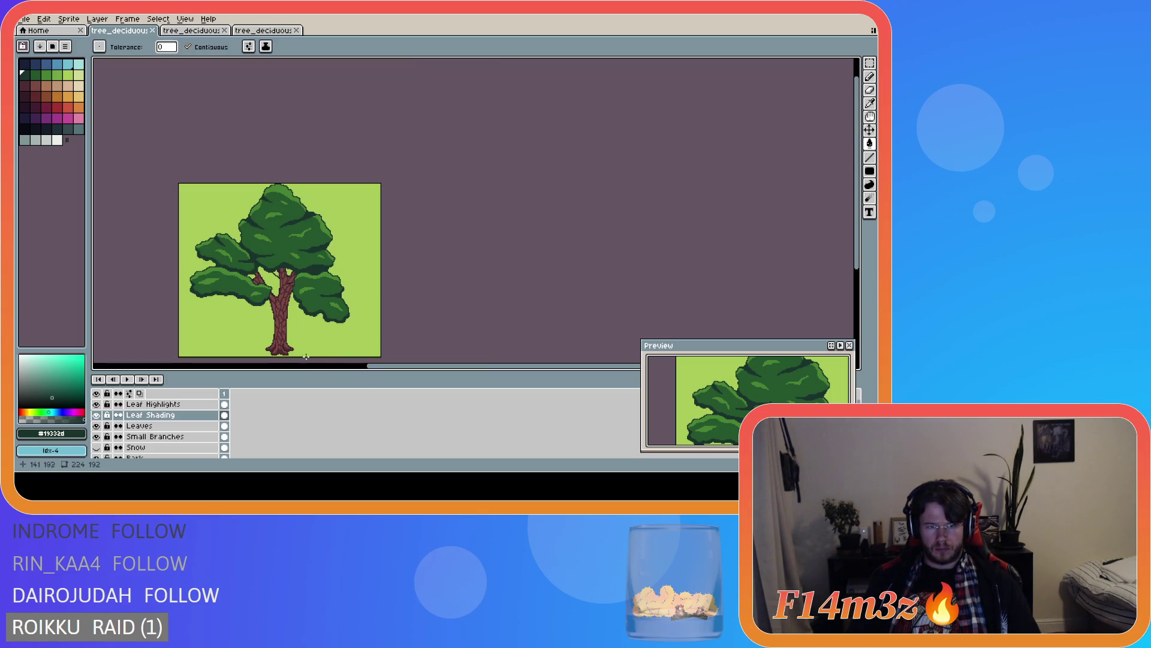
pyautogui.moveTo(386, 367)
pyautogui.mouseDown()
pyautogui.moveTo(324, 369)
pyautogui.moveTo(335, 369)
pyautogui.mouseUp()
pyautogui.moveTo(855, 198); pyautogui.dragTo(853, 230)
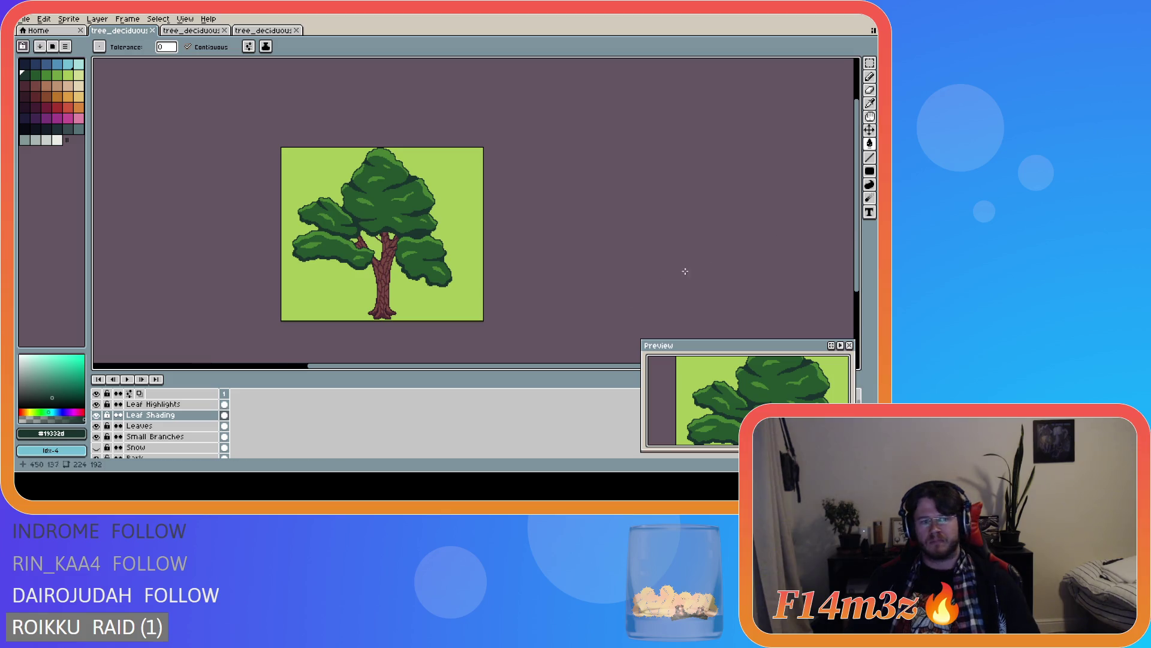
# - With the Pencil in dark green, draw a shading stroke across the lower-left leaves, extending it right
pyautogui.scroll(3, 300, 275)
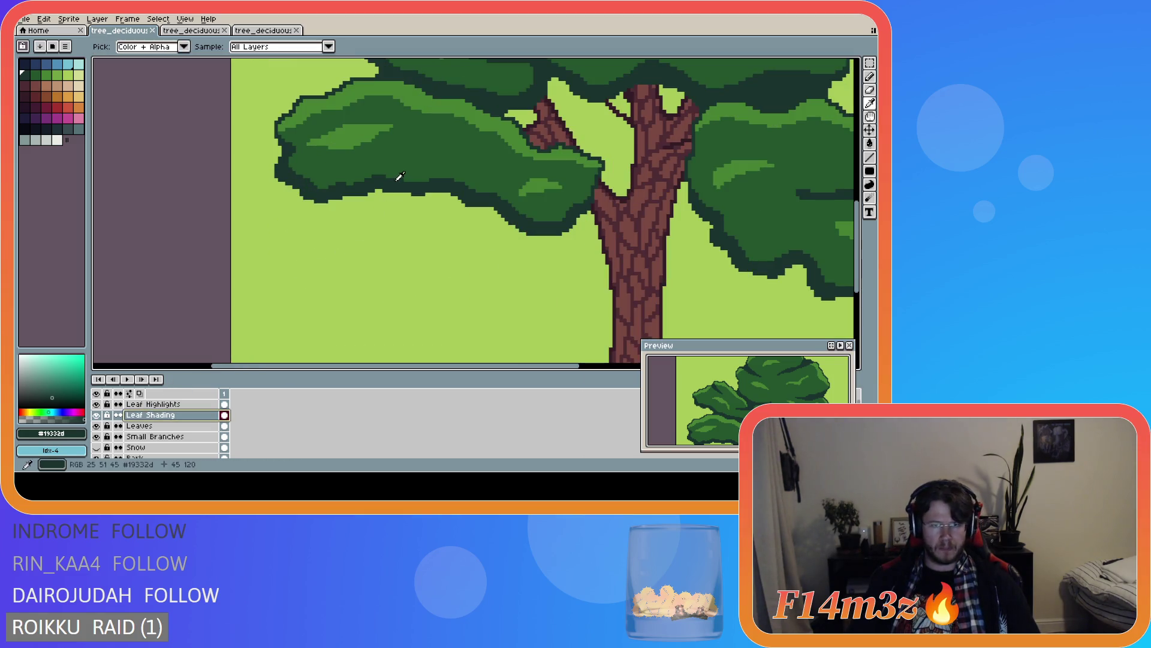
pyautogui.click(434, 142)
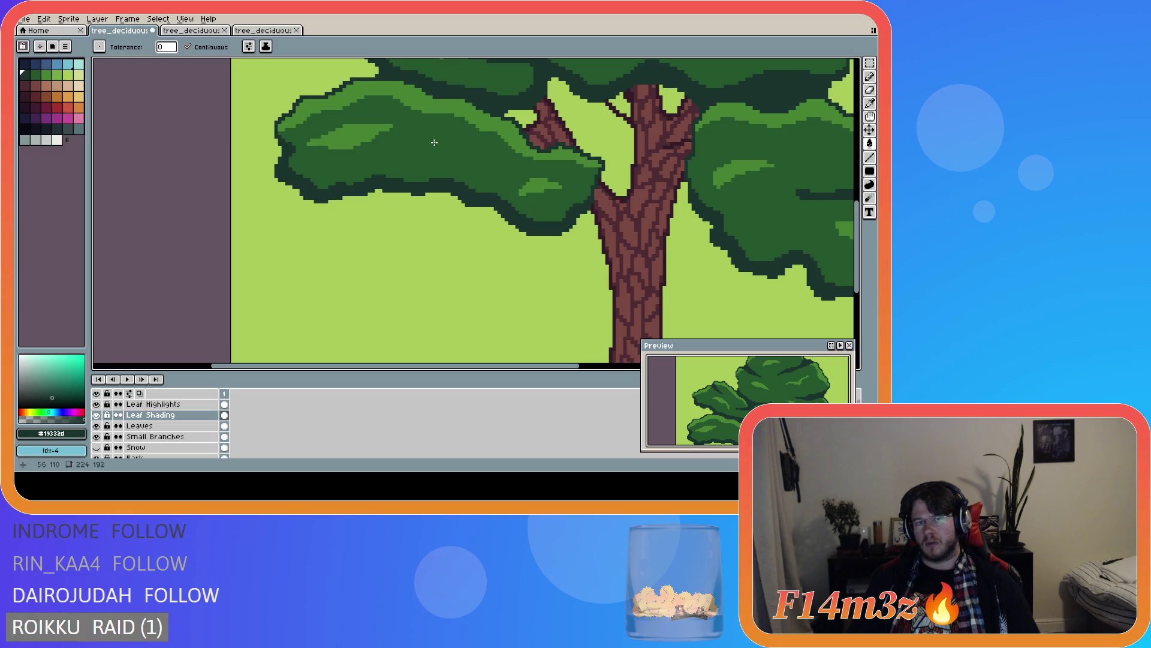
pyautogui.press('b')
pyautogui.moveTo(382, 174); pyautogui.dragTo(430, 142)
pyautogui.press('v')
pyautogui.press('b')
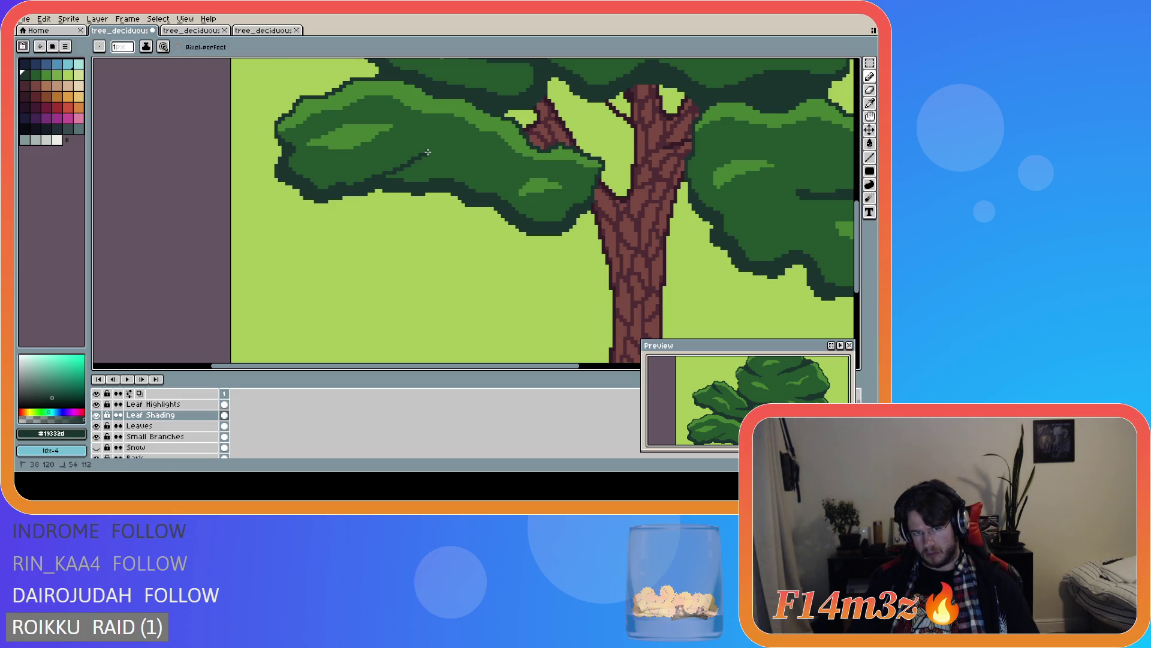
pyautogui.moveTo(443, 147); pyautogui.dragTo(459, 145)
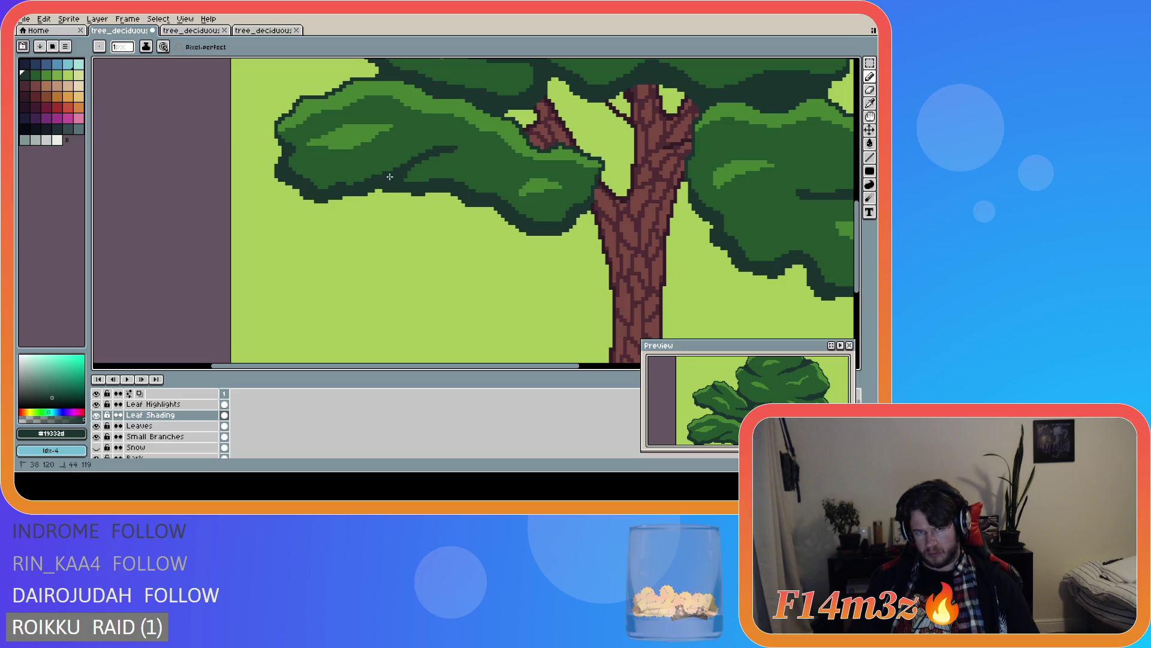
# - Add another dark shading line and extra dark pixels on the lower-left leaves, then save
pyautogui.scroll(-2, 478, 222)
pyautogui.scroll(-1, 479, 222)
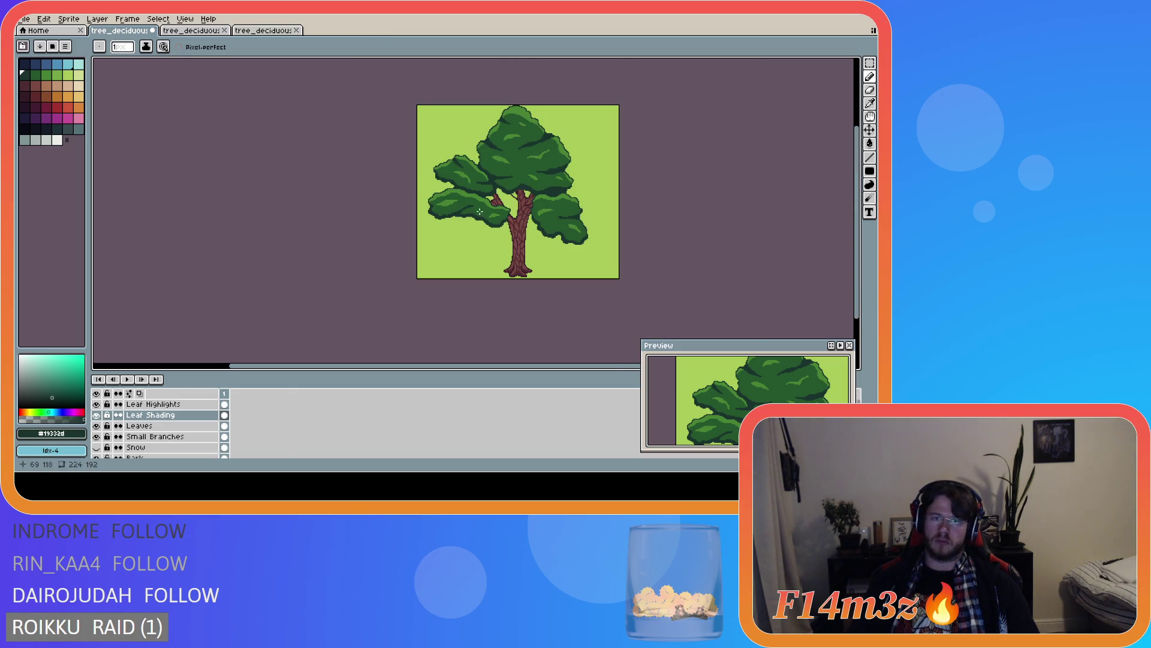
pyautogui.scroll(3, 480, 211)
pyautogui.moveTo(377, 215); pyautogui.dragTo(444, 197)
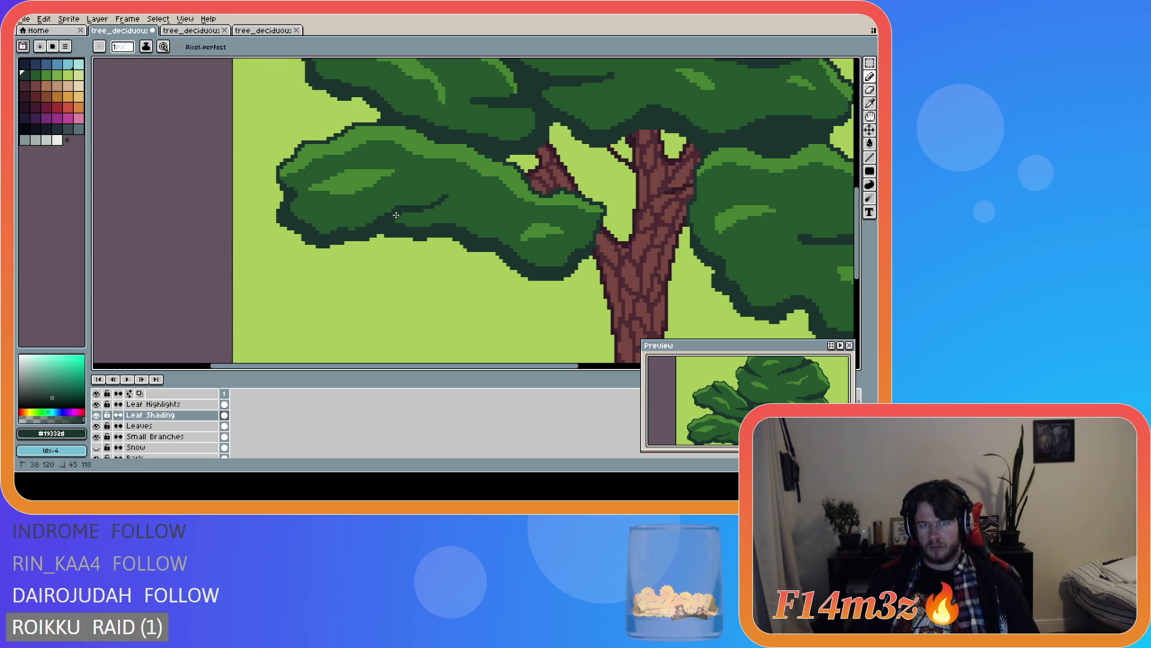
pyautogui.scroll(-3, 478, 275)
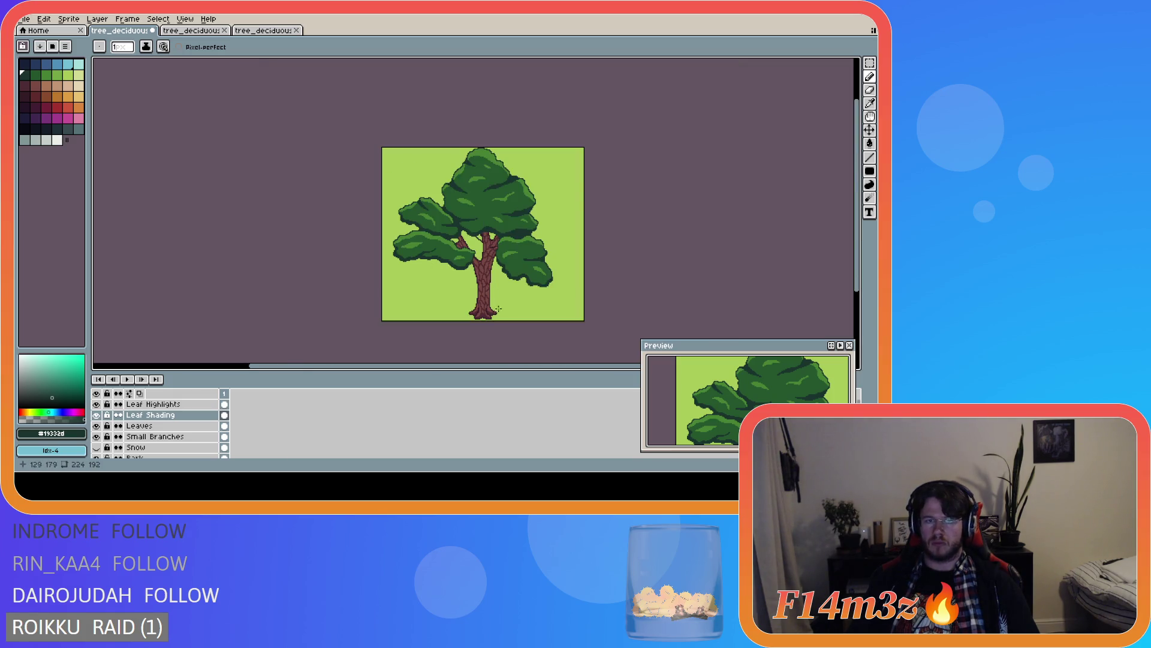
pyautogui.scroll(2, 443, 285)
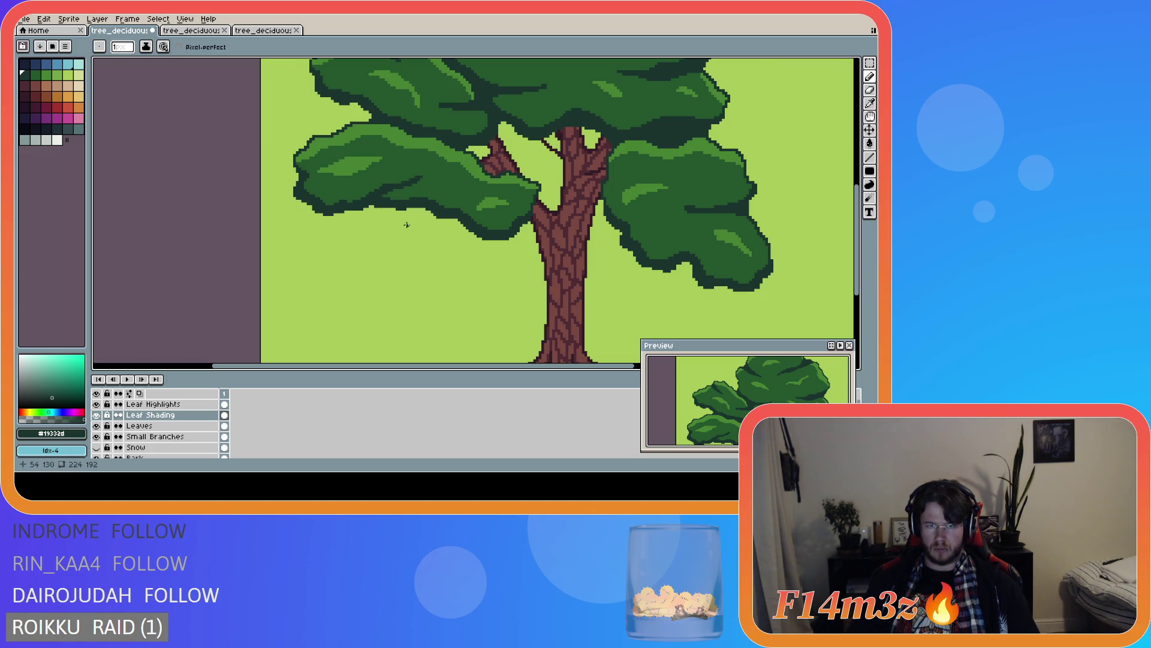
pyautogui.scroll(-3, 391, 203)
pyautogui.scroll(4, 367, 190)
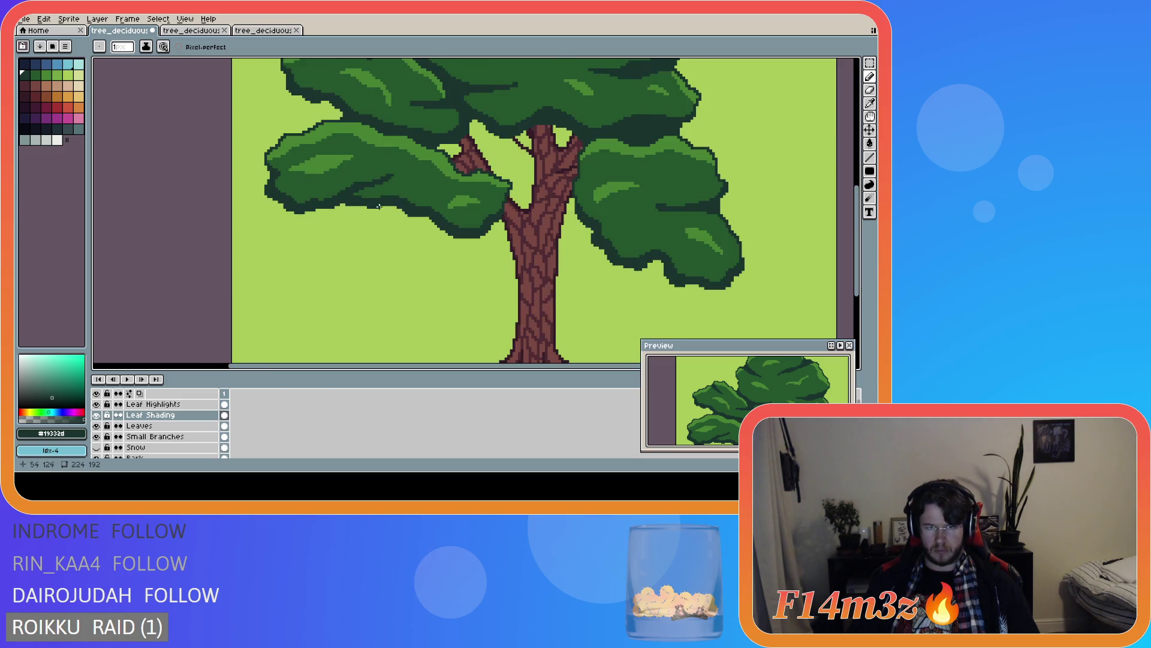
pyautogui.scroll(1, 367, 190)
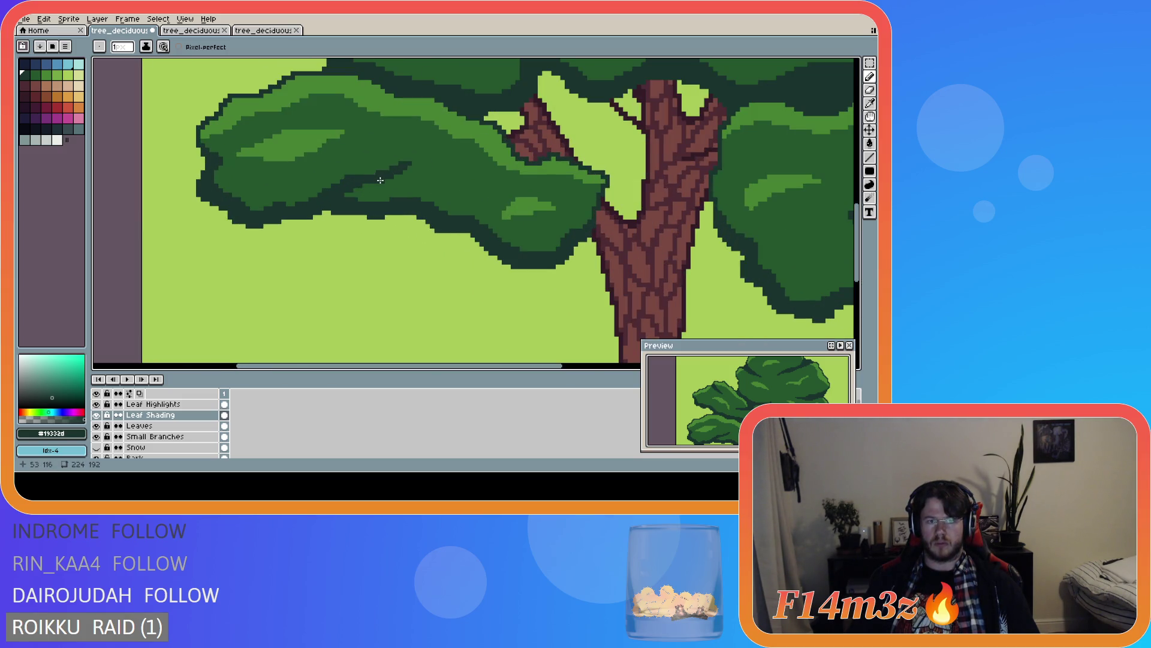
pyautogui.moveTo(354, 192); pyautogui.dragTo(350, 195)
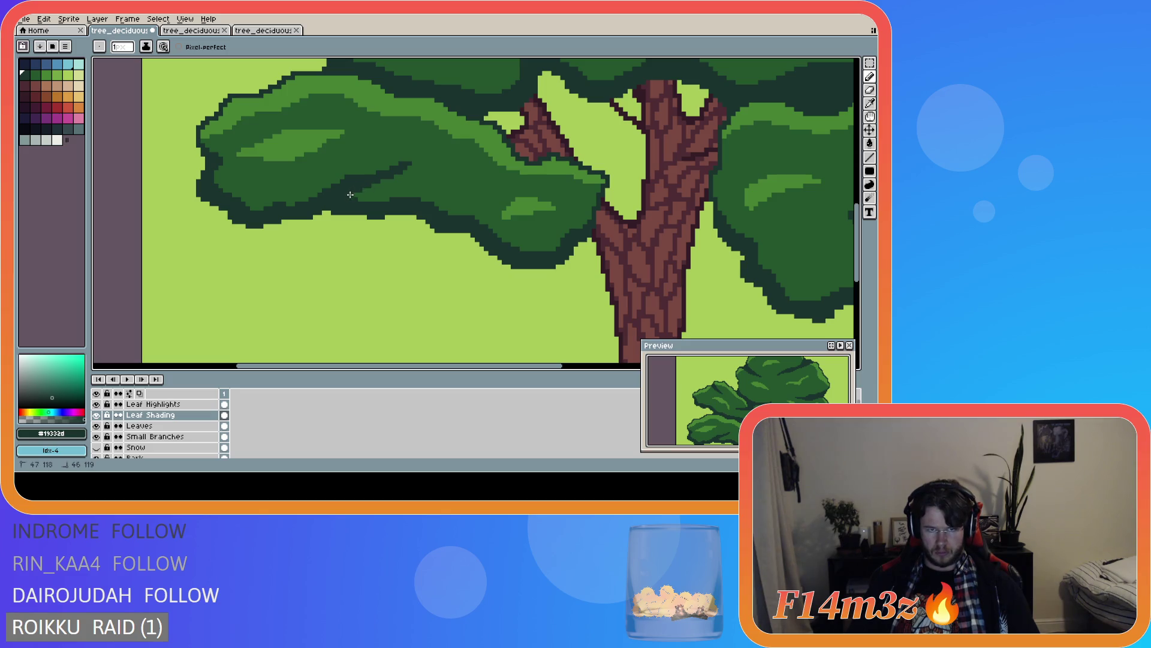
pyautogui.scroll(-1, 398, 216)
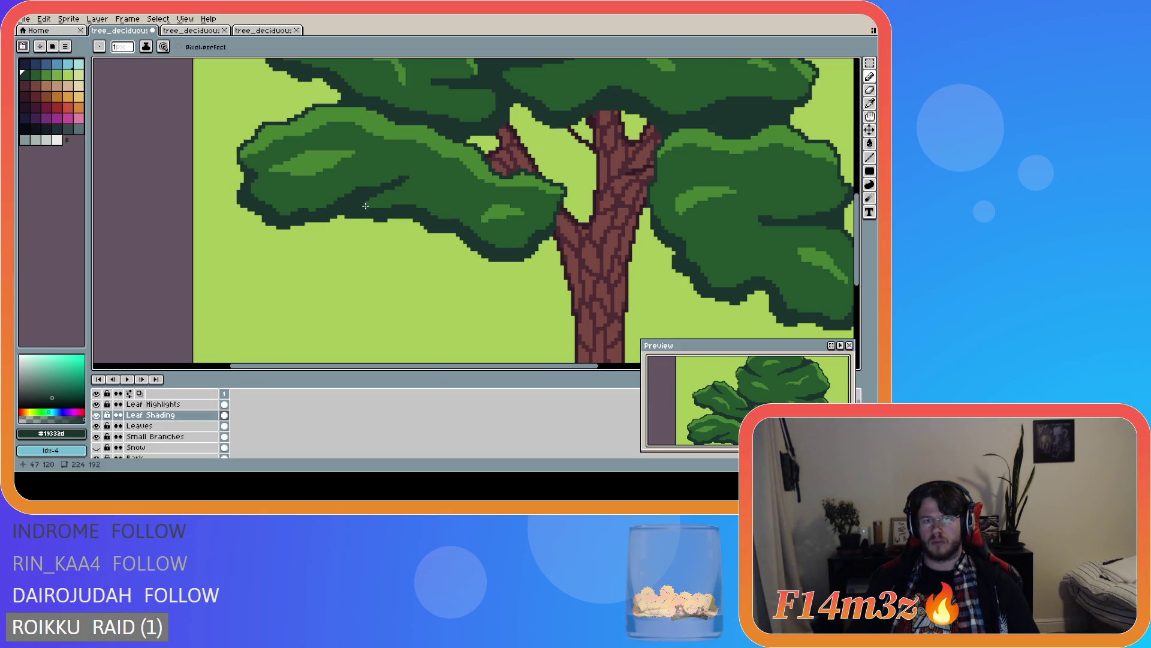
pyautogui.scroll(-2, 444, 282)
pyautogui.scroll(-2, 450, 294)
pyautogui.scroll(2, 451, 294)
pyautogui.scroll(-2, 450, 295)
pyautogui.hotkey('ctrl', 's')
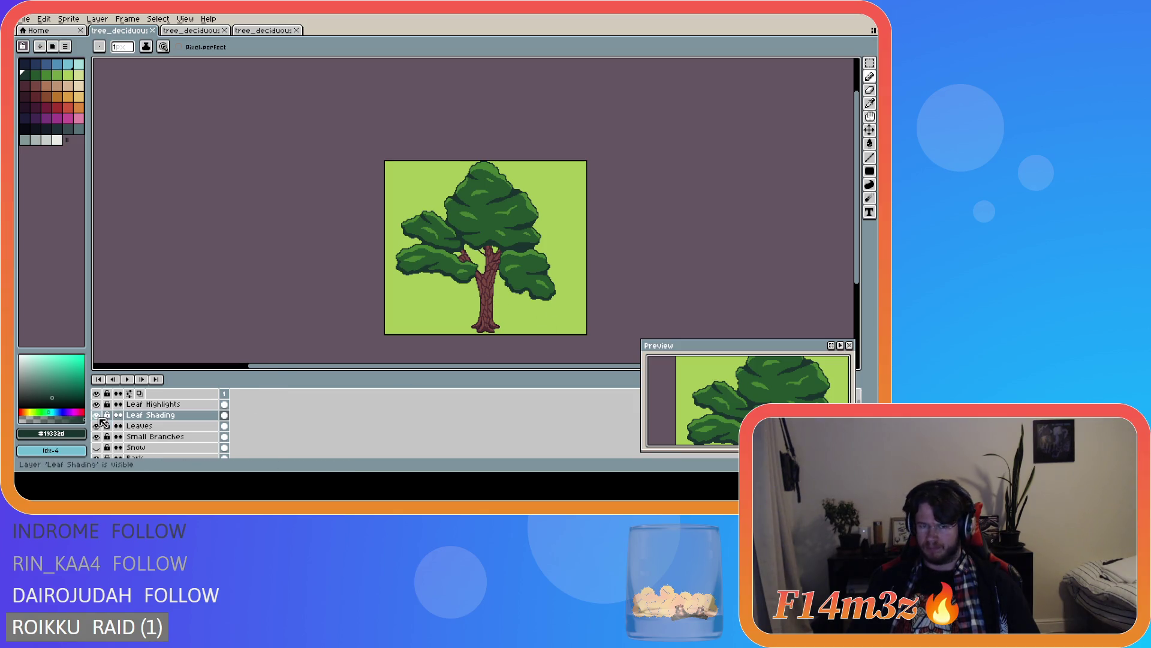
# - Undo and redo the last pencil stroke, then adjust the workspace view
pyautogui.hotkey('ctrl', 'z')
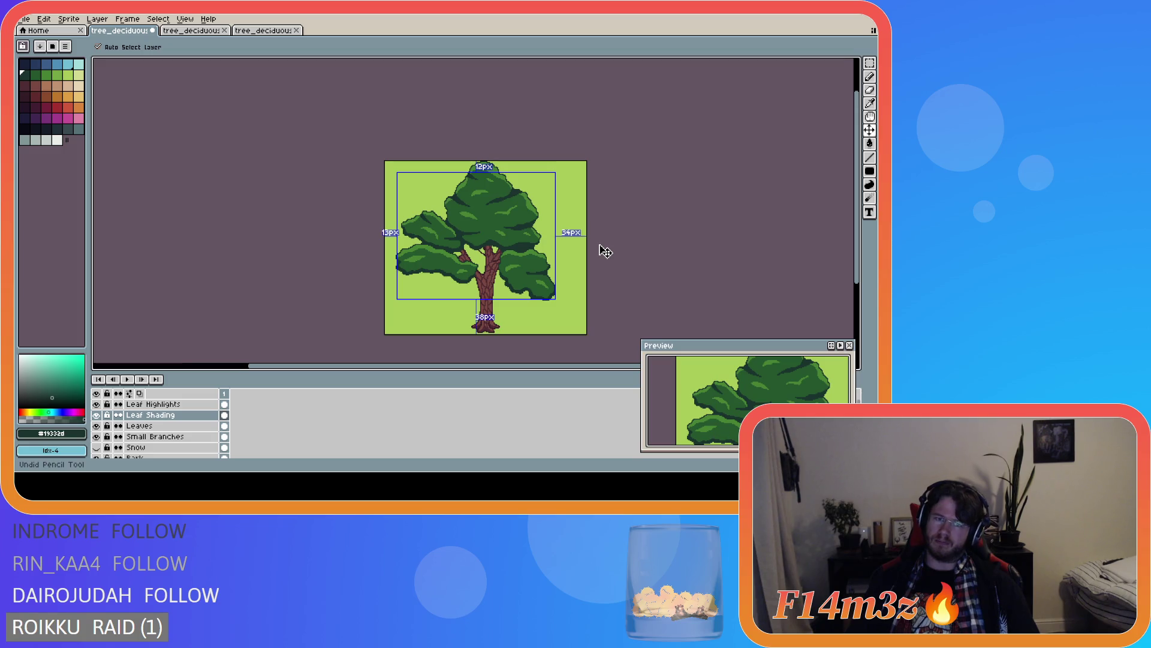
pyautogui.hotkey('ctrl', 'y')
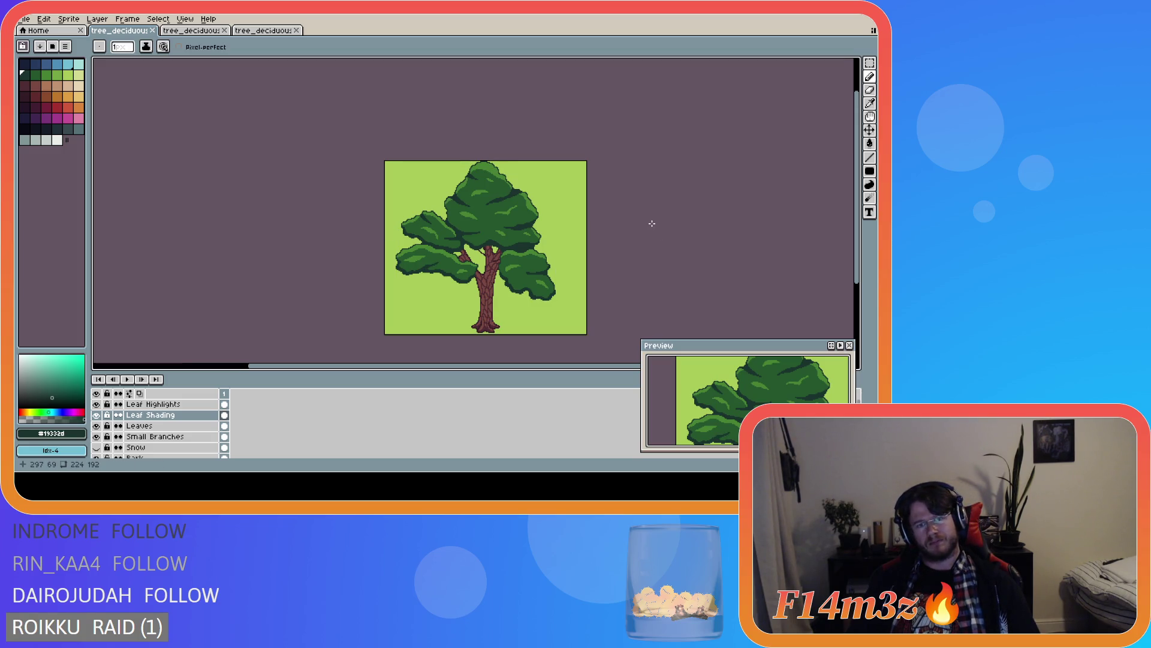
pyautogui.moveTo(457, 371)
pyautogui.mouseDown()
pyautogui.moveTo(519, 368)
pyautogui.moveTo(503, 370)
pyautogui.mouseUp()
pyautogui.moveTo(856, 212); pyautogui.dragTo(856, 232)
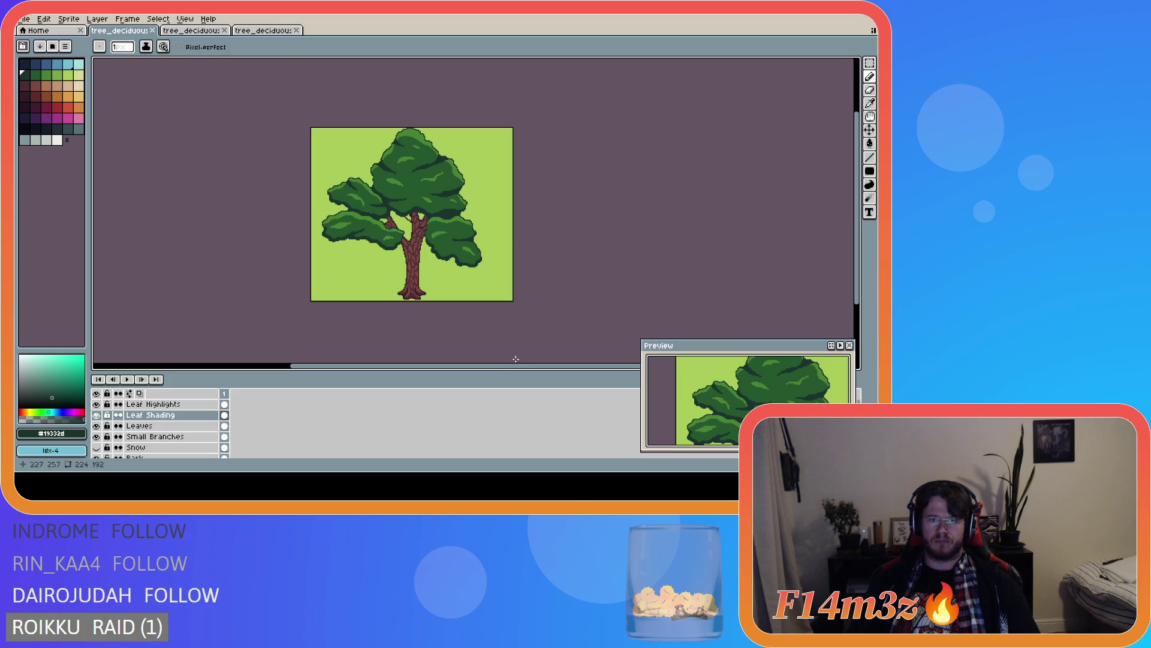
pyautogui.moveTo(486, 367); pyautogui.dragTo(463, 364)
pyautogui.scroll(-1, 170, 444)
pyautogui.scroll(-2, 170, 444)
# - Rename Layer 1 to 'Grass', hide it to show transparency, and save the file
pyautogui.click(138, 433)
pyautogui.doubleClick(139, 432)
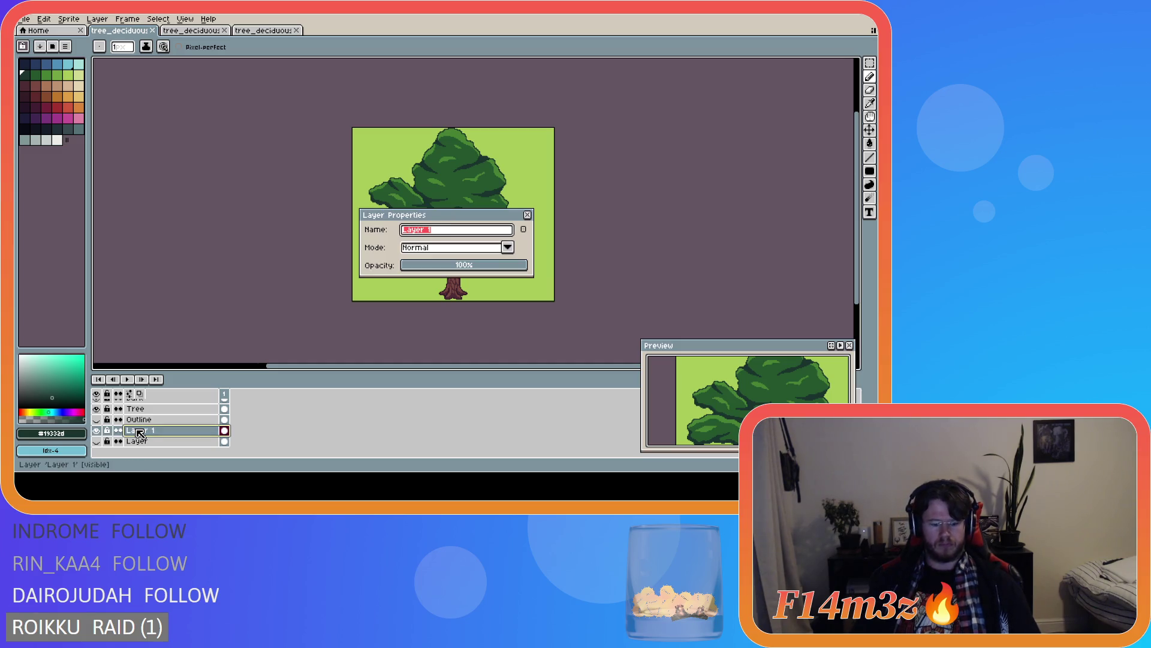
pyautogui.write('Gr')
pyautogui.press('Return')
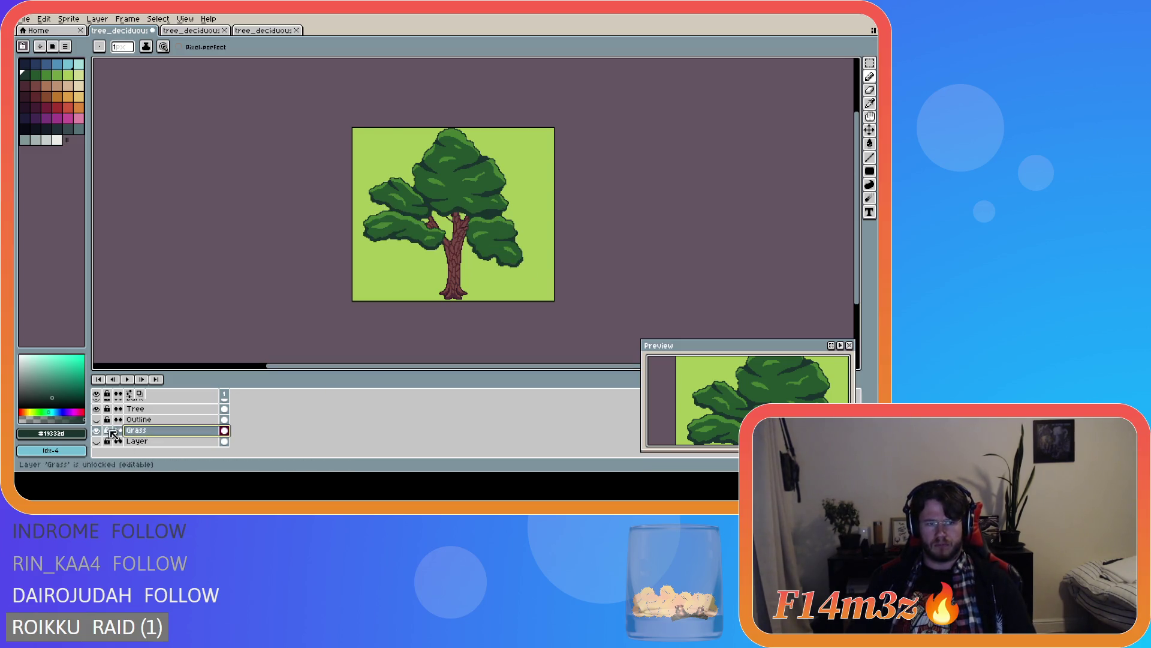
pyautogui.click(95, 431)
pyautogui.press('v')
pyautogui.hotkey('ctrl', 's')
pyautogui.press('b')
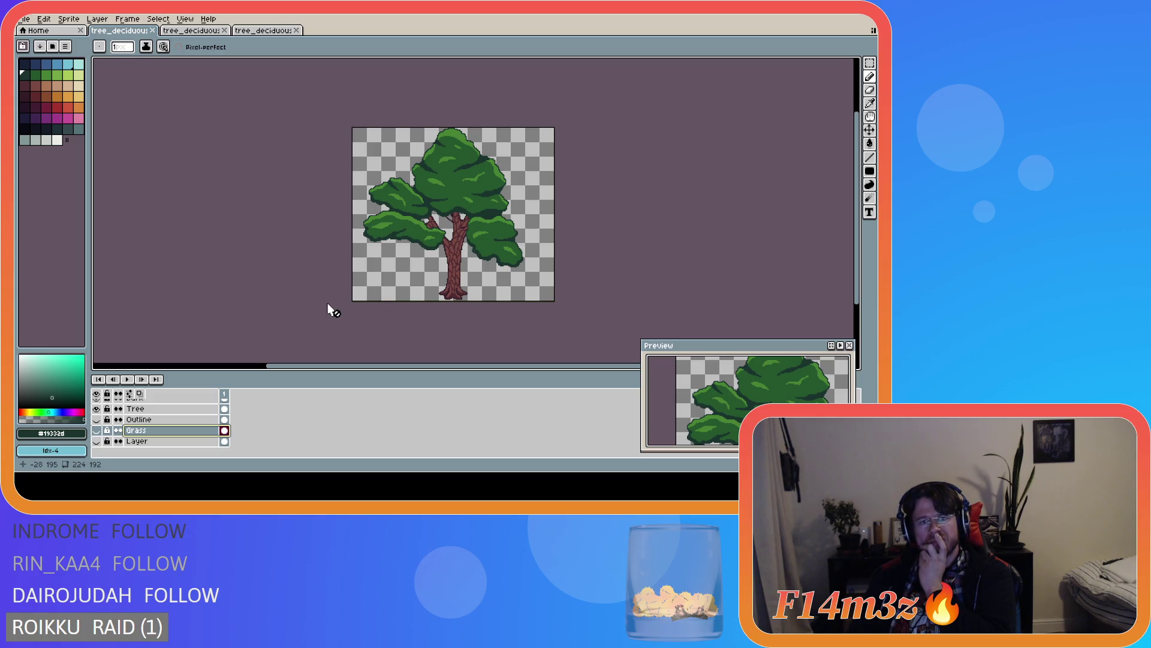
pyautogui.scroll(4, 423, 230)
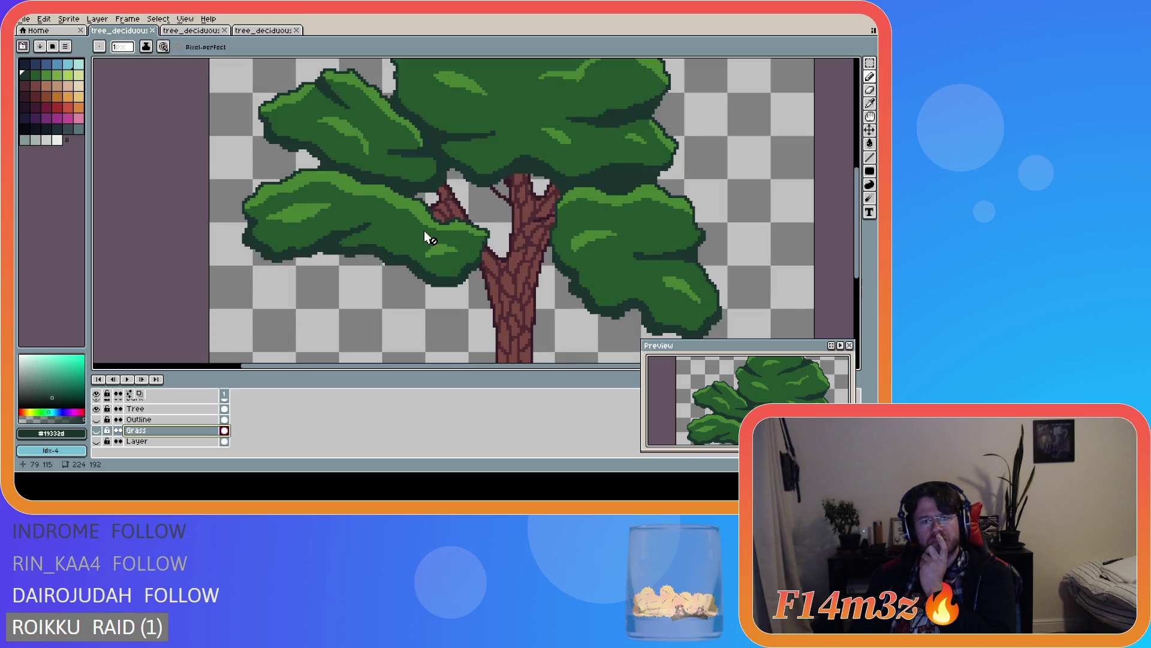
pyautogui.scroll(1, 456, 237)
pyautogui.scroll(-3, 456, 240)
pyautogui.scroll(-2, 459, 242)
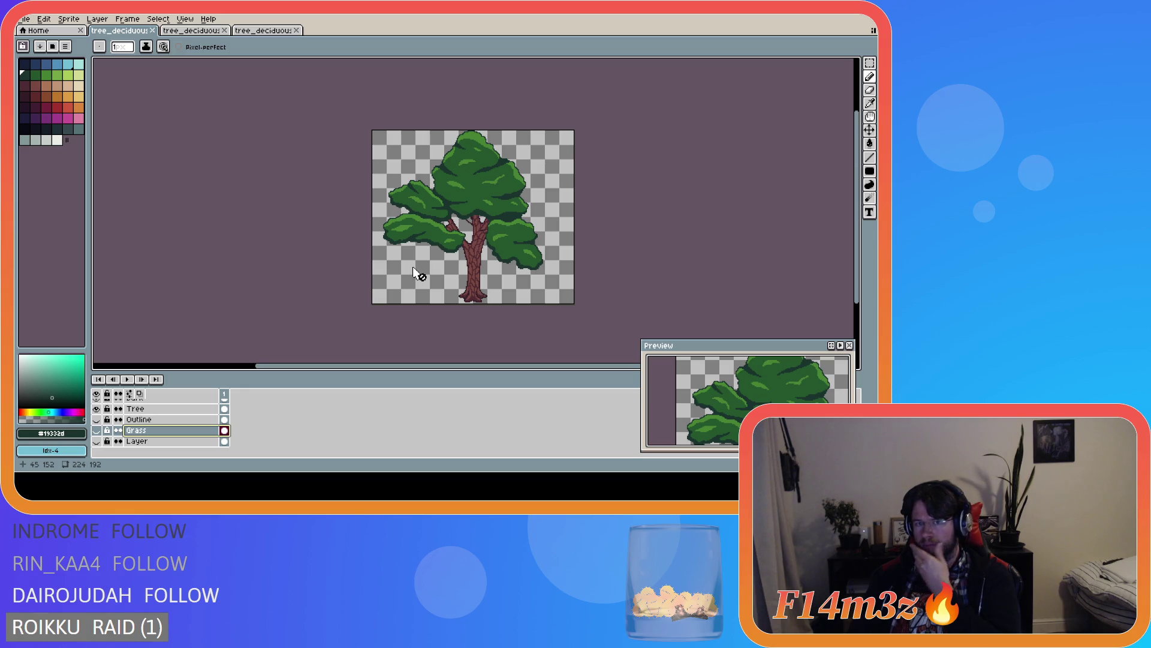
pyautogui.click(97, 430)
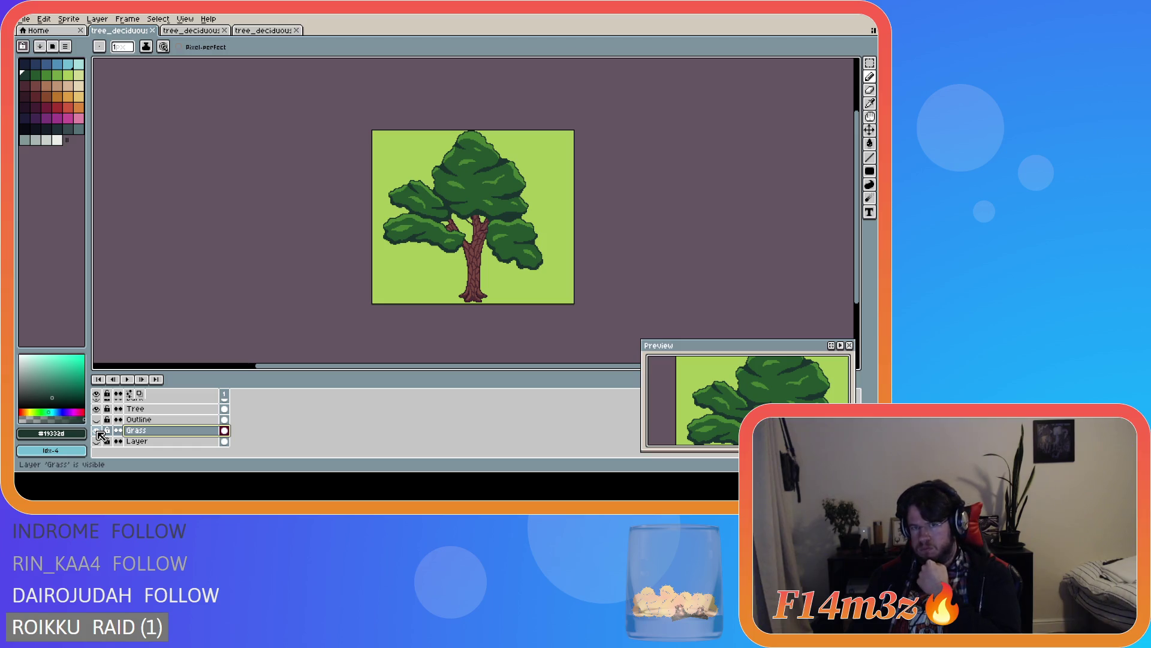
pyautogui.click(97, 430)
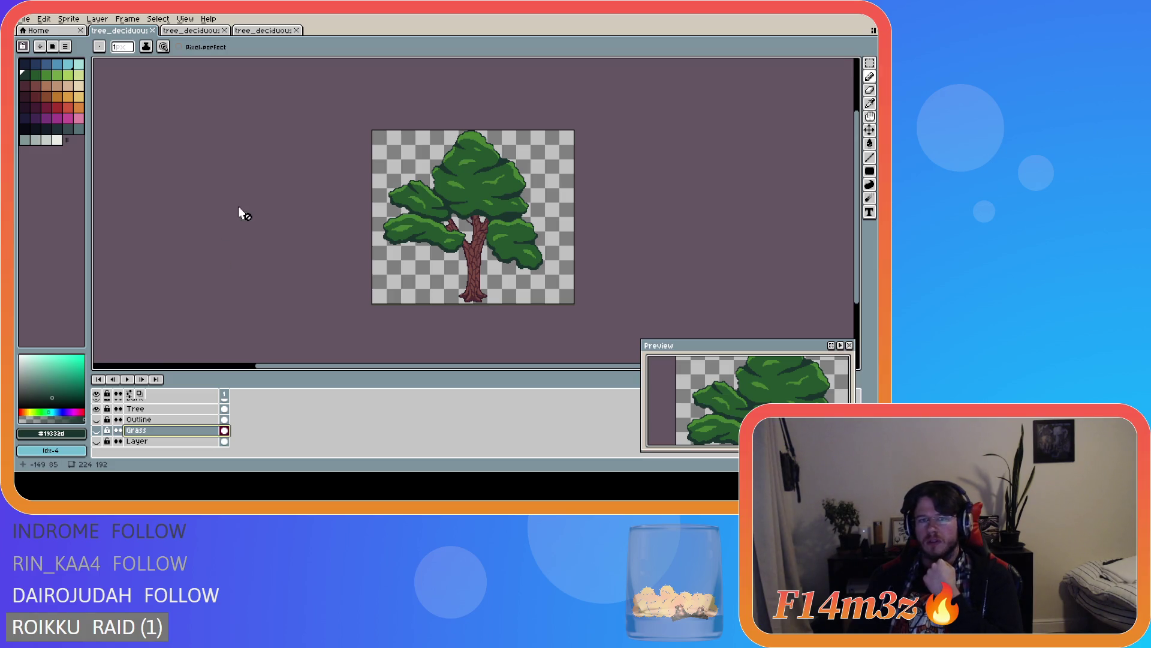
pyautogui.scroll(3, 167, 406)
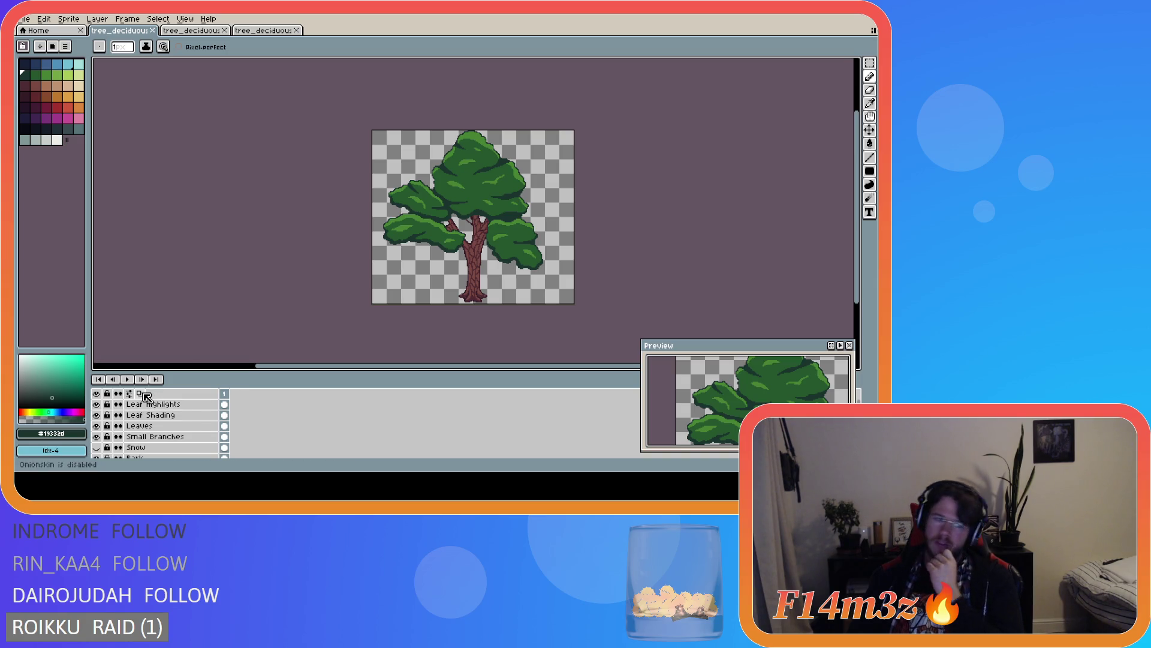
pyautogui.click(149, 405)
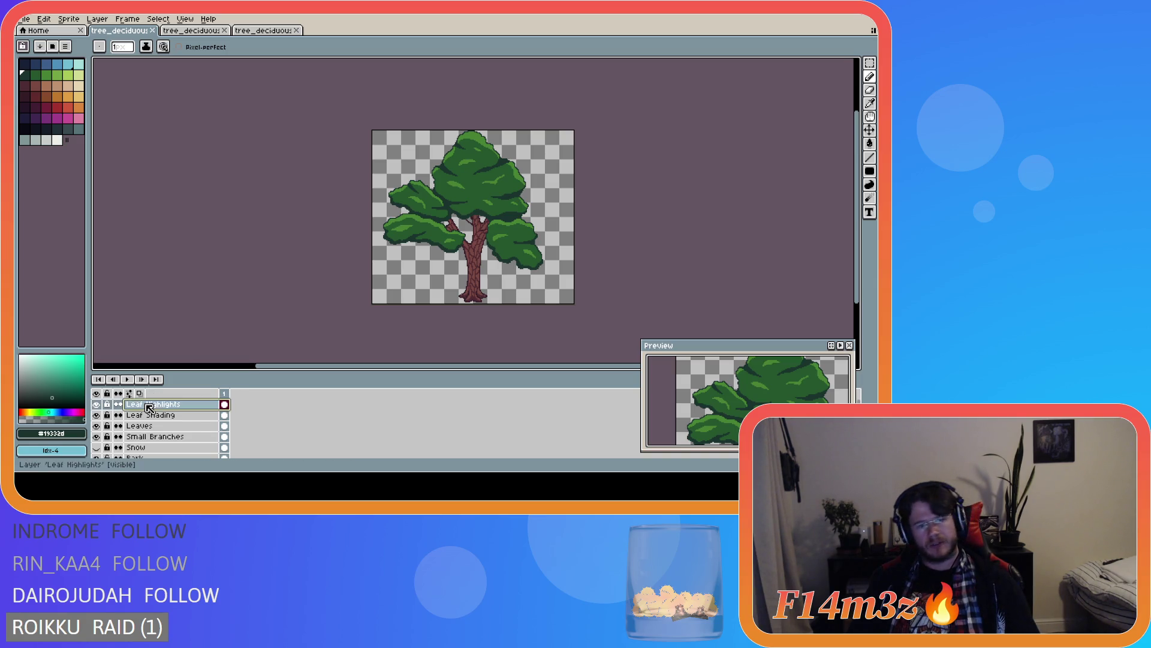
pyautogui.keyDown('shift'); pyautogui.click(180, 426); pyautogui.keyUp('shift')
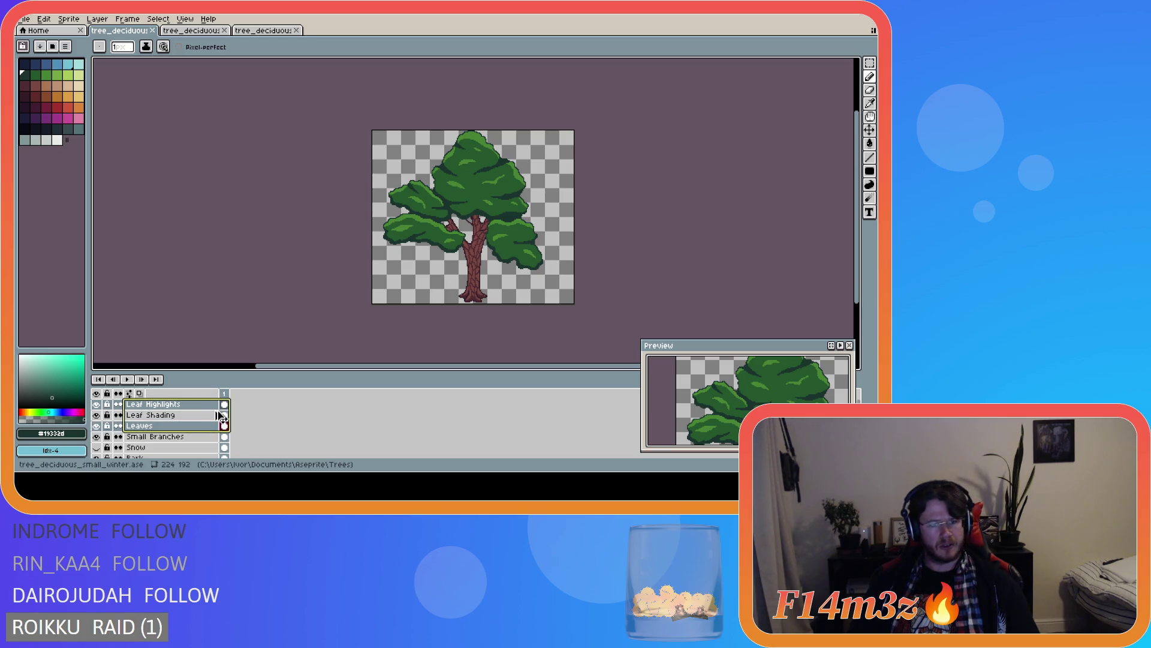
pyautogui.rightClick(180, 426)
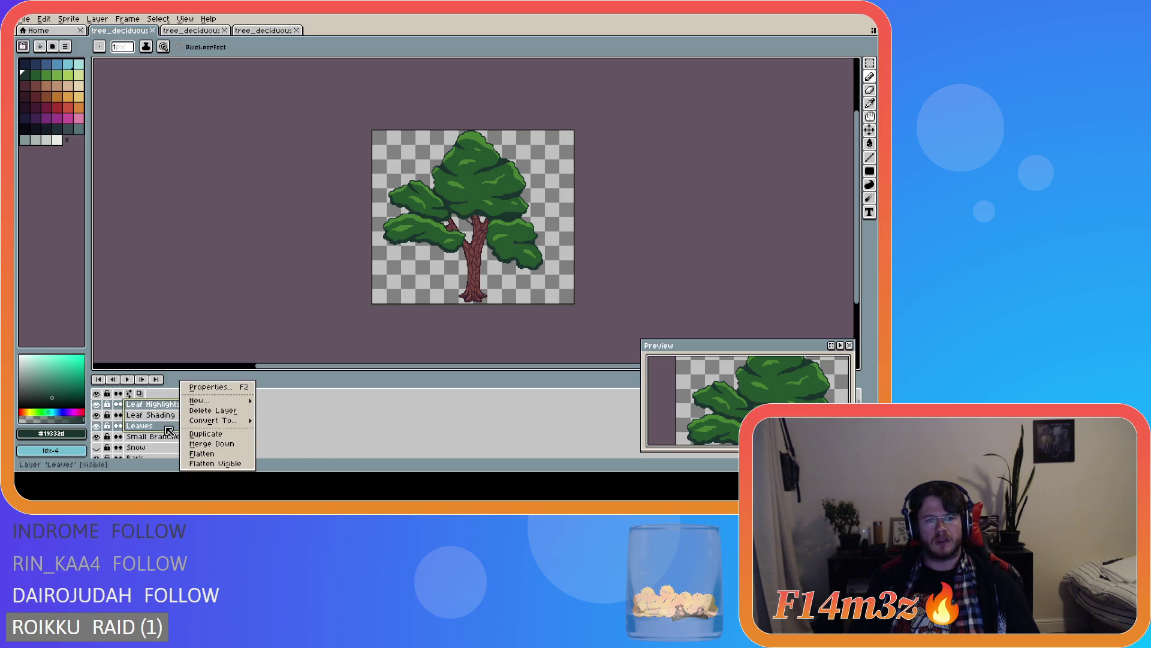
pyautogui.click(312, 428)
pyautogui.click(223, 404)
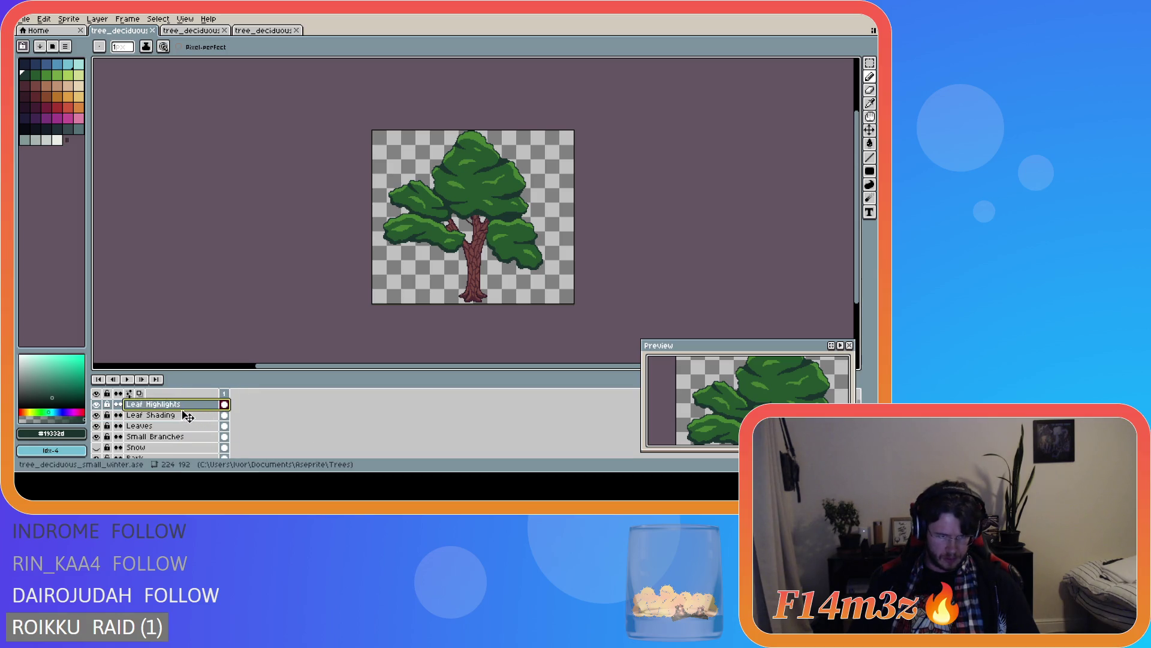